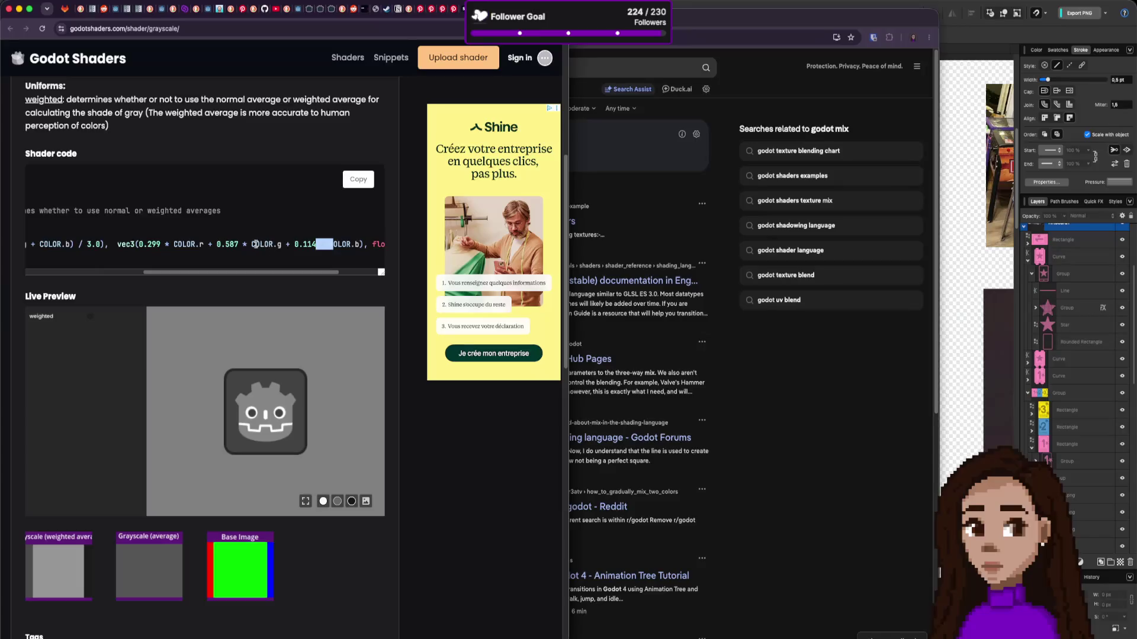
Highlight parts of the grayscale shader's mix line, then bring the 'godot mix' search results forward
drag(208, 243, 177, 243)
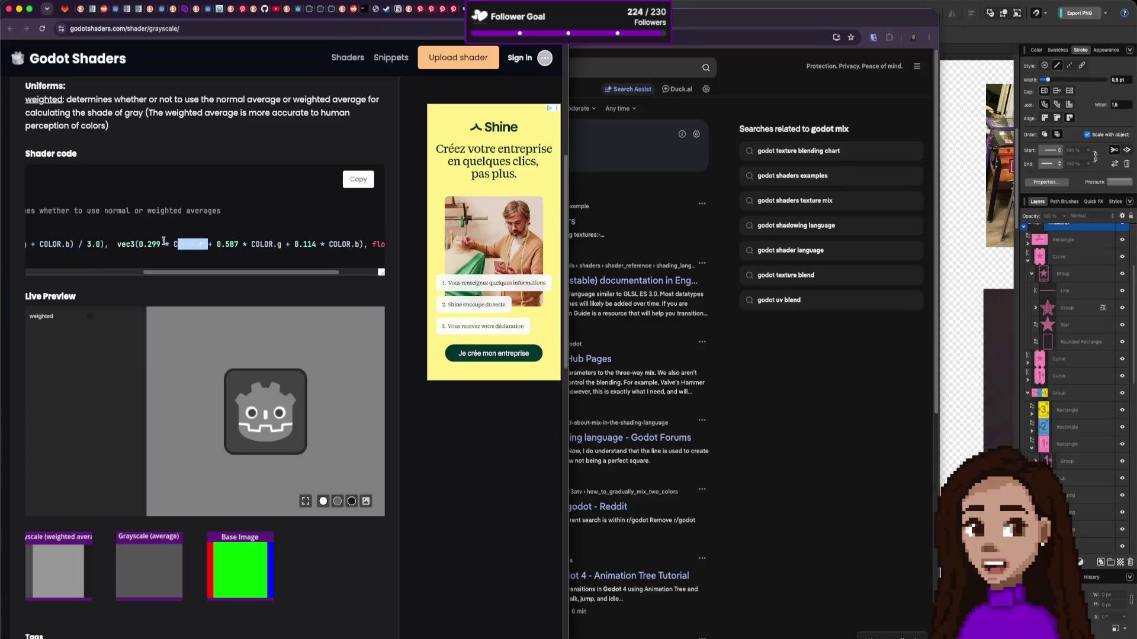
mouse_move(247, 271)
mouse_down()
mouse_move(283, 275)
mouse_move(170, 270)
mouse_up()
key(super+grave)
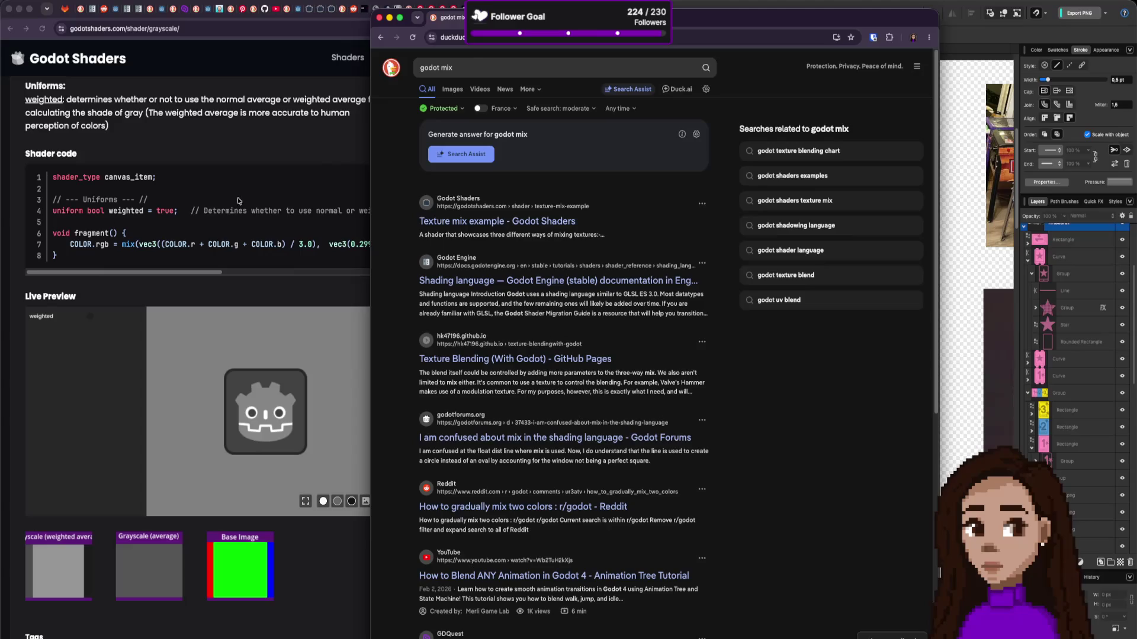
Refine the DuckDuckGo search to 'godot mix function'
double_click(127, 244)
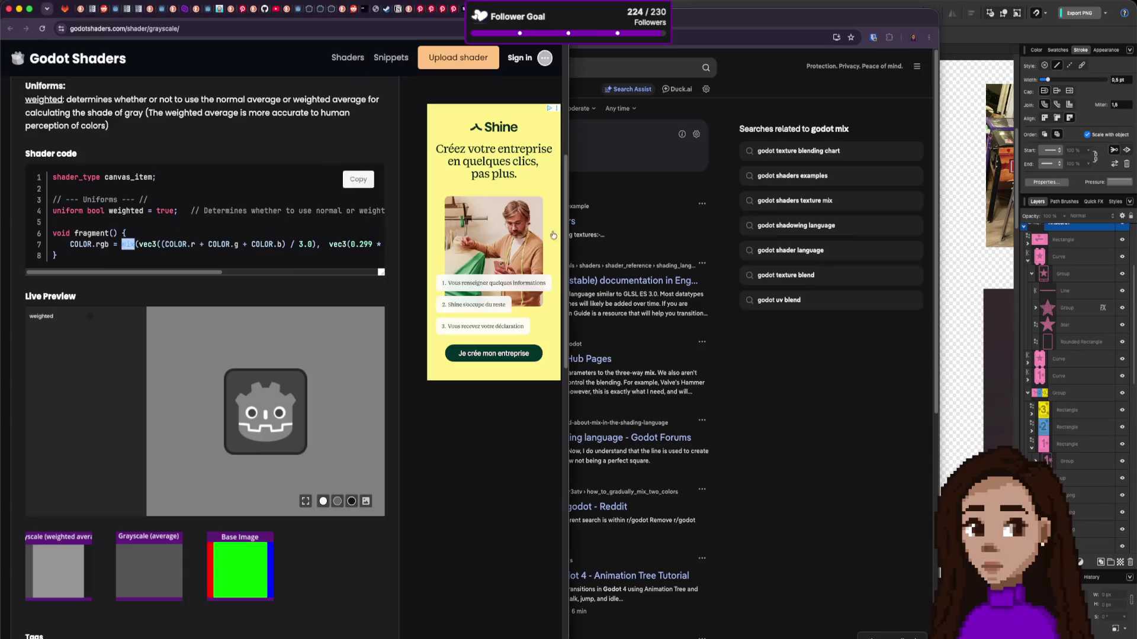
click(634, 215)
click(483, 67)
text(f)
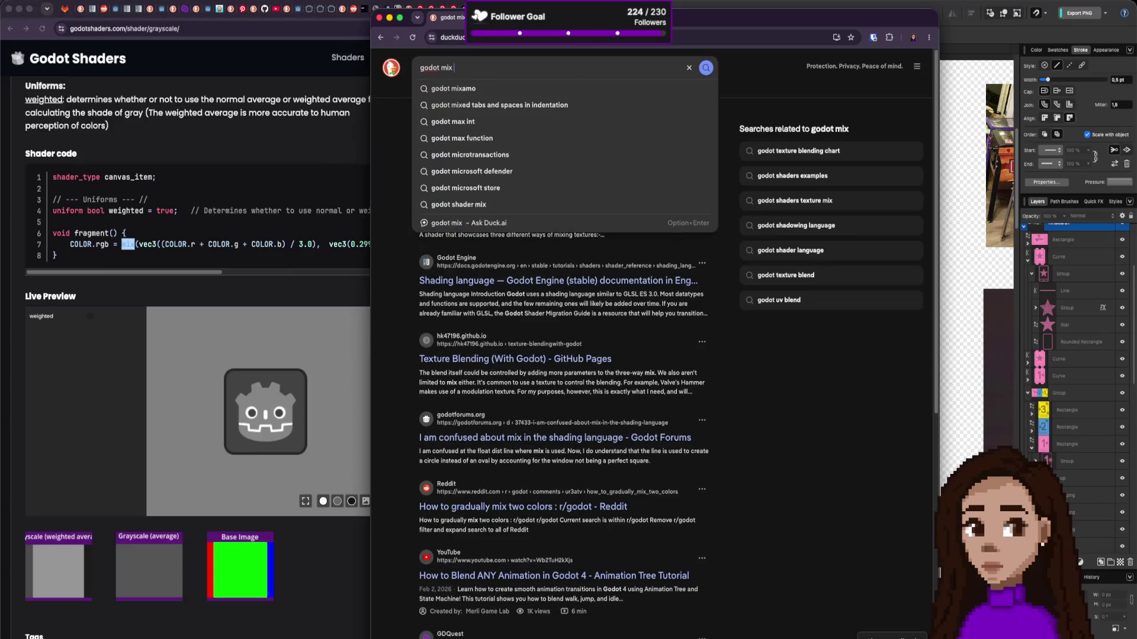
text(unction)
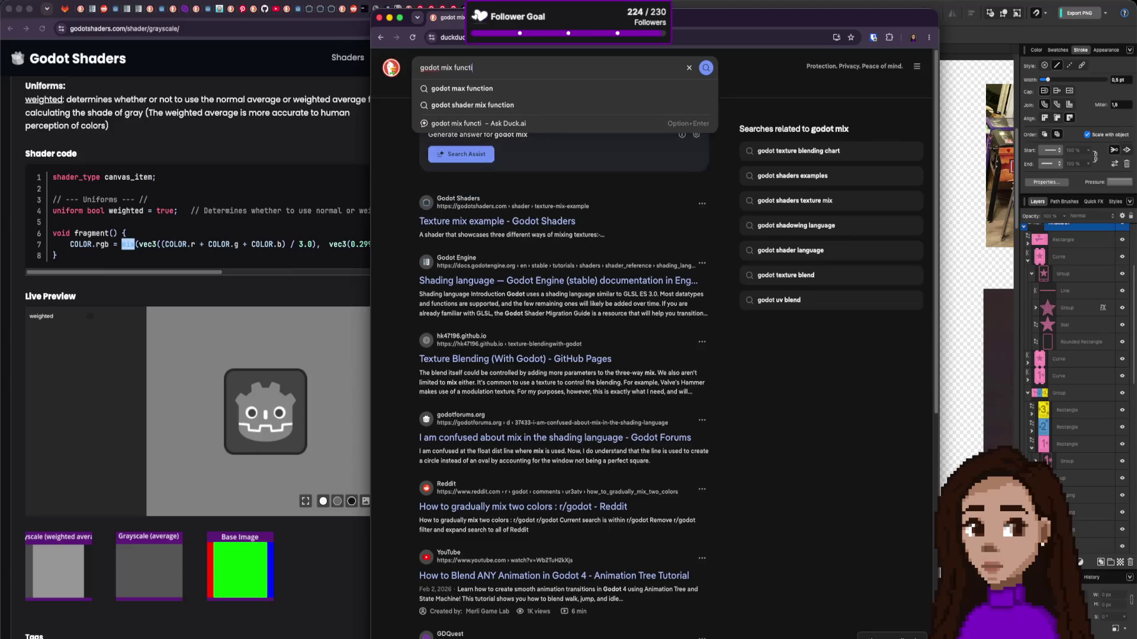
key(Return)
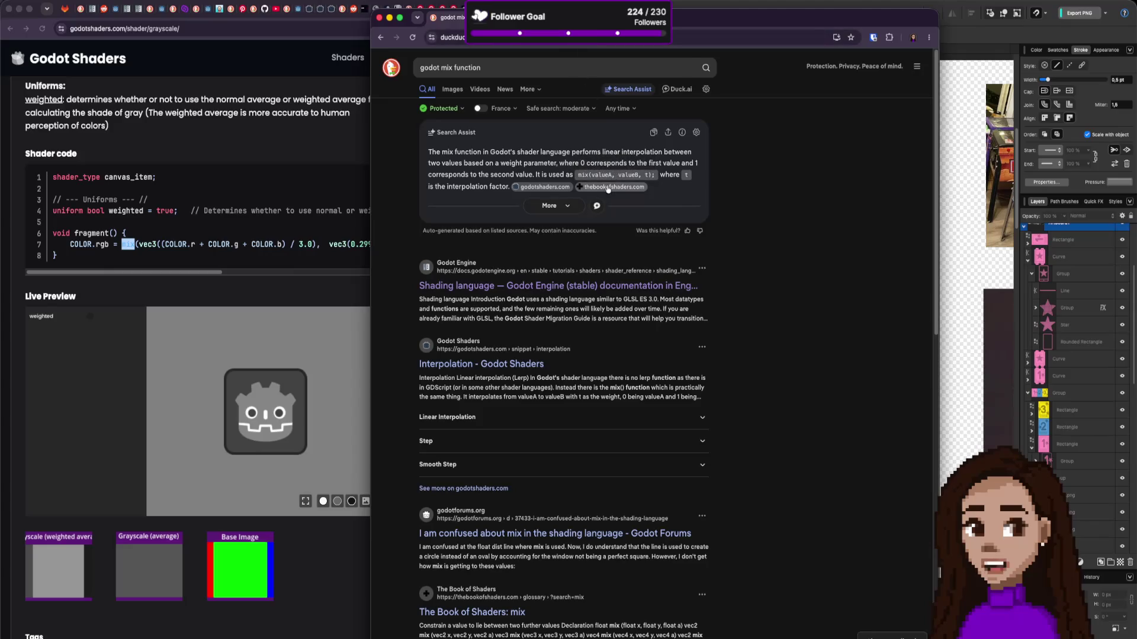
Open the Book of Shaders mix, Godot Shaders Interpolation and Godot shading language docs results
super+click(578, 187)
super+click(450, 363)
click(663, 285)
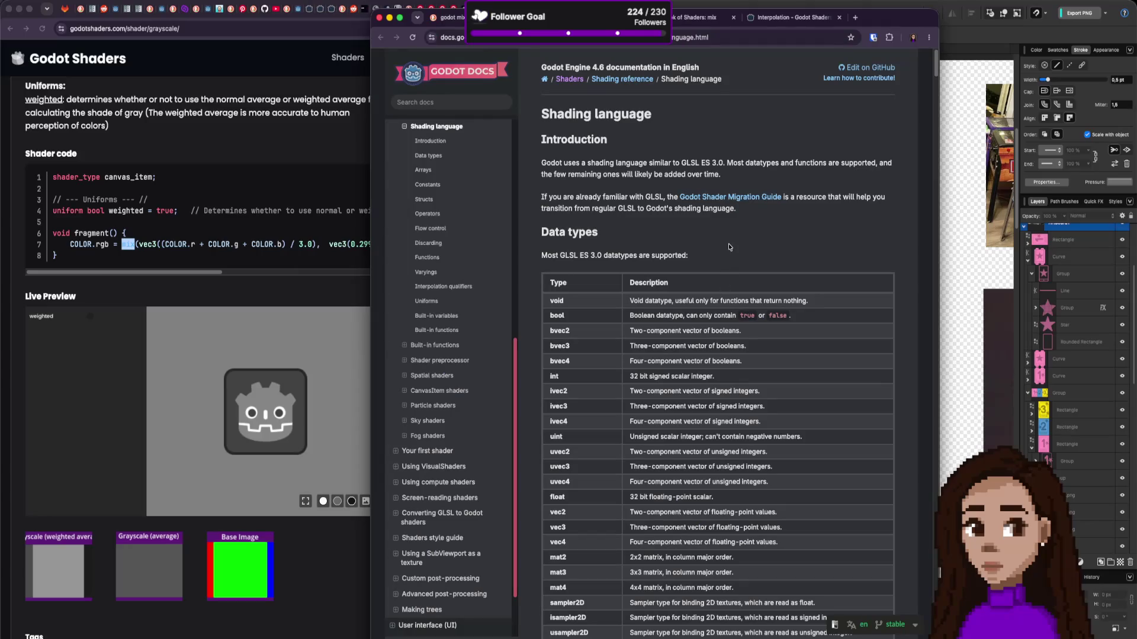
Find 'mix' on the Shading language page, then switch to the Book of Shaders mix tab
key(super+f)
text(mix)
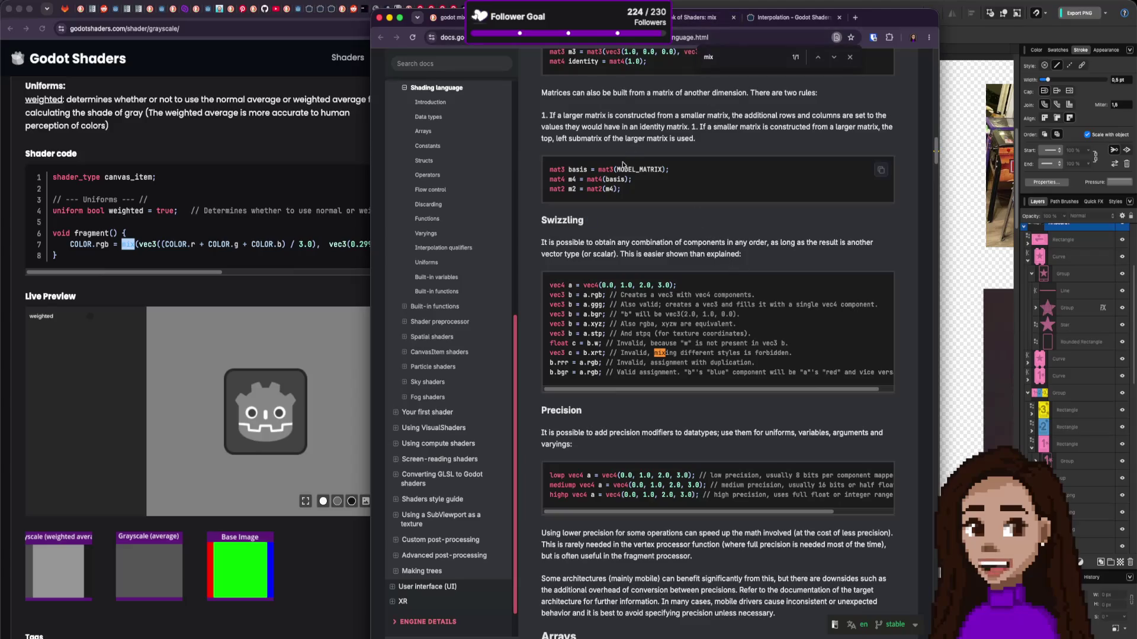
scroll(619, 167, up, 3)
click(682, 18)
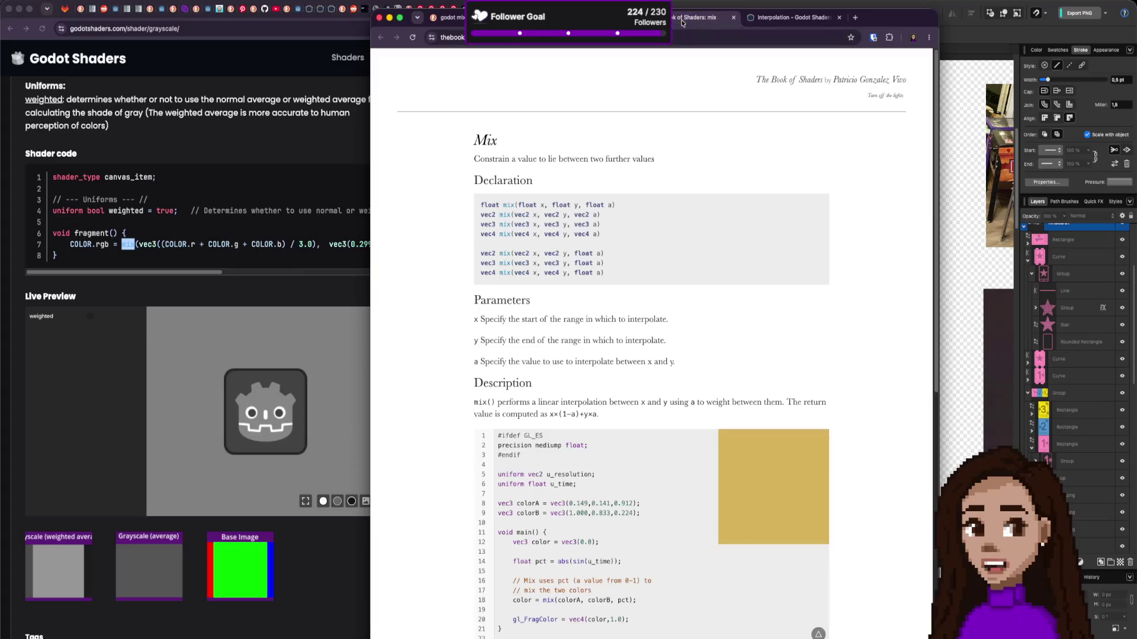
Highlight the mix description and its x, y and a parameter explanations
drag(519, 158, 627, 158)
click(627, 159)
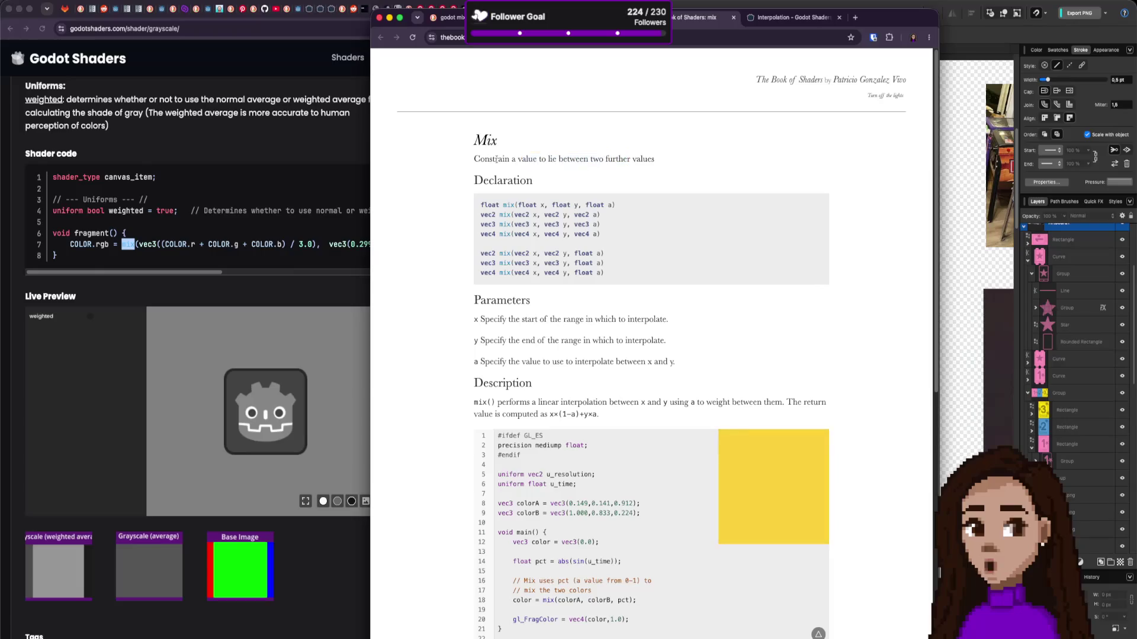
drag(553, 159, 649, 159)
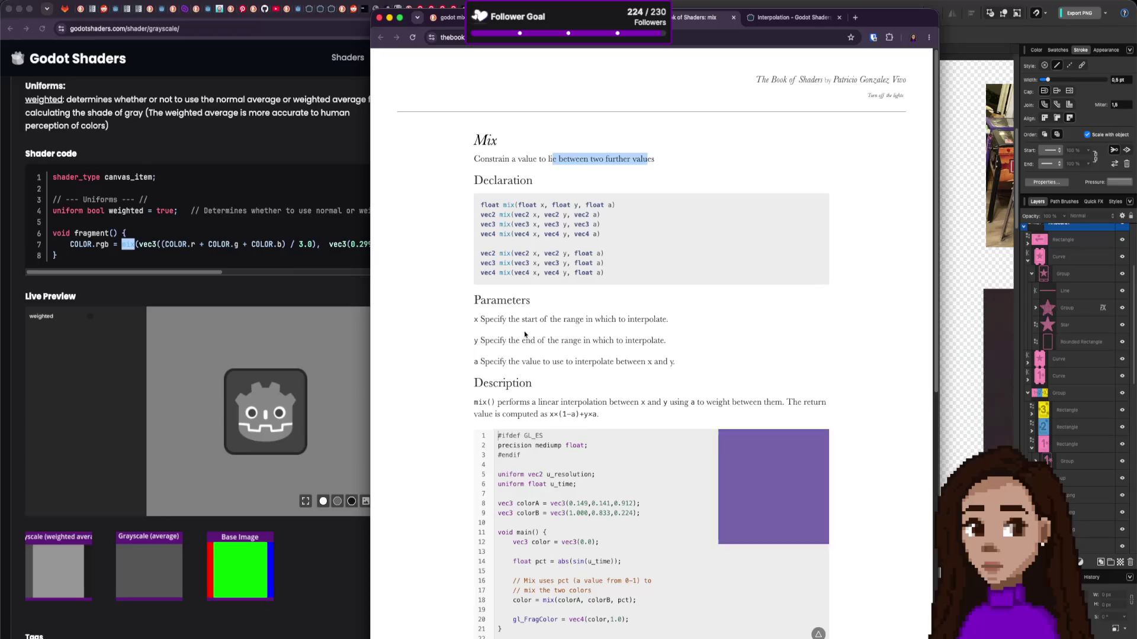
drag(506, 320, 655, 319)
drag(537, 340, 667, 340)
drag(556, 361, 627, 361)
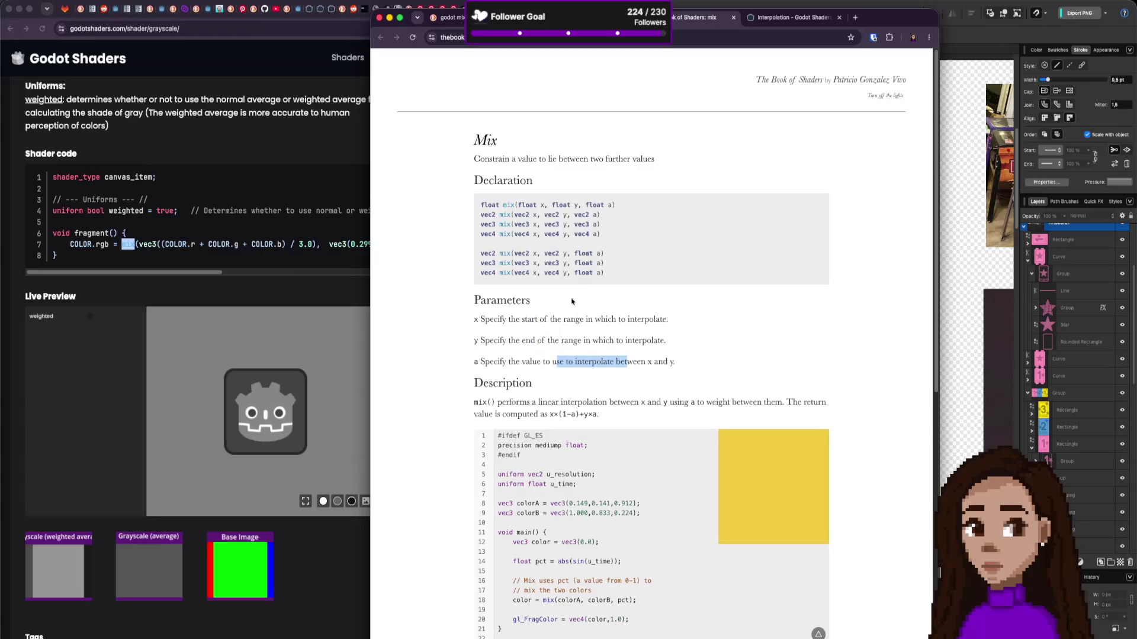
Return to the grayscale shader page and scroll its code to the mix line
click(214, 253)
scroll(218, 275, right, 2)
scroll(219, 274, right, 2)
drag(253, 243, 80, 247)
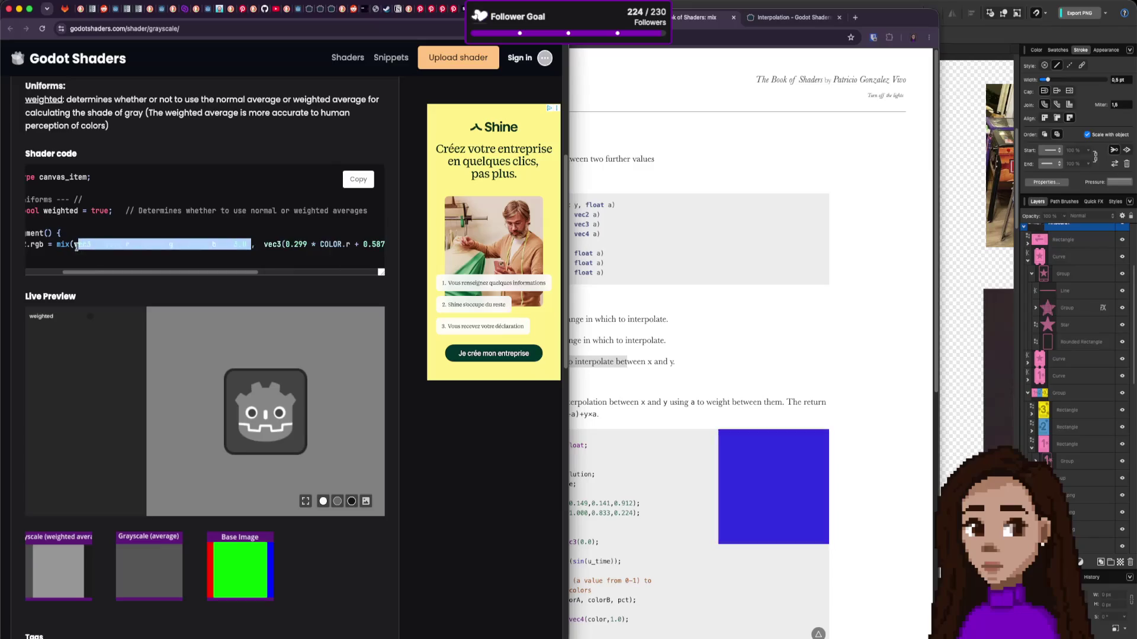
Highlight the weighted vec3 expression, float(weighted) and vec3 in the grayscale shader code
click(150, 278)
drag(237, 274, 281, 275)
scroll(237, 261, right, 3)
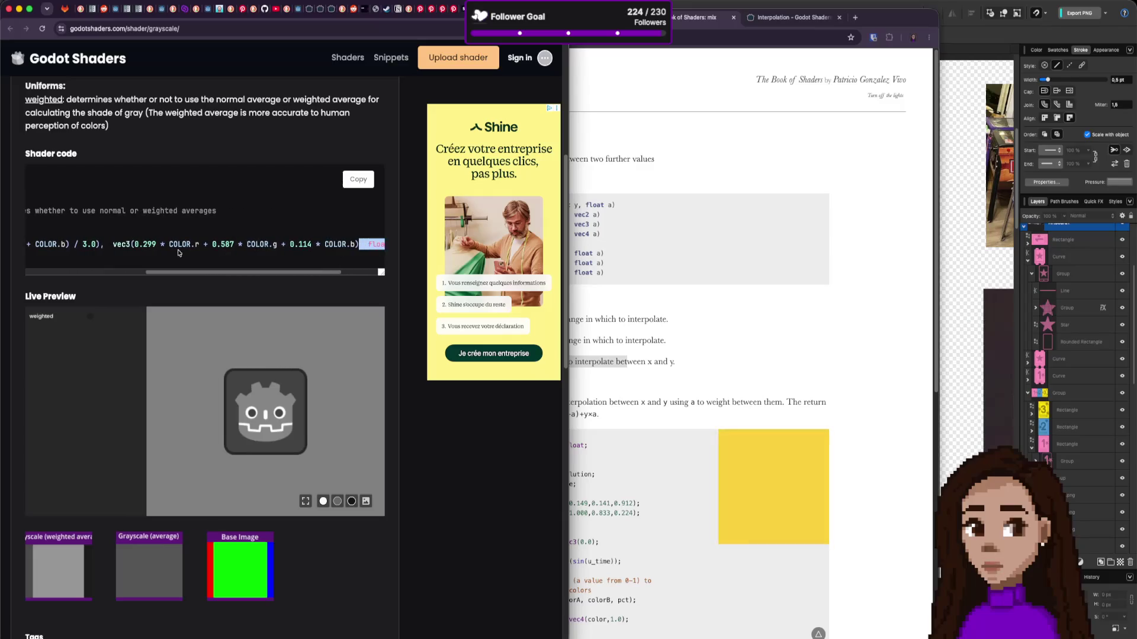
drag(187, 253, 117, 245)
scroll(191, 276, right, 3)
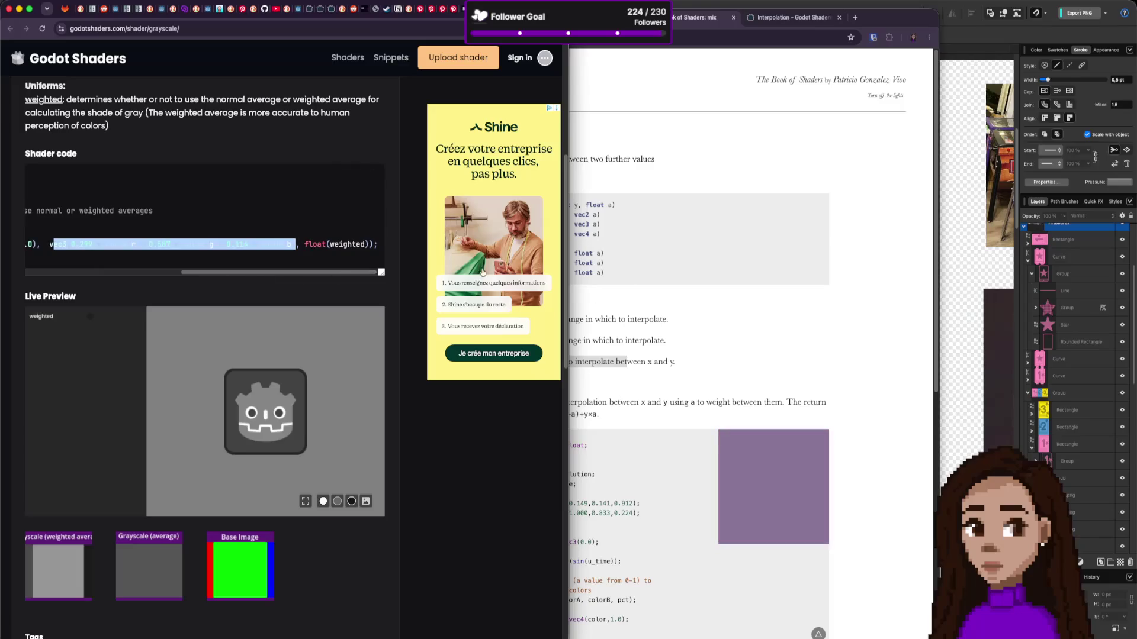
drag(373, 245, 301, 245)
scroll(292, 274, left, 5)
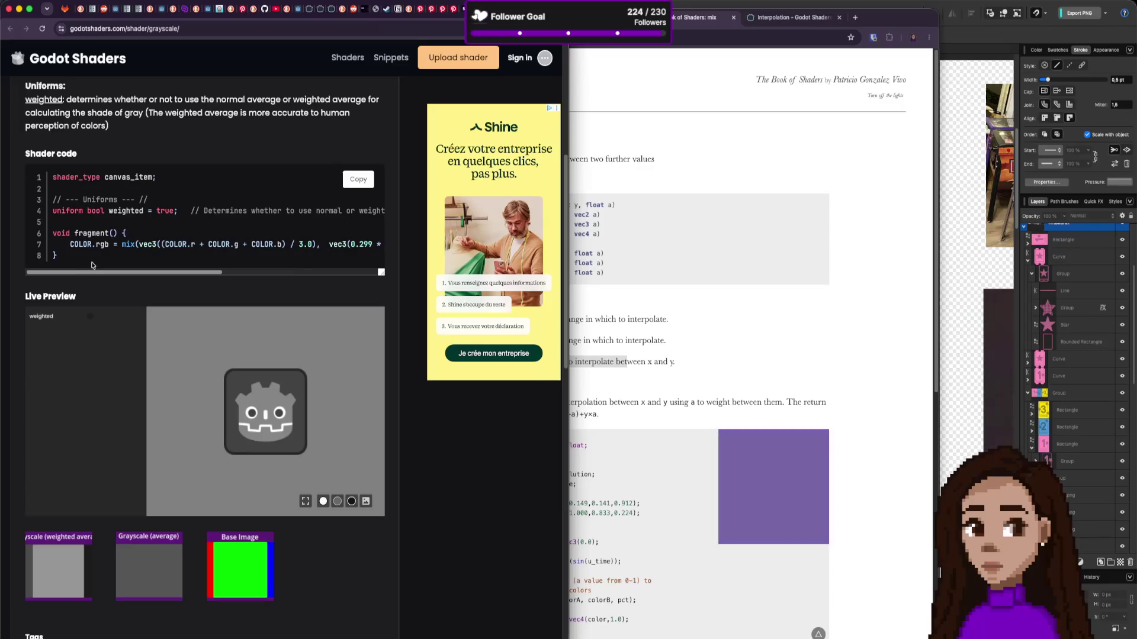
mouse_move(214, 273)
mouse_down()
mouse_move(354, 285)
mouse_move(253, 280)
mouse_up()
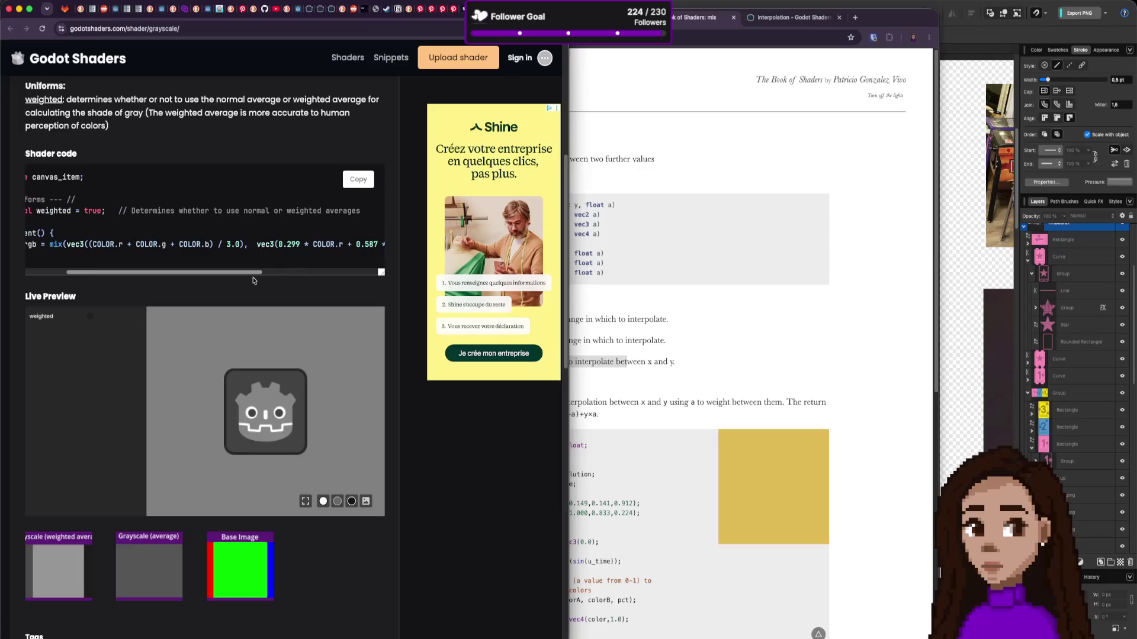
double_click(71, 244)
click(776, 171)
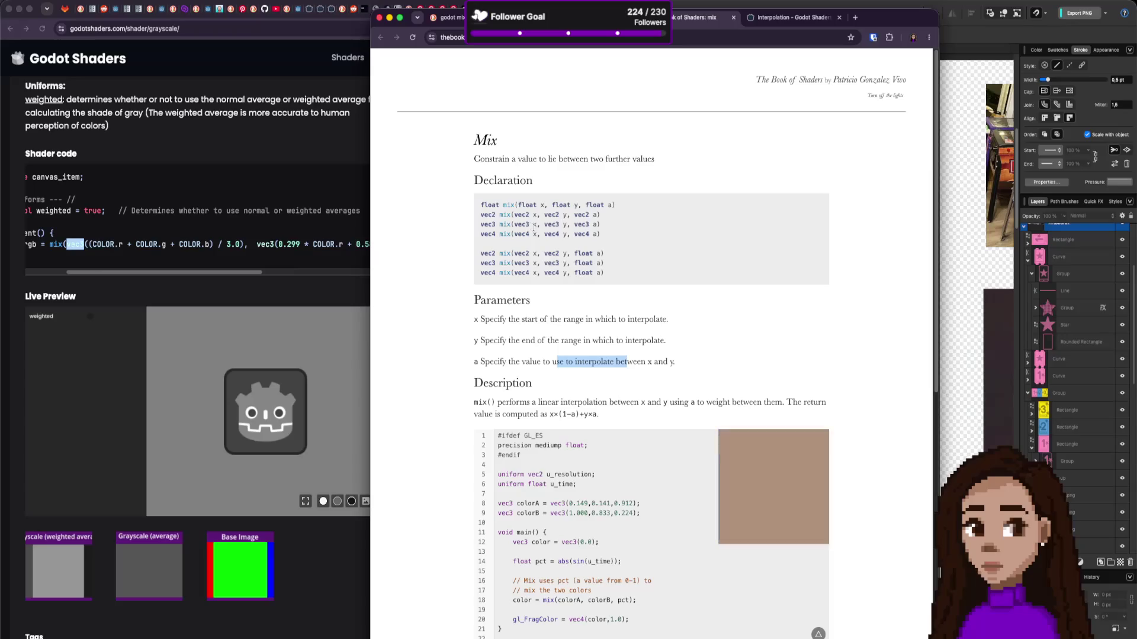
Open the Book of Shaders contents in a new tab, then return to the Shading language docs tab
super+click(802, 83)
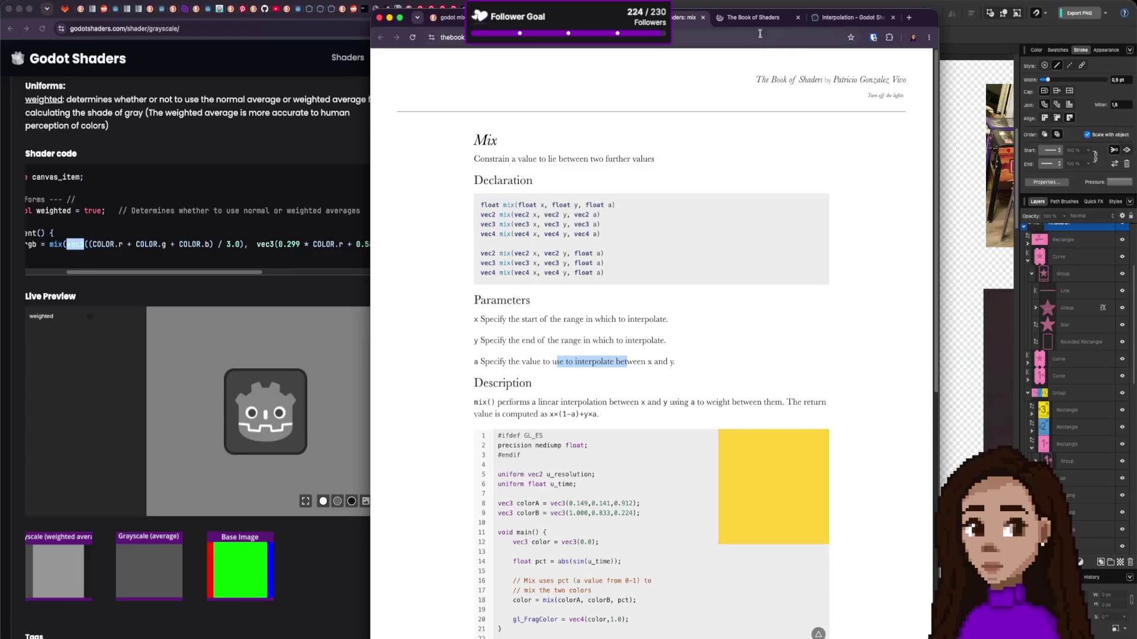
click(754, 19)
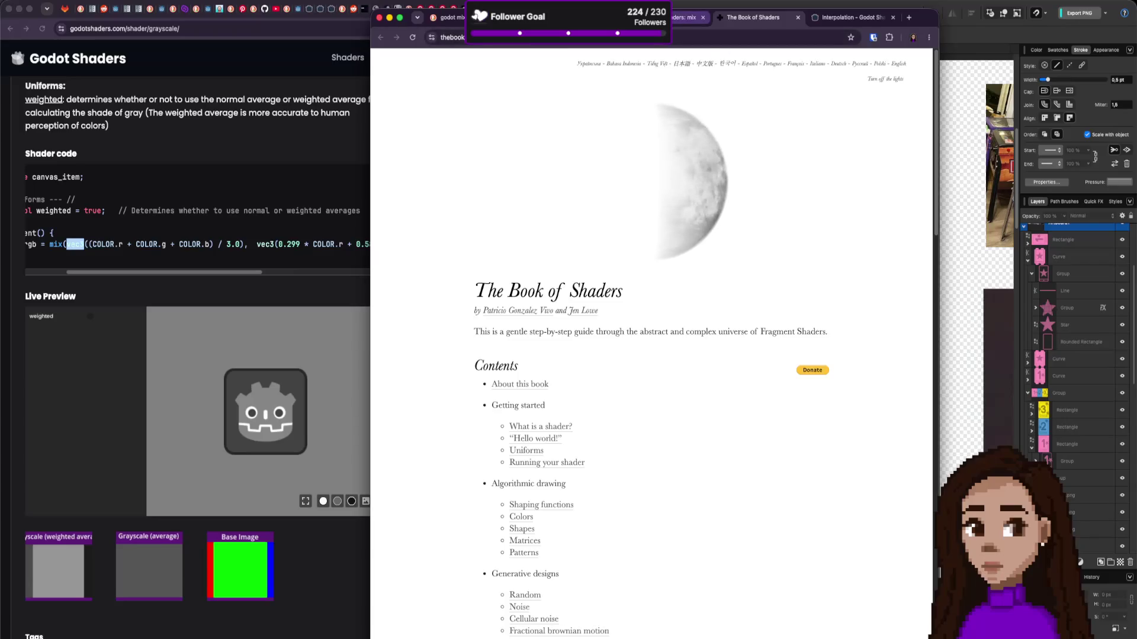
key(ctrl+shift+Tab)
key(ctrl+shift+Tab)
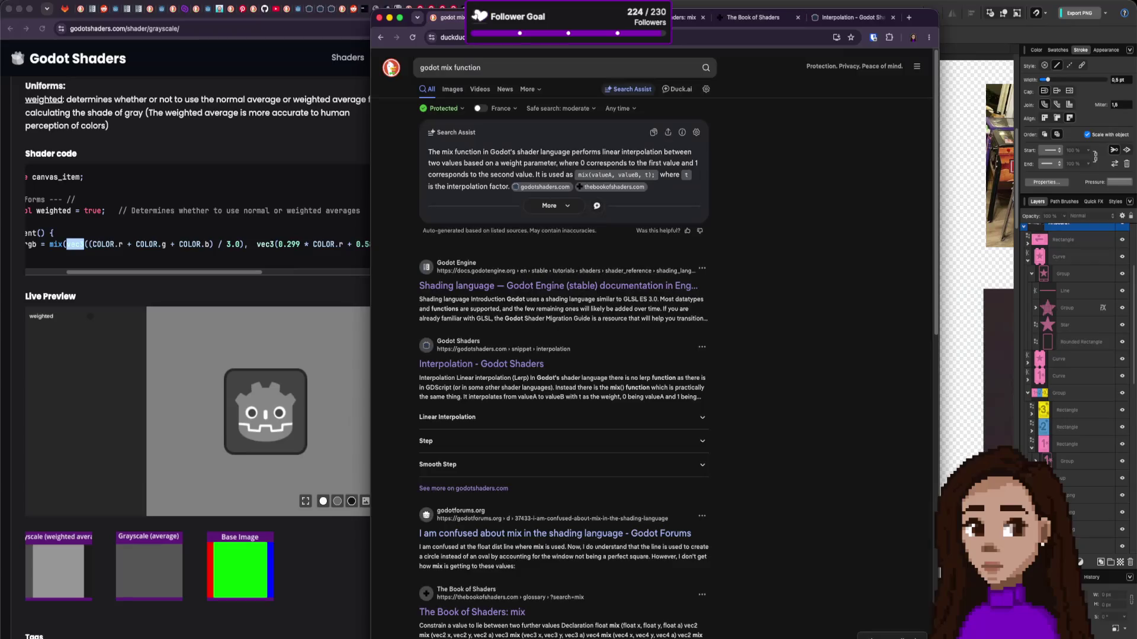
Find 'vec3' in the docs and highlight the vec3(0, 0, 1) global array and constant vec2 examples
text(vec3)
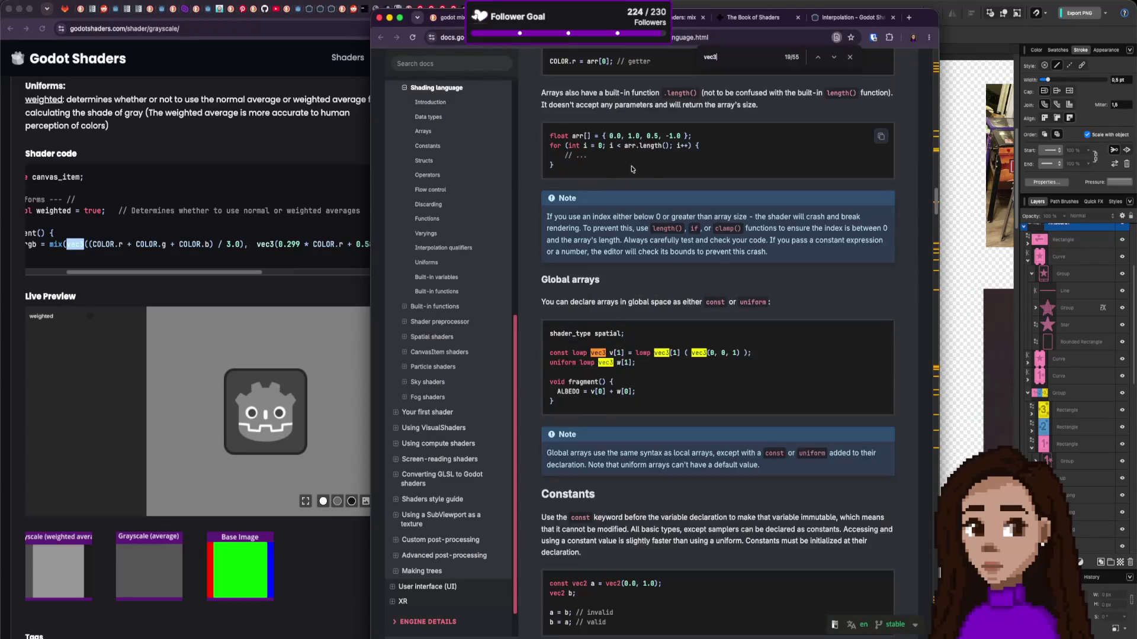
scroll(696, 298, up, 3)
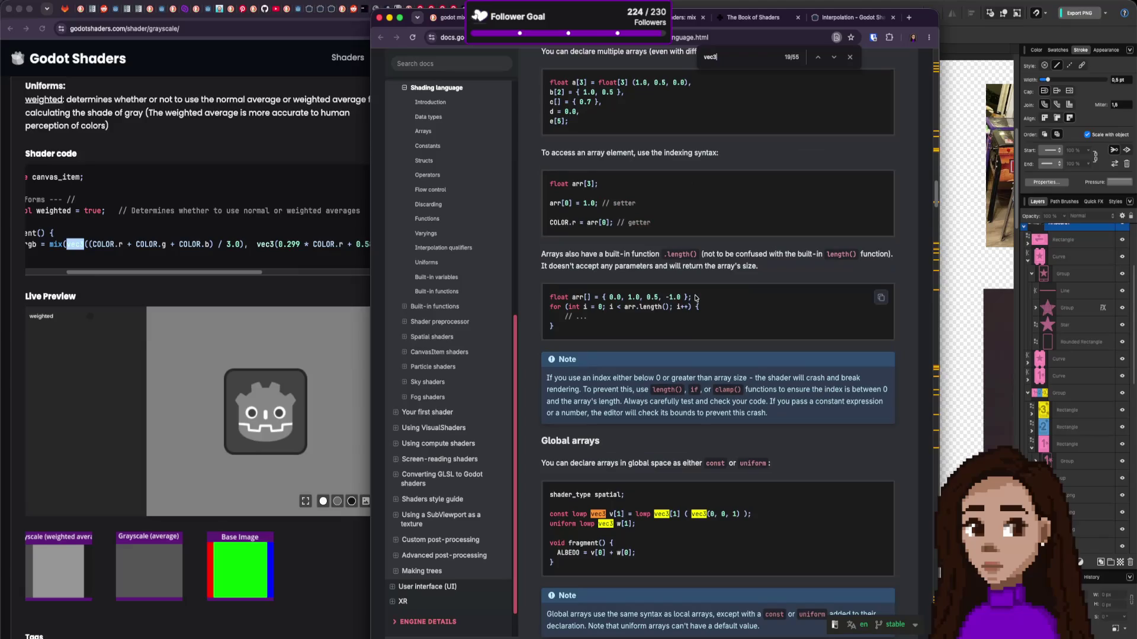
scroll(696, 298, down, 1)
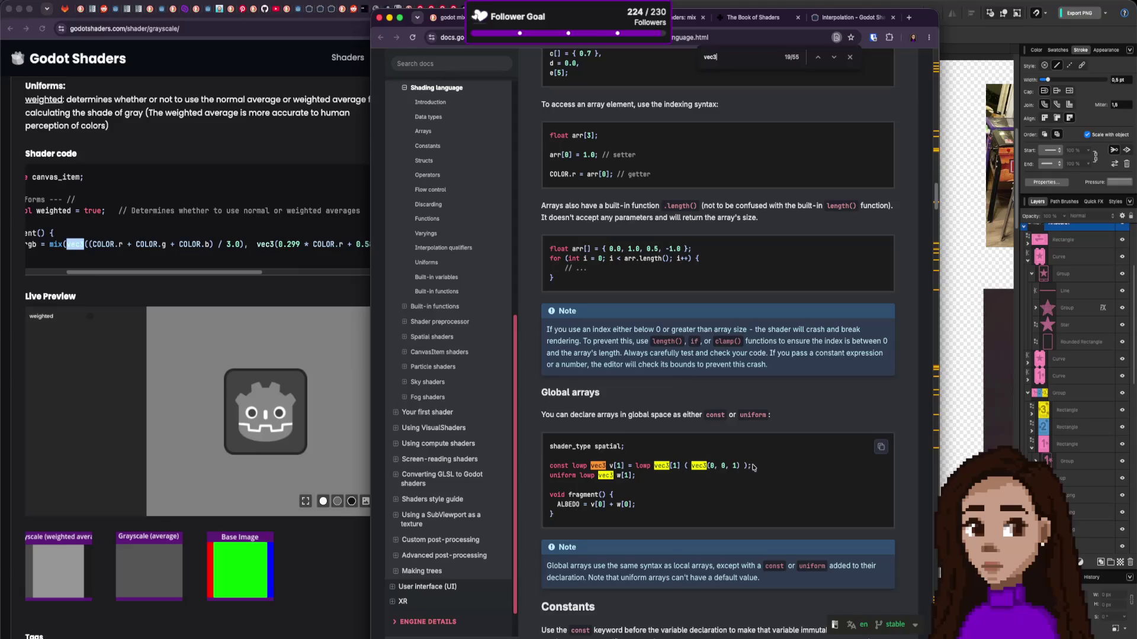
drag(740, 466, 692, 466)
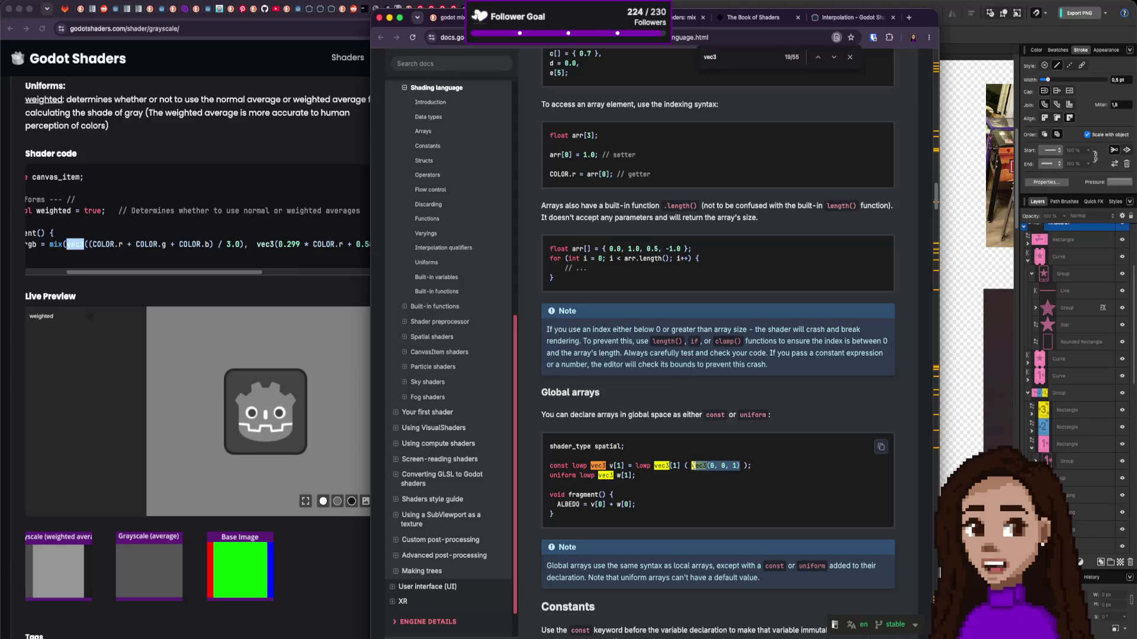
scroll(699, 413, down, 3)
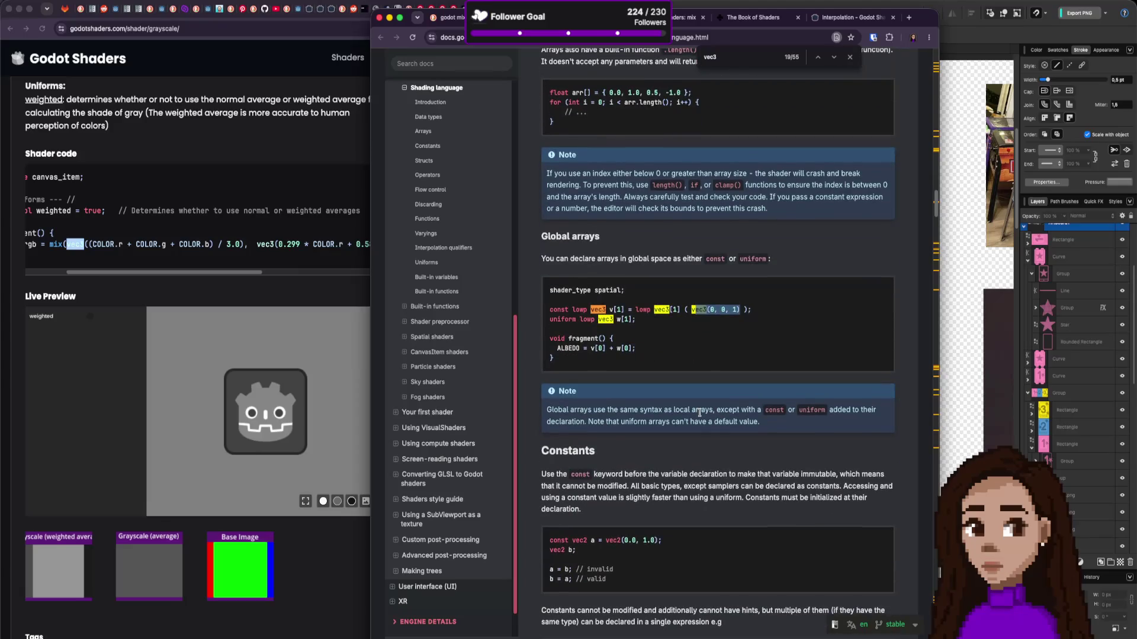
drag(614, 540, 549, 540)
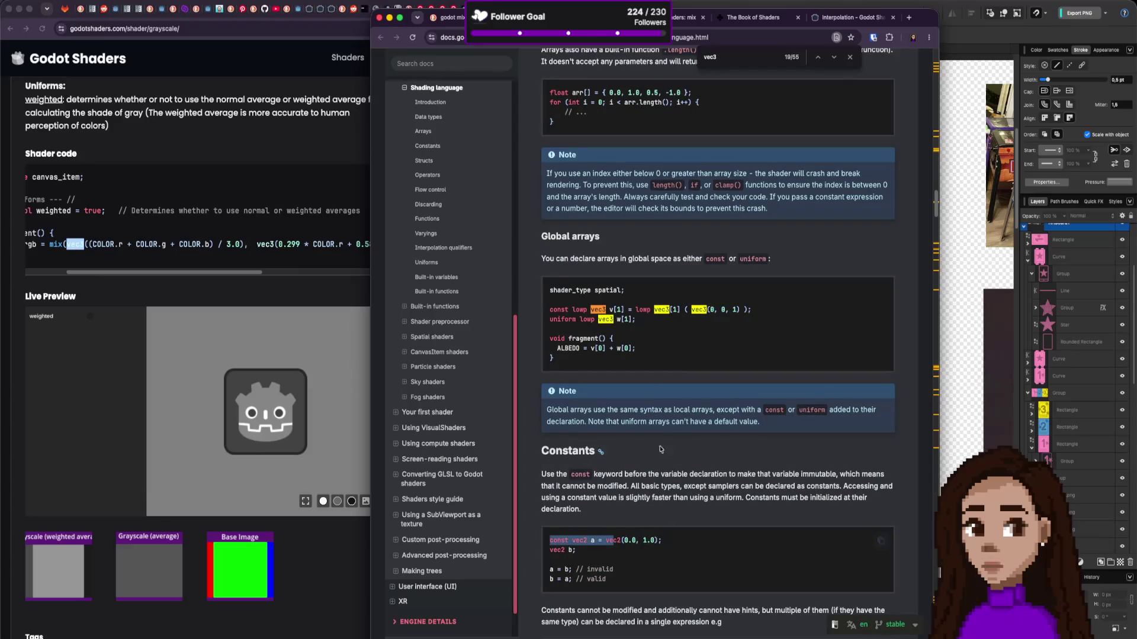
click(243, 270)
drag(219, 271, 199, 274)
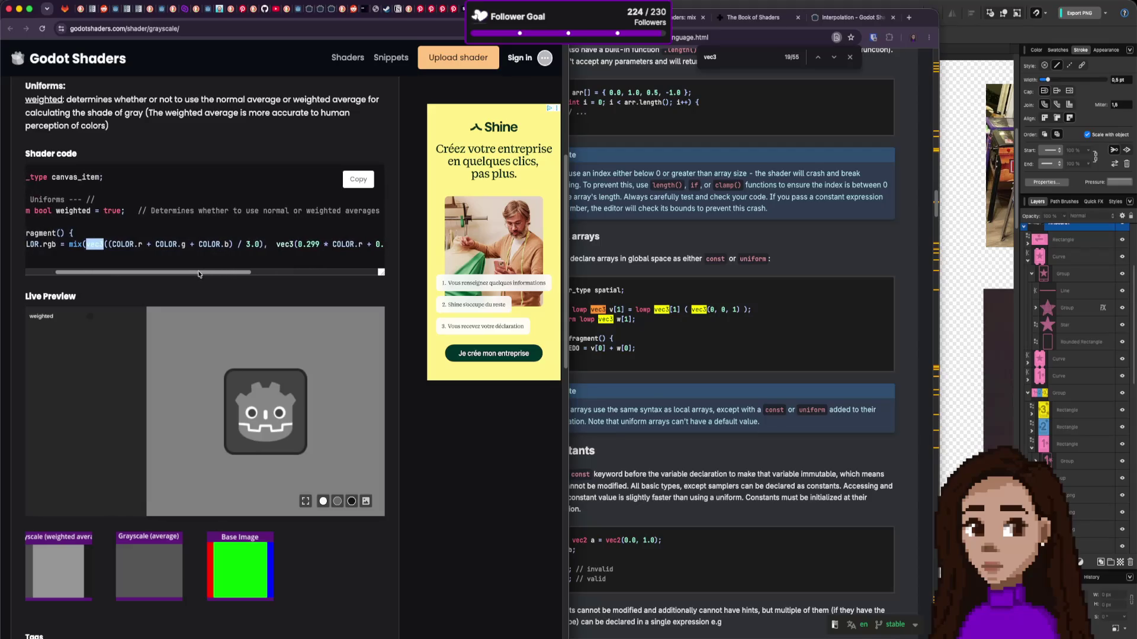
Highlight the weighted-average vec3 expression and the word vec3 in the shader line
drag(238, 273, 341, 275)
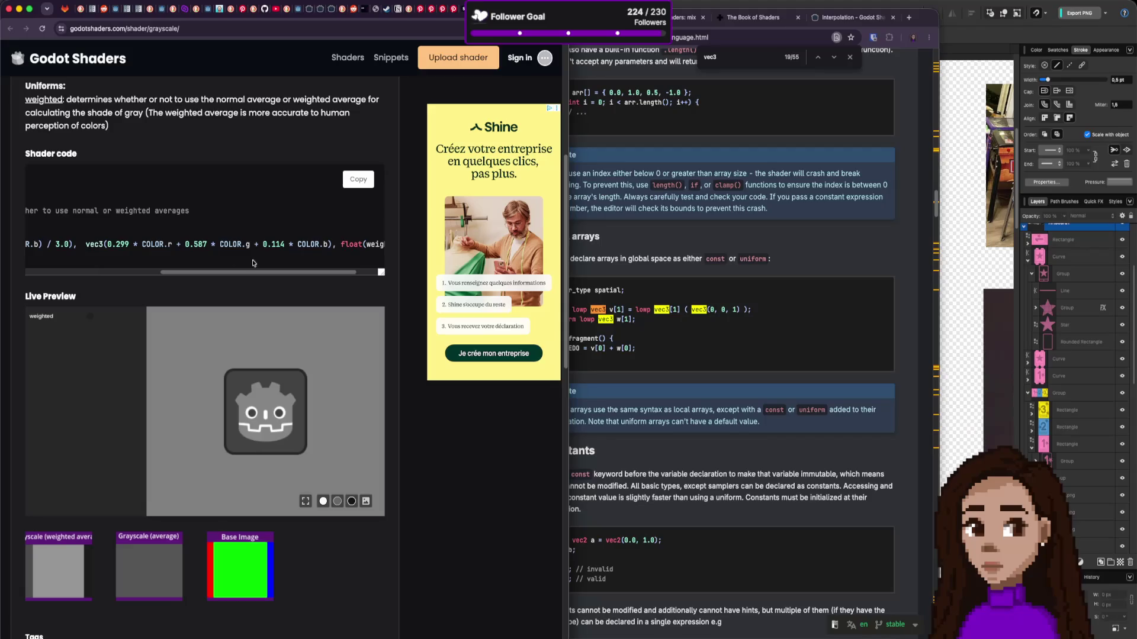
mouse_move(113, 244)
mouse_down()
mouse_move(379, 243)
mouse_move(328, 244)
mouse_up()
click(323, 216)
double_click(96, 244)
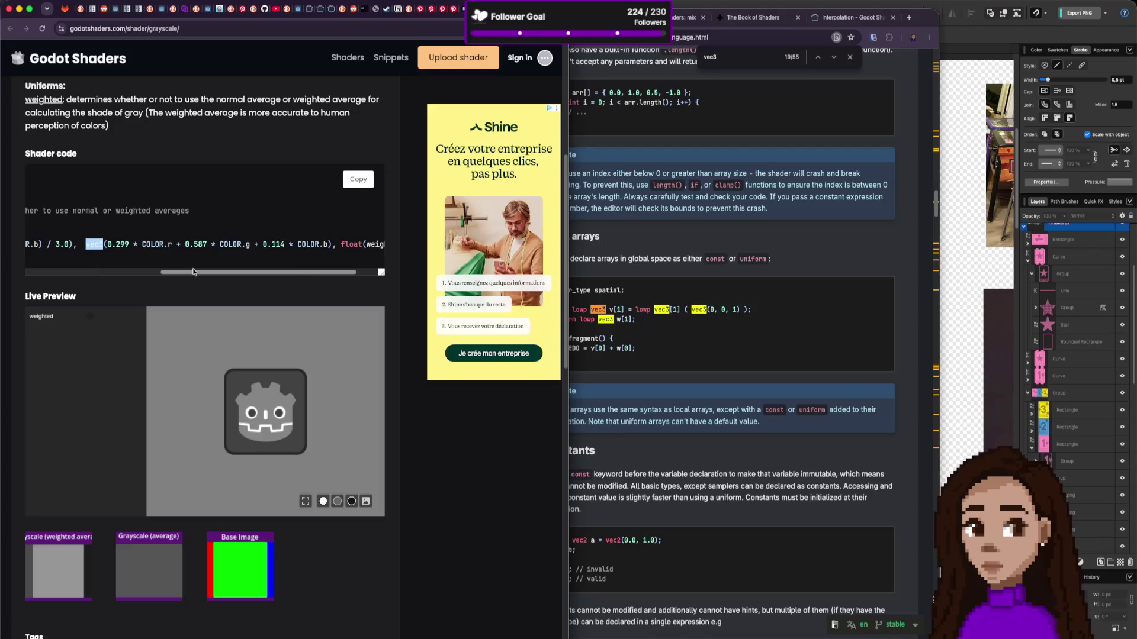
mouse_move(193, 272)
mouse_down()
mouse_move(74, 273)
mouse_move(87, 273)
mouse_up()
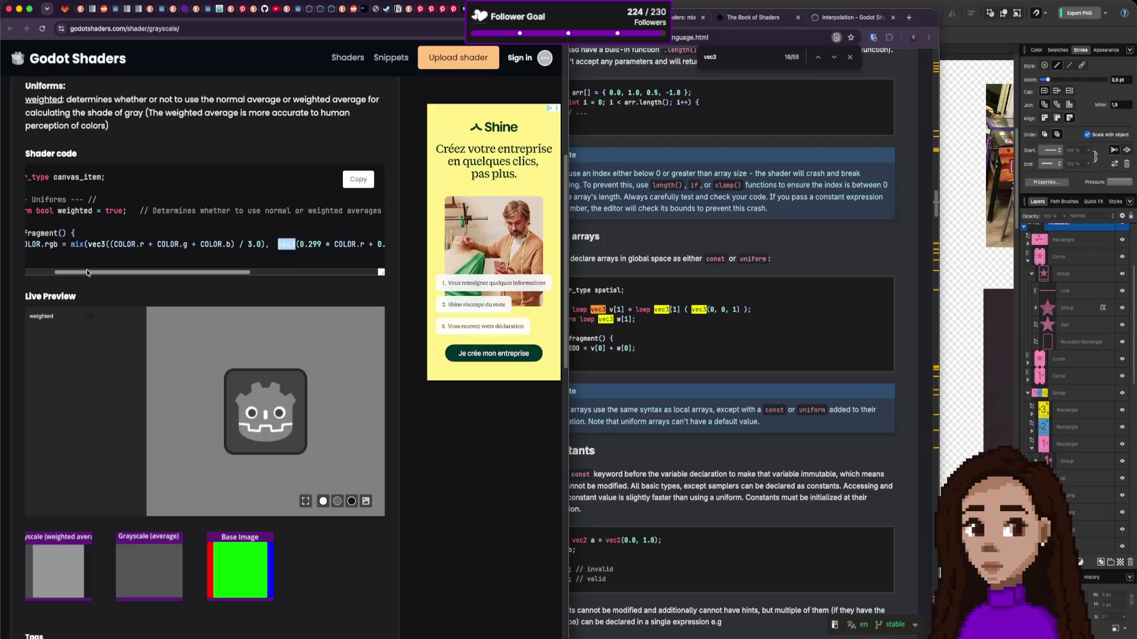
drag(87, 273, 231, 280)
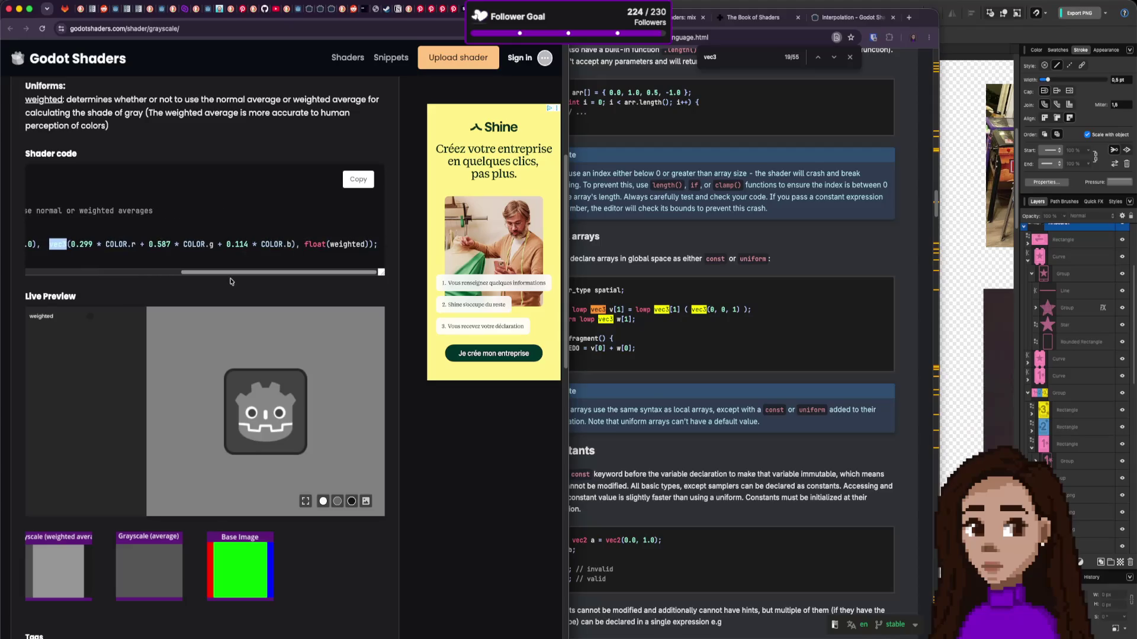
click(700, 338)
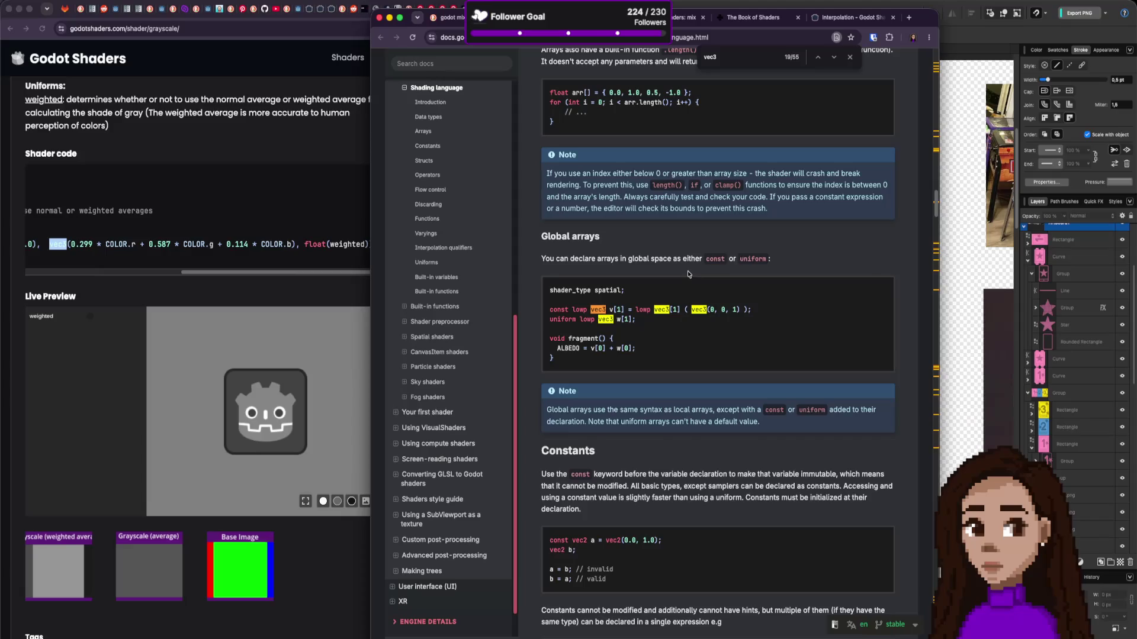
Find the vec3 entry in the Data types table and highlight its description
scroll(687, 273, down, 6)
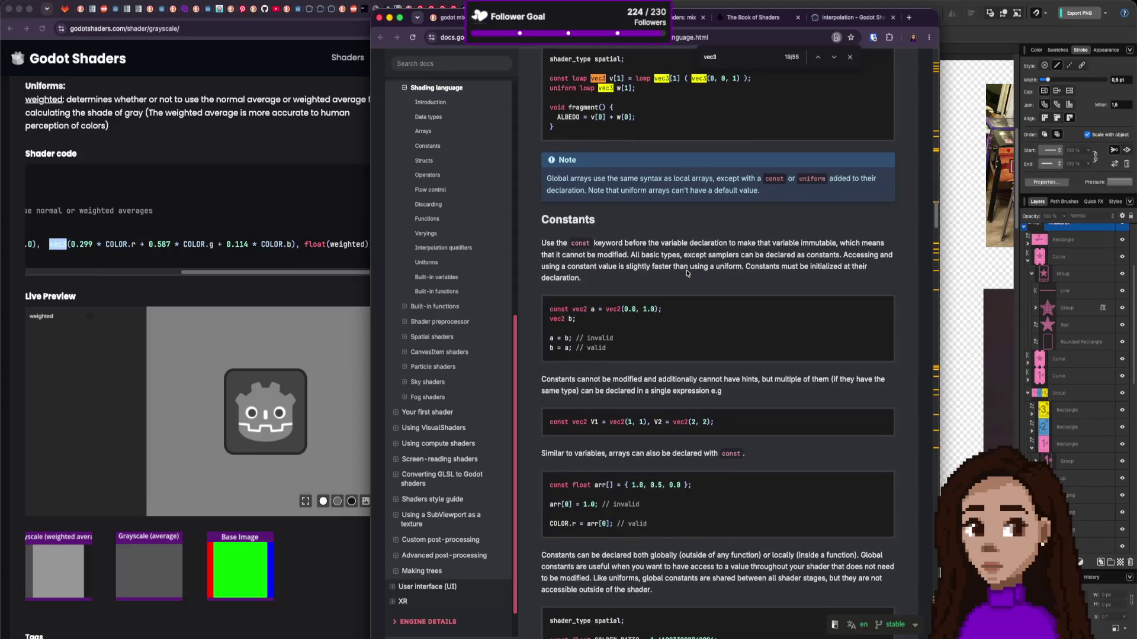
scroll(687, 271, down, 4)
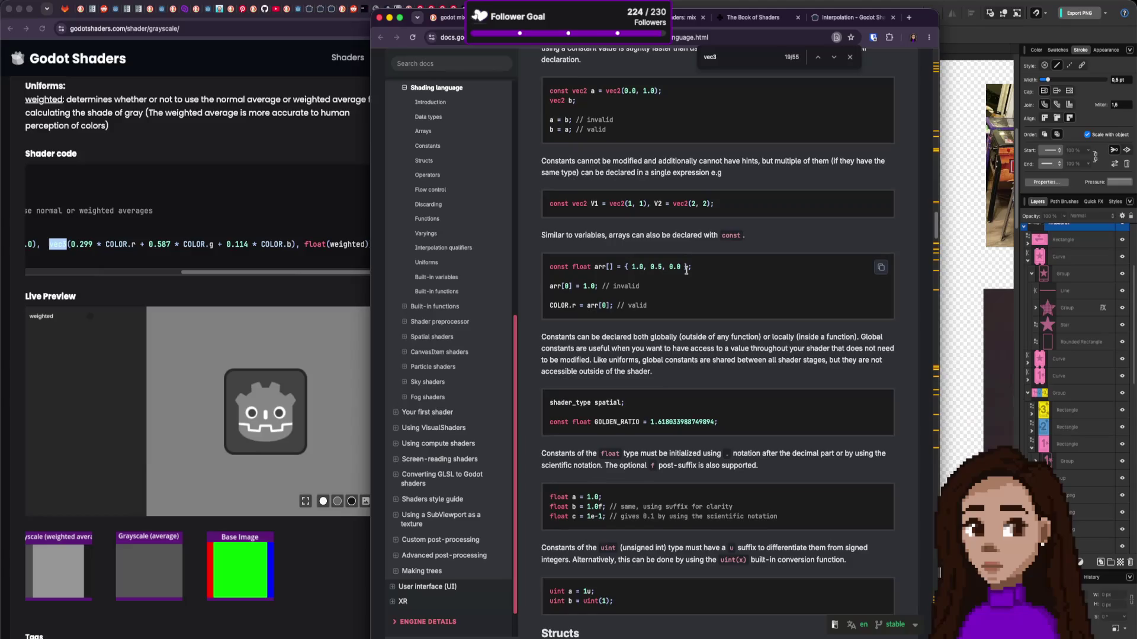
scroll(687, 273, up, 20)
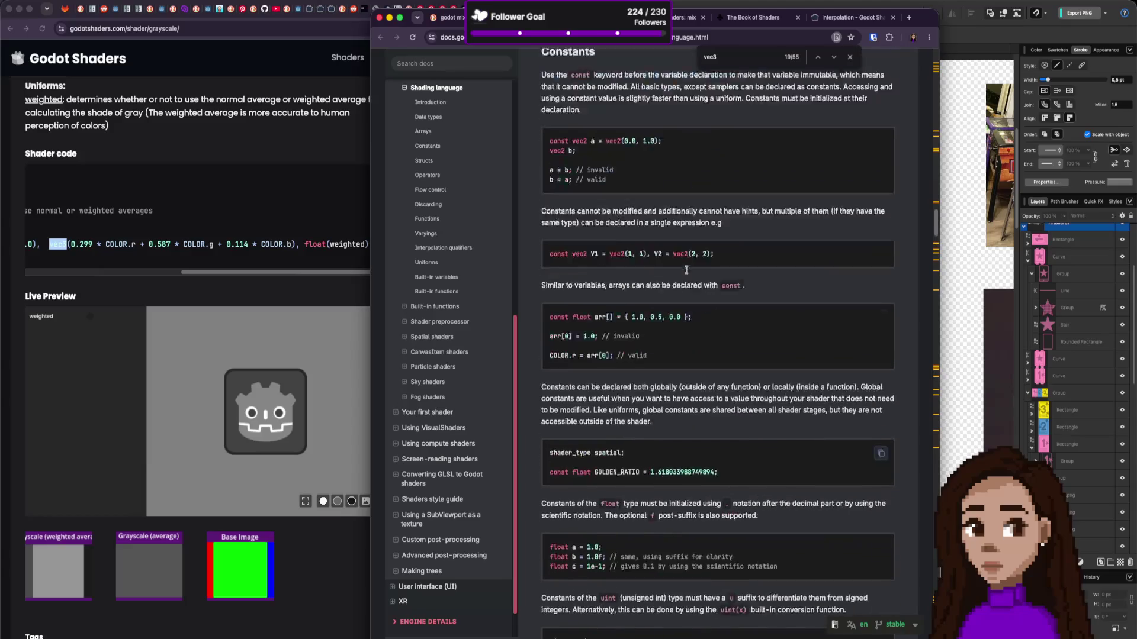
scroll(687, 271, up, 10)
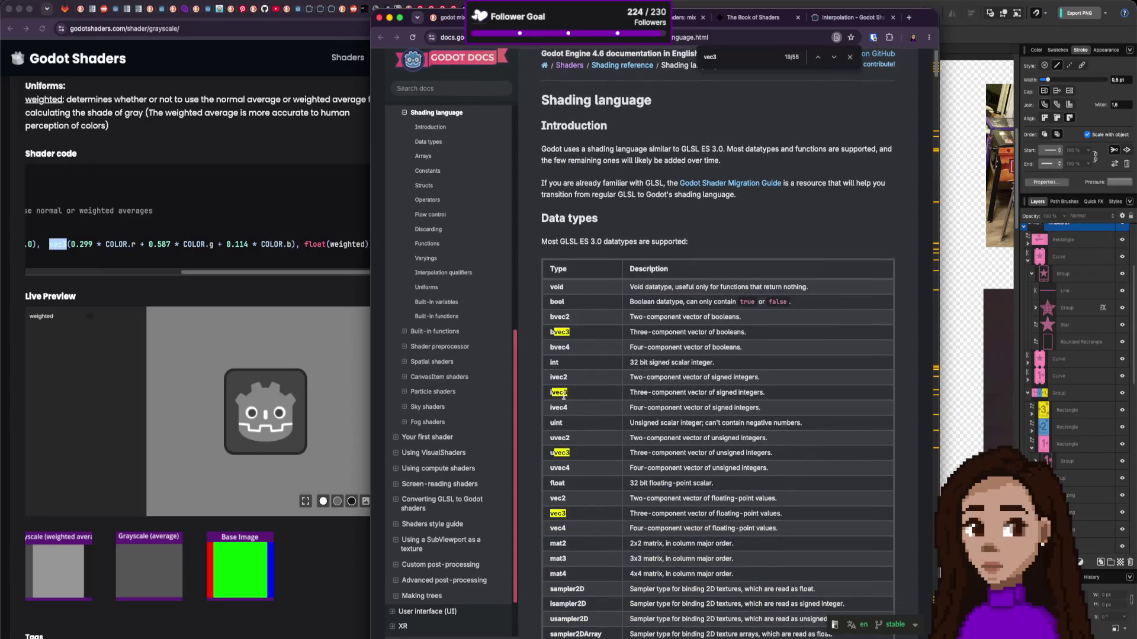
drag(632, 520, 787, 517)
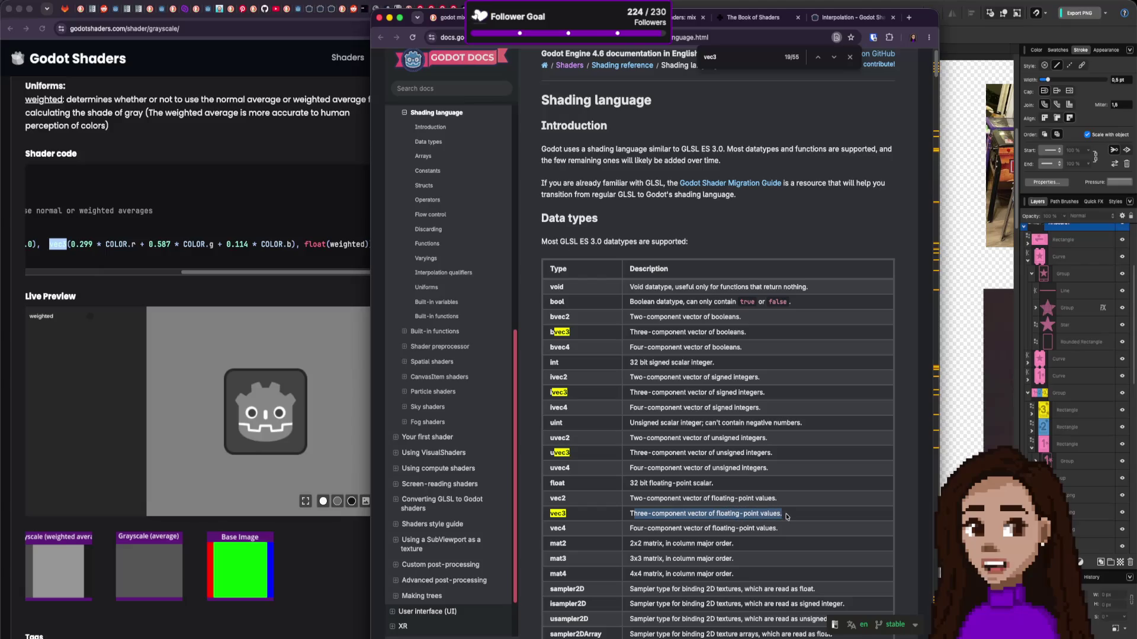
scroll(675, 427, up, 1)
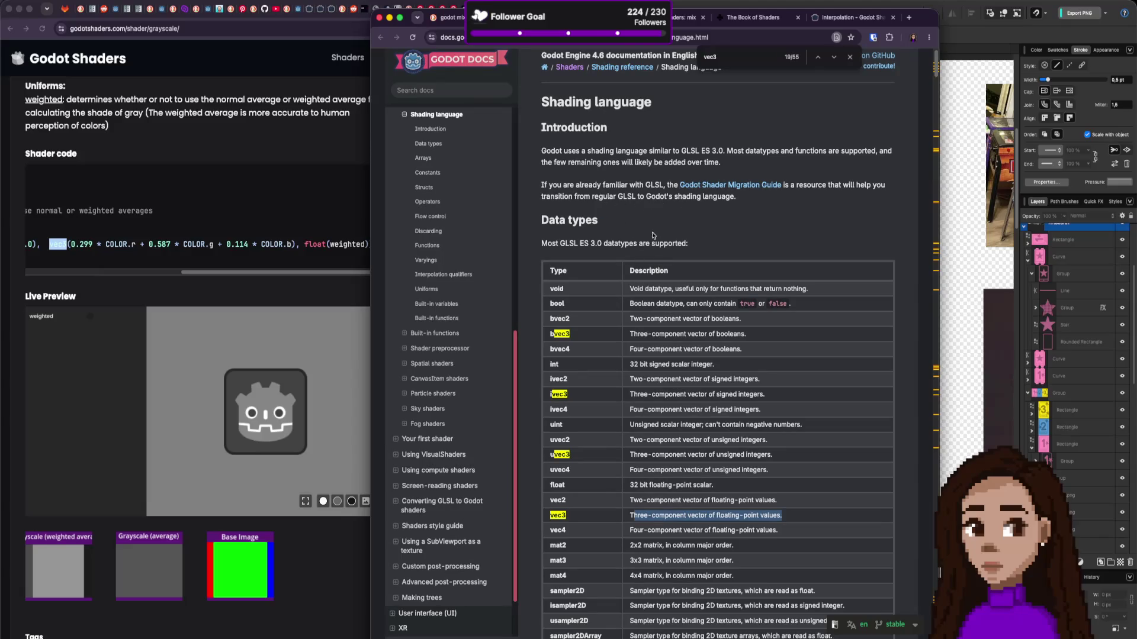
Highlight the single-scalar constructor comment and vec4's 0.0 argument in the Constructing examples
scroll(642, 258, down, 5)
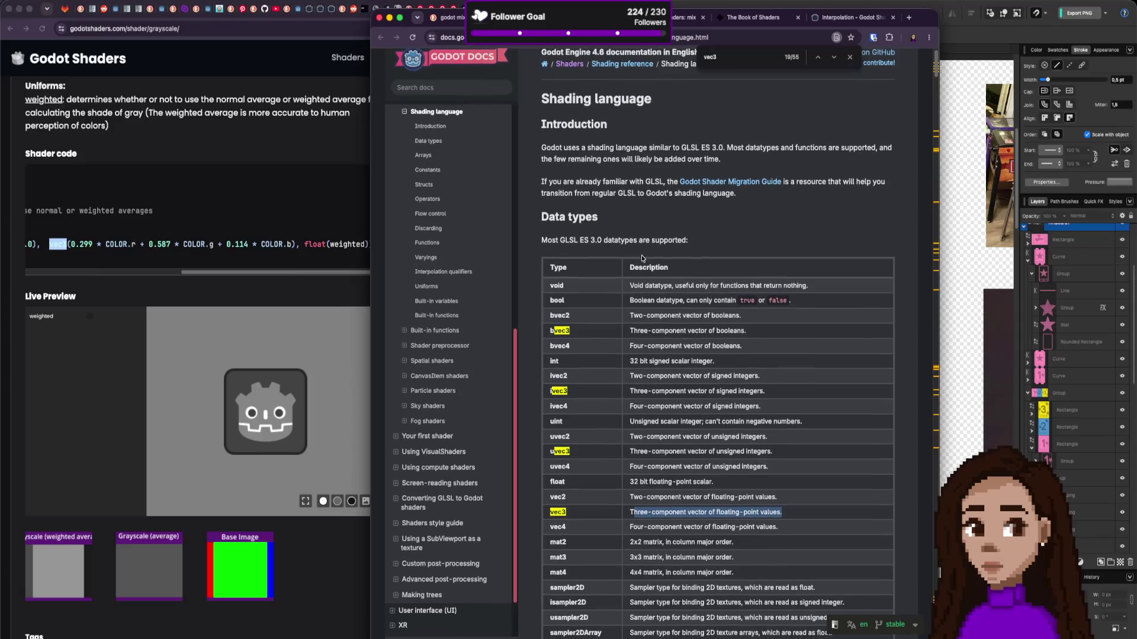
scroll(642, 258, down, 7)
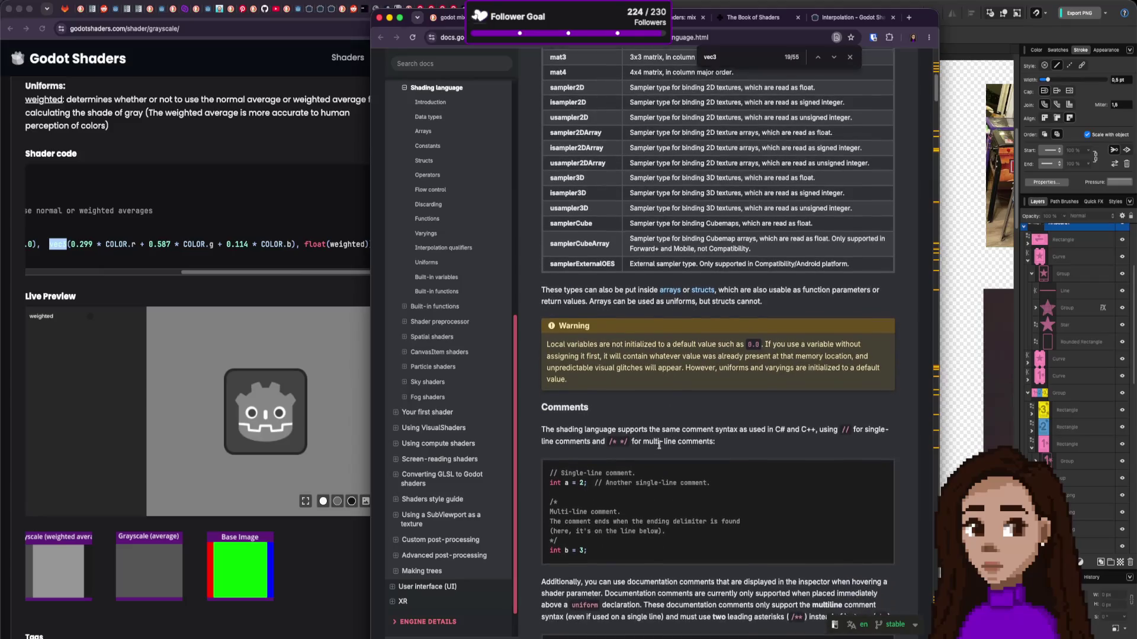
scroll(671, 427, down, 8)
scroll(660, 448, down, 8)
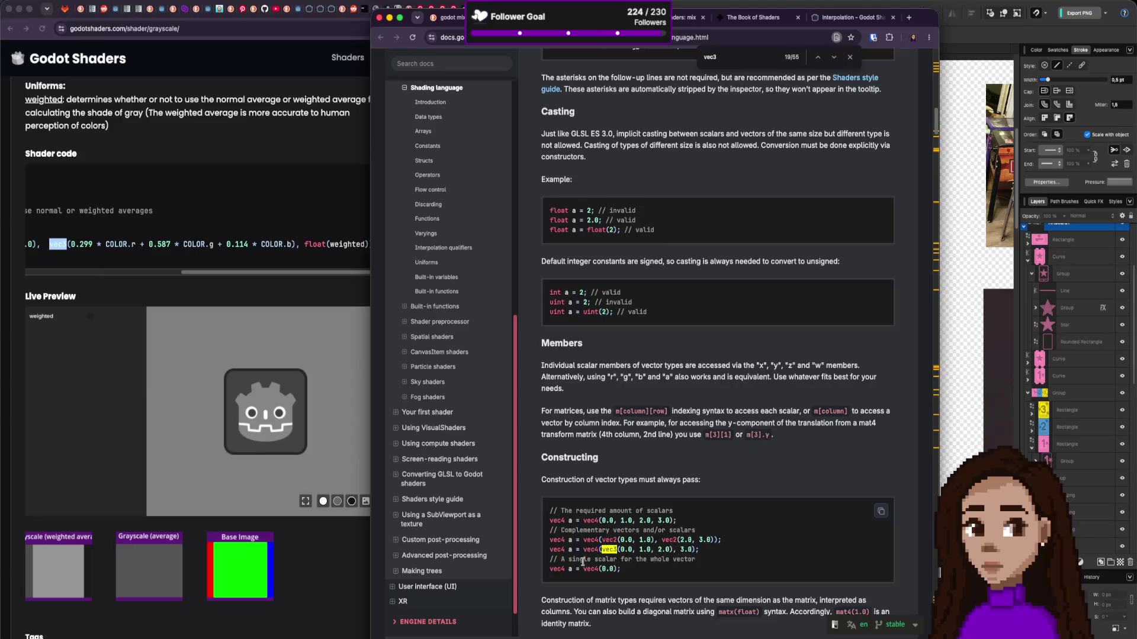
mouse_move(580, 560)
mouse_down()
mouse_move(683, 560)
mouse_move(566, 560)
mouse_up()
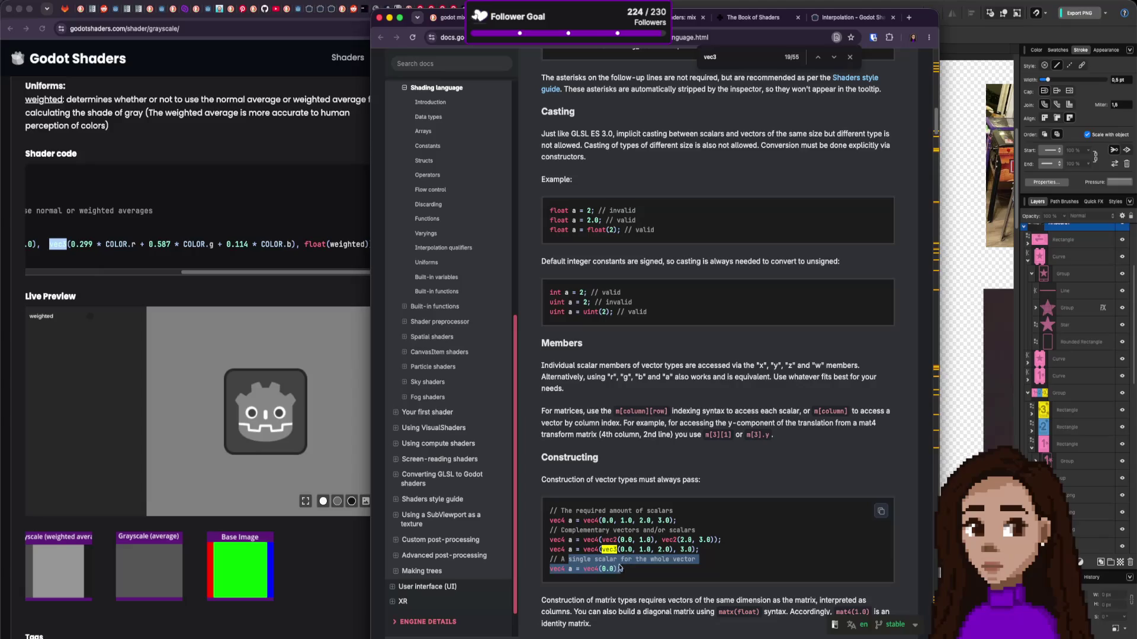
click(575, 560)
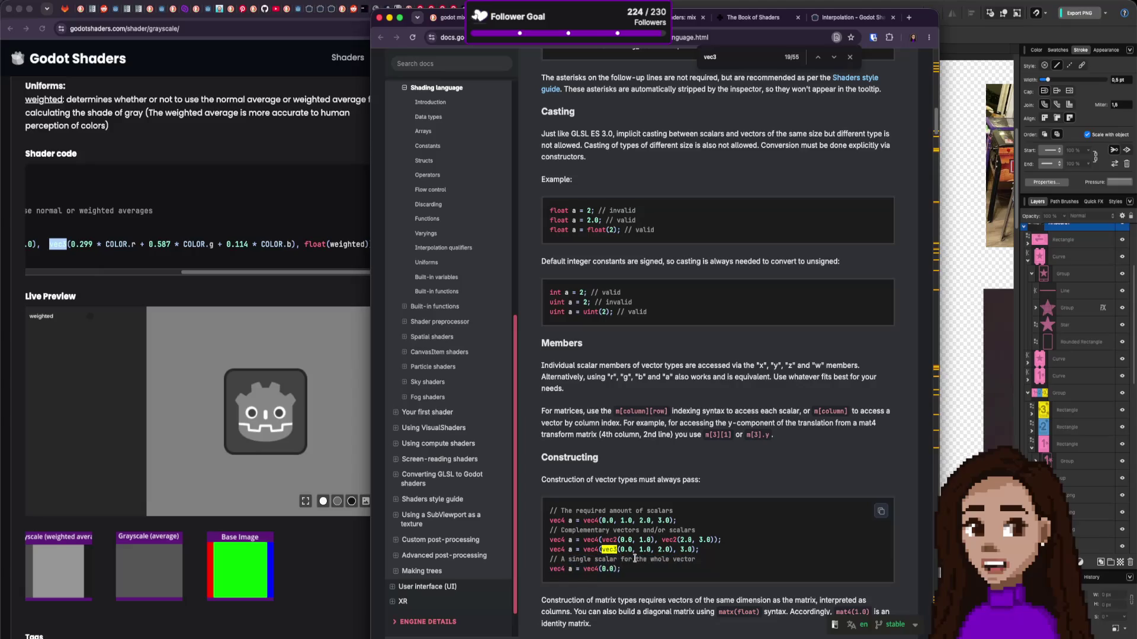
drag(601, 569, 634, 572)
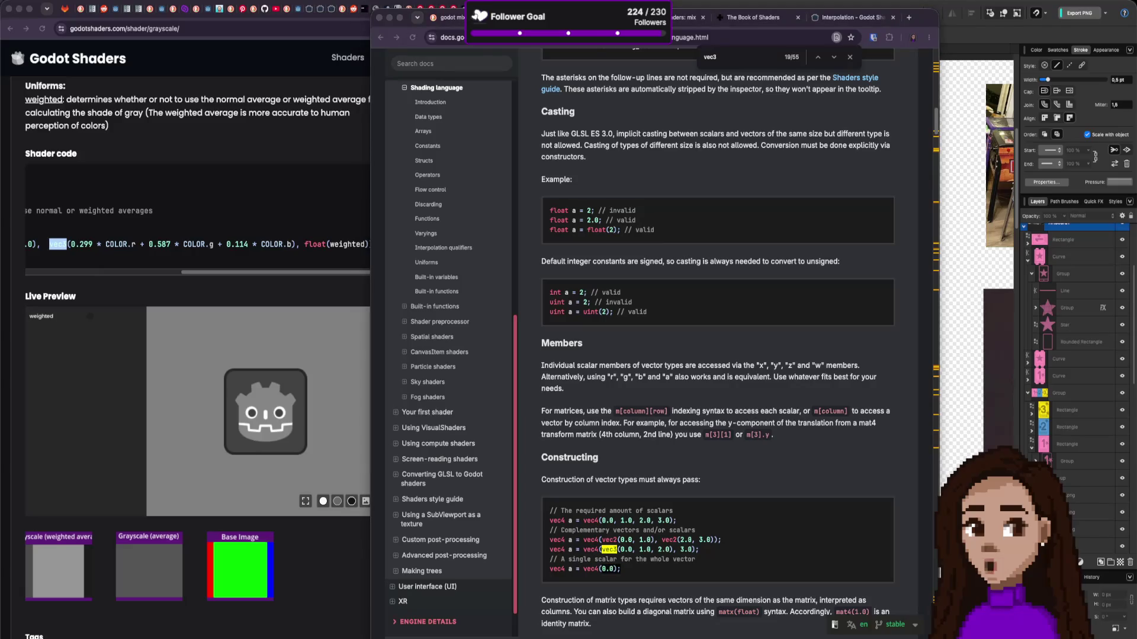
click(620, 371)
scroll(608, 388, down, 5)
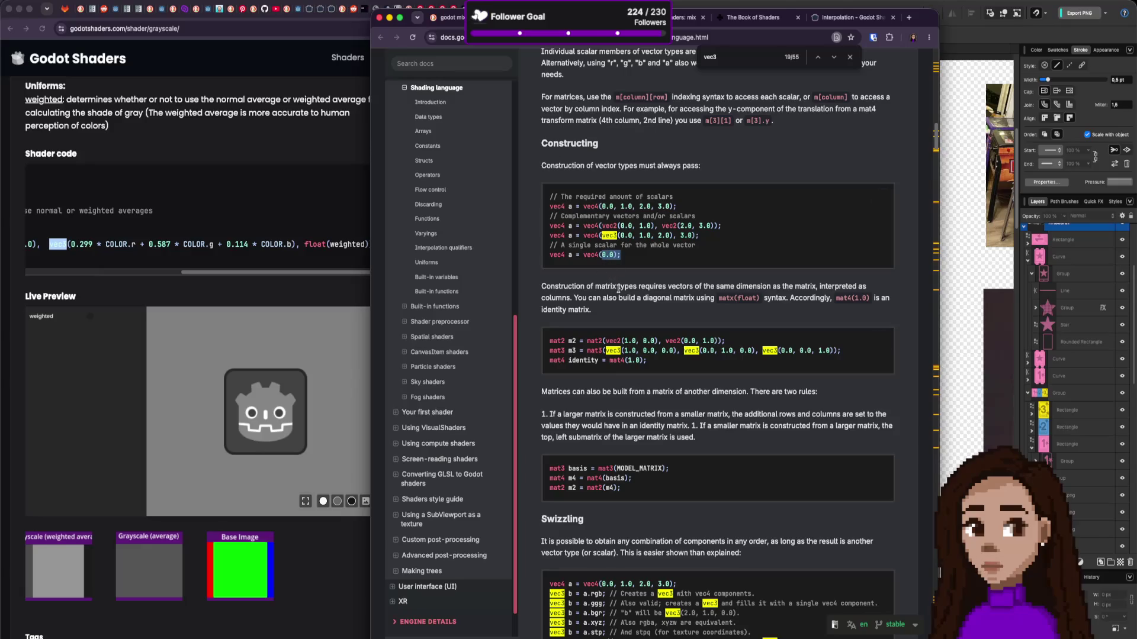
click(992, 70)
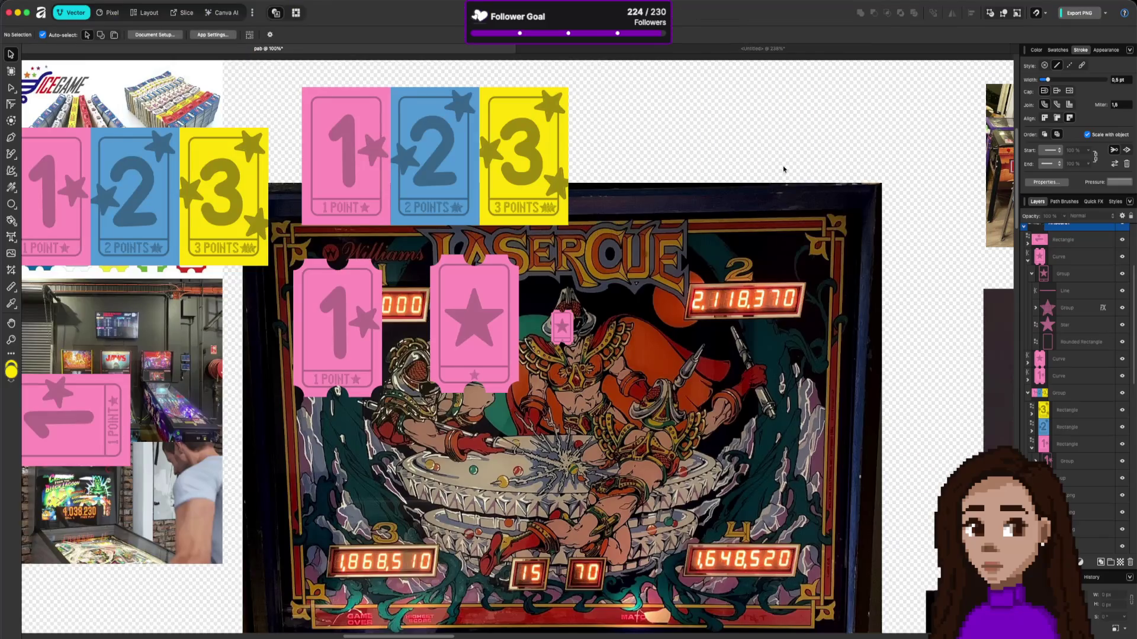
Select the pink 1 POINT and star tickets and expand the star ticket's layer
click(356, 281)
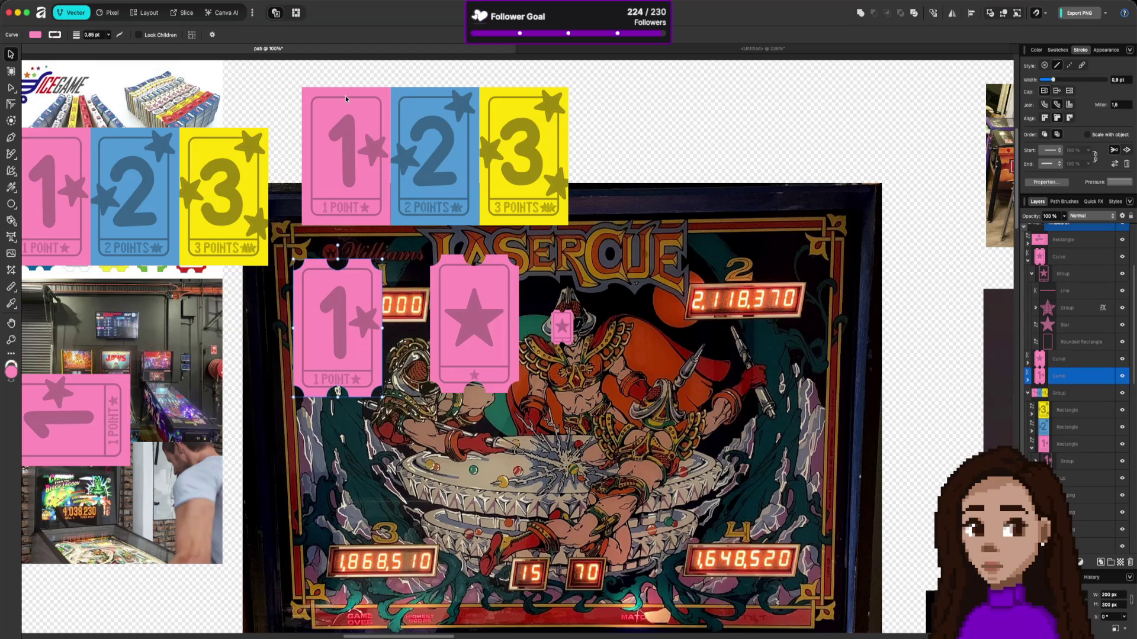
click(1066, 393)
click(1068, 358)
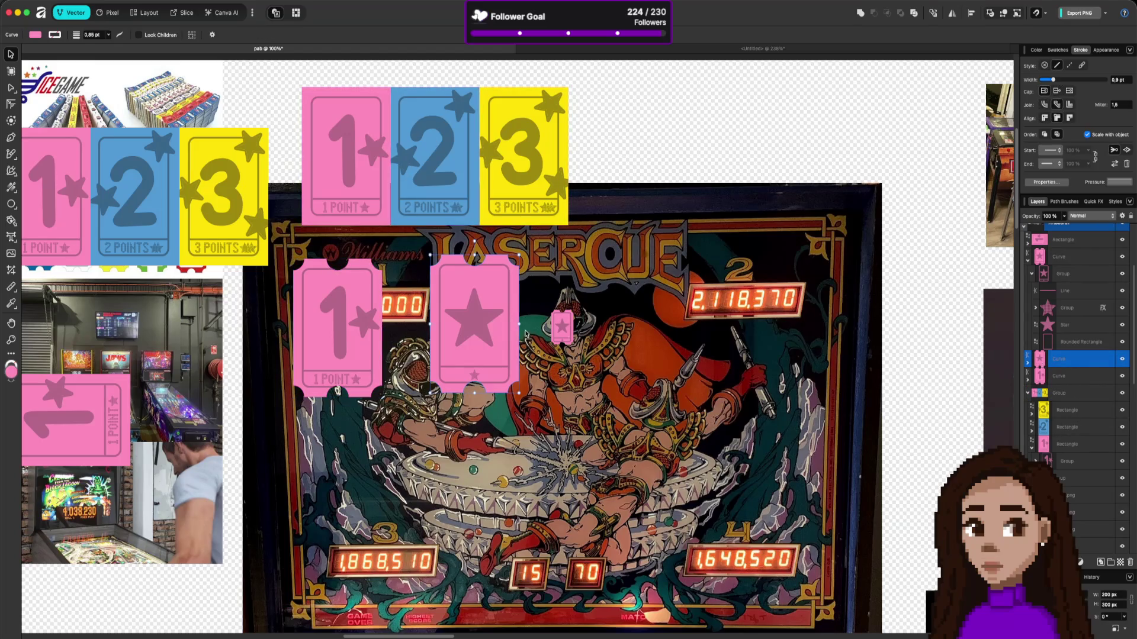
click(1029, 363)
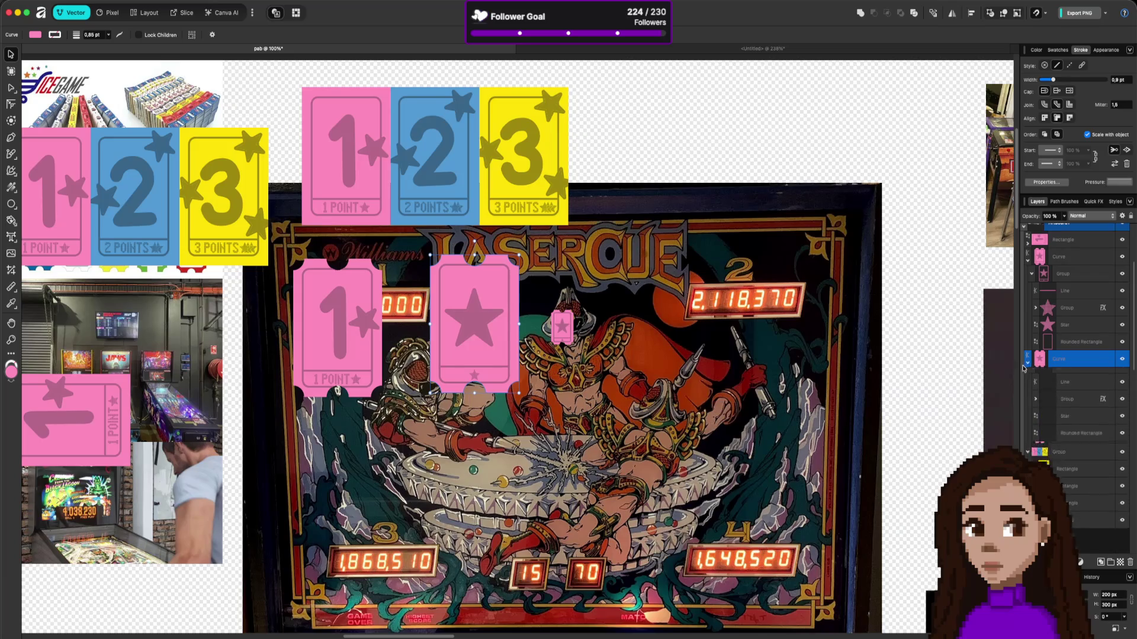
Draw an ellipse to the right of the pinball artwork
click(11, 203)
drag(773, 209, 868, 356)
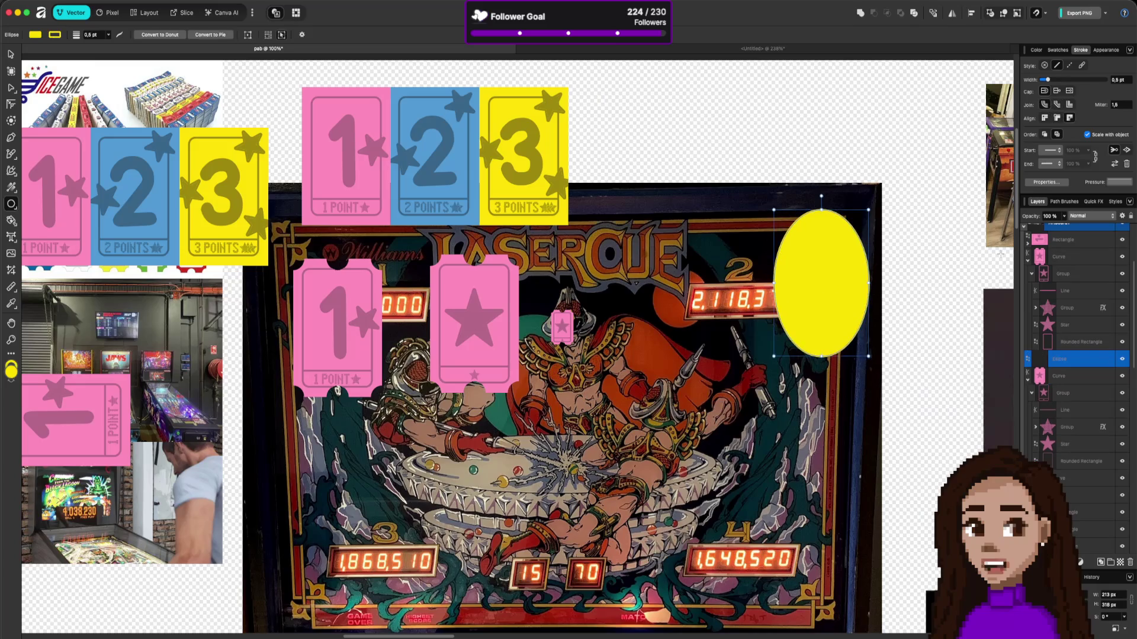
click(11, 53)
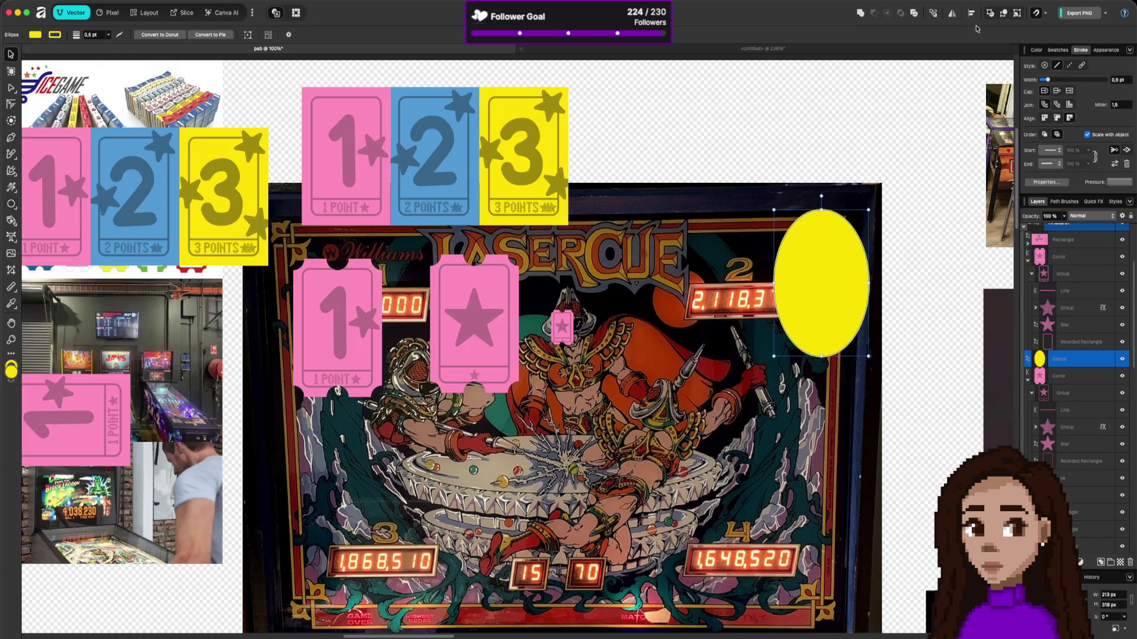
Set the ellipse fill to grey AAAAAA, then darken it in the Color Chooser
click(1041, 50)
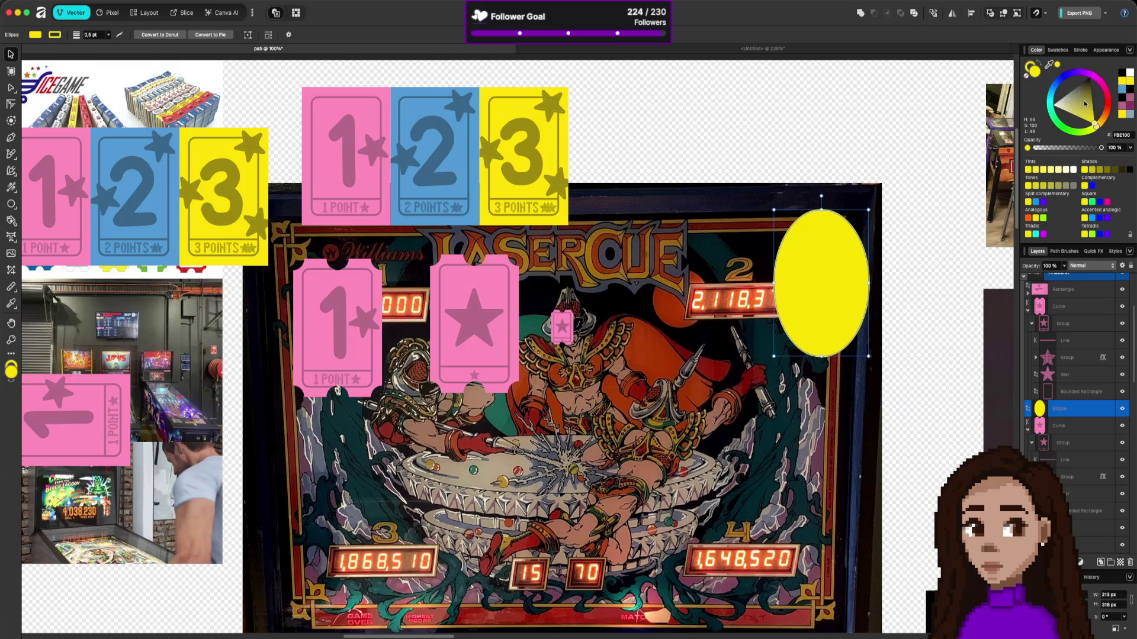
click(1124, 137)
double_click(1035, 71)
text(aaaaaa)
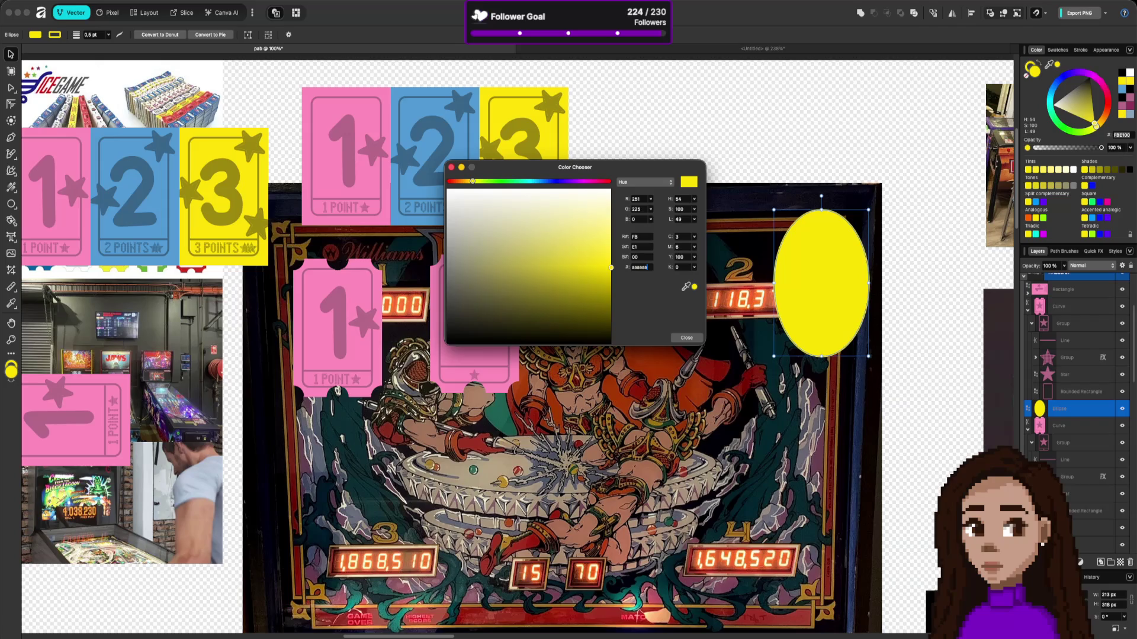
key(Return)
double_click(640, 267)
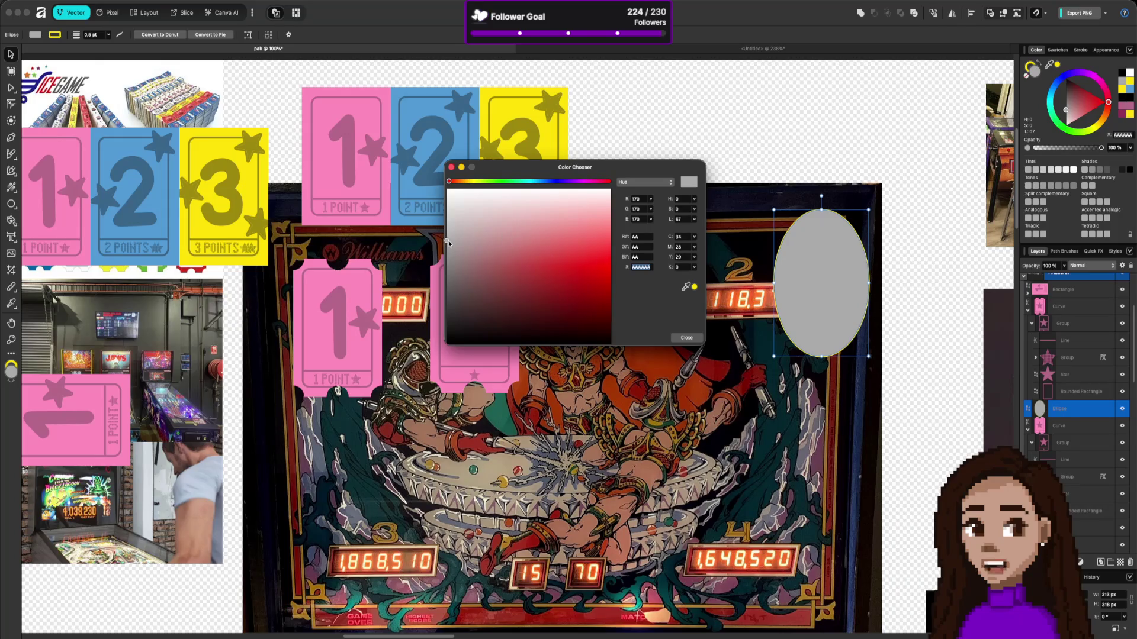
mouse_move(447, 240)
mouse_down()
mouse_move(436, 302)
mouse_move(422, 228)
mouse_move(430, 326)
mouse_move(414, 237)
mouse_move(437, 304)
mouse_up()
key(super+Tab)
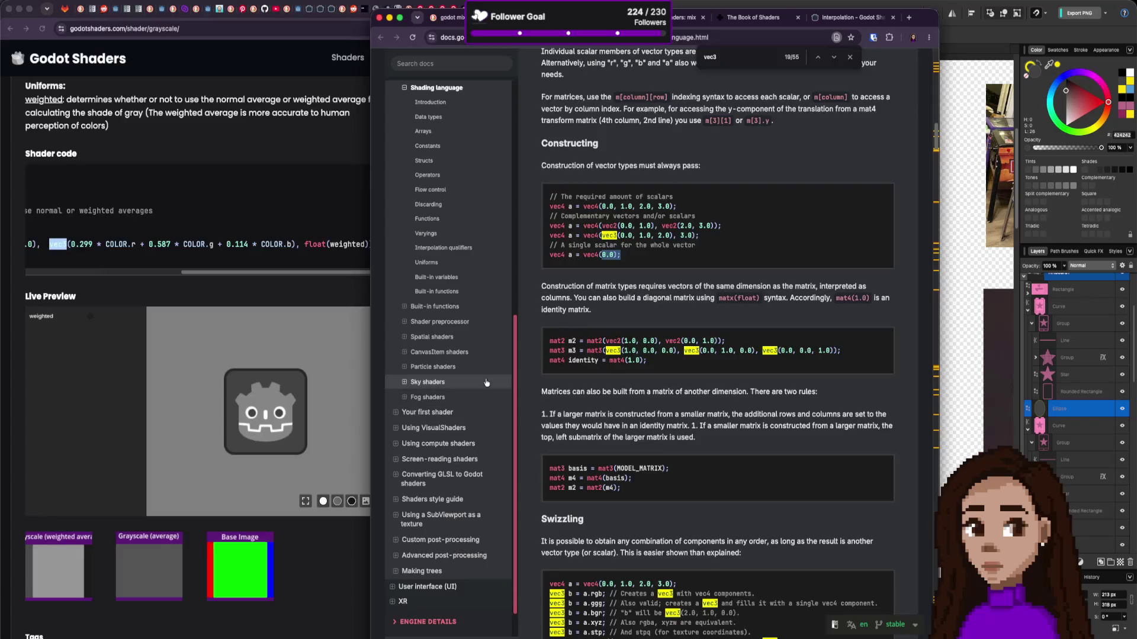
Bring the Godot Shaders grayscale page forward and scroll its code toward the mix line
click(234, 255)
mouse_move(231, 273)
mouse_down()
mouse_move(102, 272)
mouse_move(133, 245)
mouse_move(270, 248)
mouse_up()
click(105, 245)
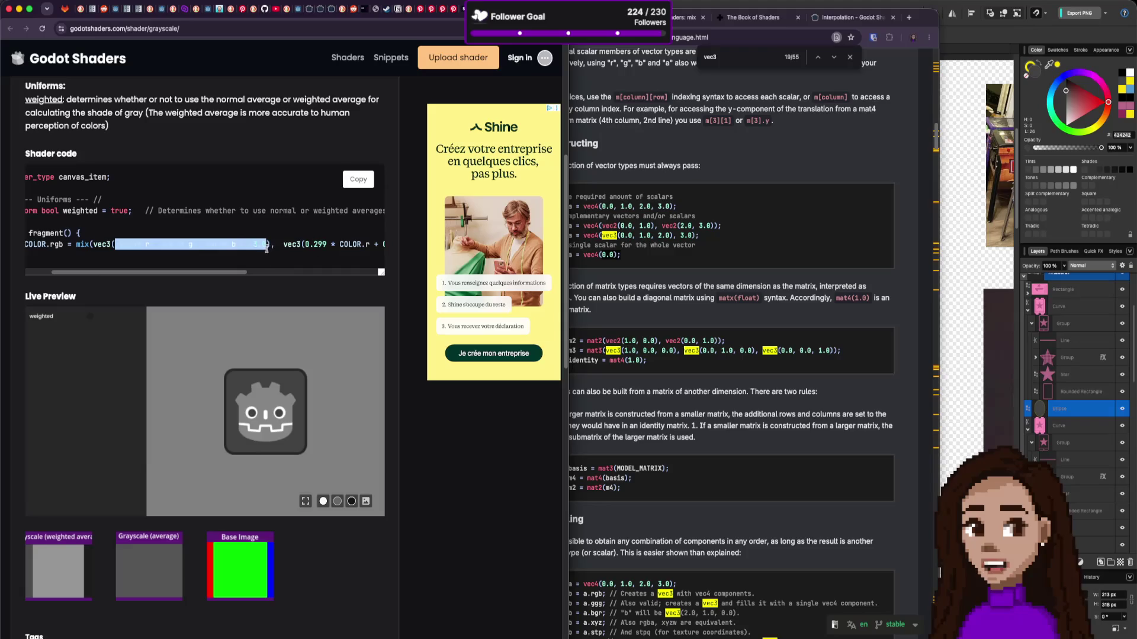
click(259, 272)
scroll(259, 272, right, 2)
Highlight the summed COLOR channels inside mix(), then view the Book of Shaders mix page
mouse_move(258, 271)
mouse_down()
mouse_move(227, 277)
mouse_move(134, 246)
mouse_up()
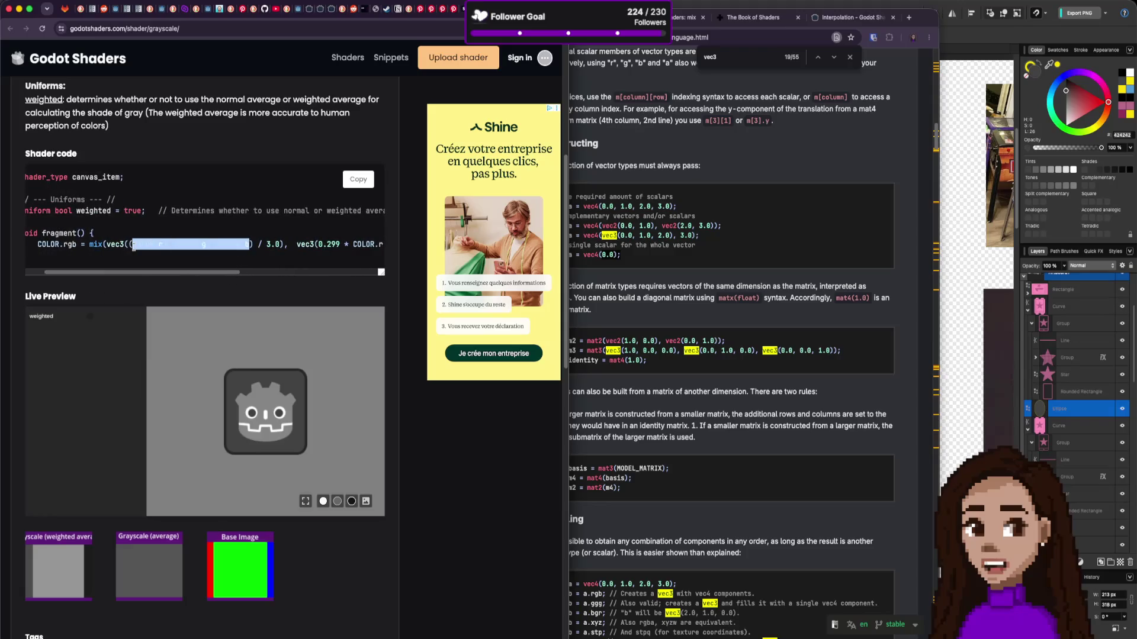
mouse_move(265, 245)
mouse_down()
mouse_move(285, 245)
mouse_move(152, 245)
mouse_up()
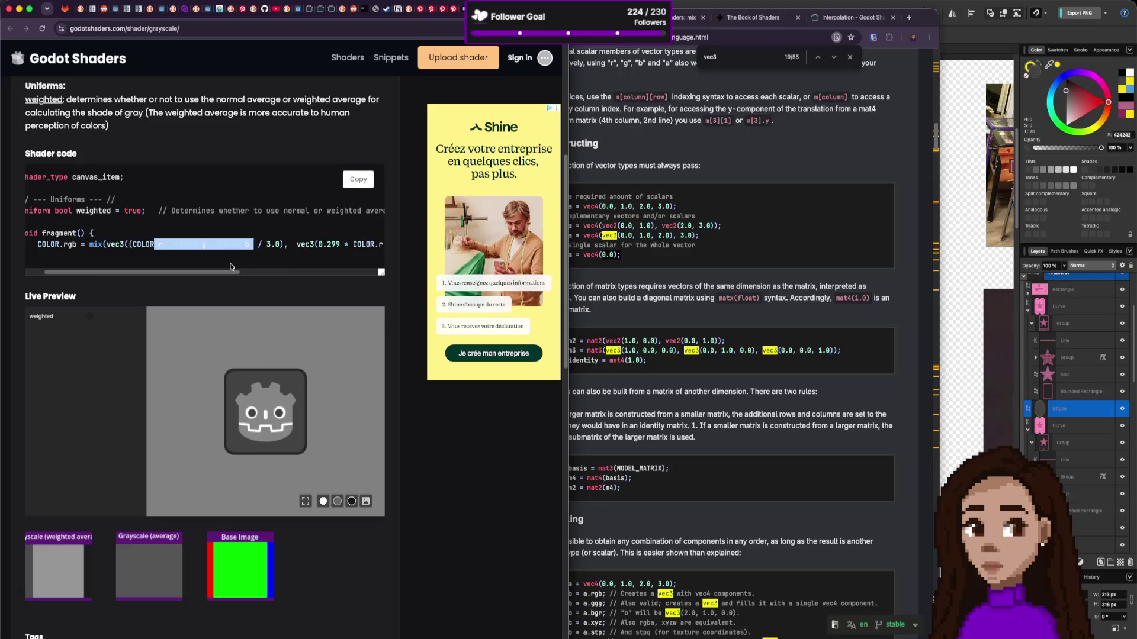
mouse_move(224, 274)
mouse_down()
mouse_move(277, 277)
mouse_move(239, 276)
mouse_move(219, 246)
mouse_move(108, 247)
mouse_up()
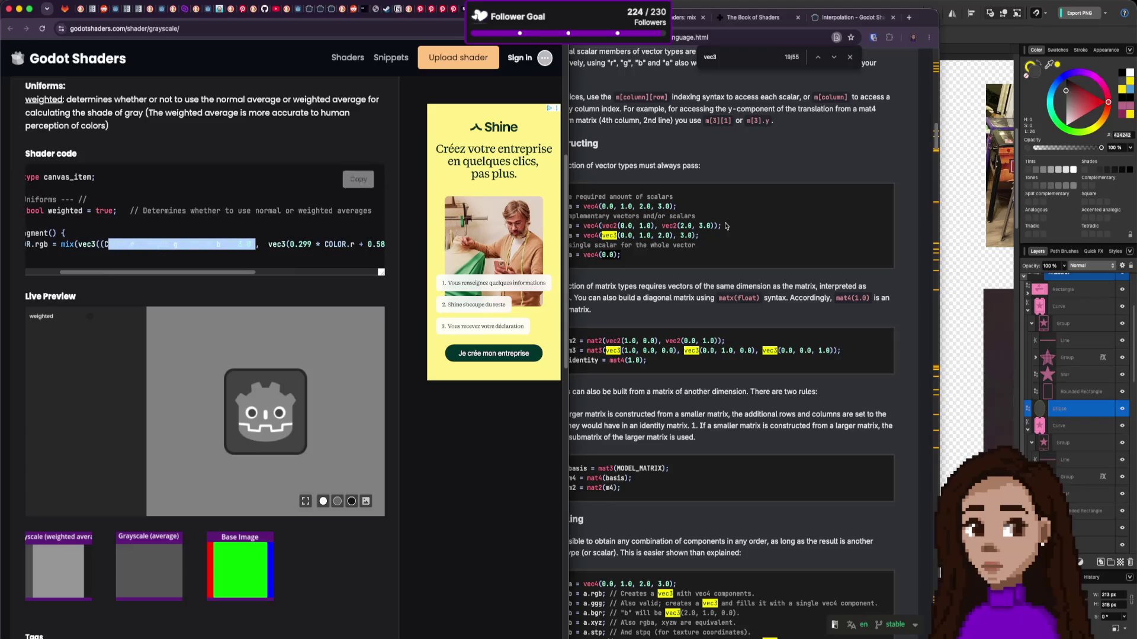
click(687, 18)
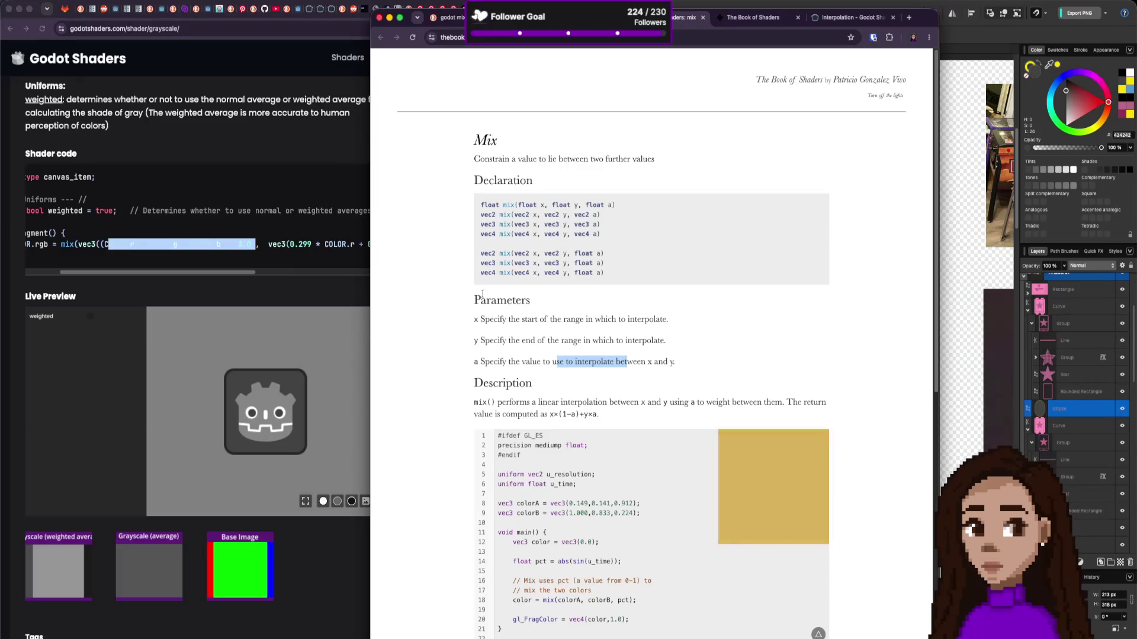
Select the x parameter description on the mix reference, then return to the grayscale shader code
click(603, 318)
triple_click(603, 318)
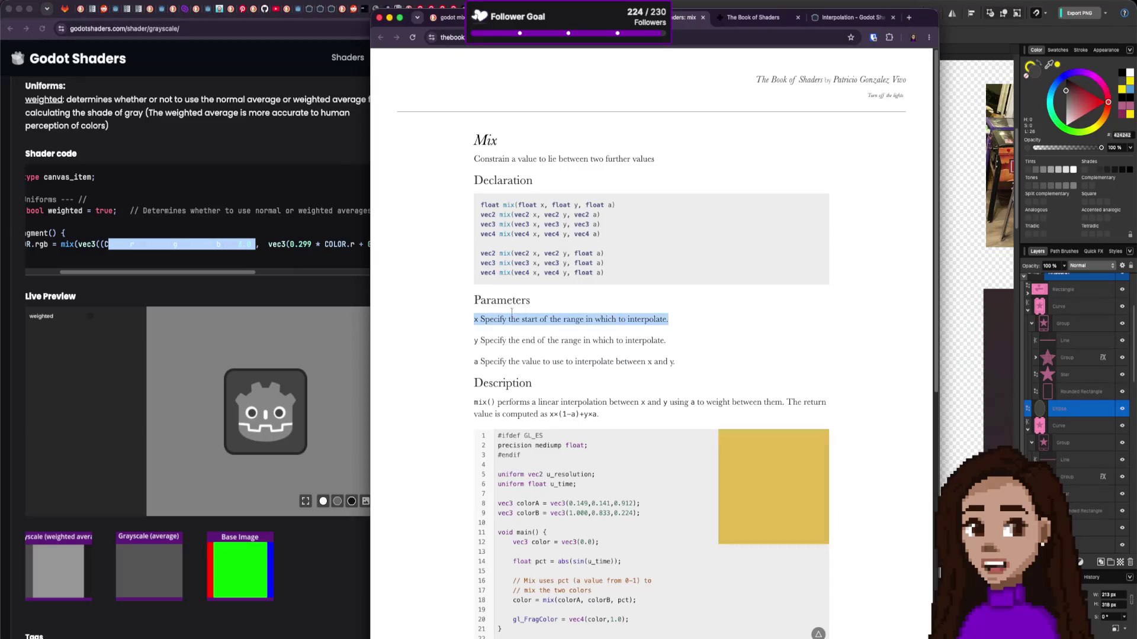
click(240, 274)
drag(240, 274, 339, 284)
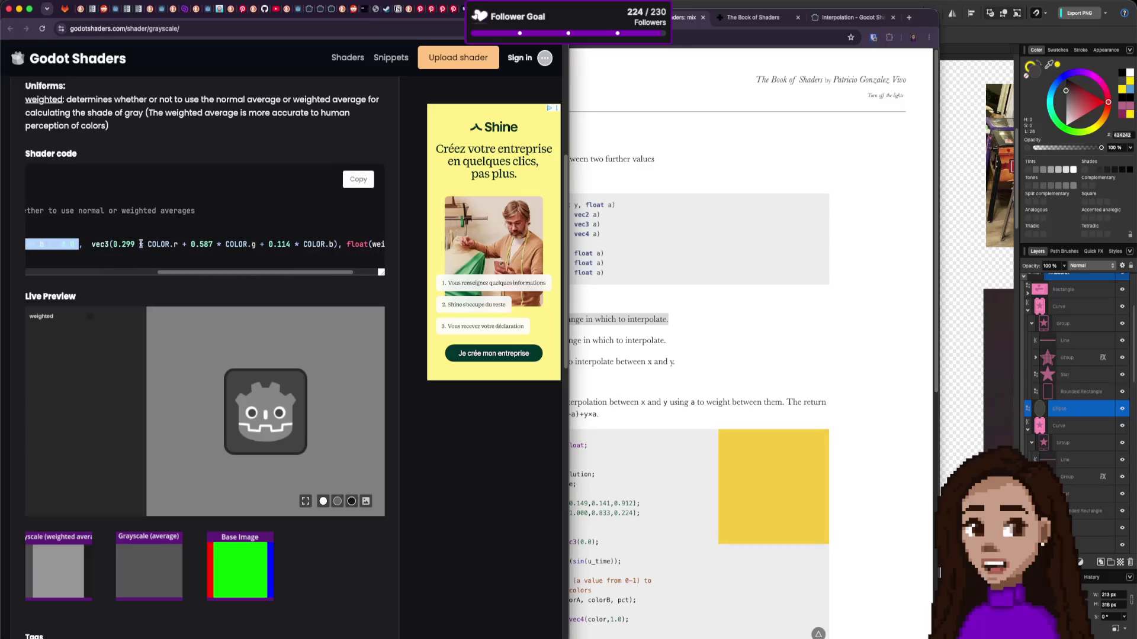
Highlight the 0.587 and 0.114 coefficients and the green COLOR term in the weighted line
drag(294, 241, 112, 244)
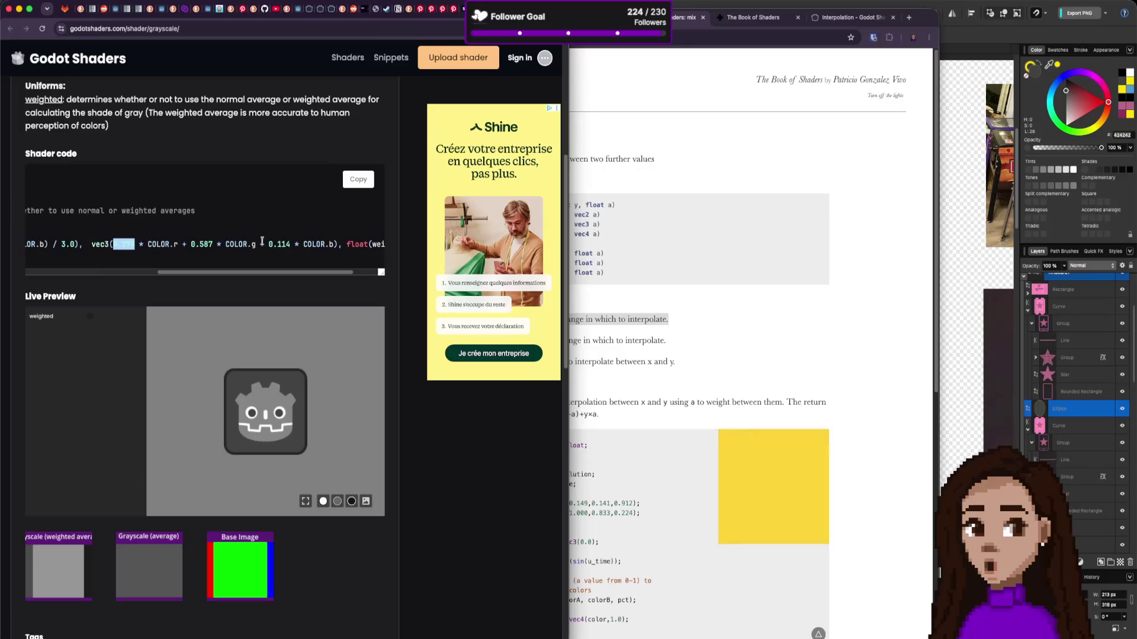
drag(222, 243, 204, 243)
click(292, 240)
double_click(292, 240)
double_click(160, 244)
drag(221, 244, 314, 248)
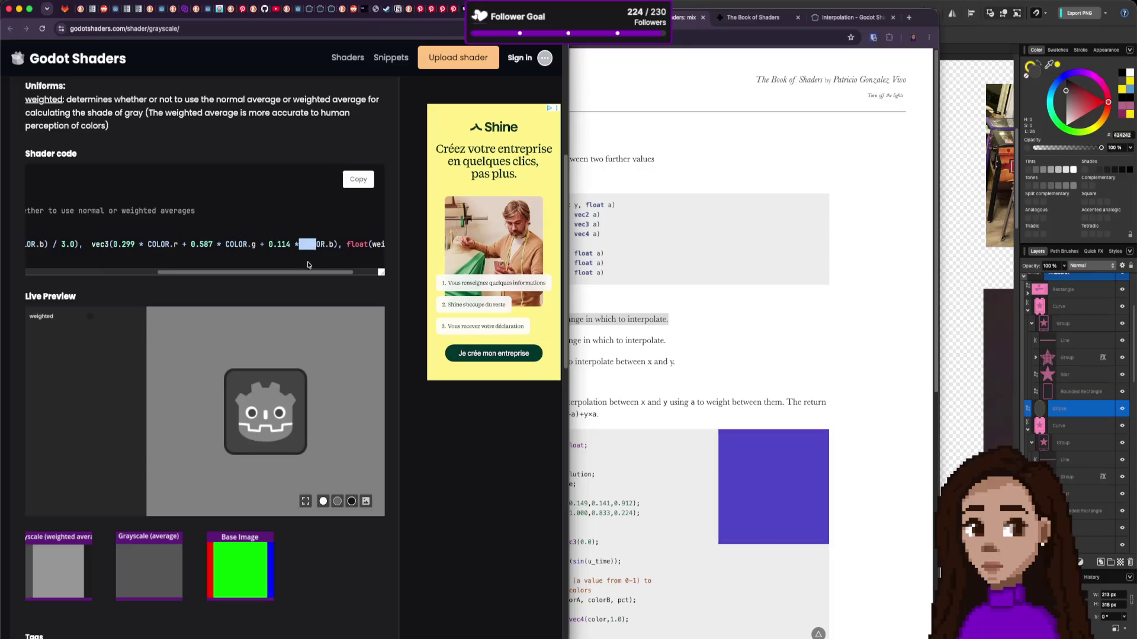
drag(307, 272, 331, 274)
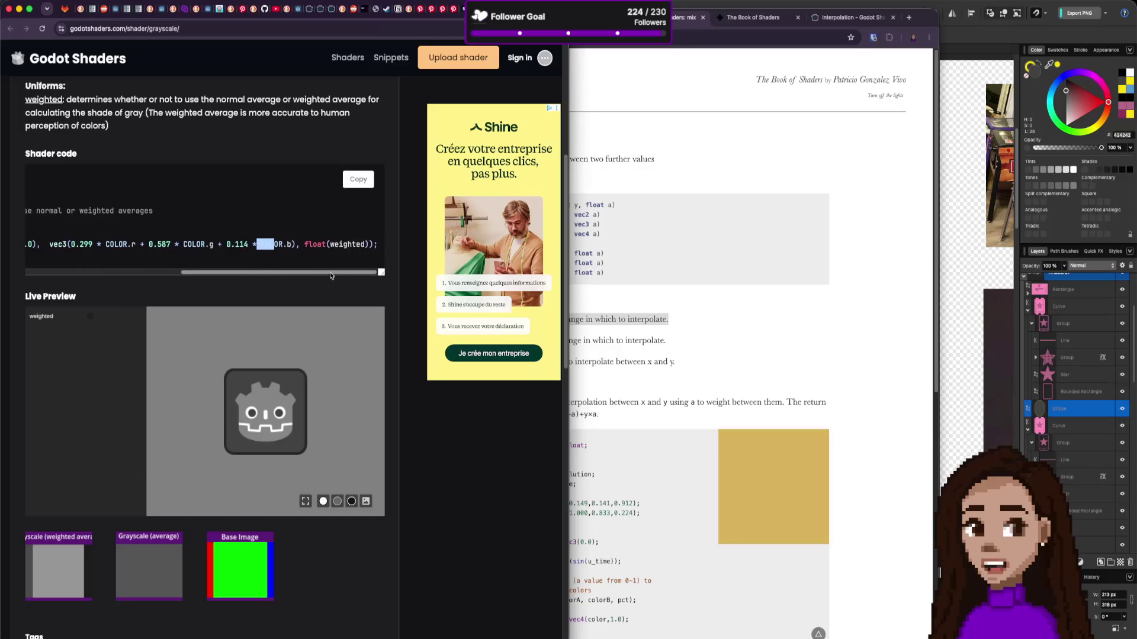
Highlight 'weighted' in float(weighted), glance at the Mix reference, and scroll the code right
double_click(339, 244)
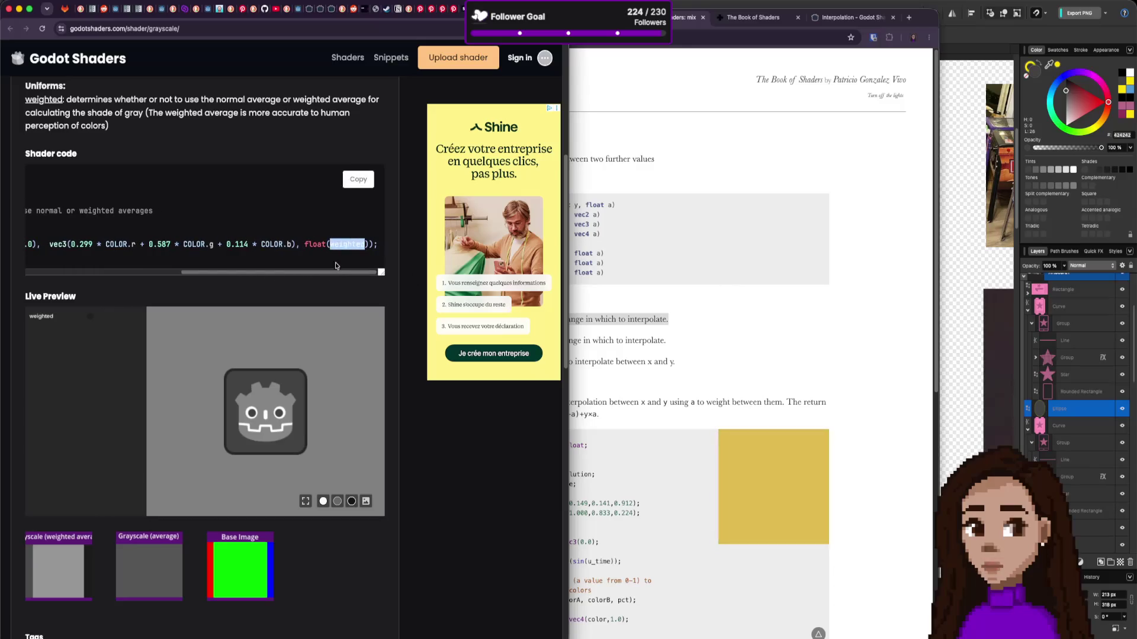
drag(332, 273, 203, 274)
click(592, 298)
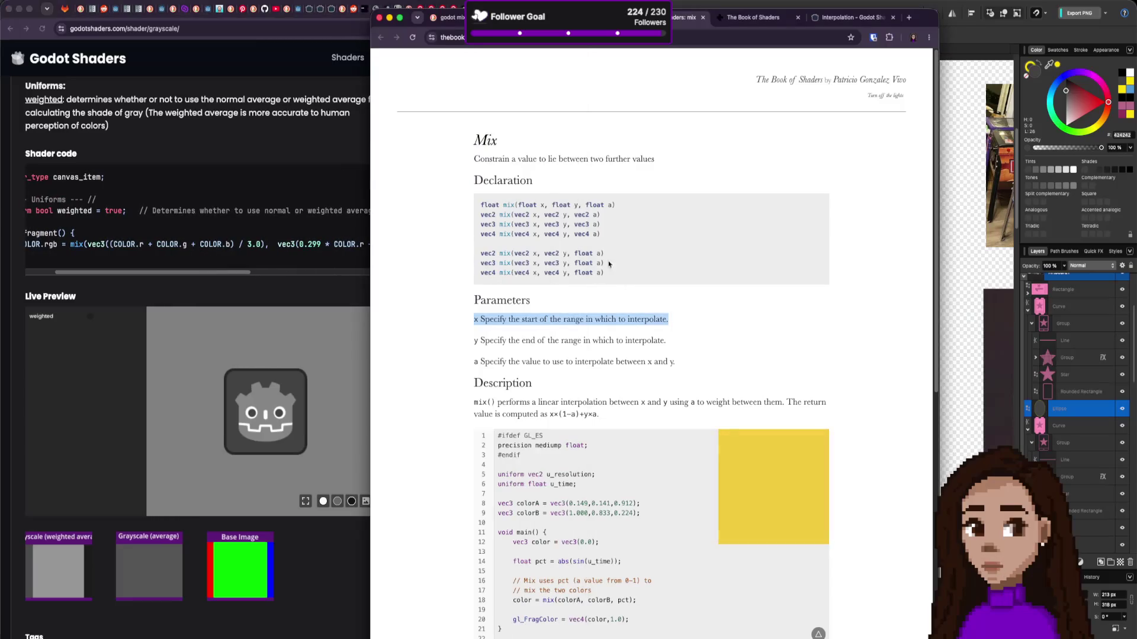
click(231, 254)
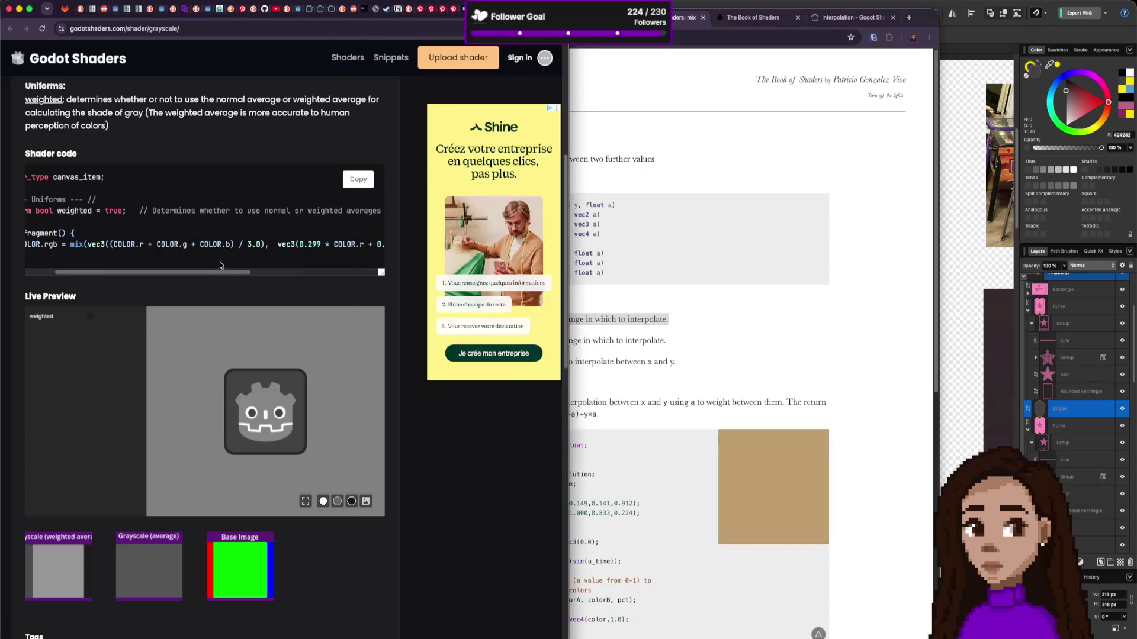
scroll(293, 266, right, 5)
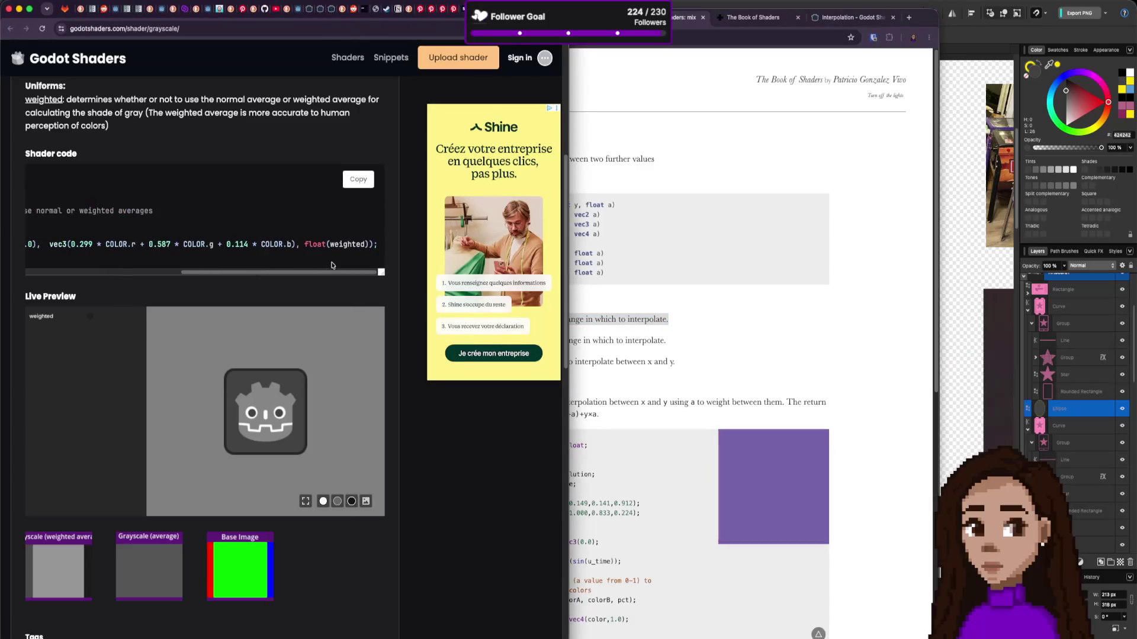
drag(334, 272, 175, 268)
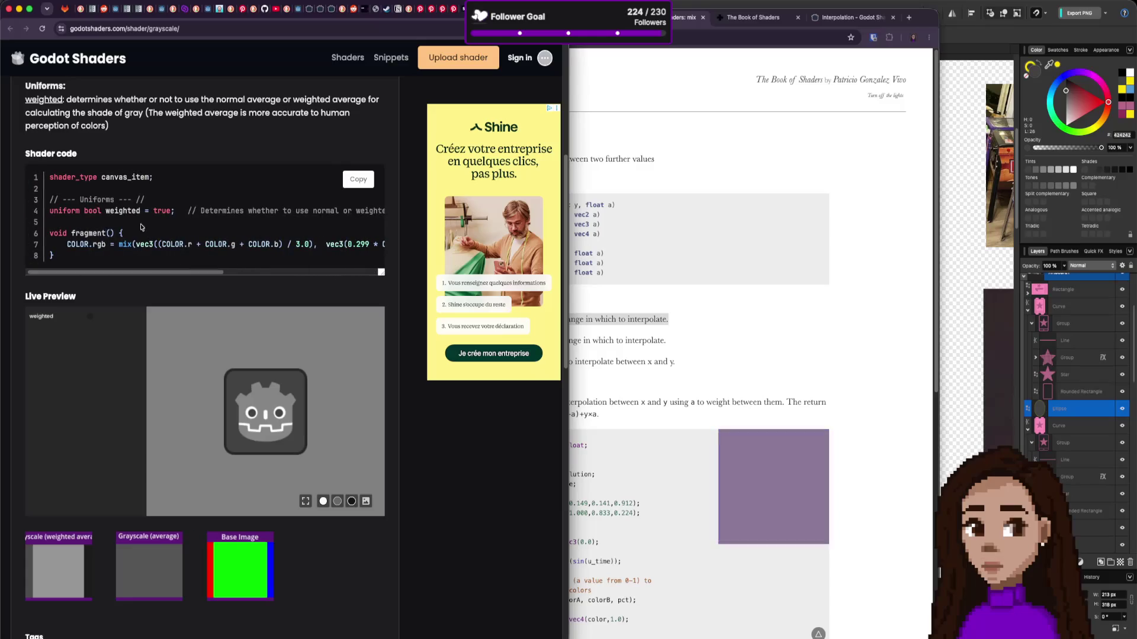
Highlight the 'weighted' uniform on line 4 and its use inside float(weighted)
double_click(126, 211)
mouse_move(187, 271)
mouse_down()
mouse_move(358, 274)
mouse_move(184, 275)
mouse_up()
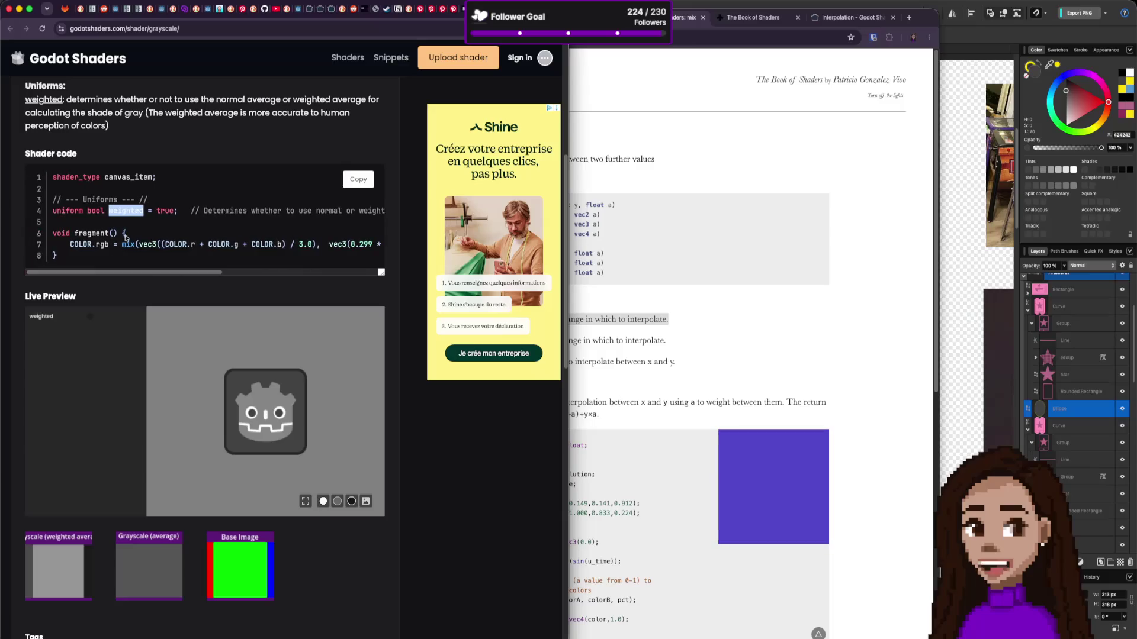
click(75, 212)
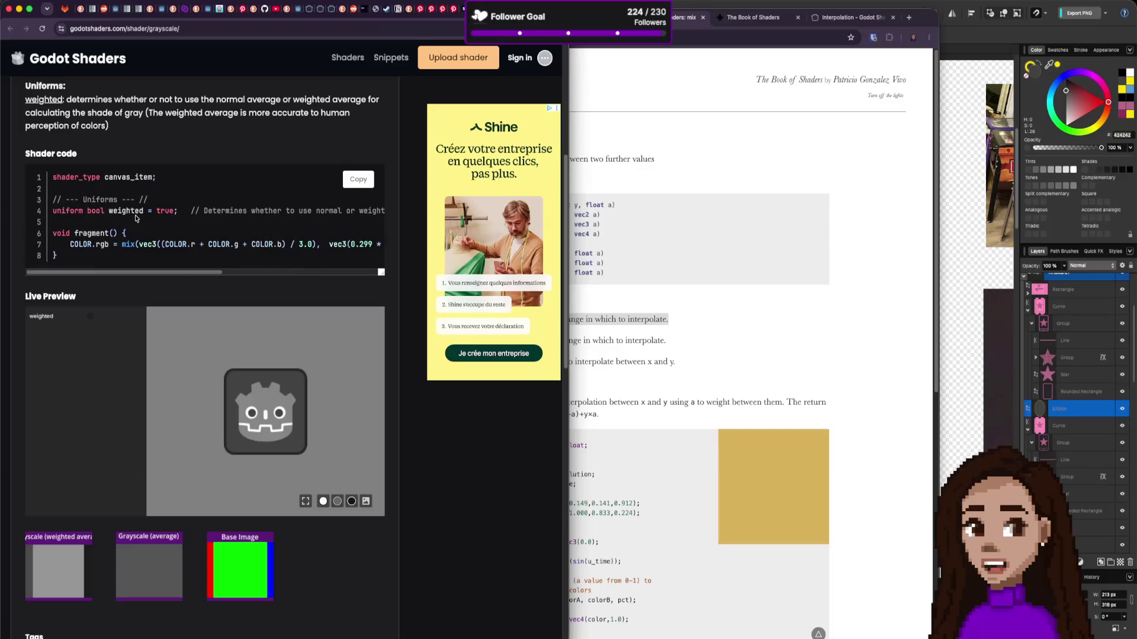
drag(166, 271, 363, 273)
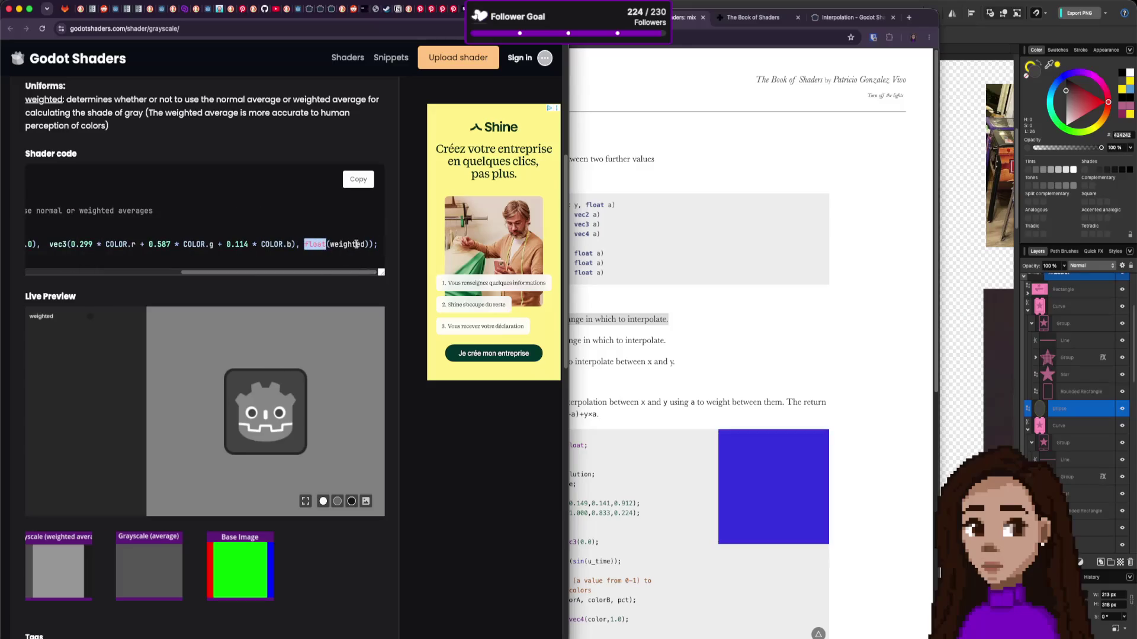
double_click(354, 244)
mouse_move(330, 271)
mouse_down()
mouse_move(152, 268)
mouse_move(332, 271)
mouse_up()
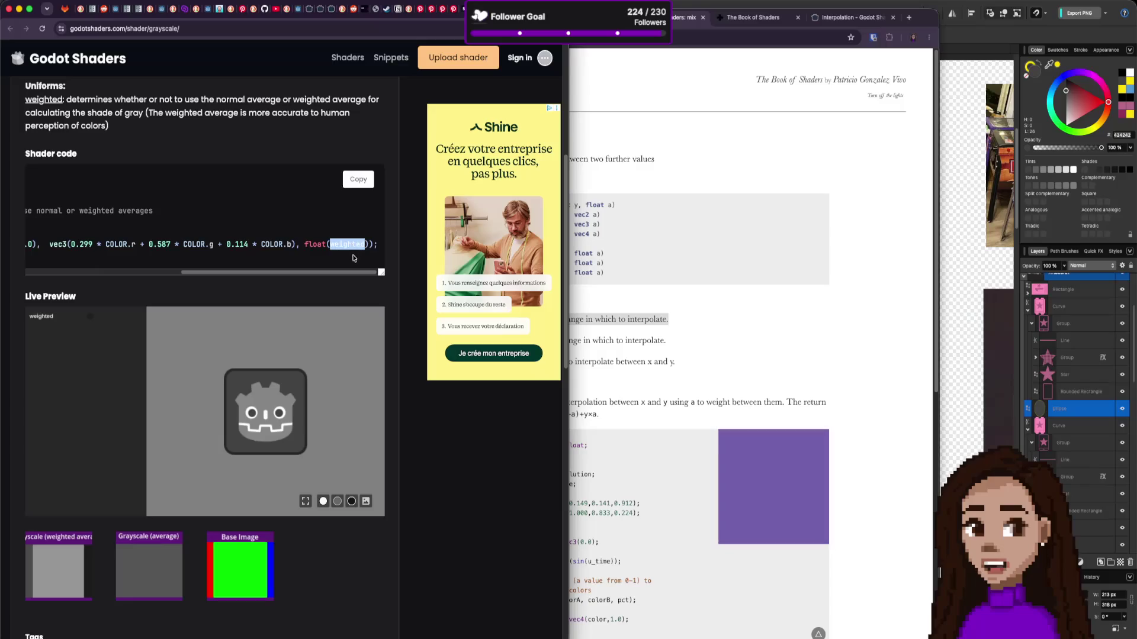
Compare the grayscale shader's mix line against the Mix reference page, alternating between them
click(698, 312)
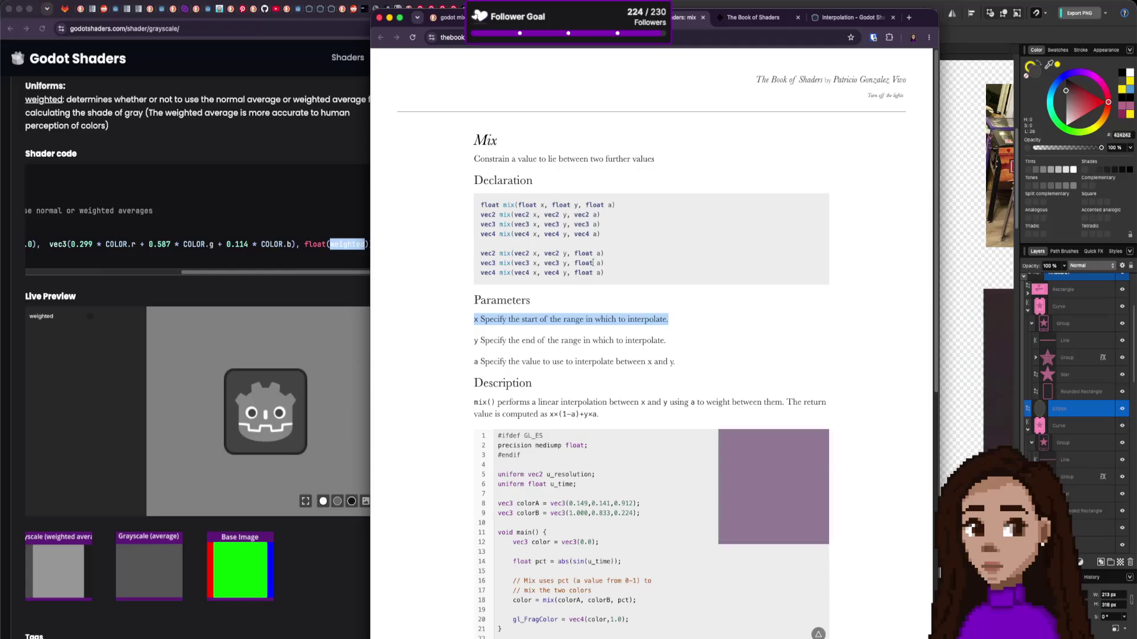
click(364, 267)
drag(350, 272, 209, 268)
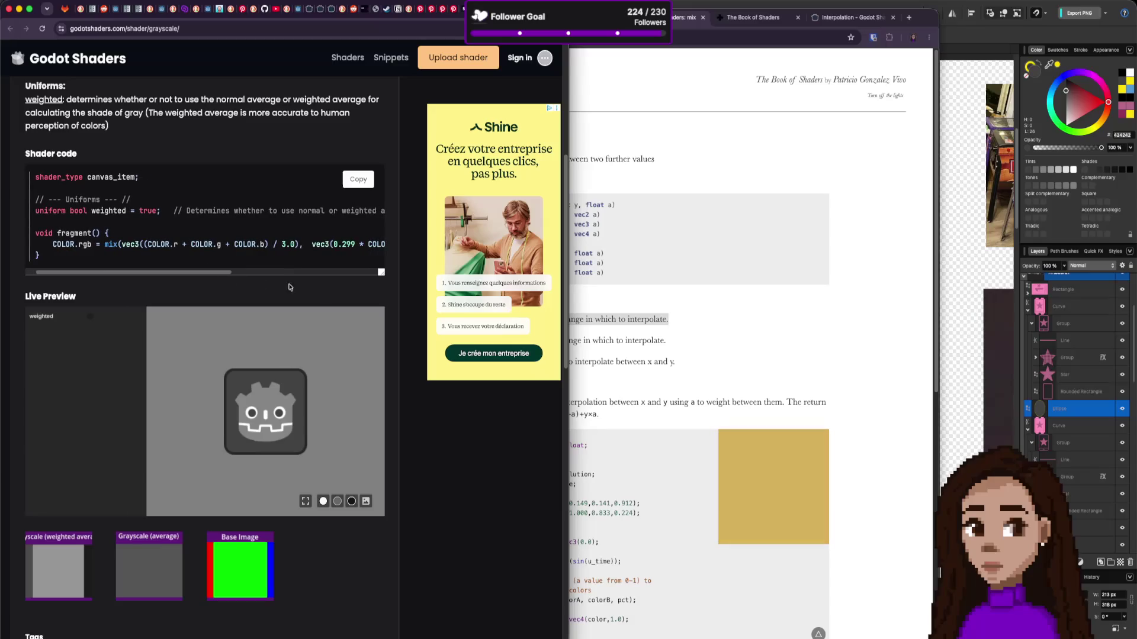
click(642, 276)
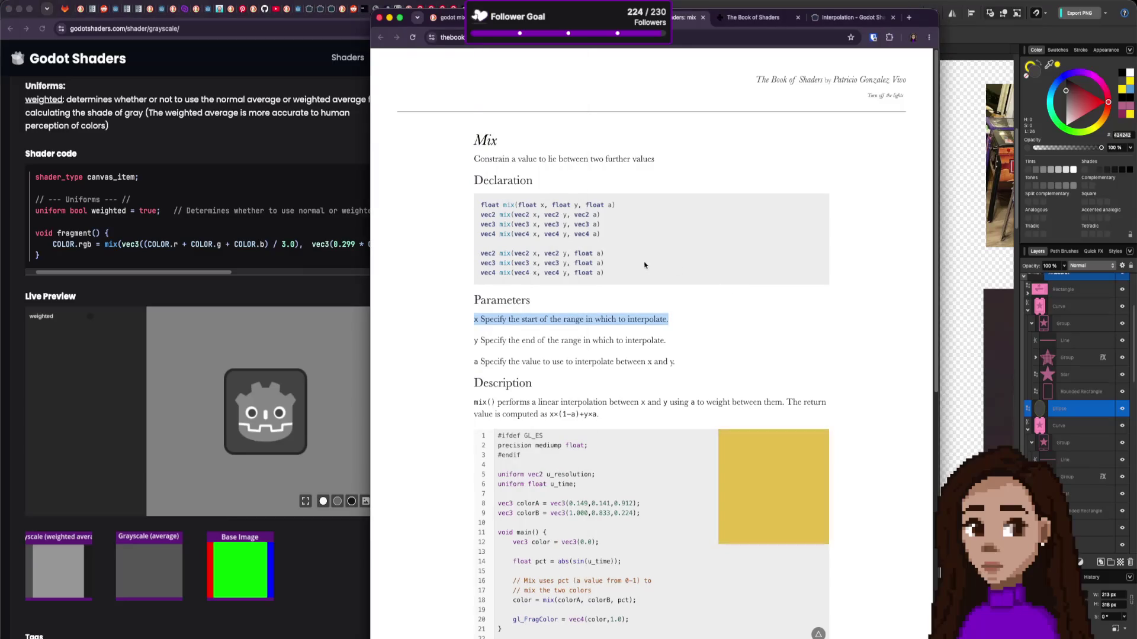
click(246, 271)
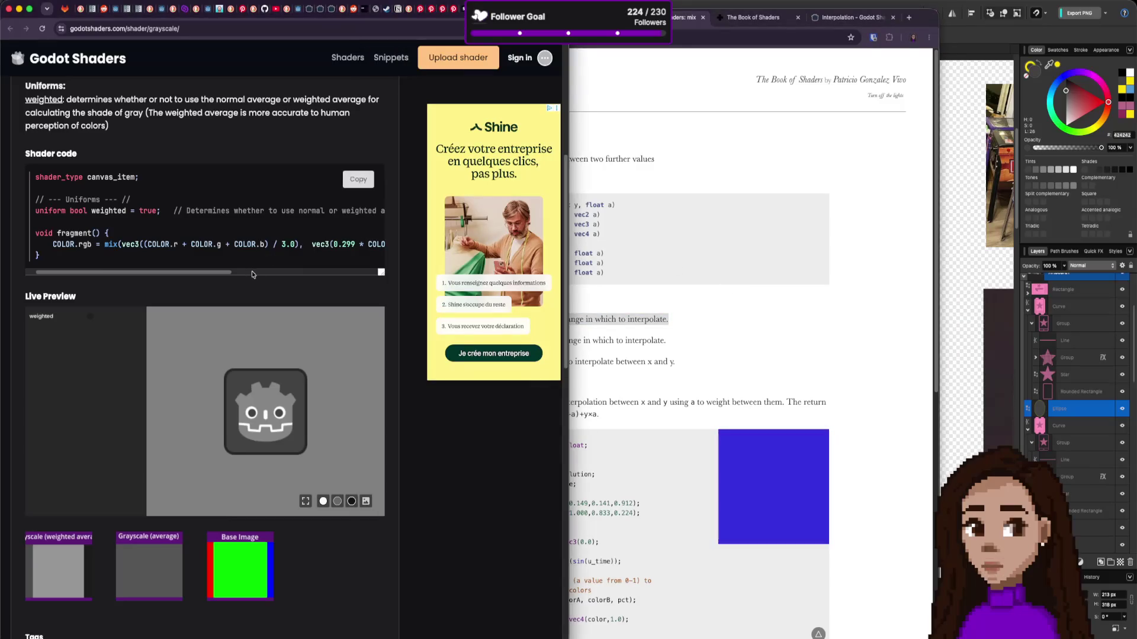
scroll(245, 271, right, 5)
click(798, 62)
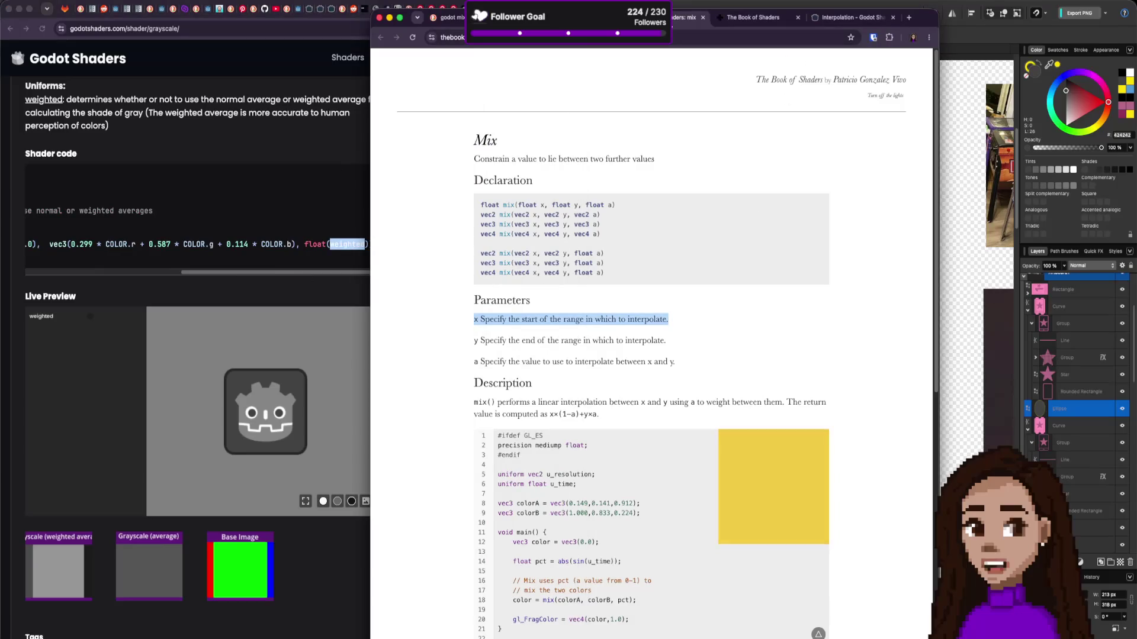
Skim The Book of Shaders contents page, then go to the 'godot mix' search results
click(752, 17)
scroll(645, 270, down, 8)
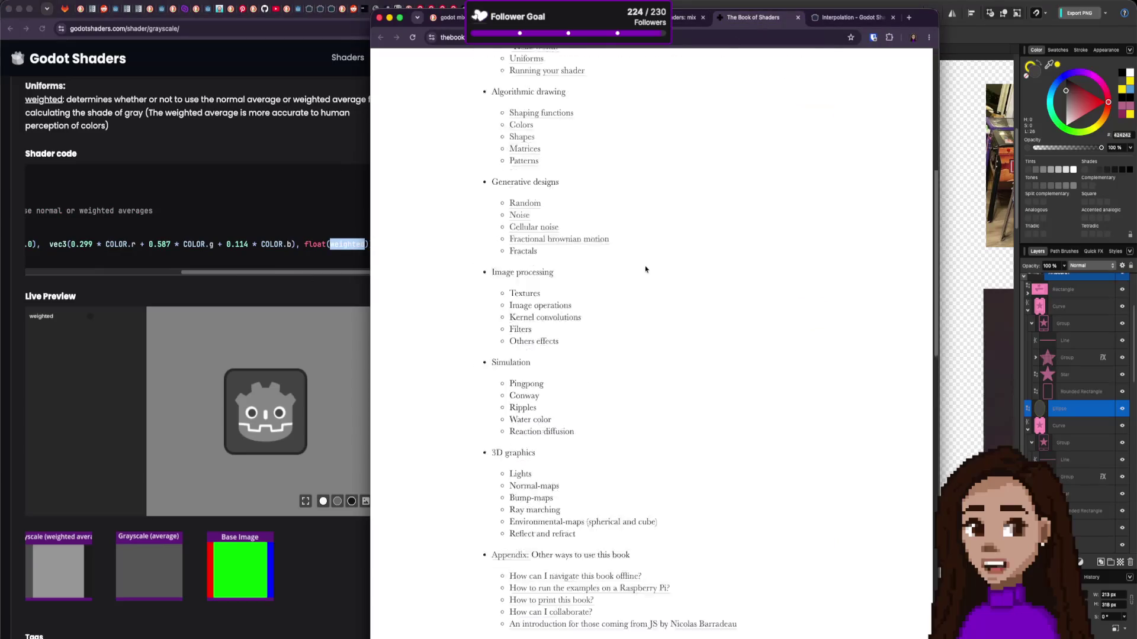
scroll(645, 270, down, 6)
scroll(645, 269, up, 20)
click(447, 17)
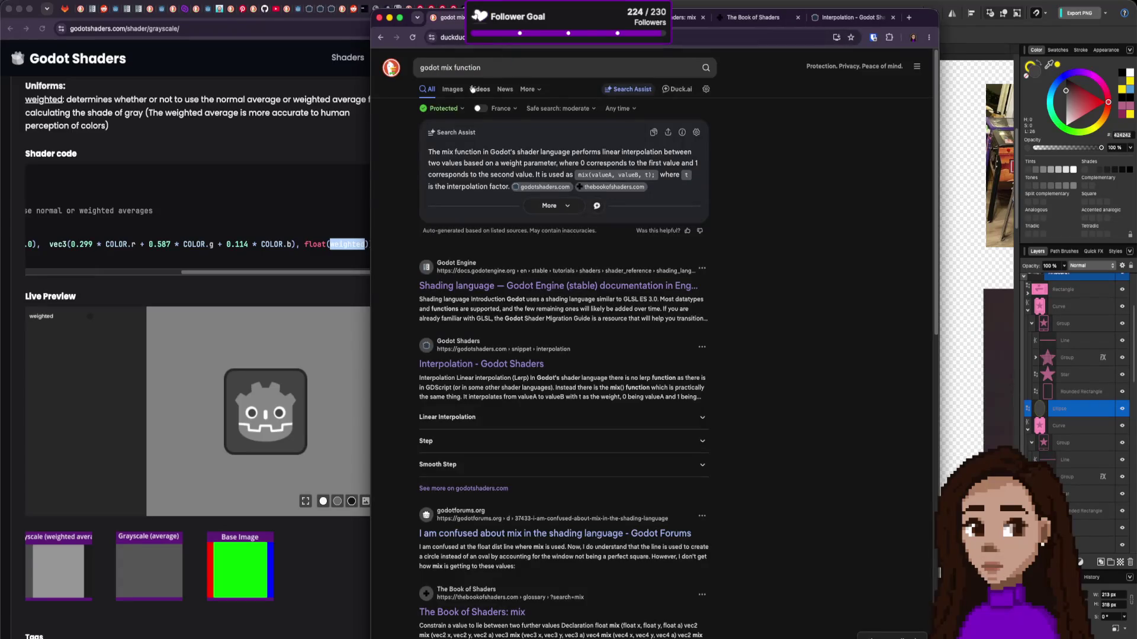
Search DuckDuckGo for 'godot float function', then move to the Godot Docs tab
double_click(446, 68)
text(float)
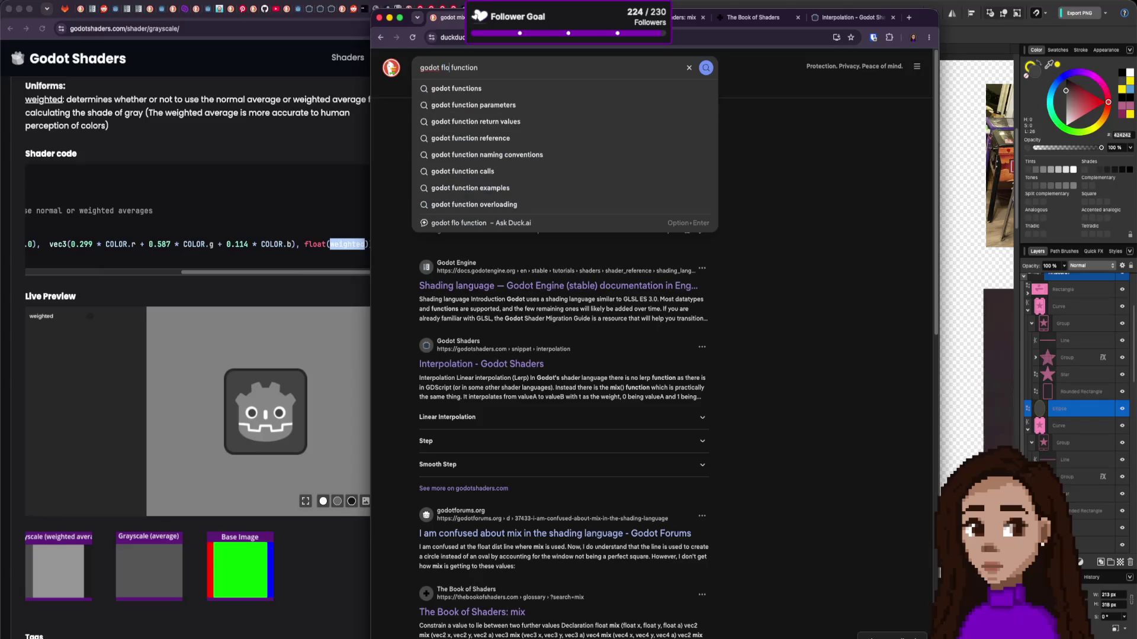
key(Return)
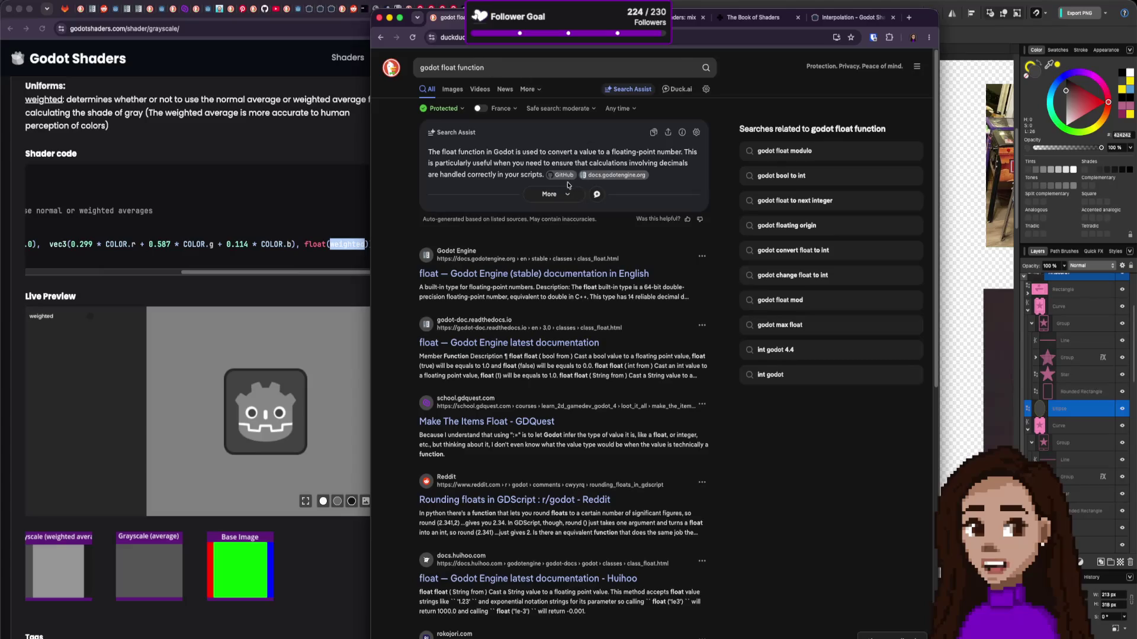
key(ctrl+Tab)
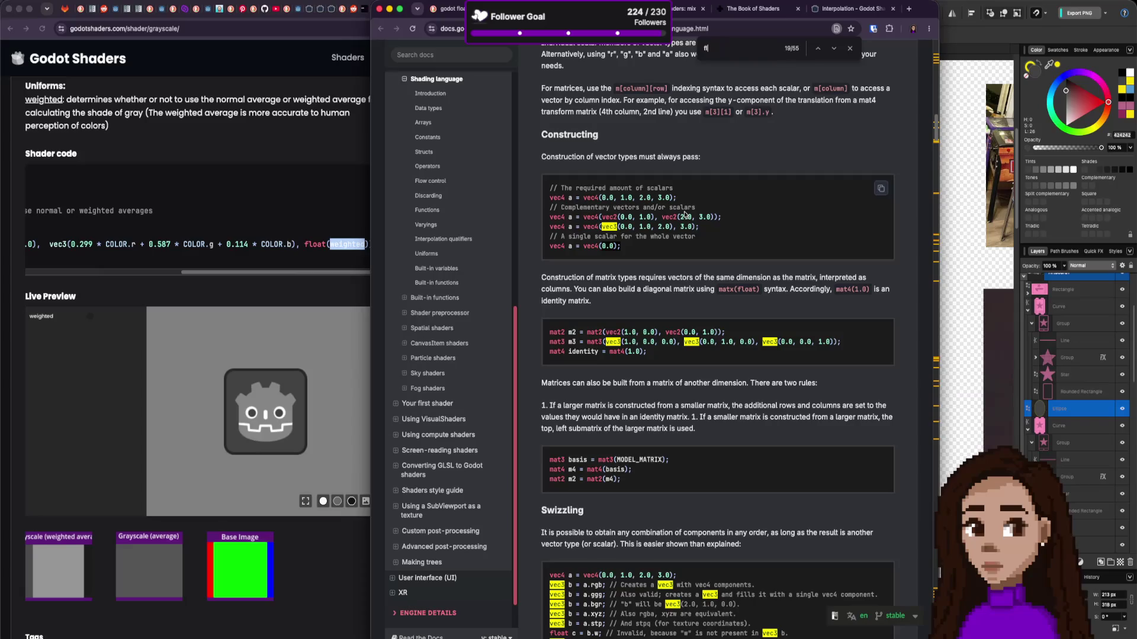
Find 'float(' in the docs and select the Casting examples 'float a = 2' and 'float(2)'
text(oat)
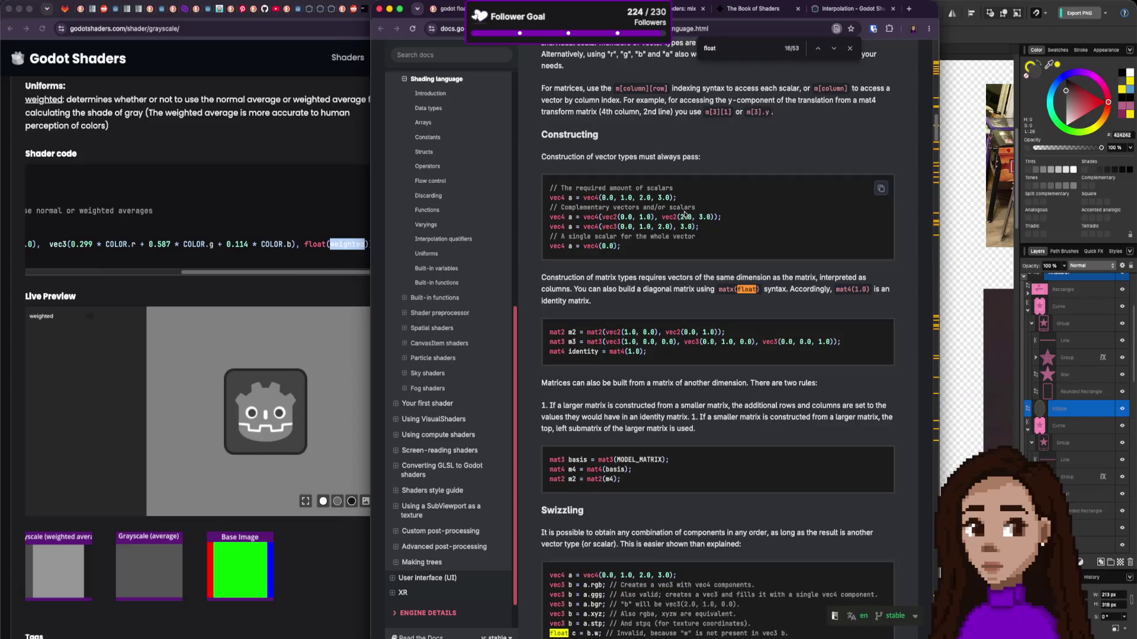
text(()
key(Return)
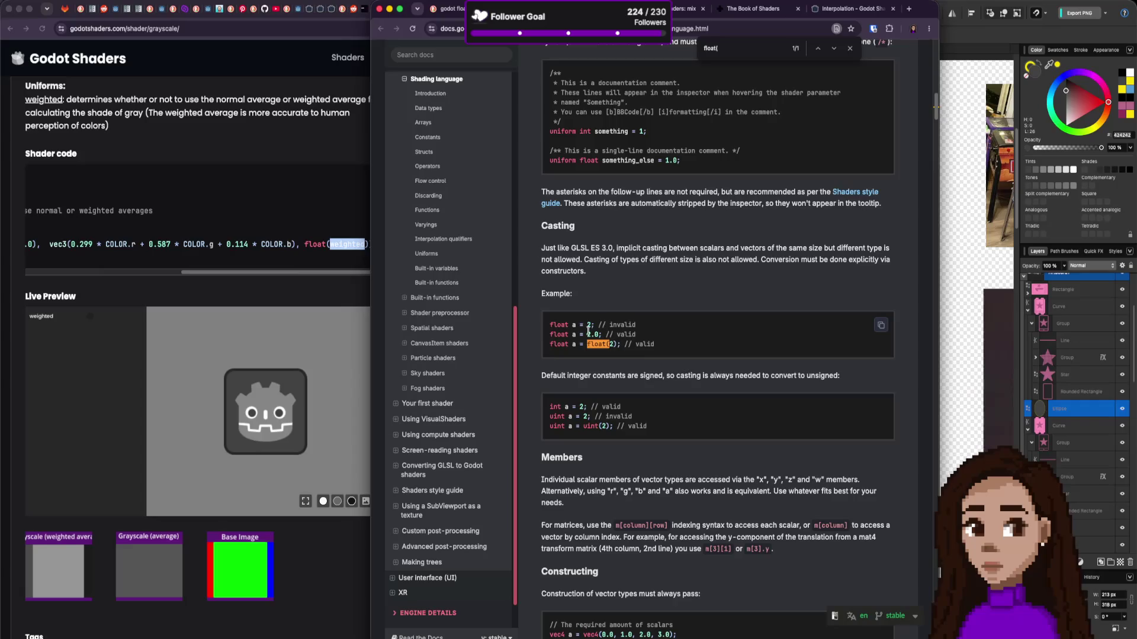
drag(620, 325, 558, 323)
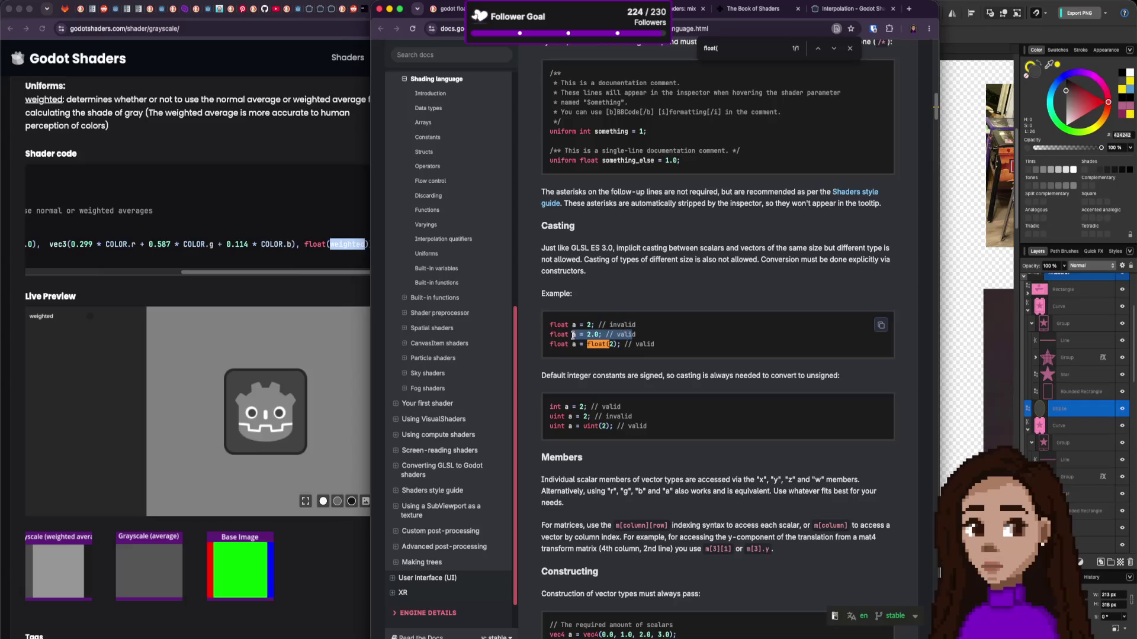
drag(667, 349, 592, 346)
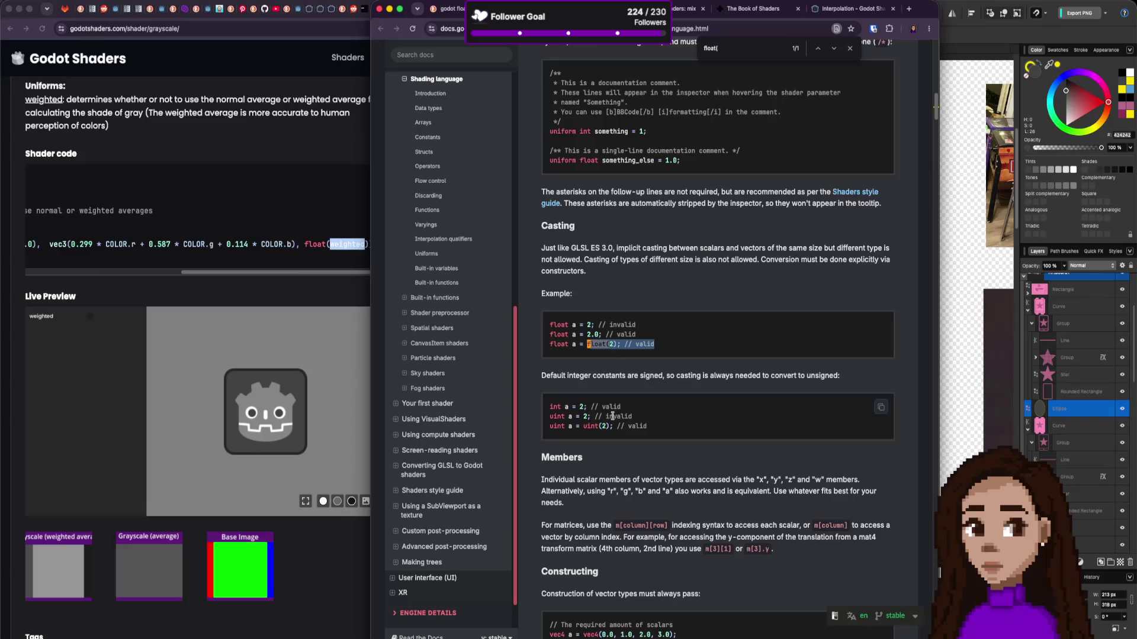
scroll(612, 316, up, 5)
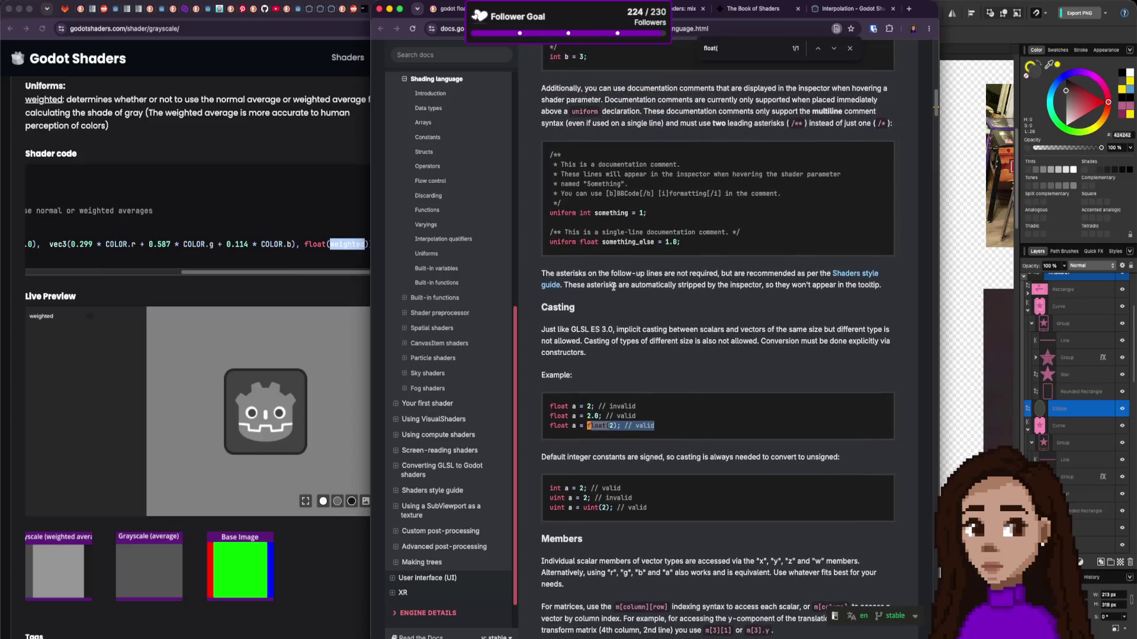
scroll(616, 295, down, 3)
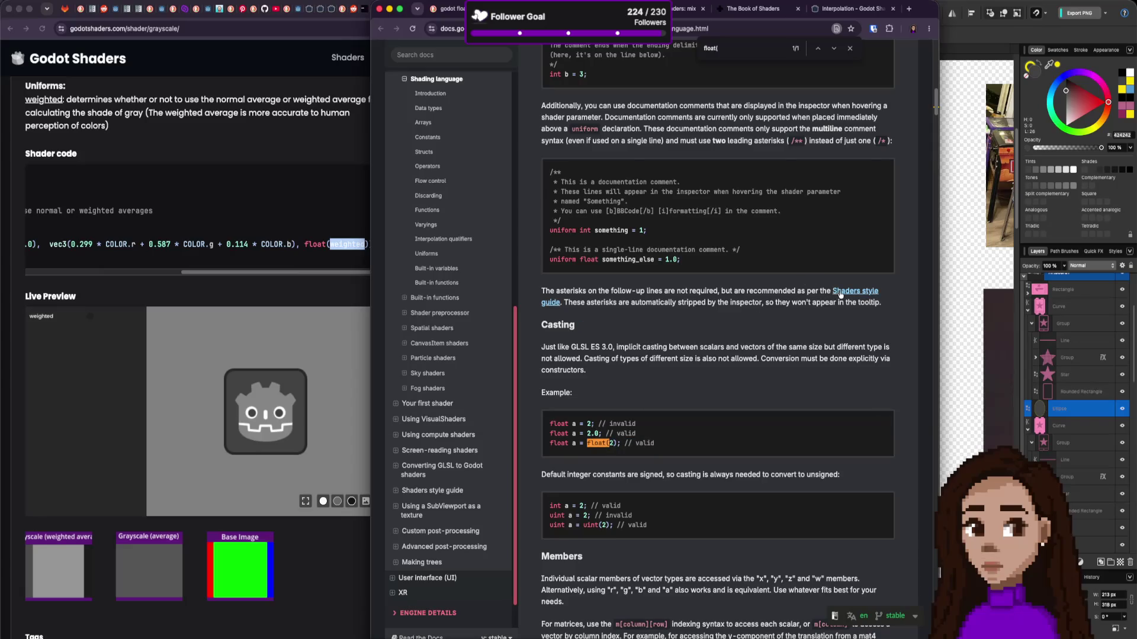
scroll(770, 331, up, 10)
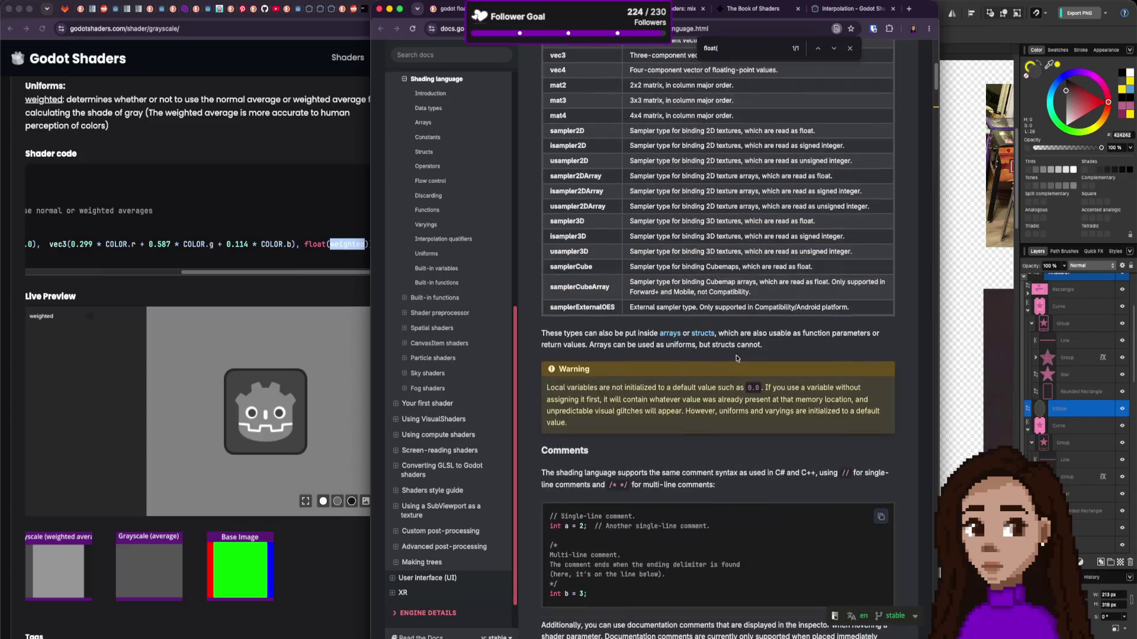
scroll(737, 359, up, 9)
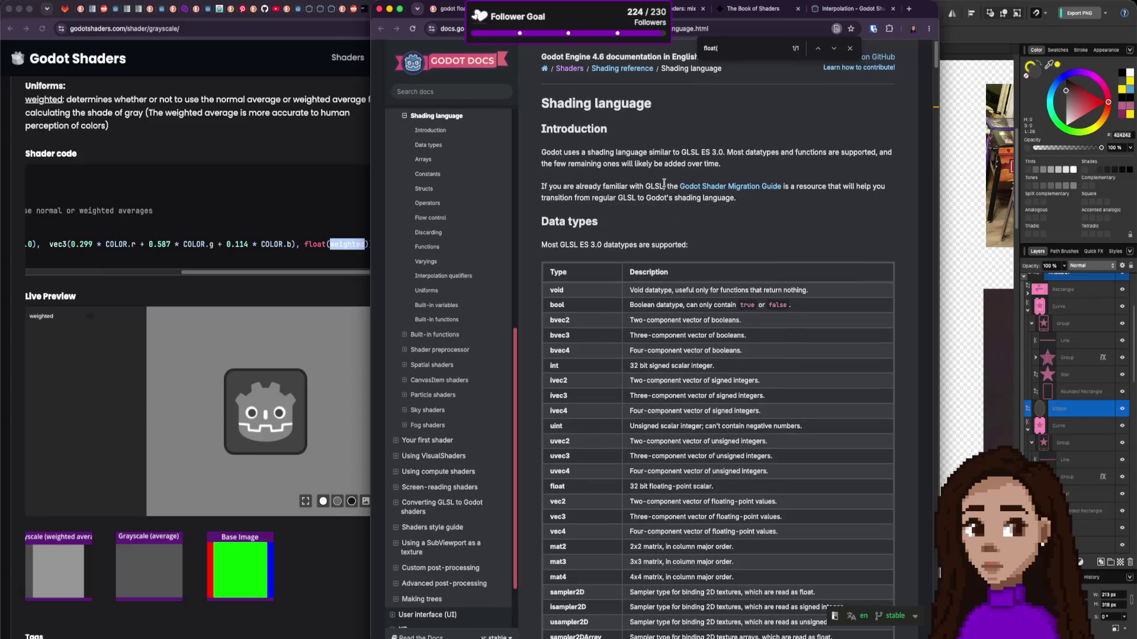
Search the web for 'GLSL' in a new tab
double_click(692, 151)
key(super+t)
text(GLSL)
key(Return)
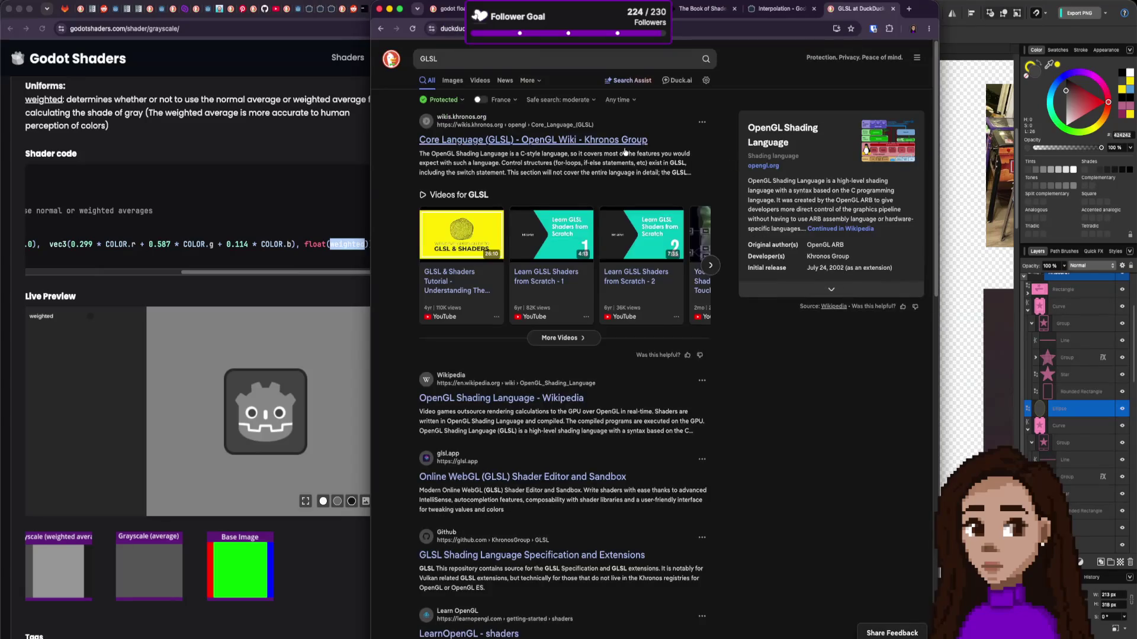
Open and skim the OpenGL Wiki Core Language (GLSL) page, then close it for the grayscale shader
click(610, 142)
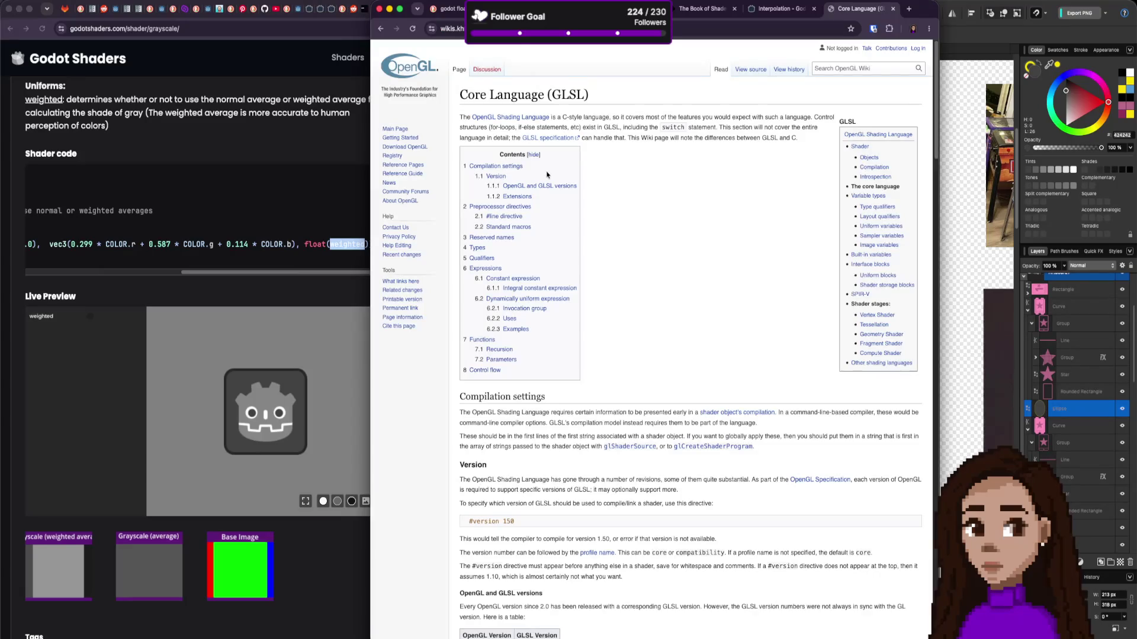
scroll(585, 191, down, 15)
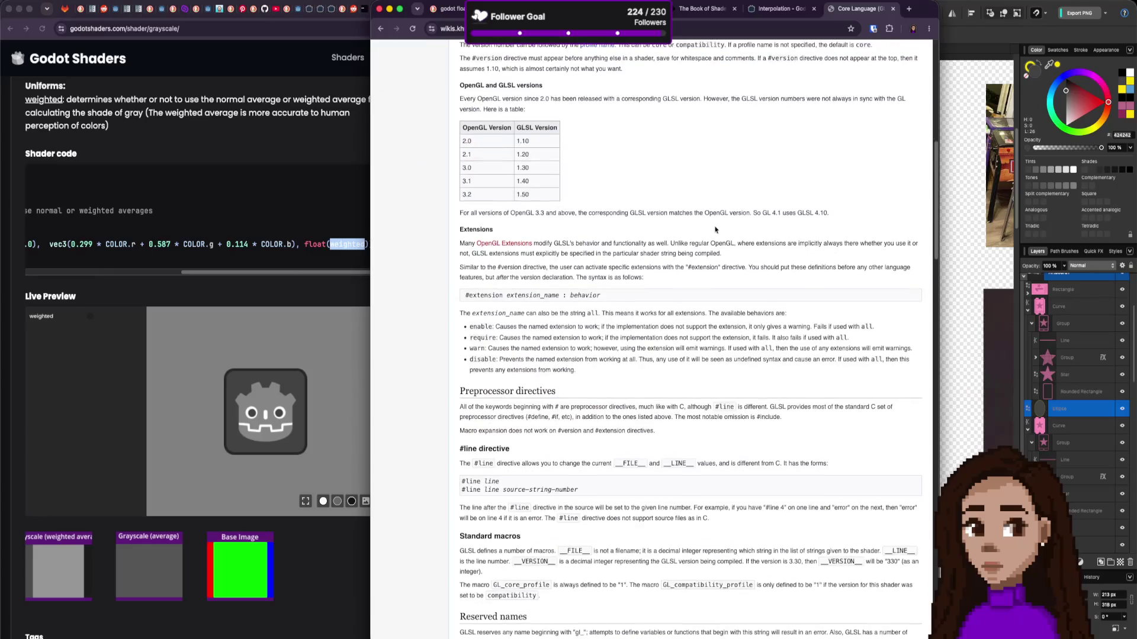
key(ctrl+w)
click(354, 178)
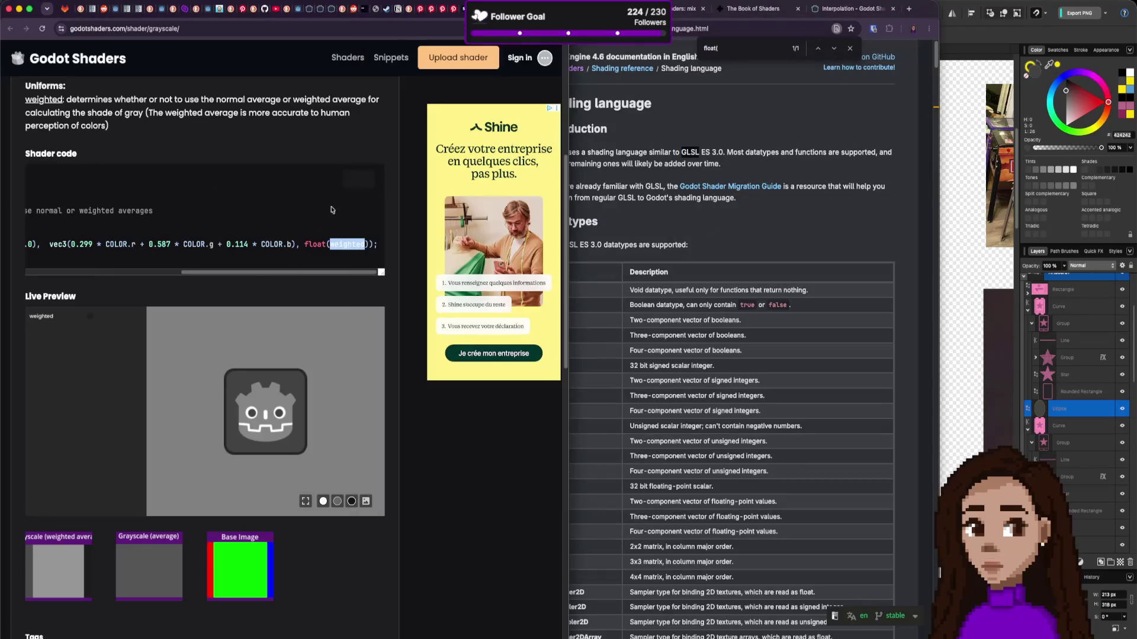
Copy the grayscale shader's full code with the code block's Copy button
scroll(223, 280, left, 10)
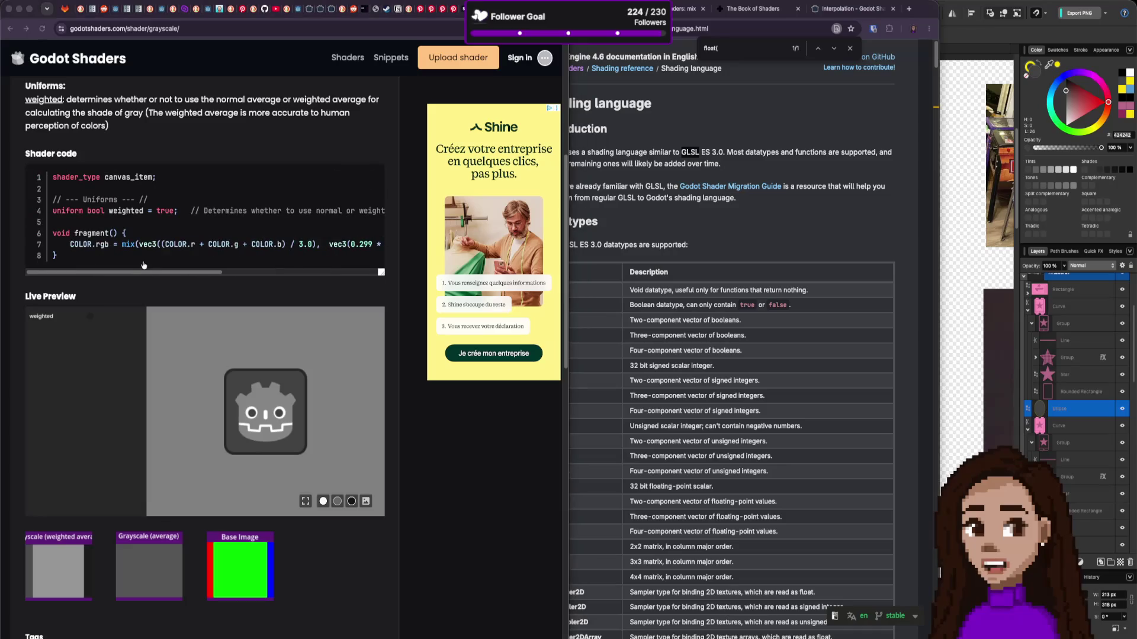
click(354, 179)
mouse_move(214, 273)
mouse_down()
mouse_move(379, 273)
mouse_move(113, 273)
mouse_move(129, 274)
mouse_up()
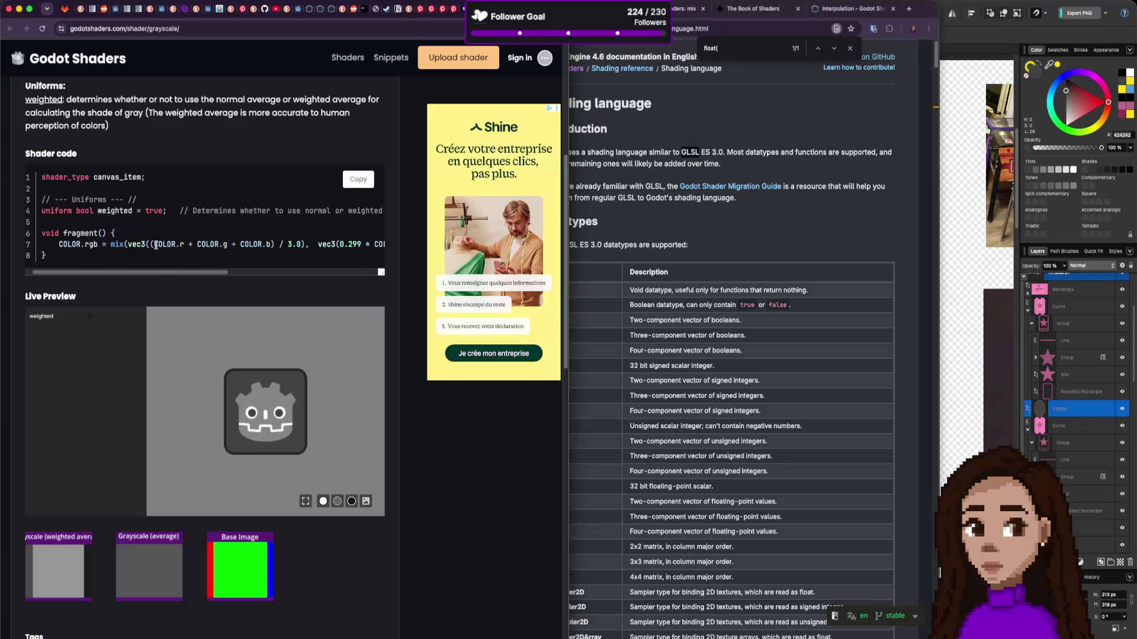
Scroll horizontally through the shader's long mix line to read it end to end
scroll(138, 274, right, 5)
scroll(138, 274, left, 6)
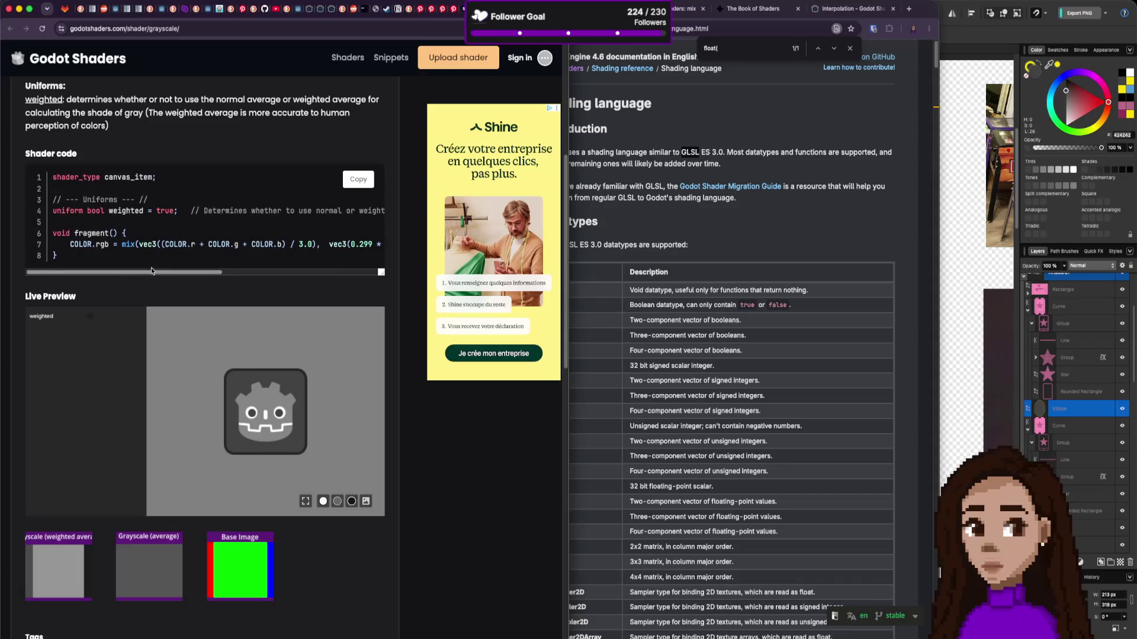
mouse_move(153, 272)
mouse_down()
mouse_move(321, 278)
mouse_move(115, 275)
mouse_move(308, 286)
mouse_move(140, 280)
mouse_move(262, 281)
mouse_move(148, 277)
mouse_move(182, 276)
mouse_up()
drag(75, 244, 326, 248)
click(325, 253)
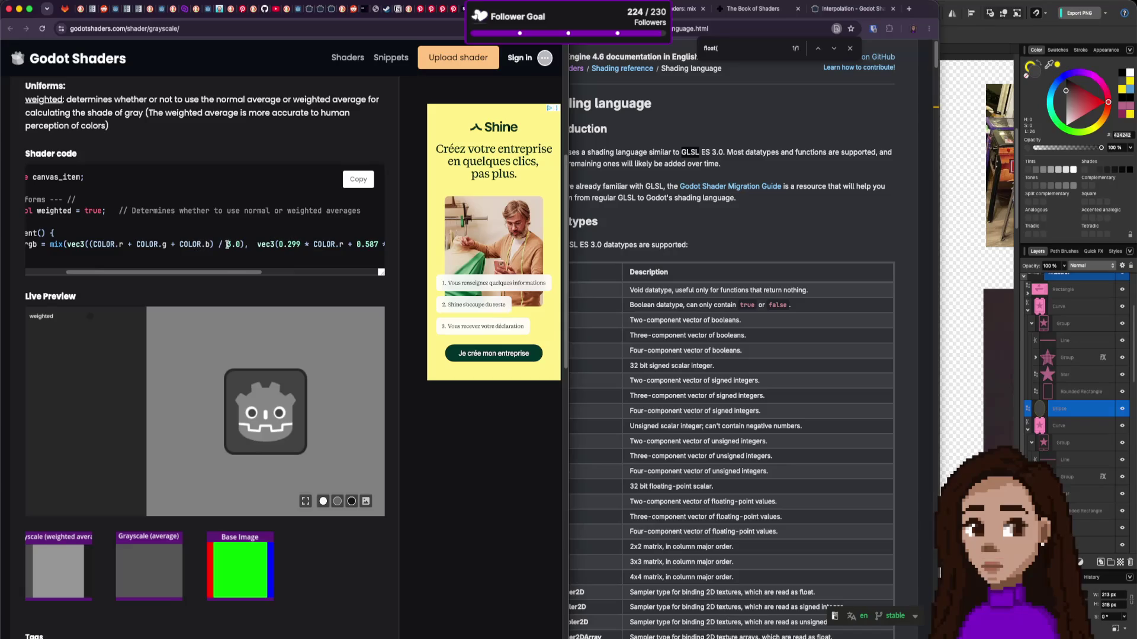
mouse_move(227, 275)
mouse_down()
mouse_move(323, 284)
mouse_move(230, 280)
mouse_move(146, 244)
mouse_move(26, 244)
mouse_move(68, 246)
mouse_up()
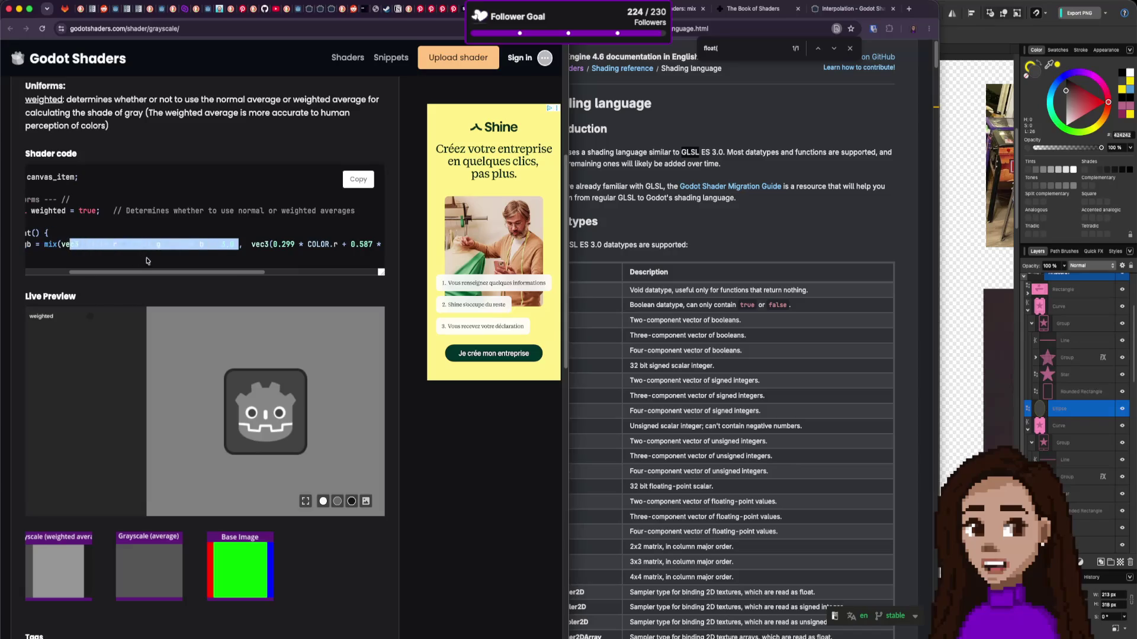
Select vec3 and the channel sum divided by 3 in the mix line
drag(96, 244, 273, 244)
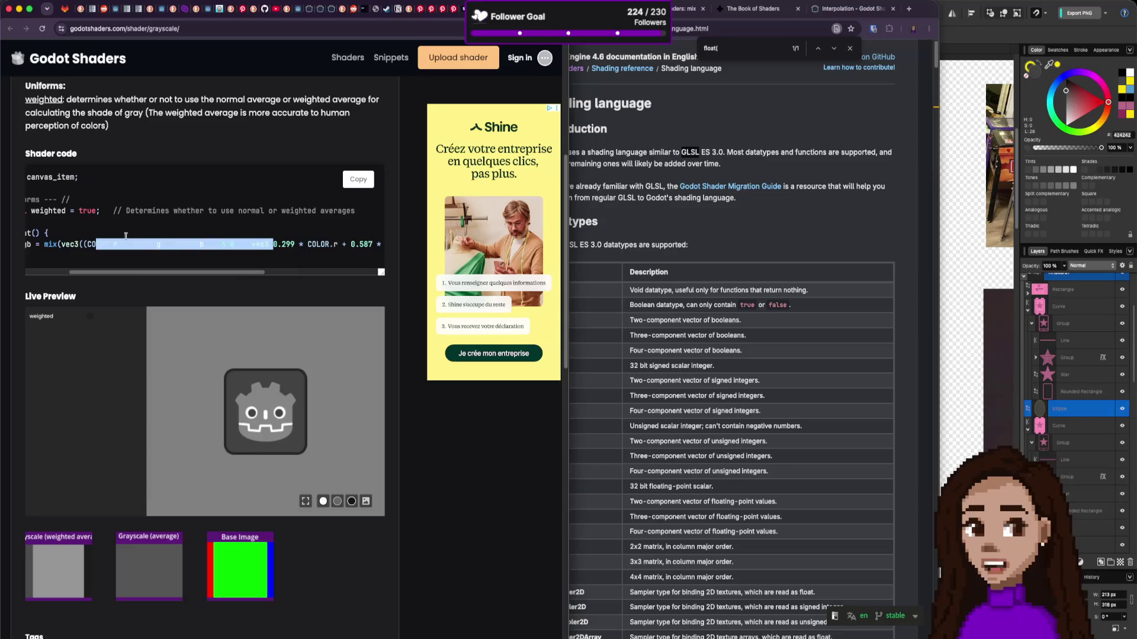
double_click(75, 244)
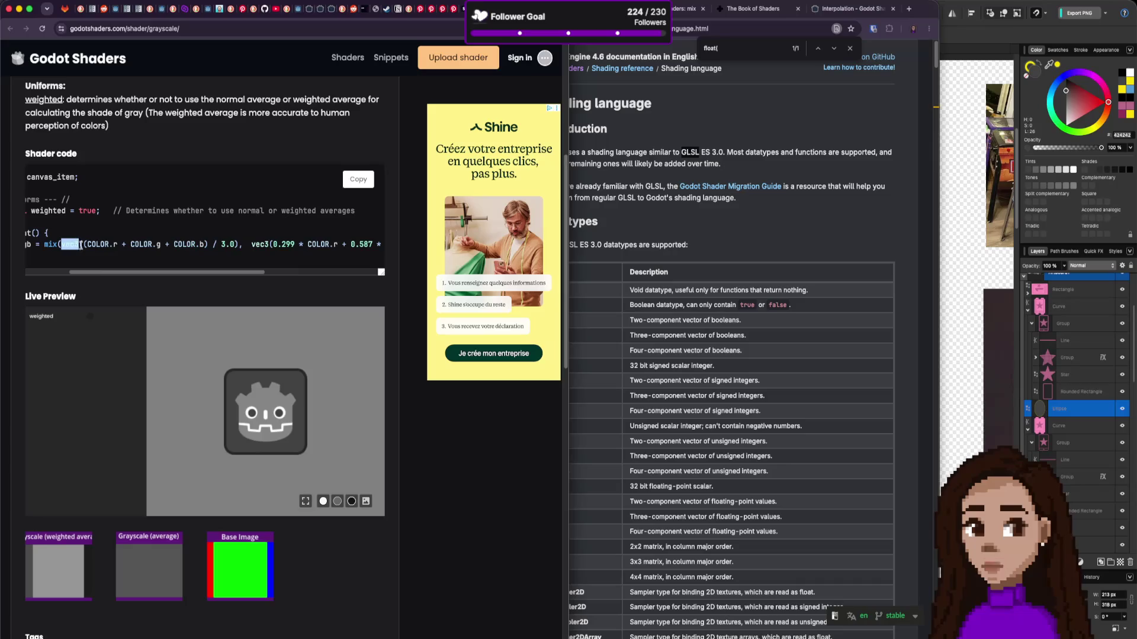
drag(137, 270, 157, 273)
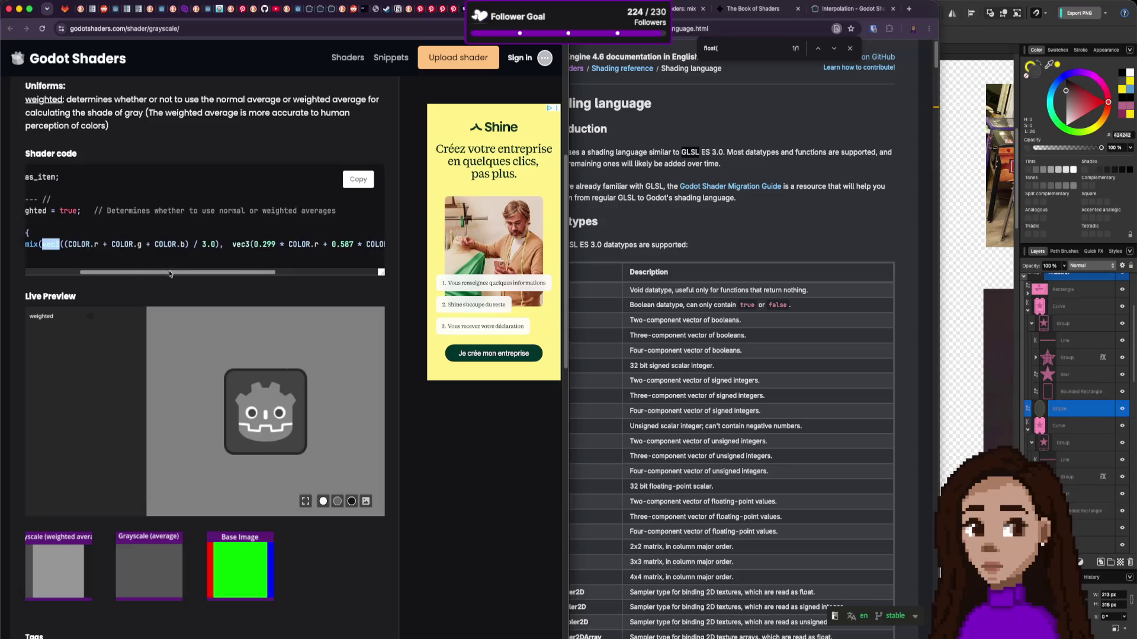
click(88, 245)
mouse_move(65, 245)
mouse_down()
mouse_move(193, 245)
mouse_move(246, 274)
mouse_move(295, 279)
mouse_up()
click(162, 244)
Select the 0.299, 0.587 and 0.114 red, green and blue weights in turn
double_click(162, 244)
double_click(125, 243)
click(191, 239)
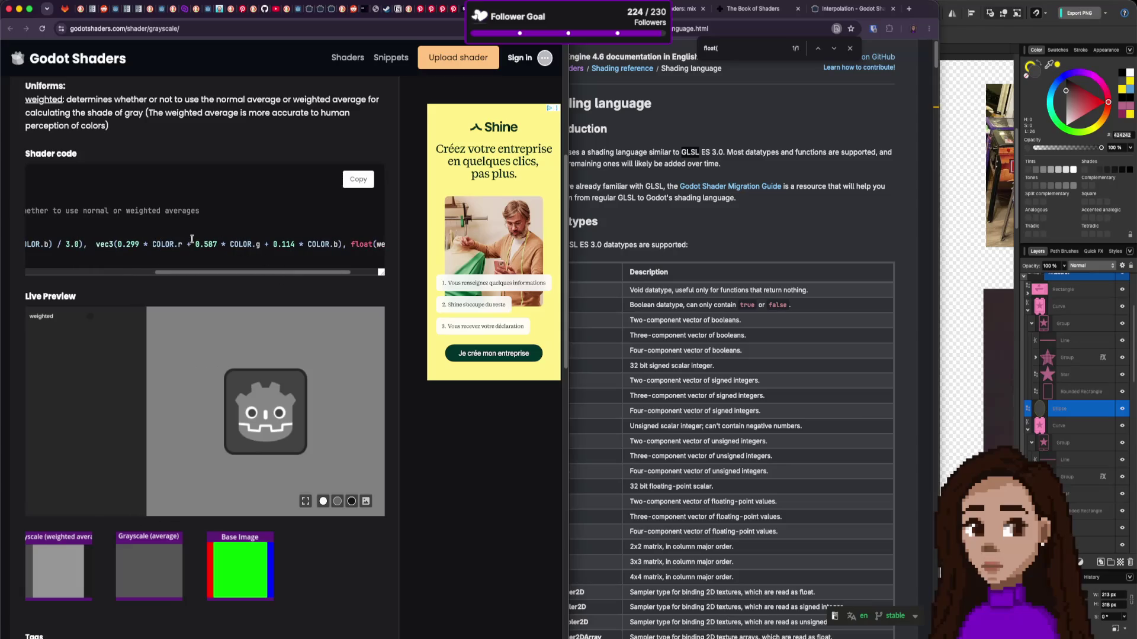
double_click(200, 242)
double_click(283, 244)
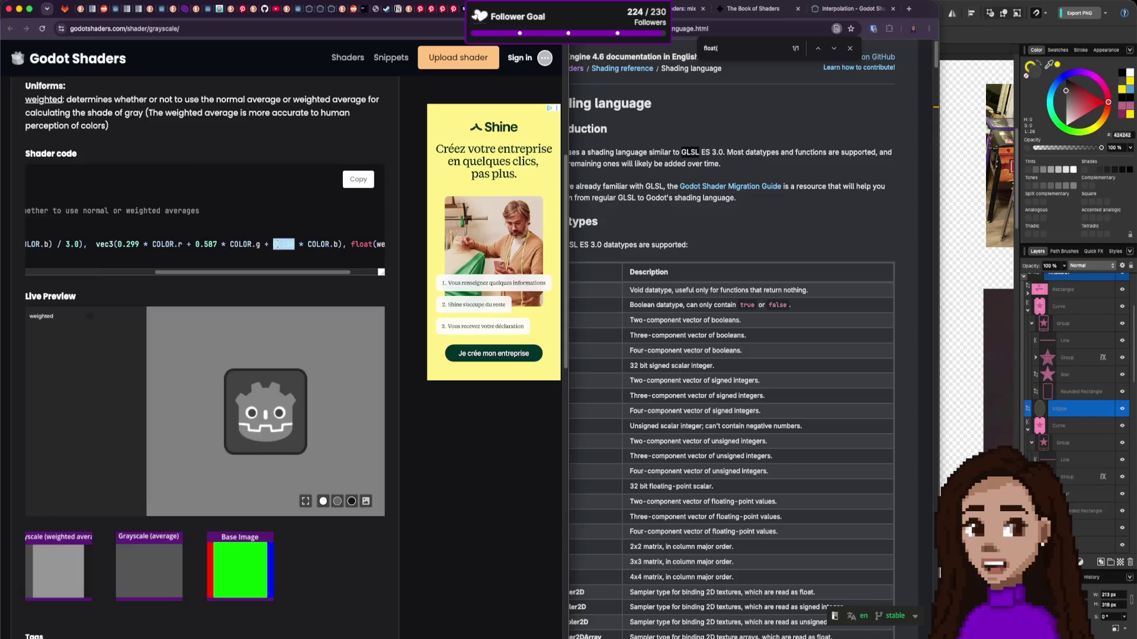
drag(239, 274, 302, 274)
Select the float(weighted) blend factor at the line's end, then bring the Godot docs forward
click(306, 242)
drag(373, 244, 318, 245)
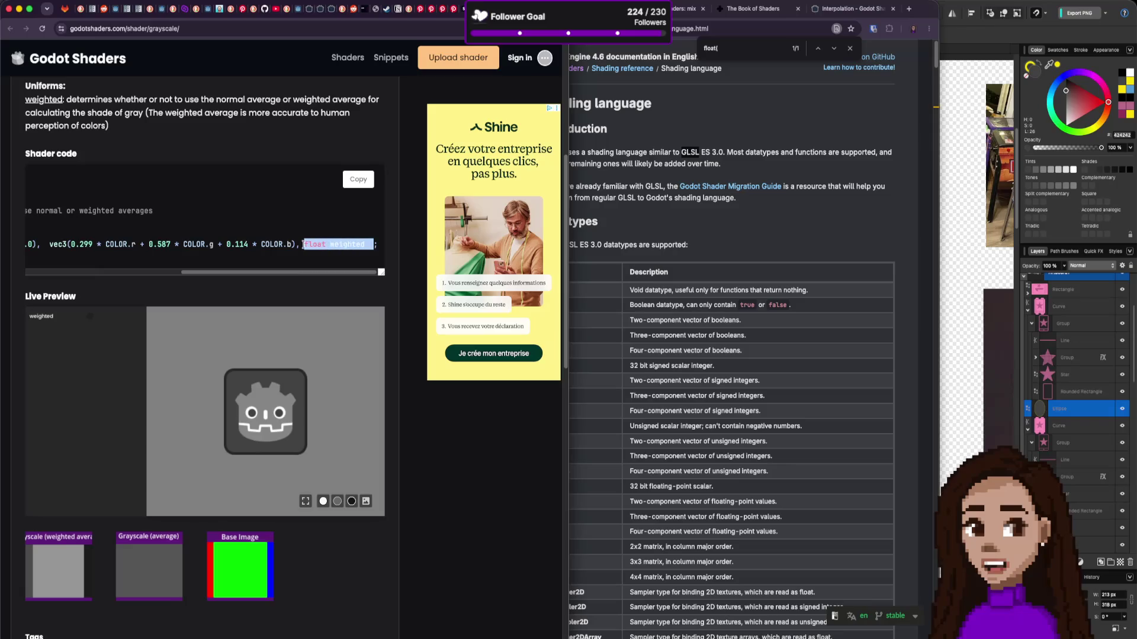
click(324, 276)
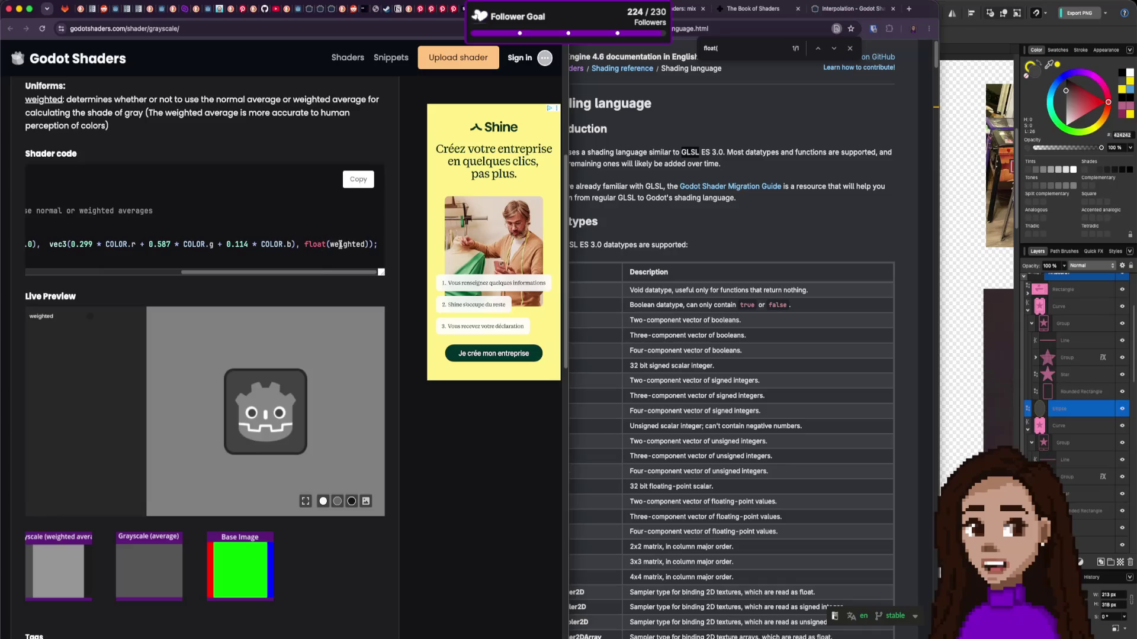
mouse_move(330, 274)
mouse_down()
mouse_move(148, 274)
mouse_move(384, 279)
mouse_up()
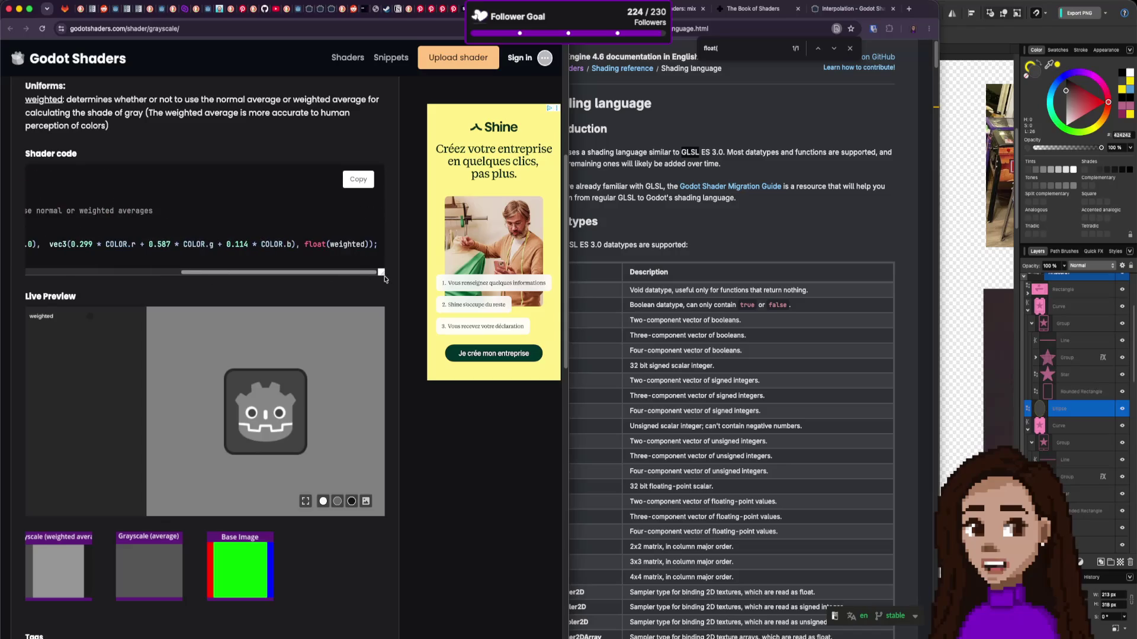
click(796, 18)
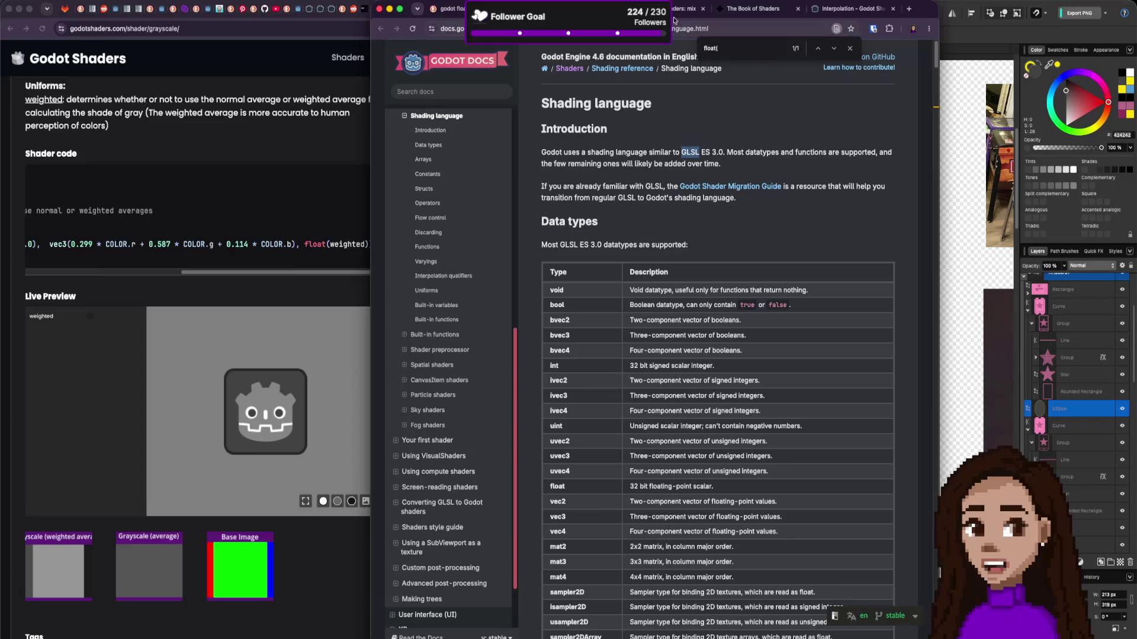
Change the docs page search from 'float(' to 'mix', then view the Book of Shaders mix tab
key(BackSpace)
text(mix)
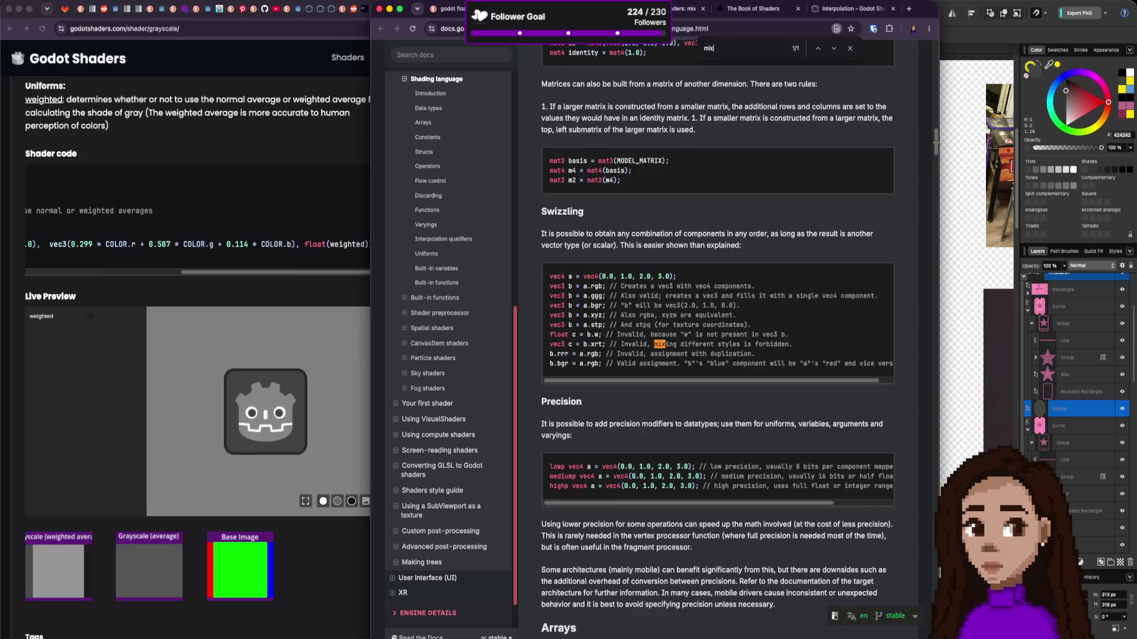
click(687, 10)
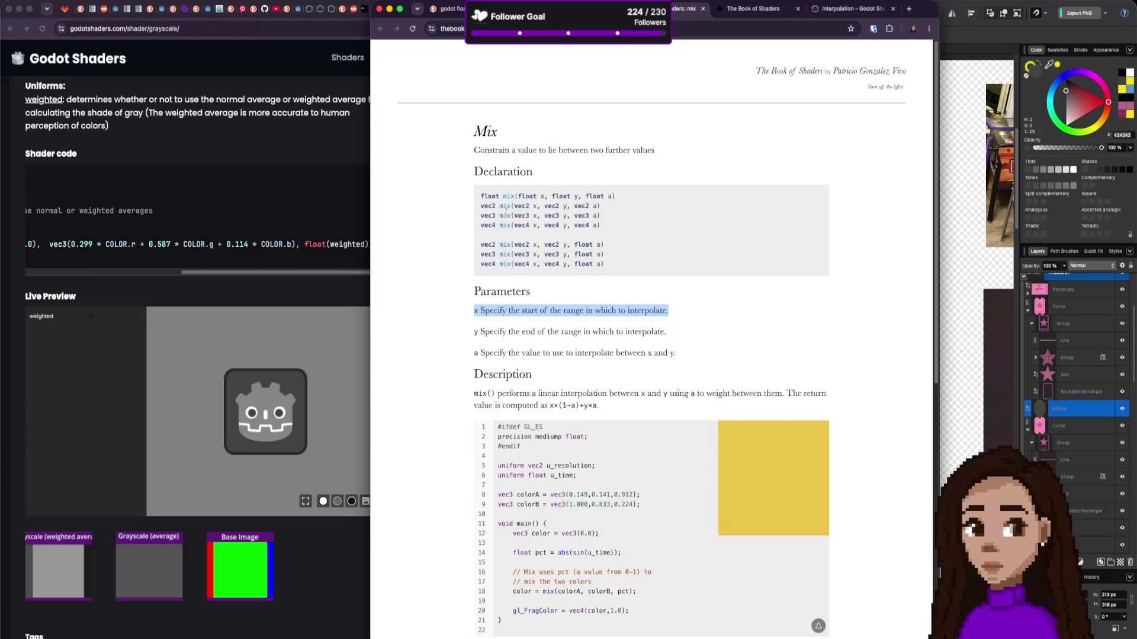
mouse_move(499, 214)
mouse_down()
mouse_move(620, 218)
mouse_move(595, 254)
mouse_move(499, 255)
mouse_up()
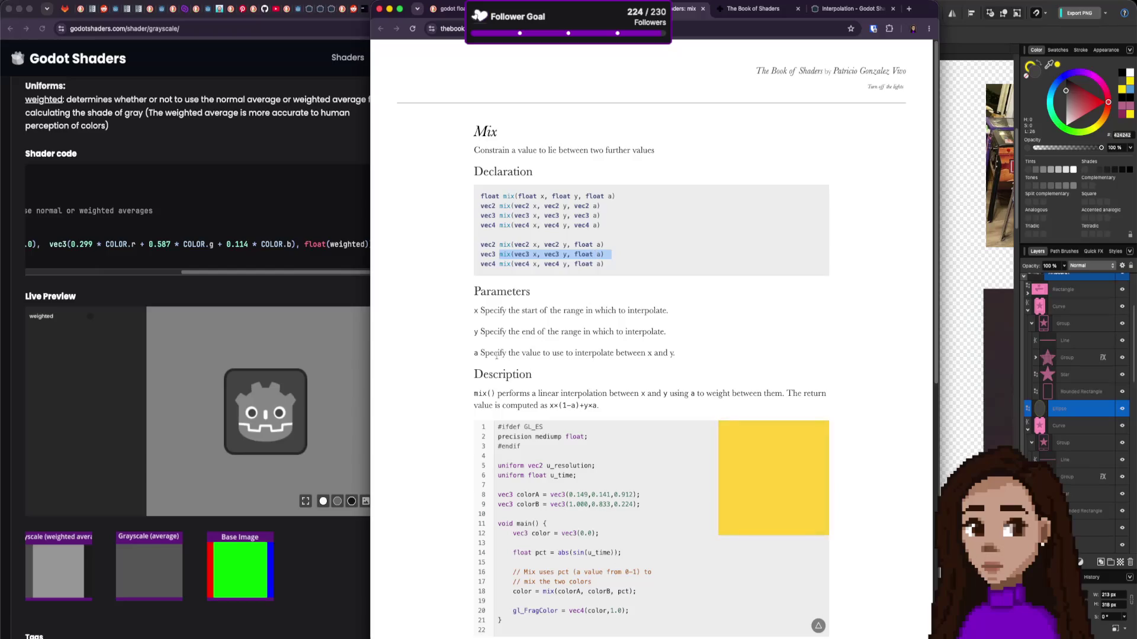
drag(494, 355, 680, 356)
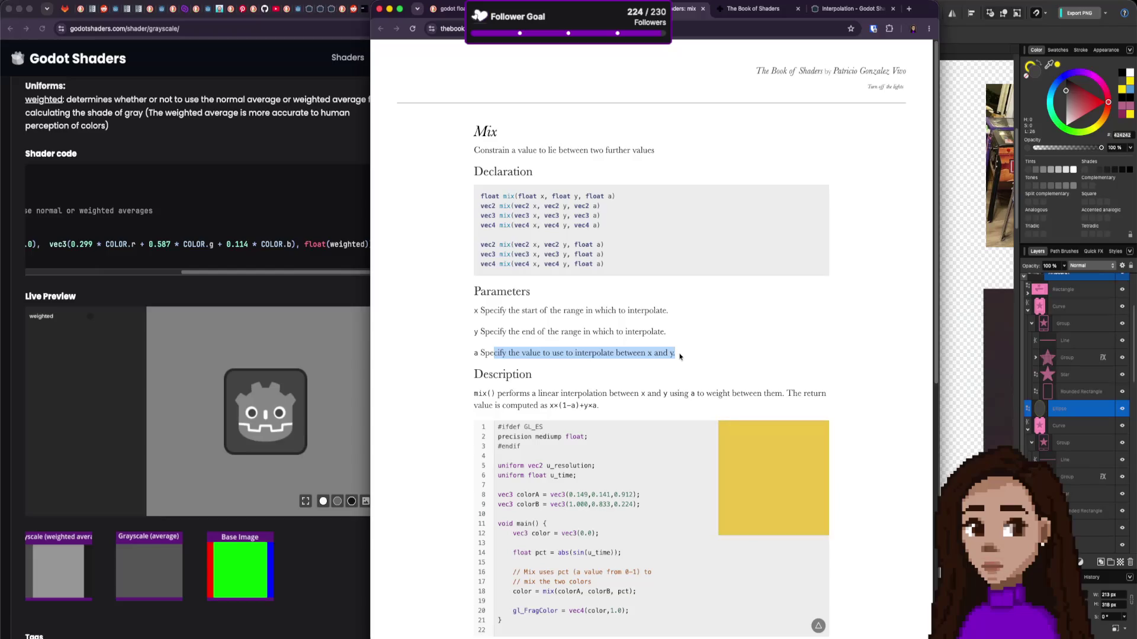
scroll(674, 406, down, 2)
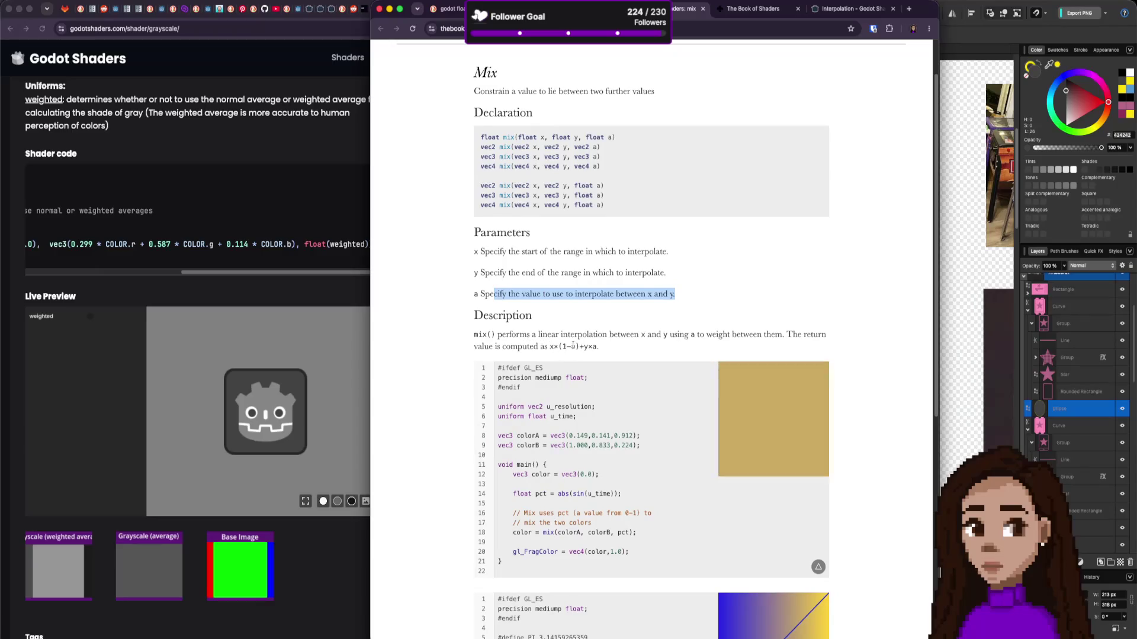
double_click(572, 346)
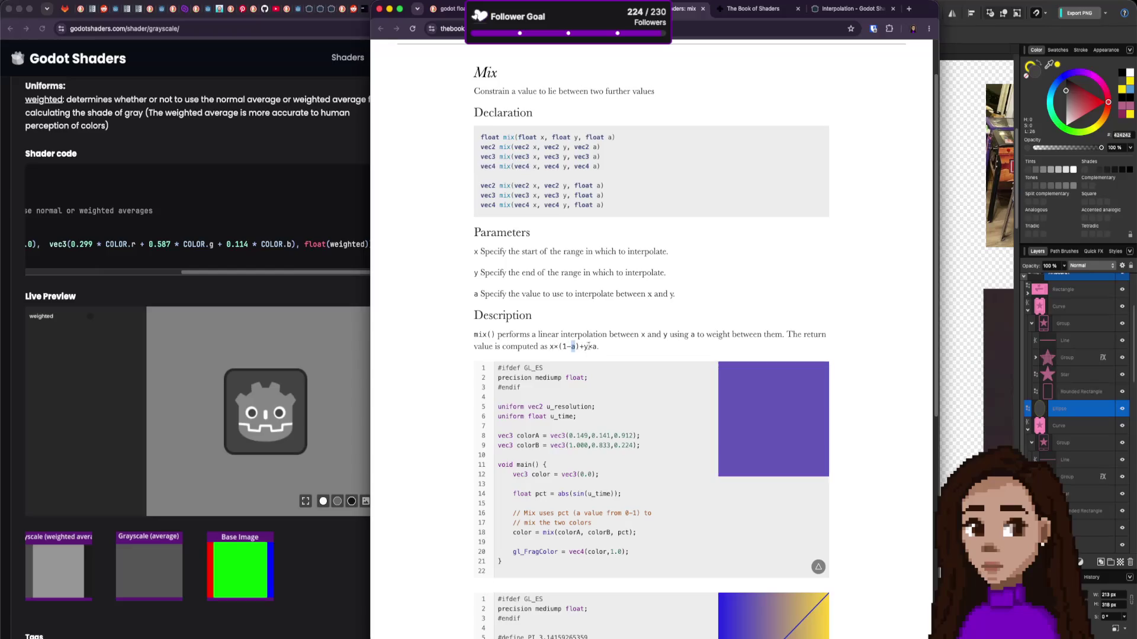
scroll(590, 351, down, 1)
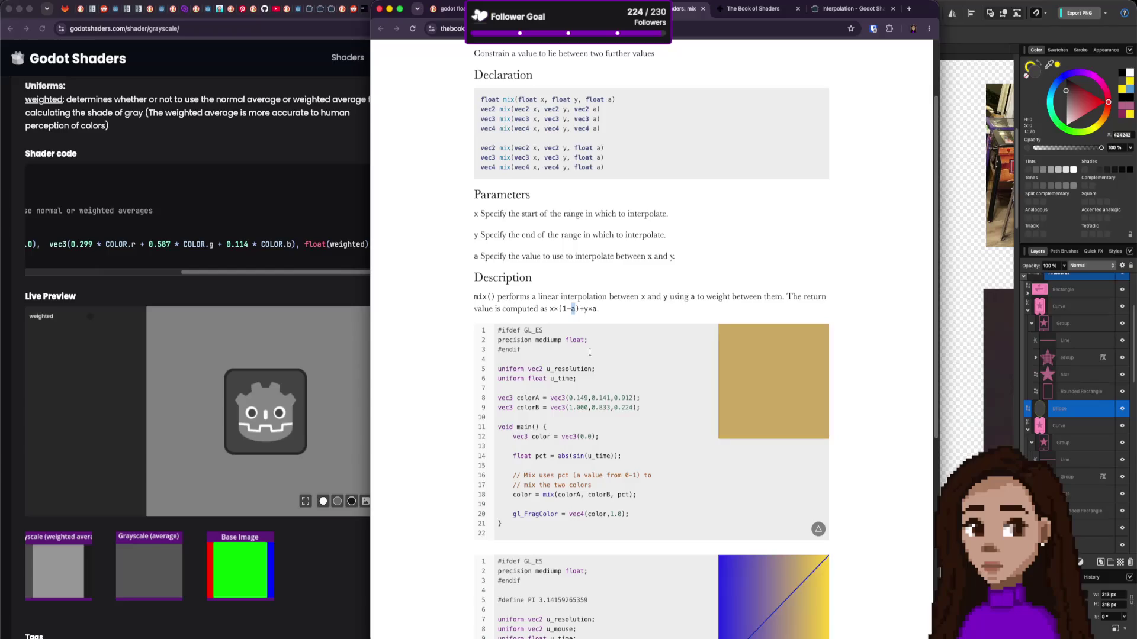
drag(548, 307, 599, 308)
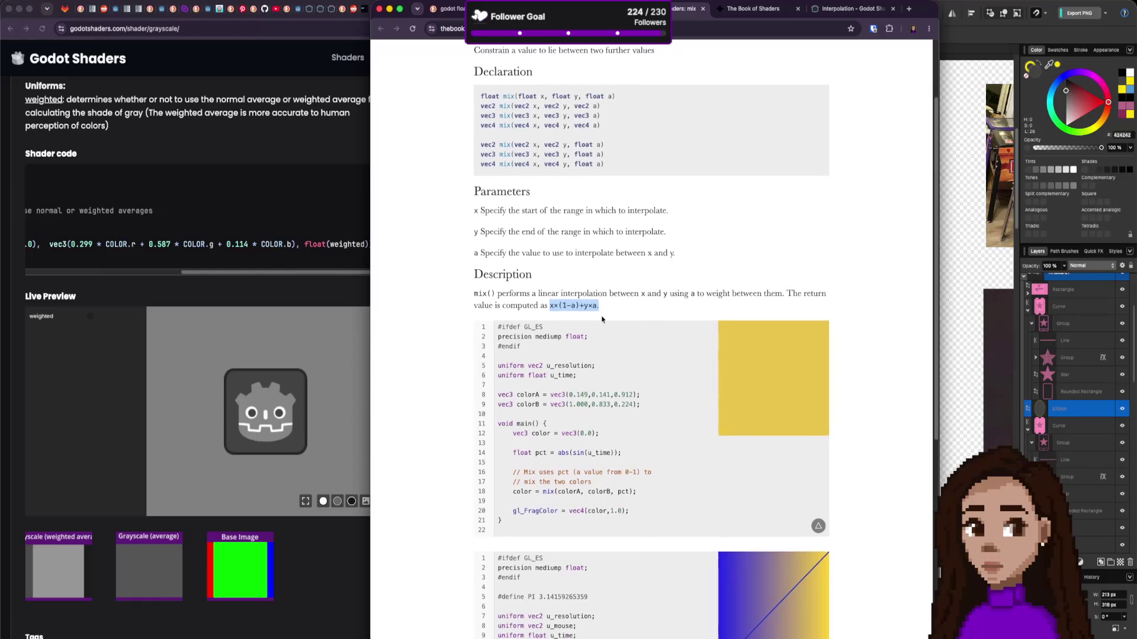
scroll(602, 318, down, 1)
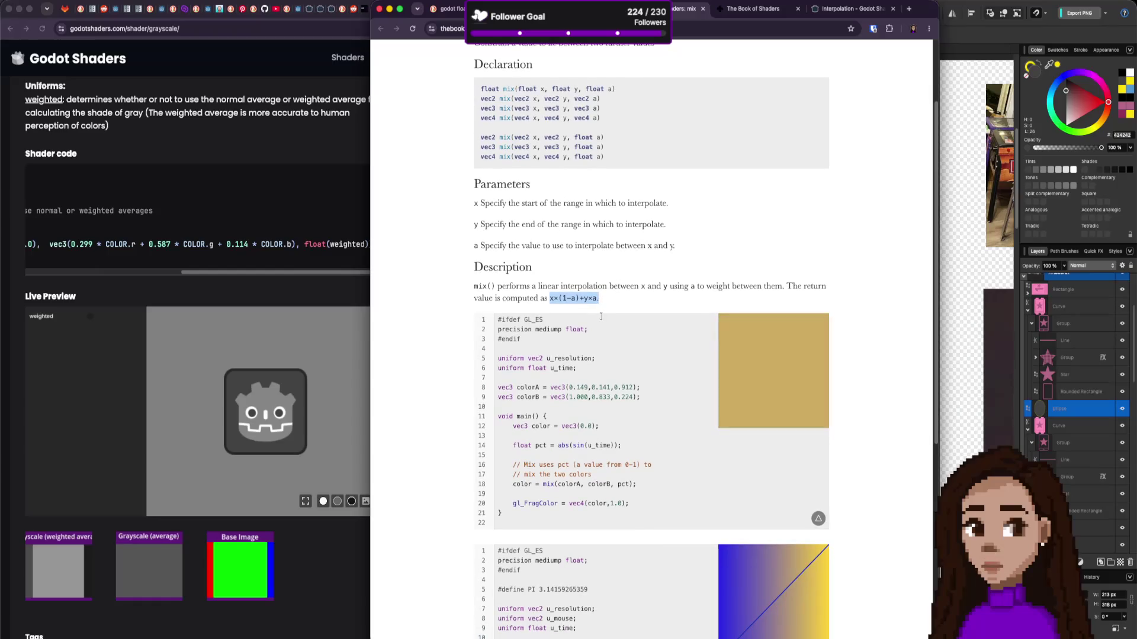
scroll(600, 316, down, 1)
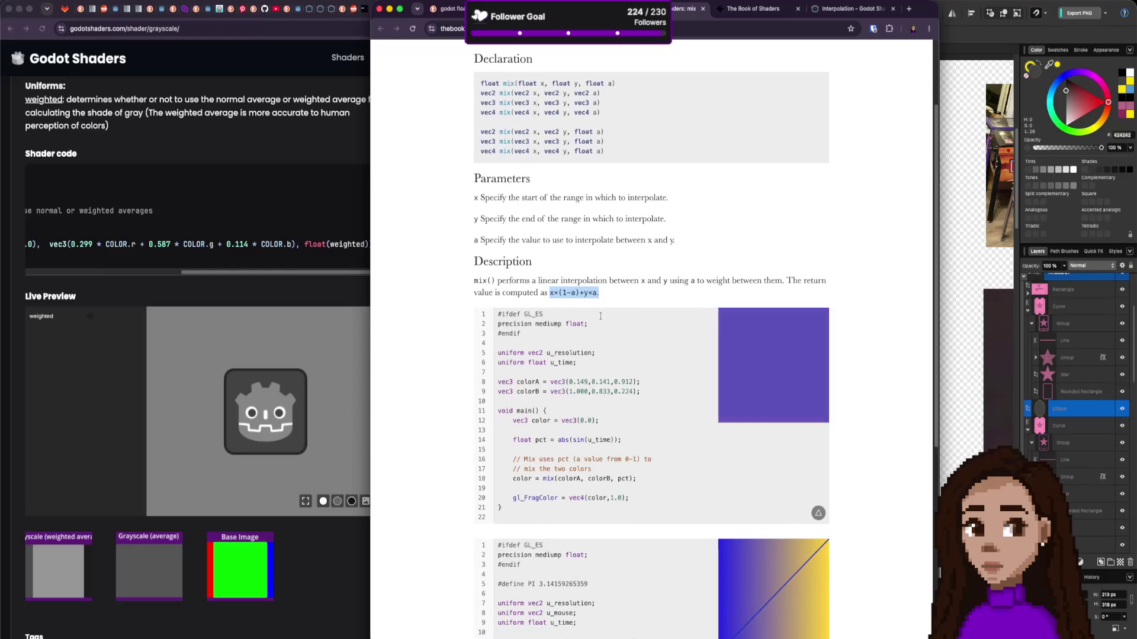
click(591, 295)
drag(579, 294, 609, 294)
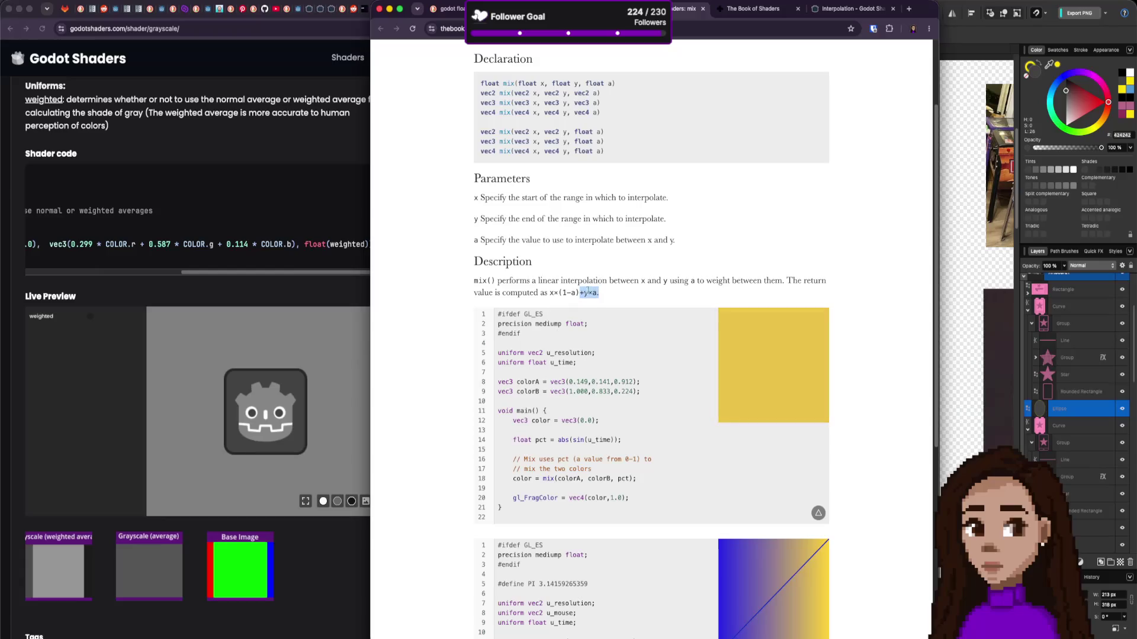
drag(549, 292, 569, 292)
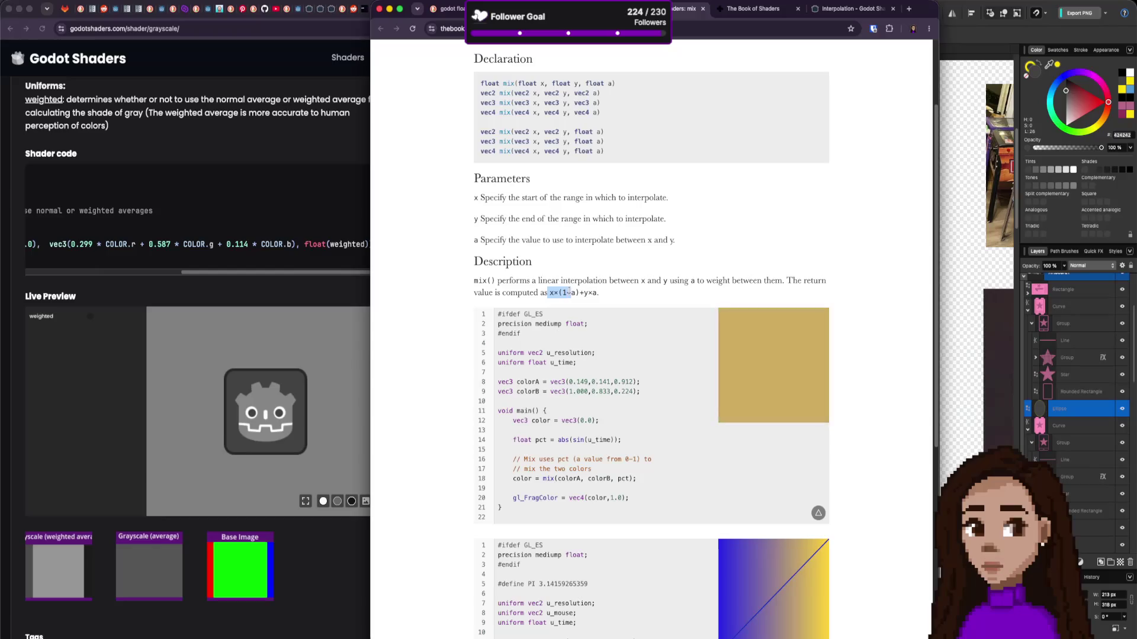
click(555, 293)
click(255, 264)
scroll(256, 241, left, 10)
drag(275, 243, 93, 243)
click(764, 347)
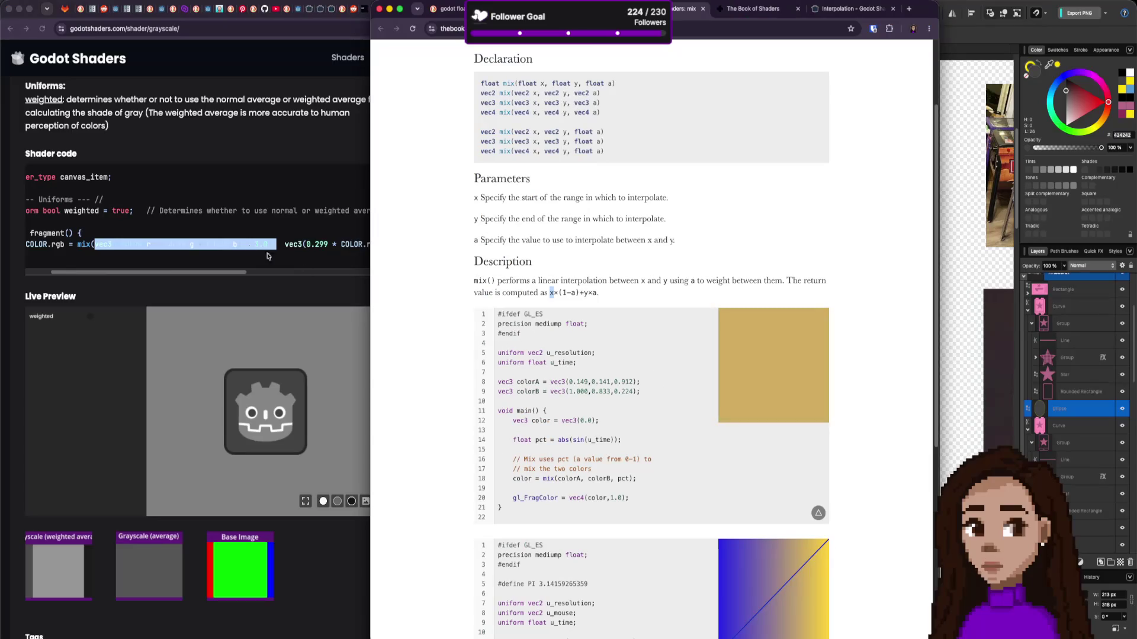
click(198, 226)
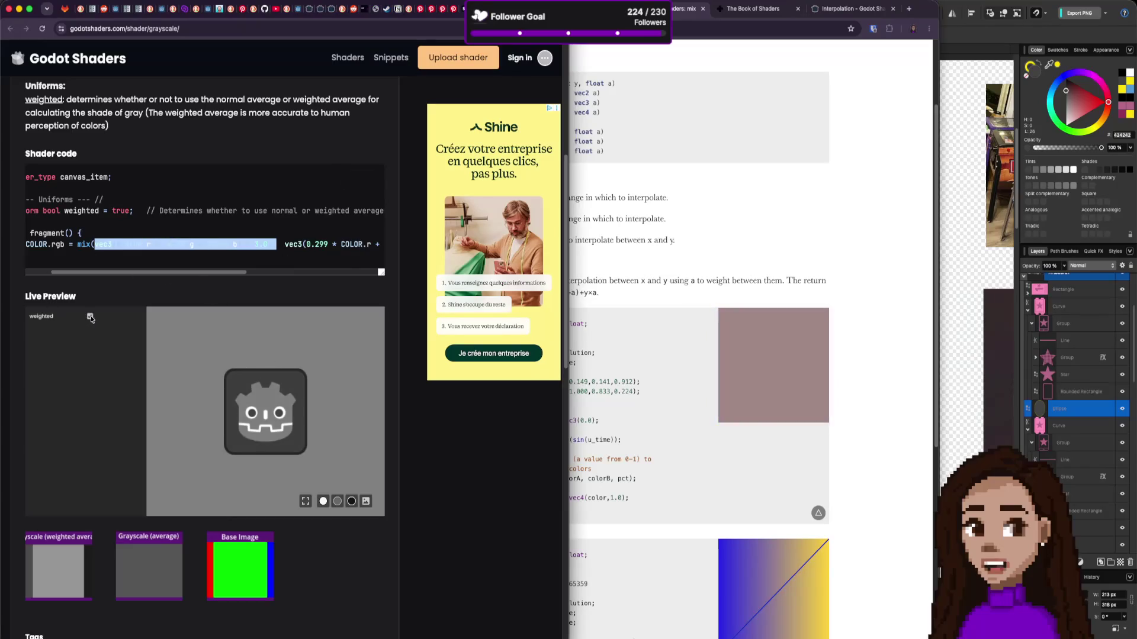
Toggle weighted grayscale off and on in the live preview, then highlight the 0.114 blue term
drag(242, 273, 319, 273)
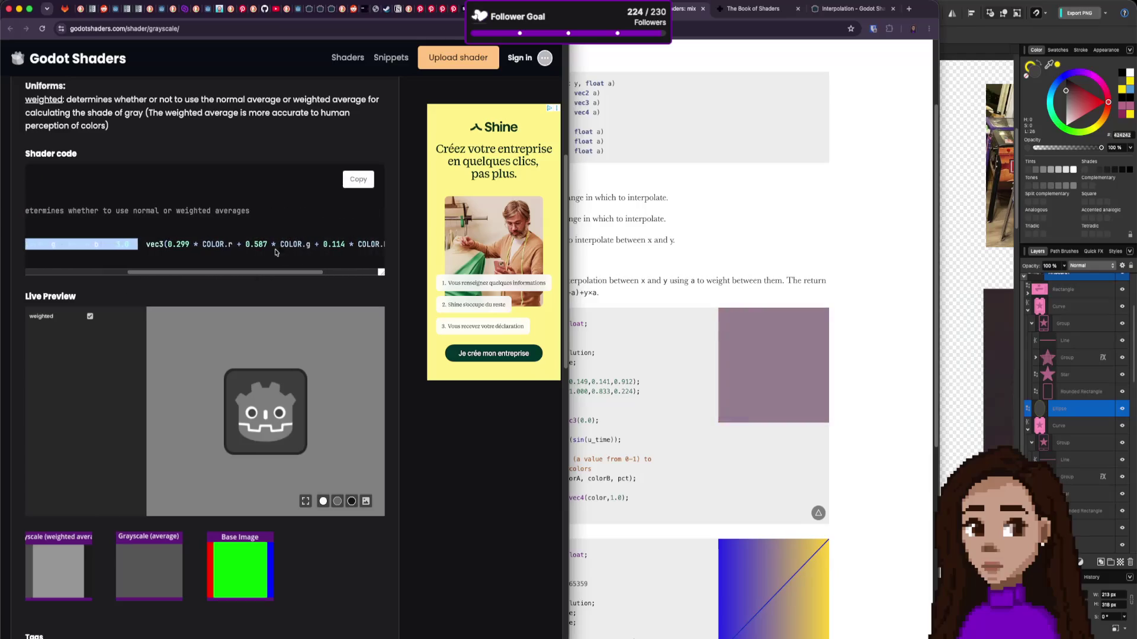
click(90, 318)
click(90, 318)
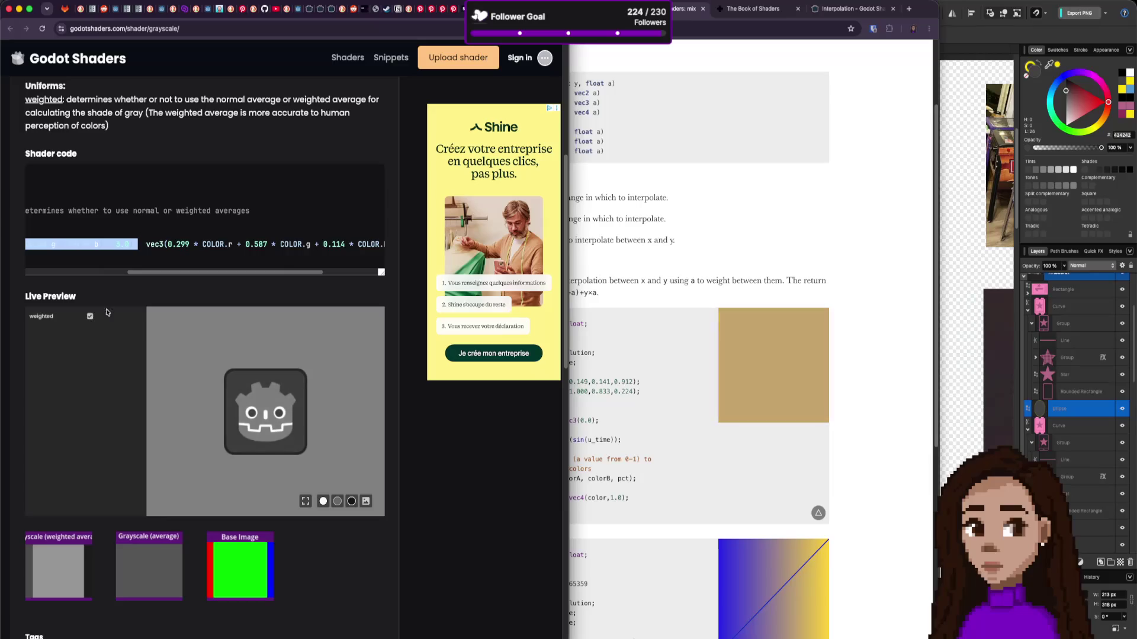
mouse_move(261, 271)
mouse_down()
mouse_move(280, 267)
mouse_move(238, 243)
mouse_move(145, 244)
mouse_up()
click(346, 244)
drag(346, 244, 303, 242)
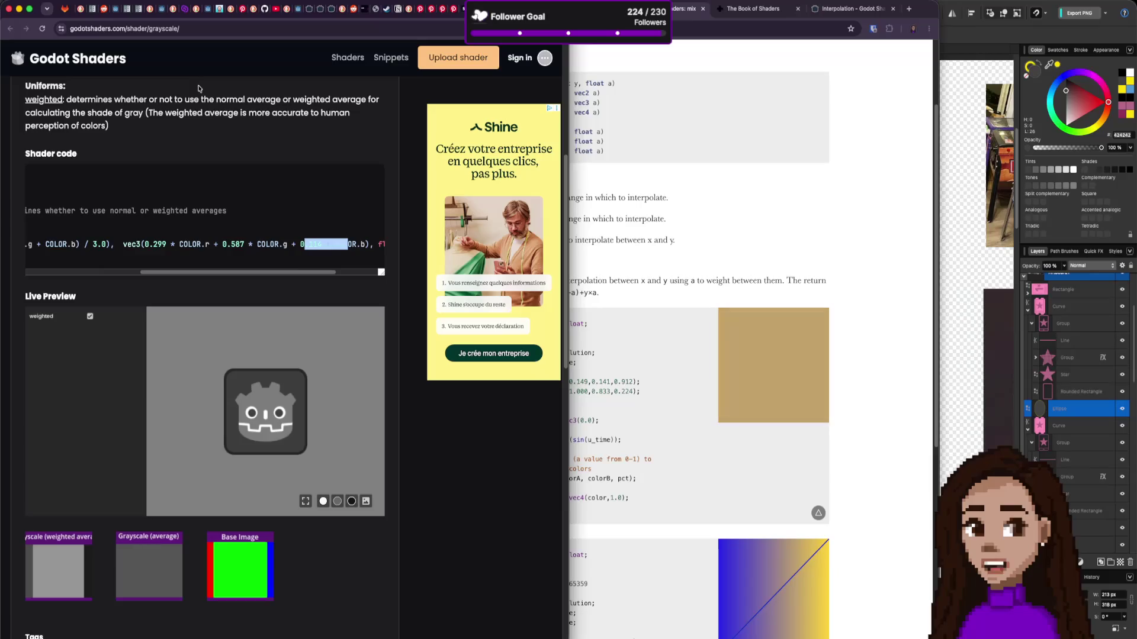
Compare the mix line's end with the Book of Shaders mix page, then return to Godot
scroll(213, 92, down, 1)
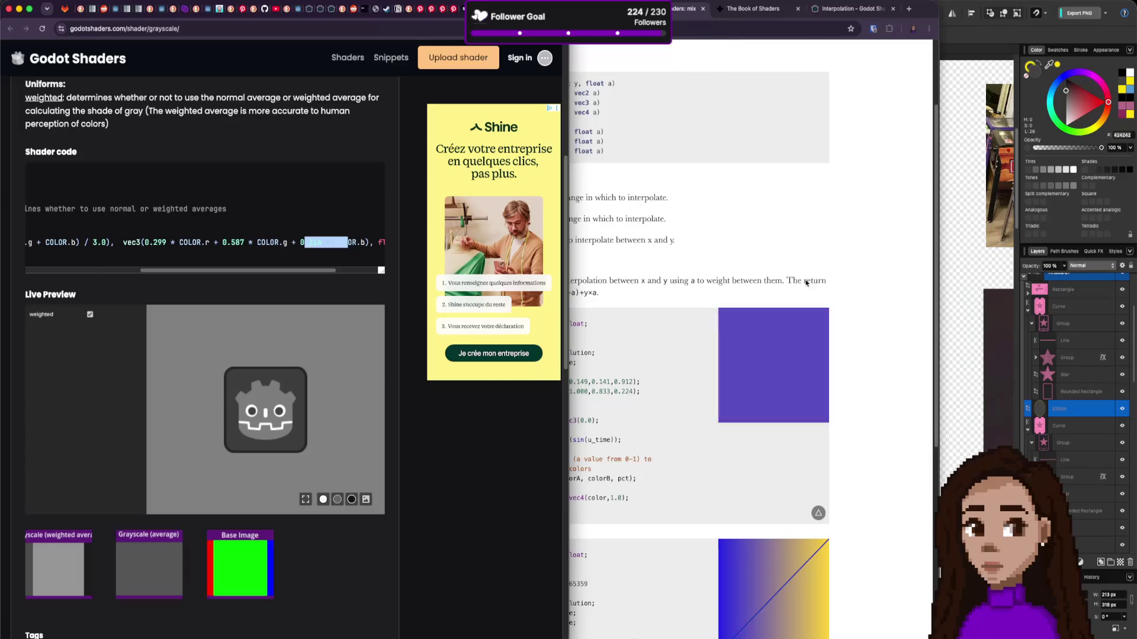
click(768, 273)
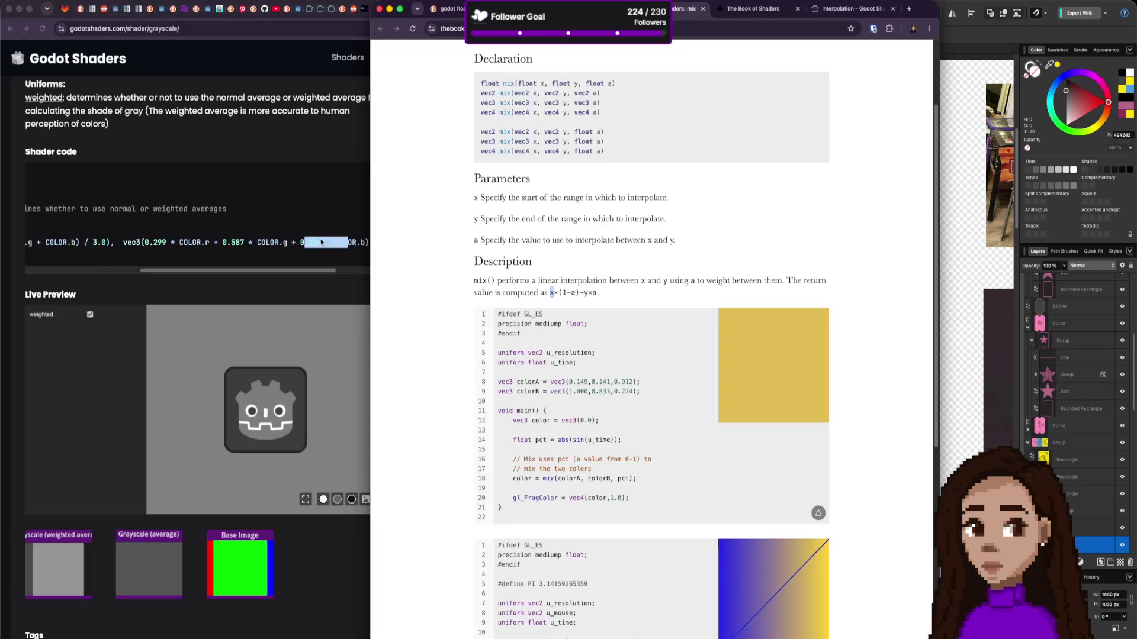
click(316, 271)
drag(316, 271, 356, 271)
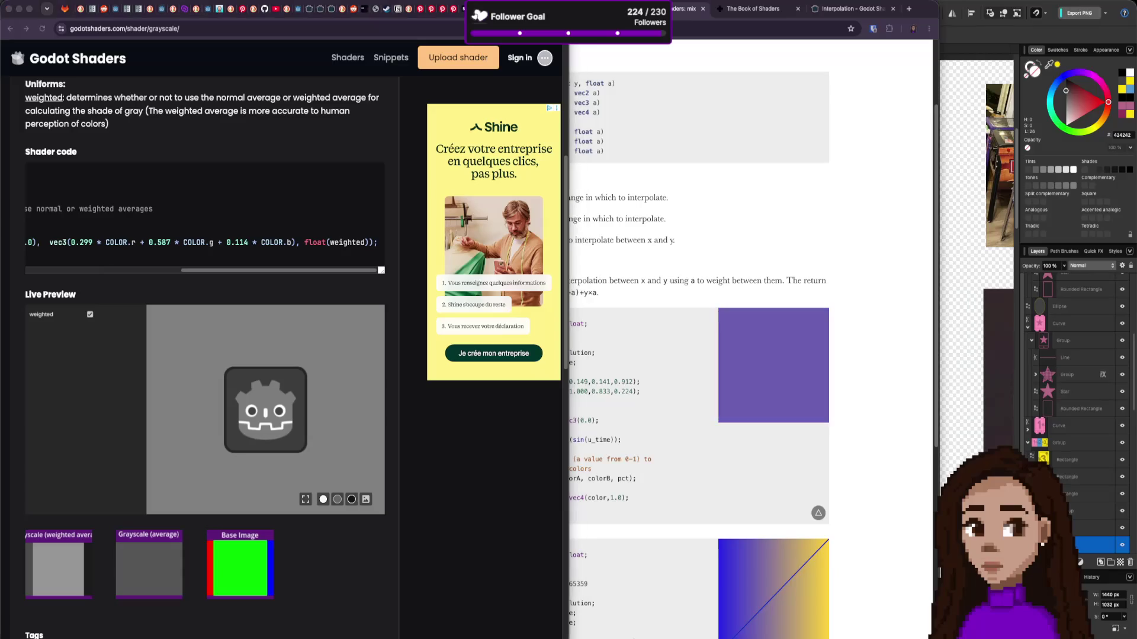
key(super+Tab)
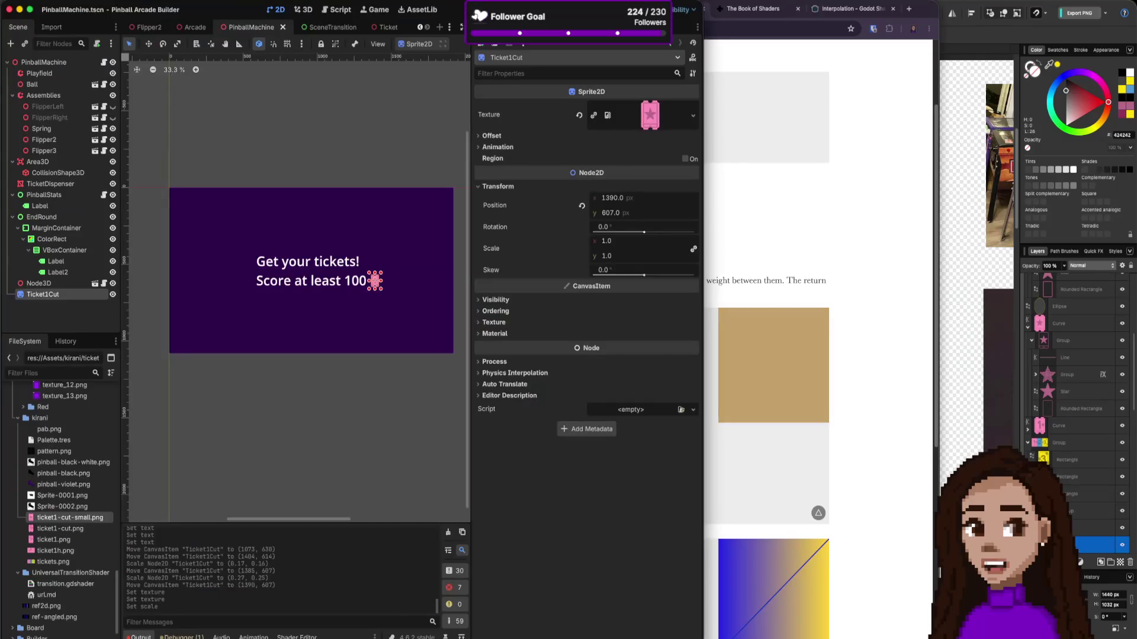
Deselect Ticket1Cut, find and select transition.gdshader in the FileSystem dock, then switch to VS Code
click(283, 395)
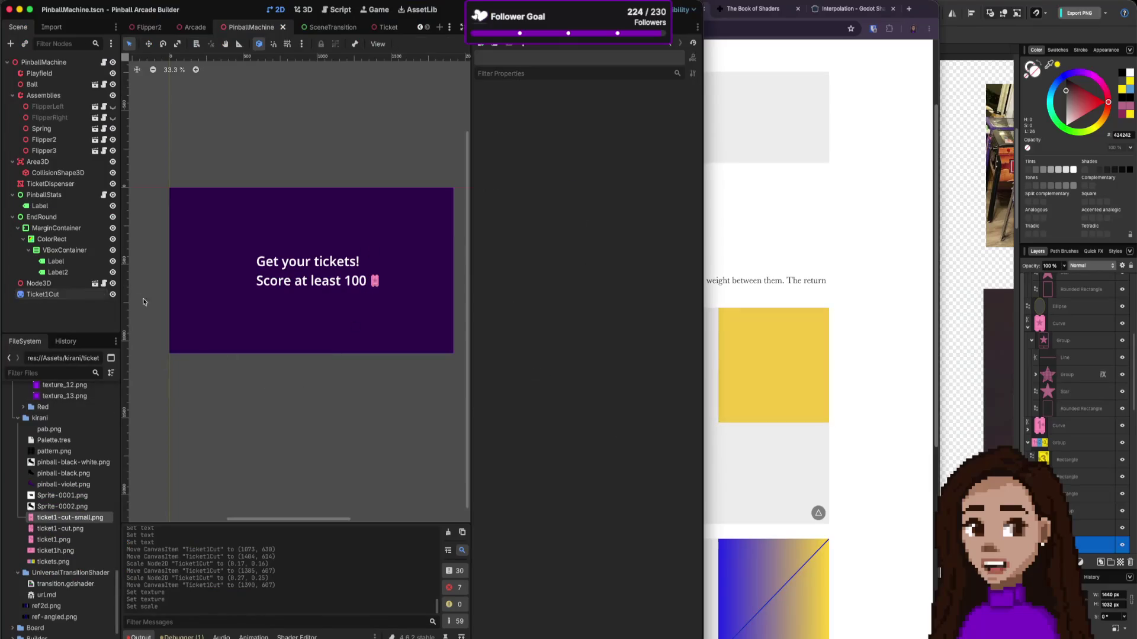
scroll(68, 545, down, 3)
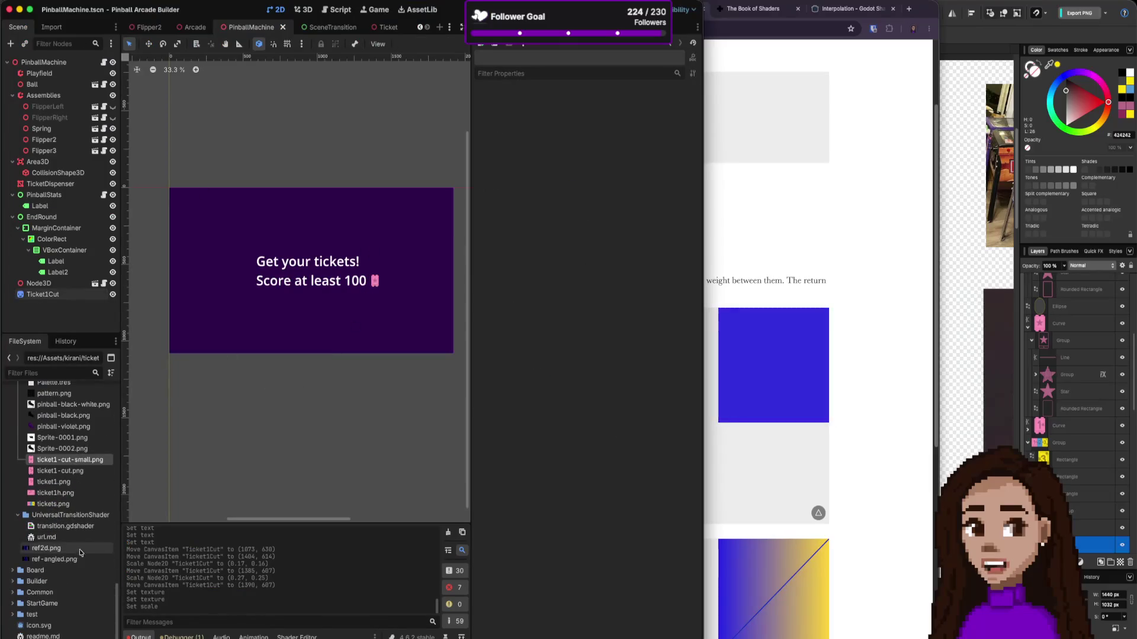
scroll(66, 514, up, 3)
scroll(62, 506, down, 3)
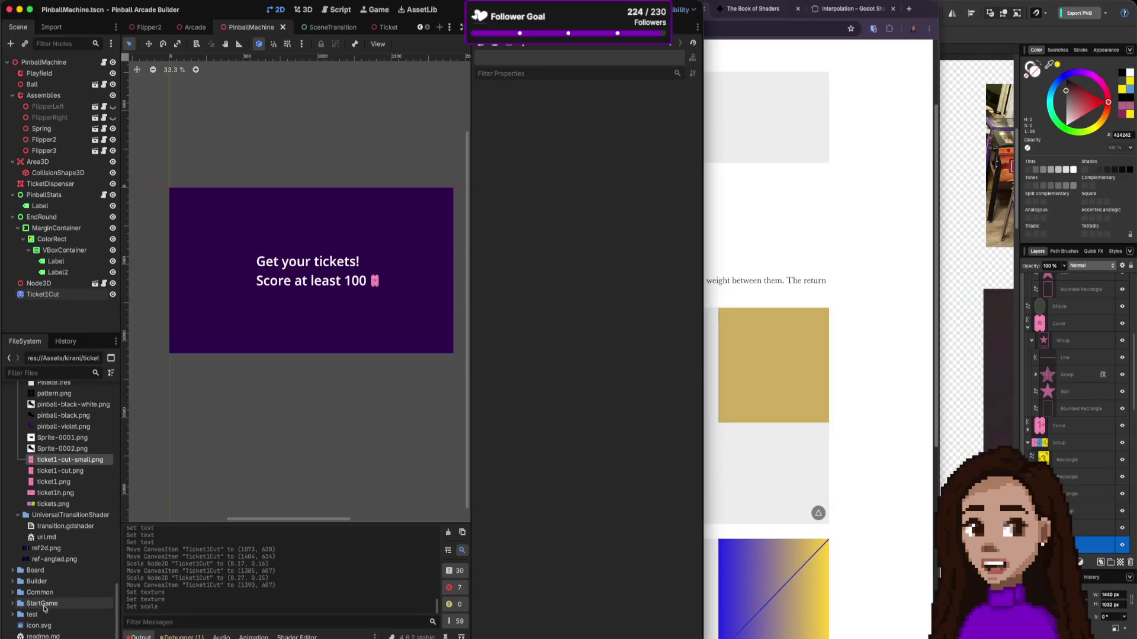
scroll(53, 586, up, 4)
click(71, 600)
right_click(70, 597)
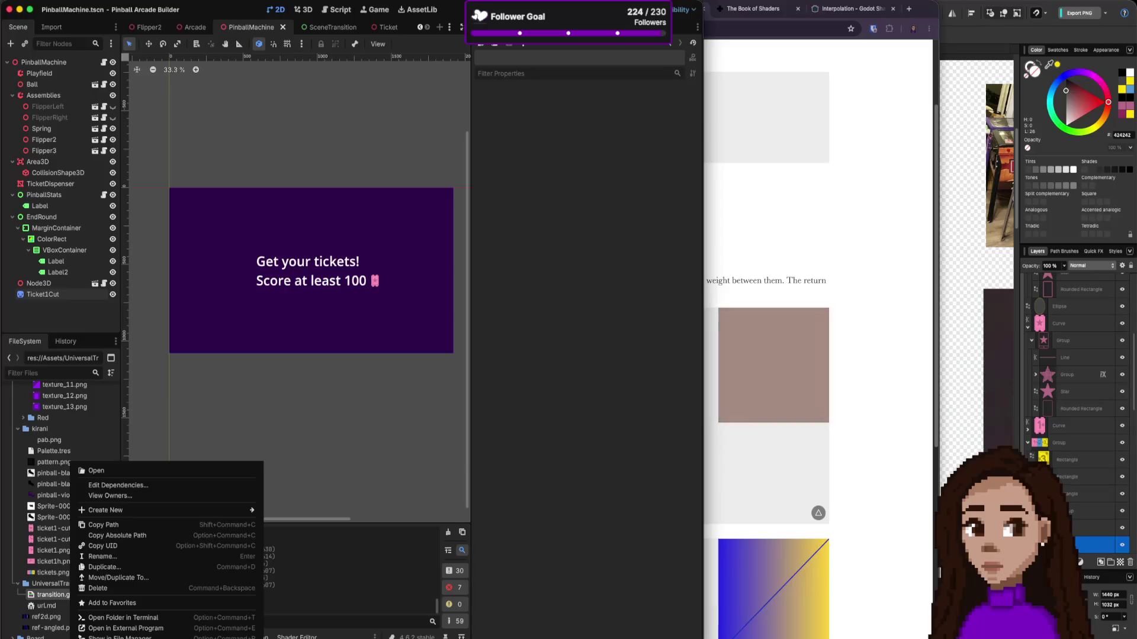
key(Escape)
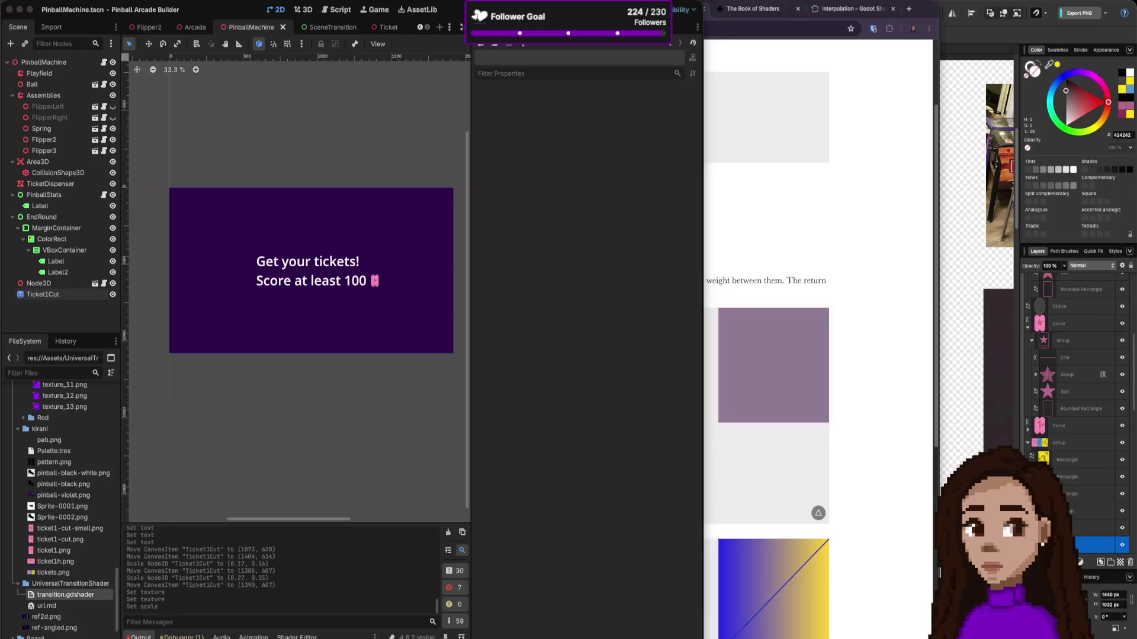
key(super+Tab)
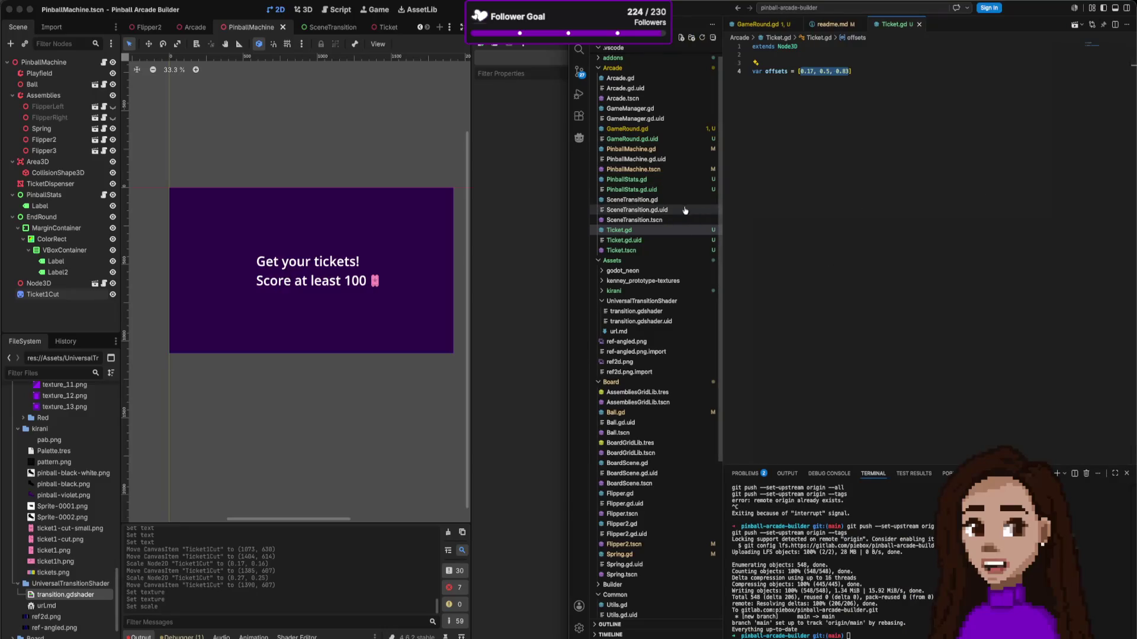
Open transition.gdshader from UniversalTransitionShader, scroll through its code, then collapse the folder
scroll(651, 355, up, 1)
click(633, 78)
click(633, 78)
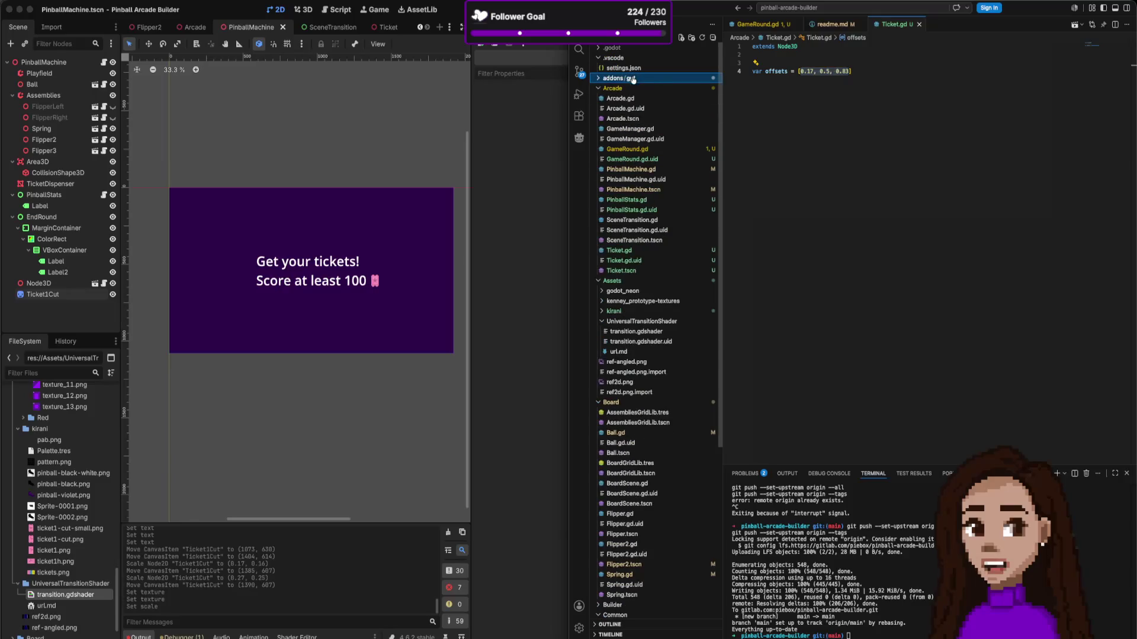
click(616, 88)
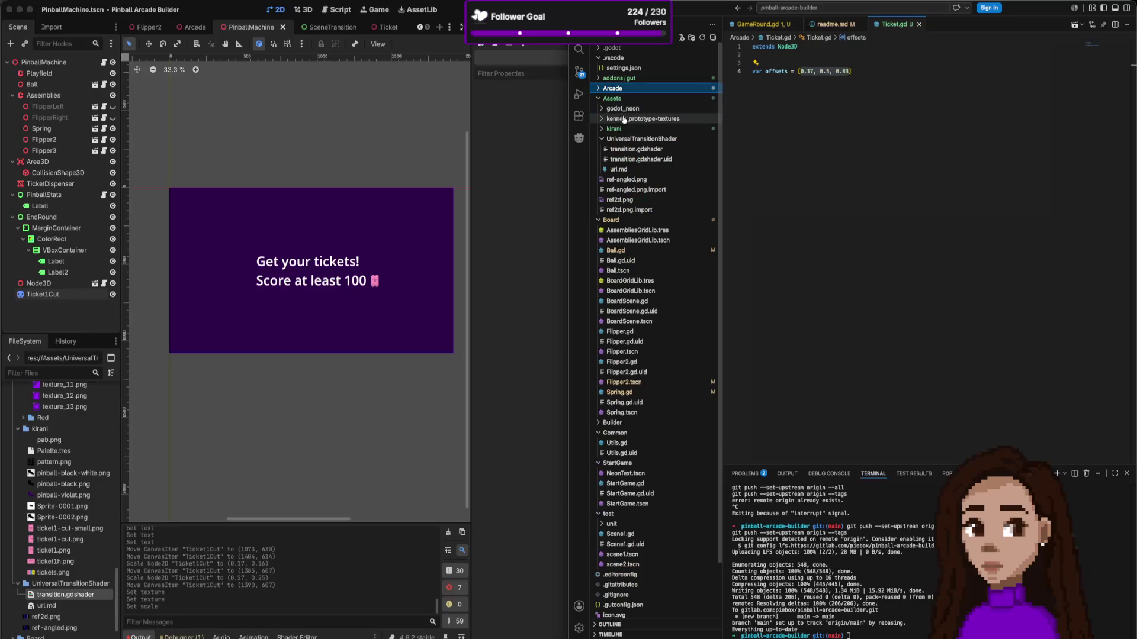
click(634, 148)
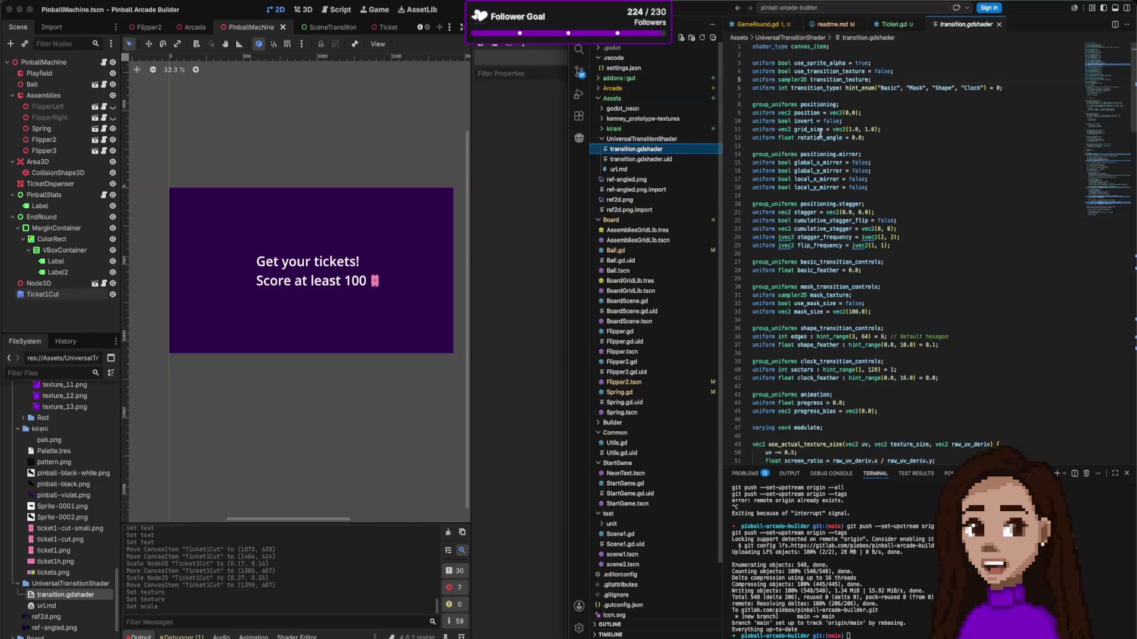
scroll(841, 196, down, 20)
scroll(874, 255, up, 10)
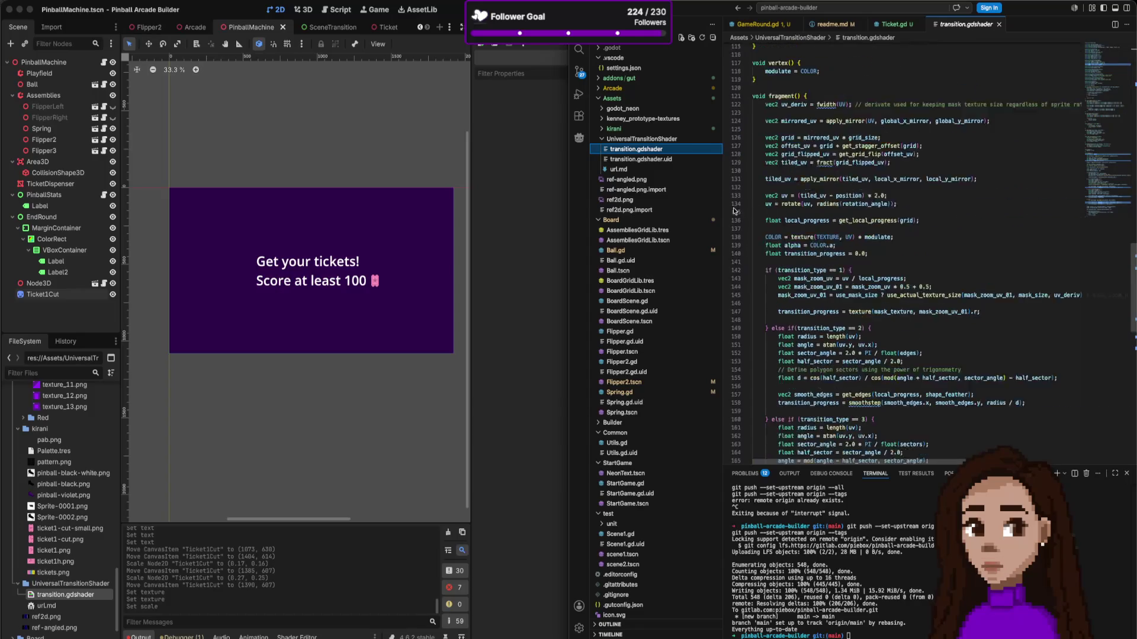
click(607, 140)
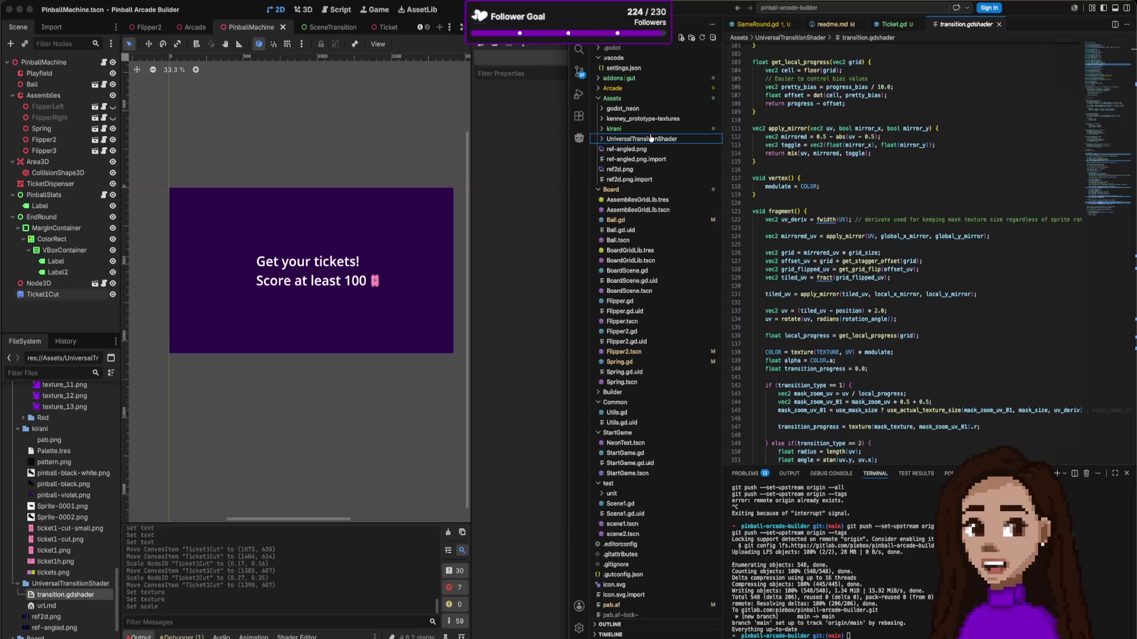
Briefly return to Godot, then come back to VS Code and bring up the Assets folder's actions
key(super+b)
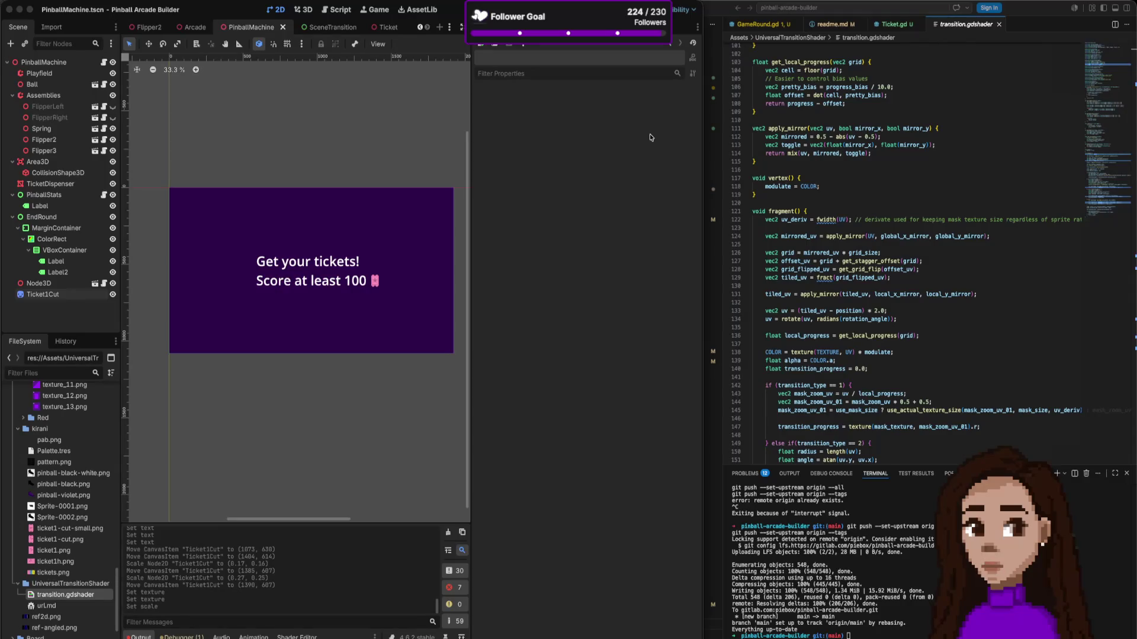
click(898, 170)
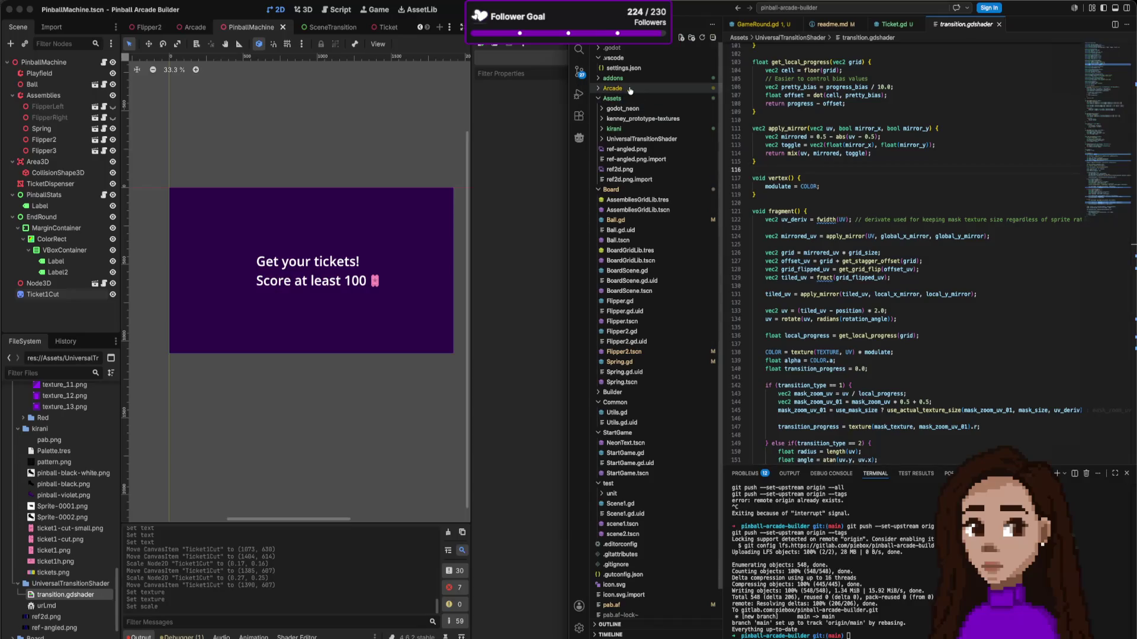
right_click(621, 99)
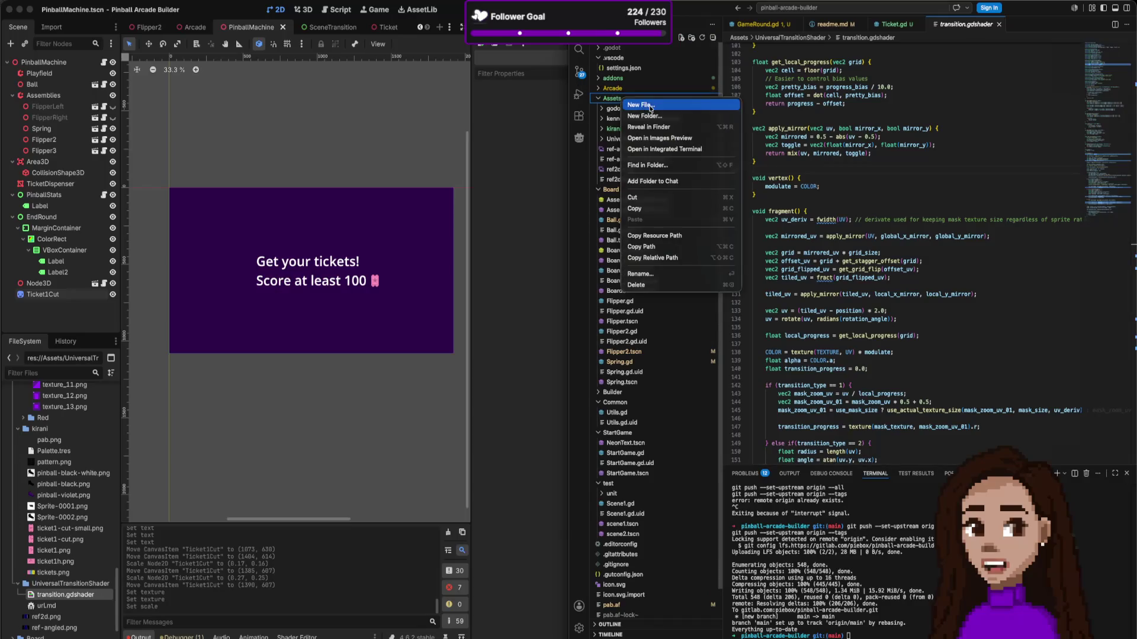
Create a new folder named godot-shaders inside Assets
click(681, 119)
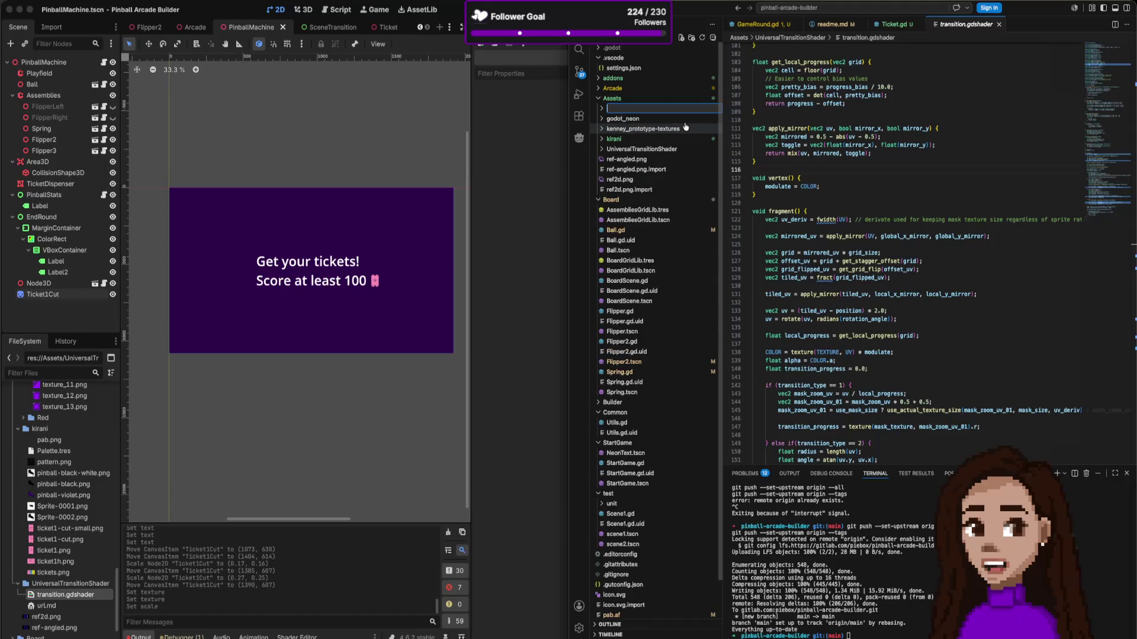
text(go)
text(s)
text(ders)
key(Return)
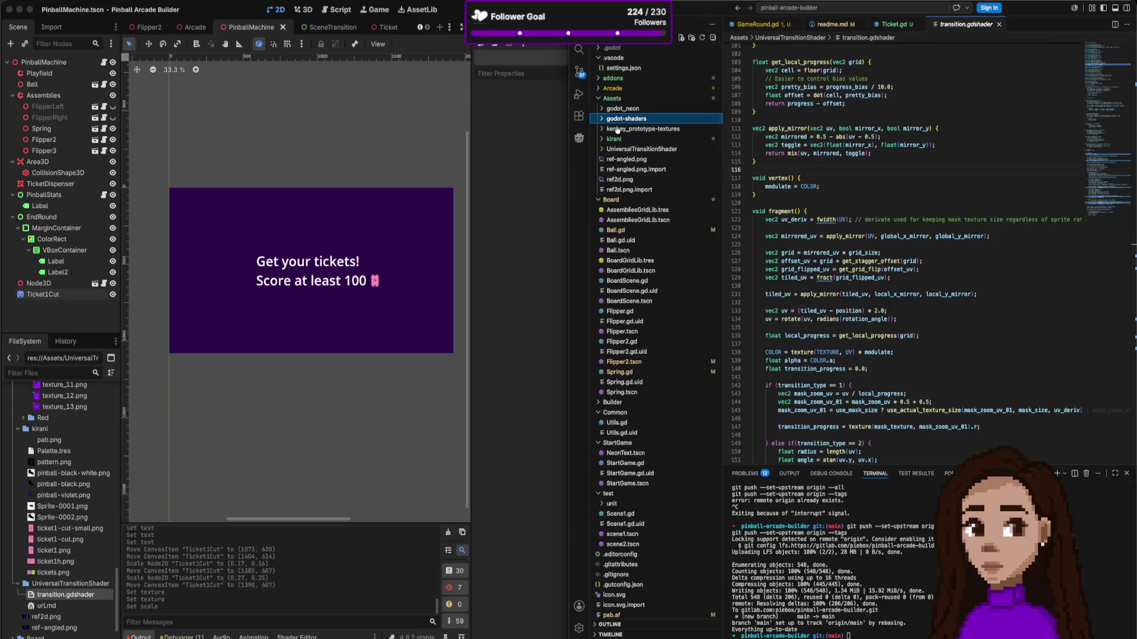
key(super+Tab)
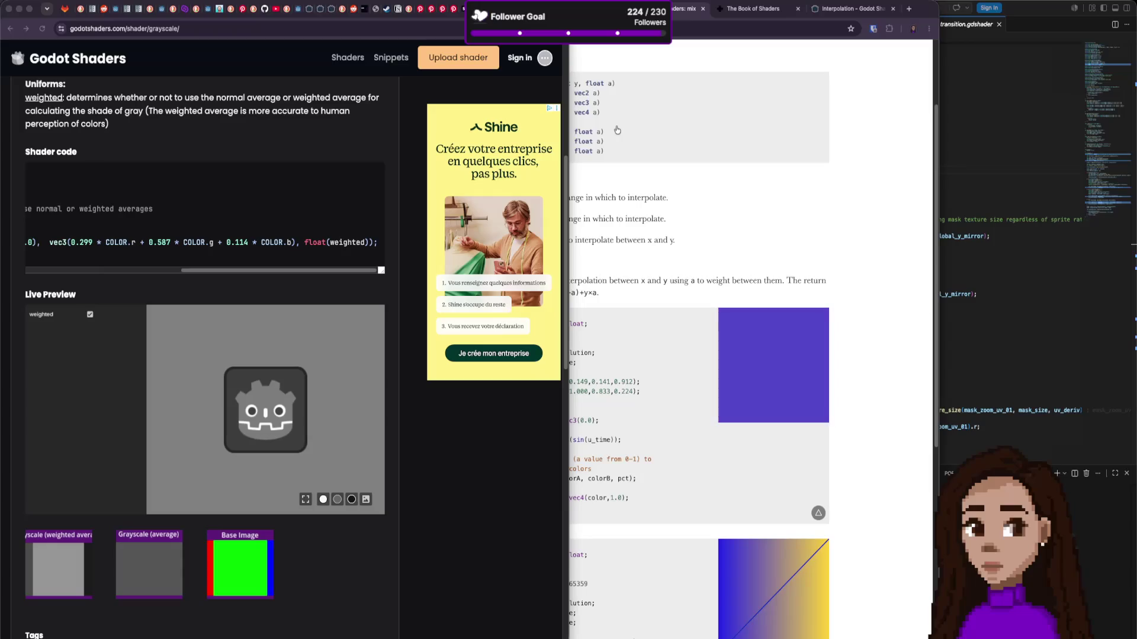
key(super+Tab)
key(super+Tab)
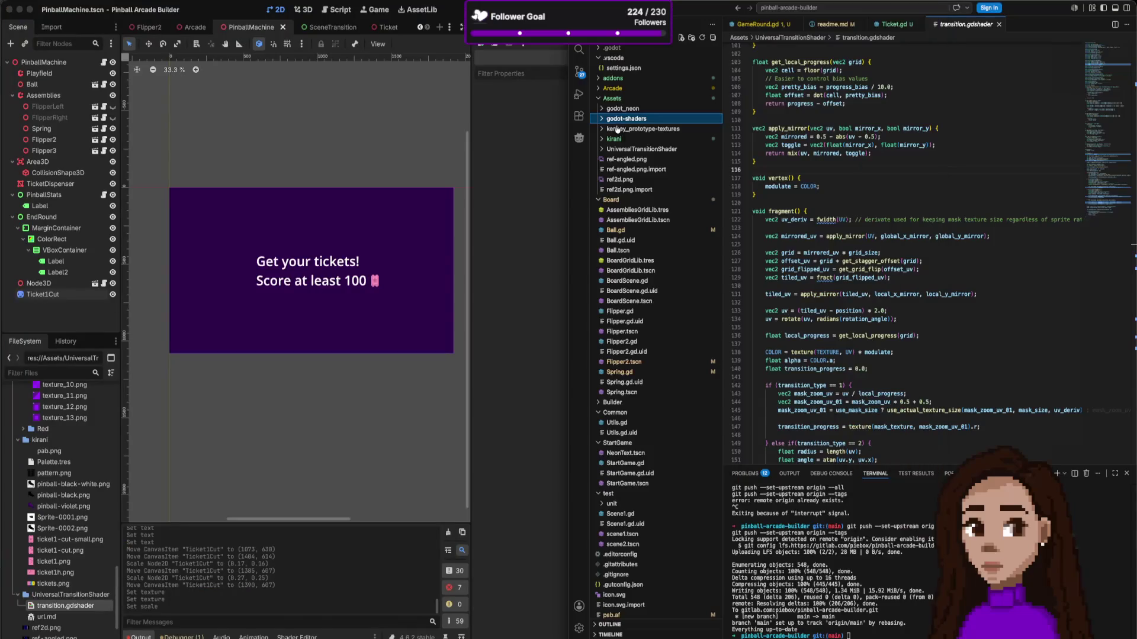
Add a grayscale.gdshader file inside godot-shaders, then go to the grayscale shader web page
right_click(651, 119)
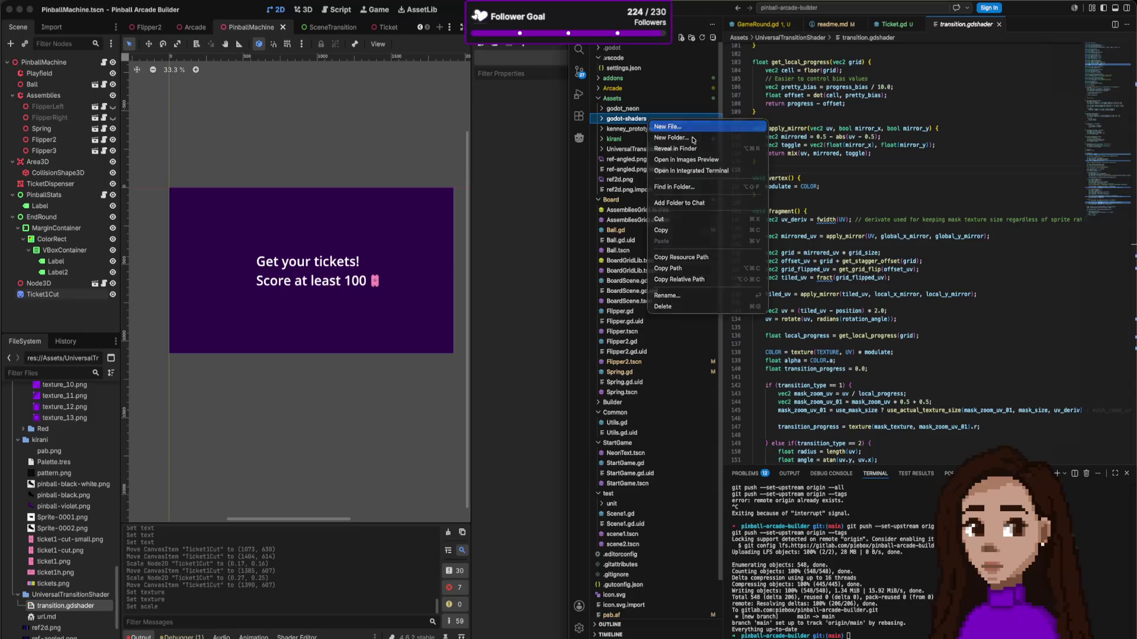
click(657, 126)
text(gray)
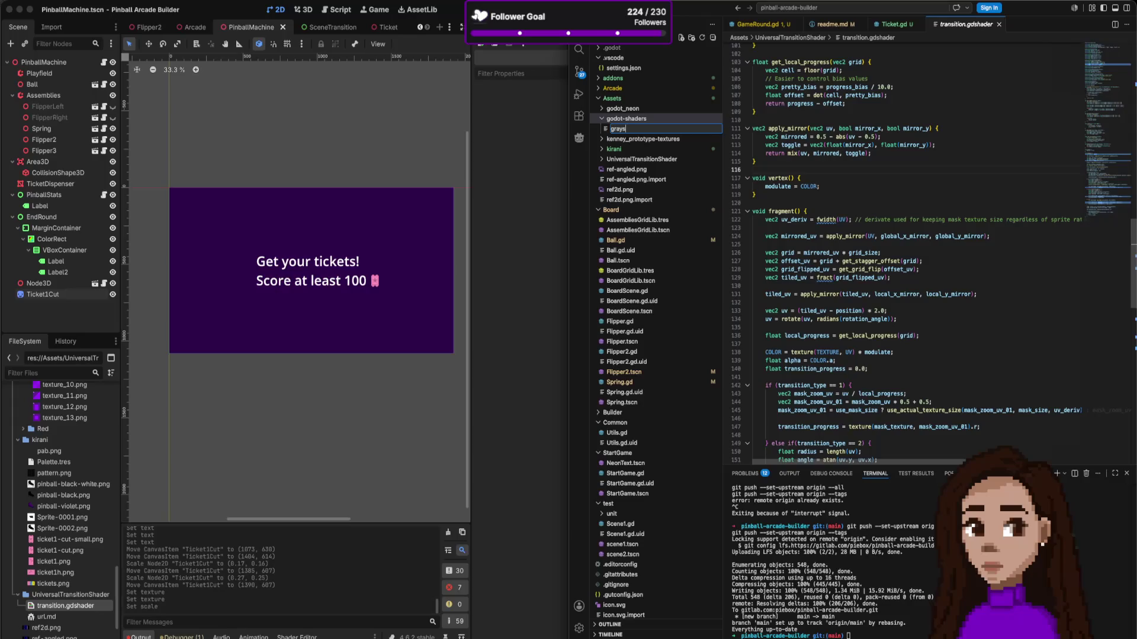
text(shader)
key(Return)
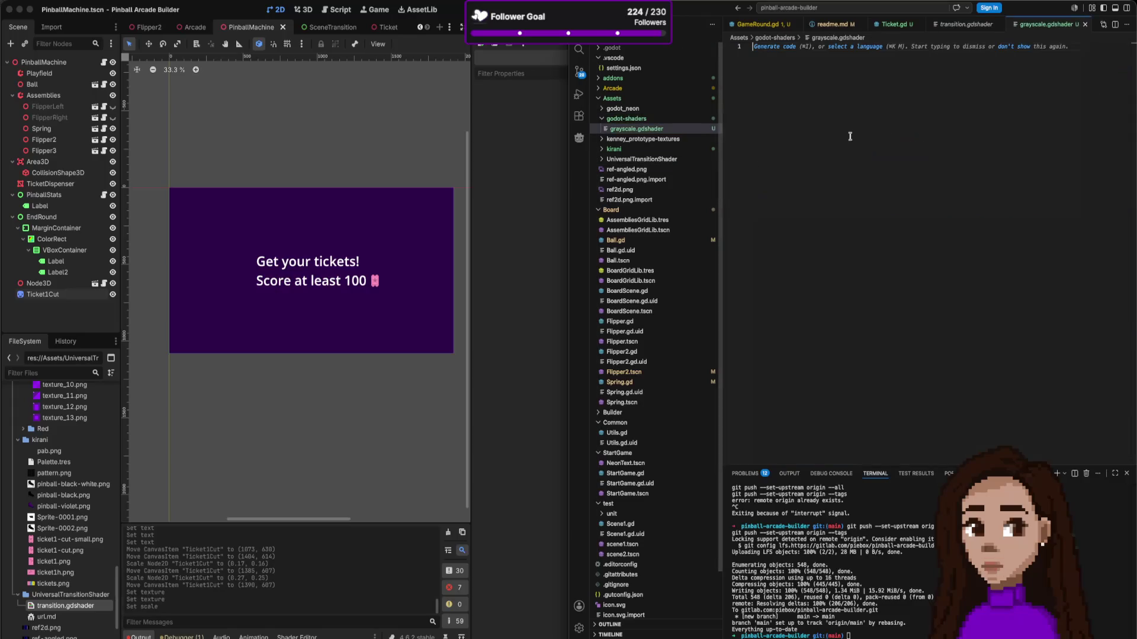
click(652, 159)
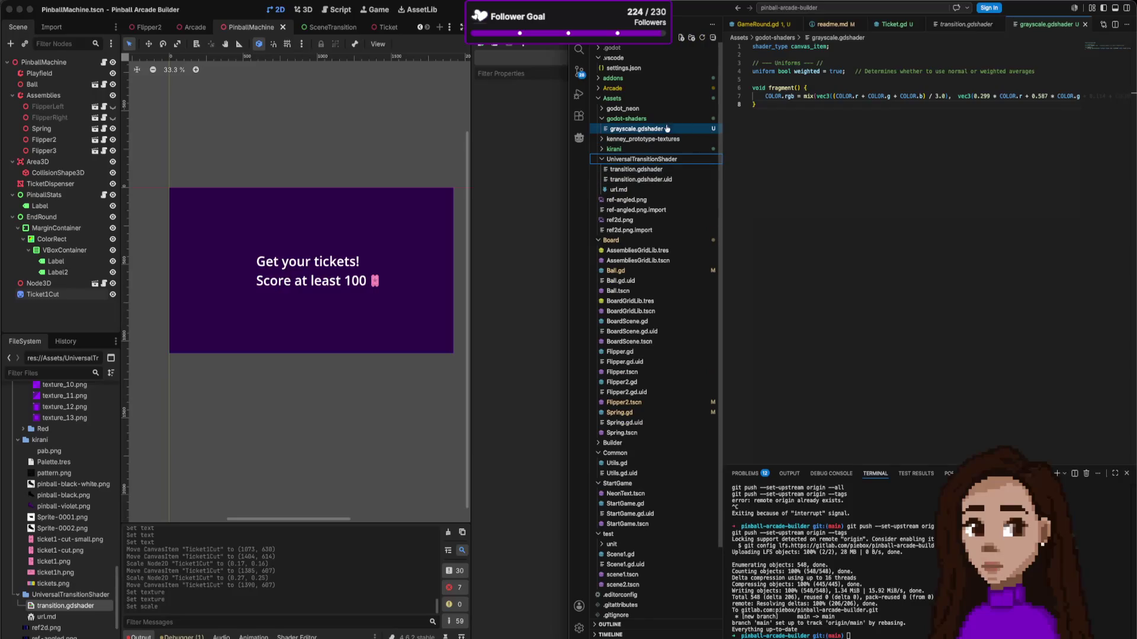
click(503, 160)
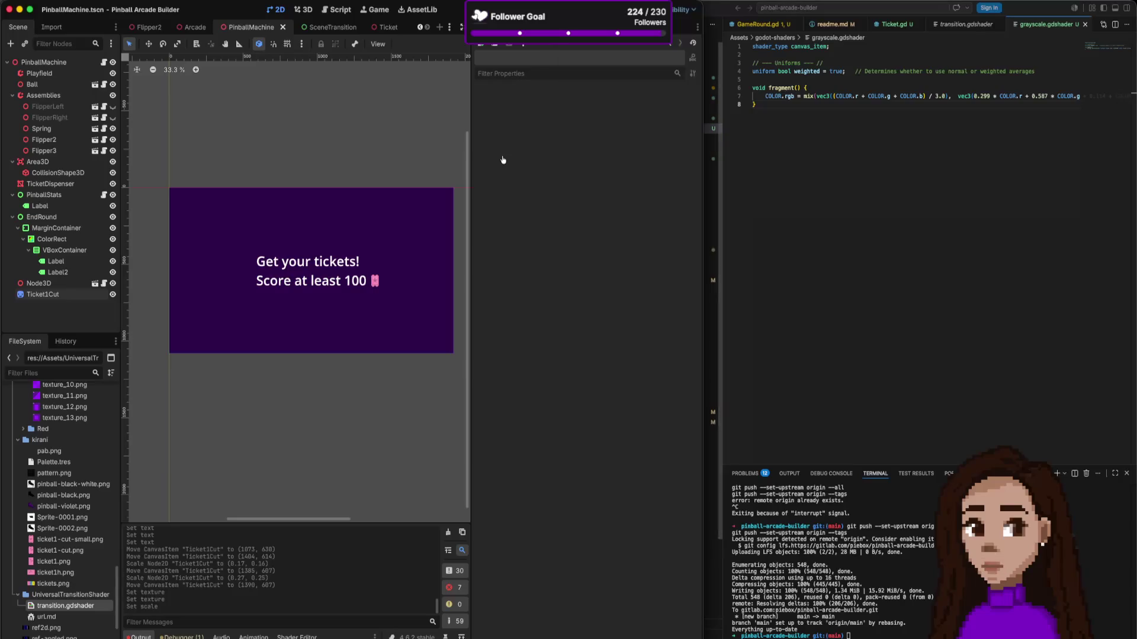
key(super+Tab)
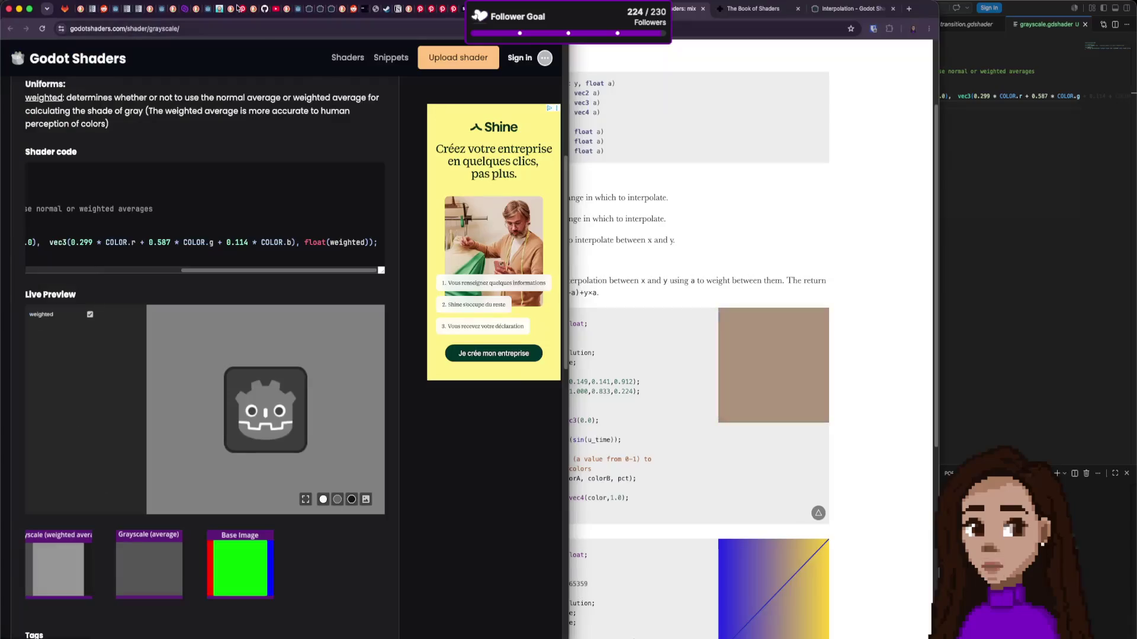
Select the grayscale shader page's address, scroll the page, then return through Godot to VS Code
click(175, 27)
scroll(225, 204, down, 5)
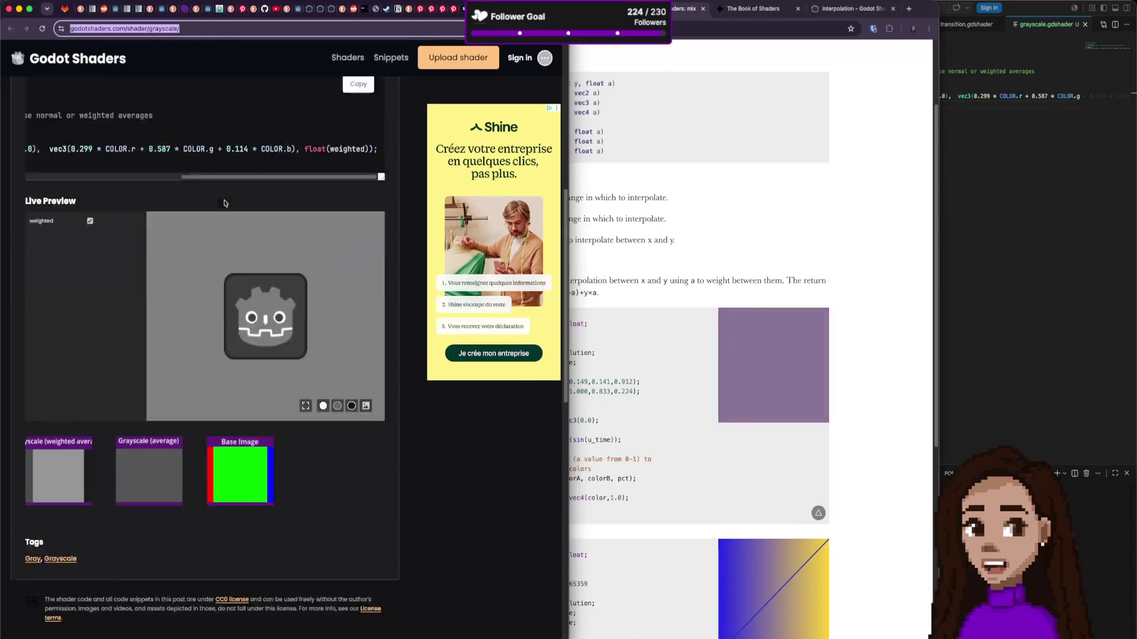
scroll(225, 203, down, 1)
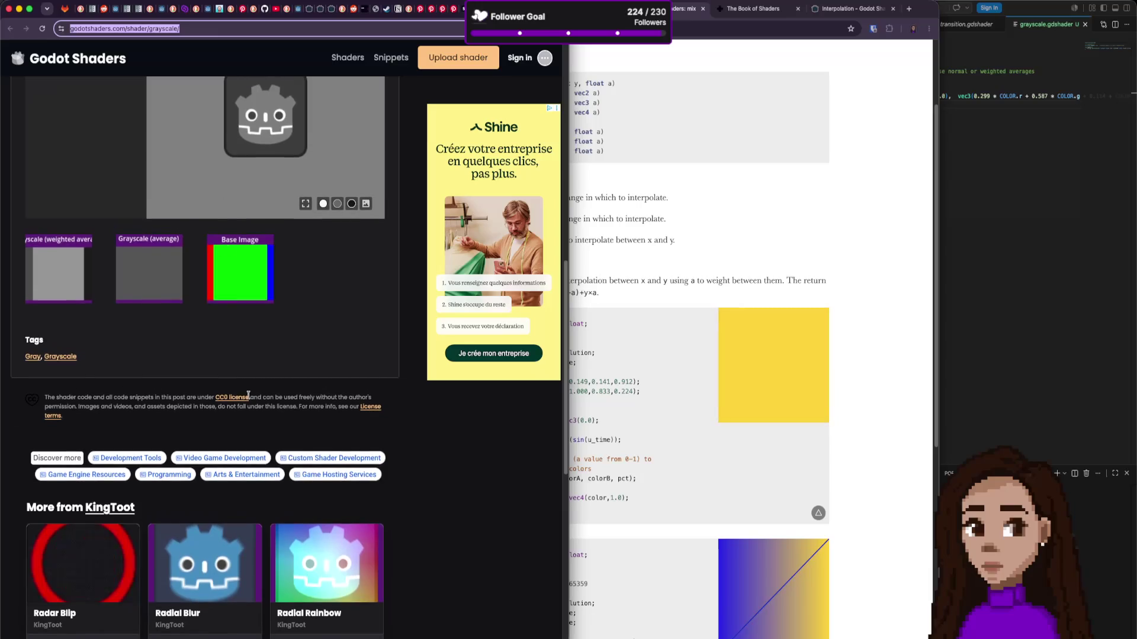
scroll(253, 407, down, 1)
scroll(254, 408, up, 9)
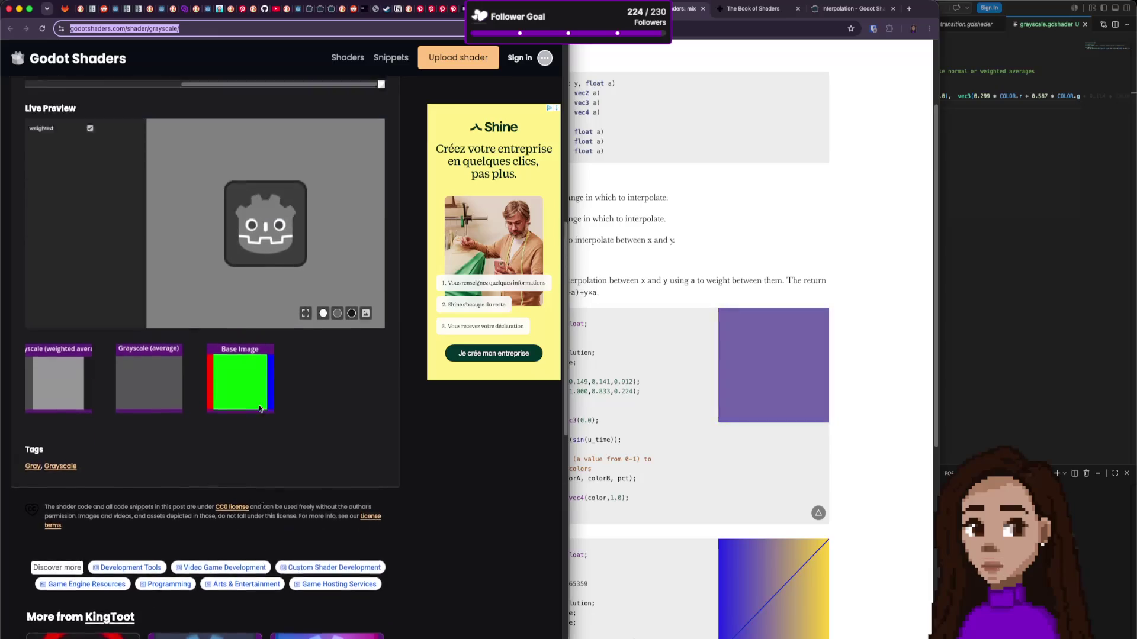
scroll(259, 408, up, 3)
key(super+Tab)
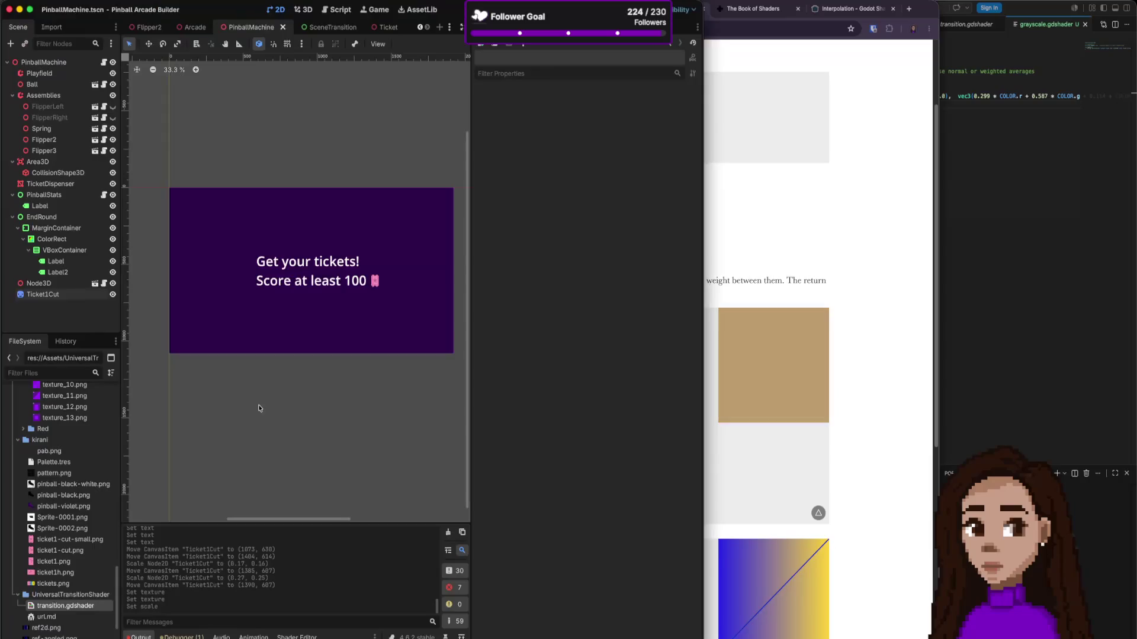
key(super+Tab)
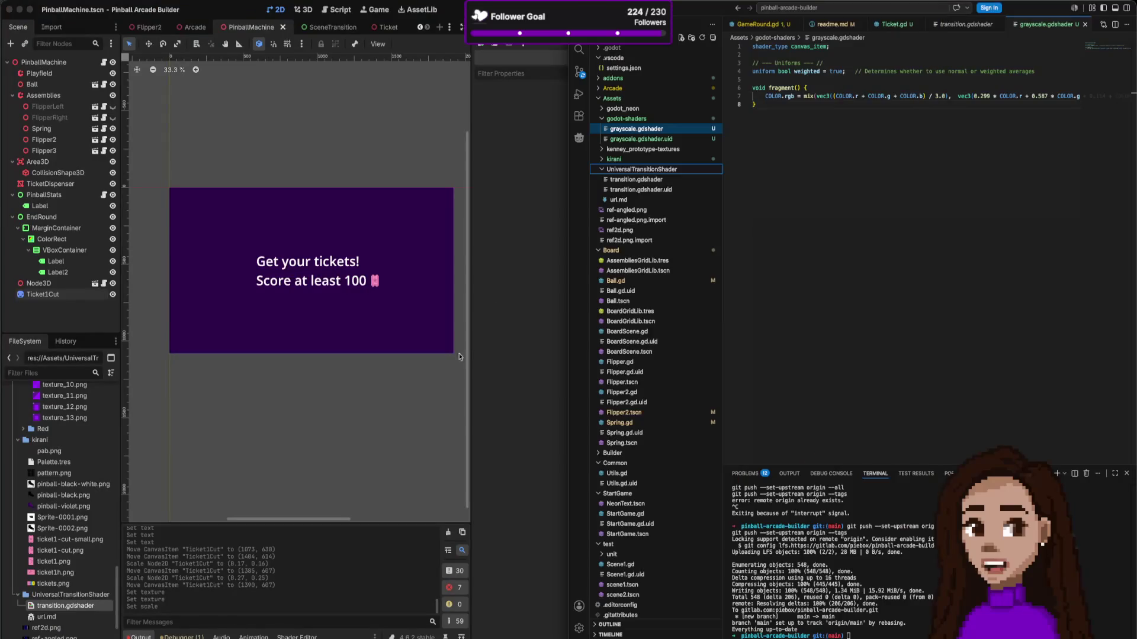
Add a top-line // comment with the godotshaders.com source link, then select Ticket1Cut in Godot
key(super+Up)
key(Return)
key(Up)
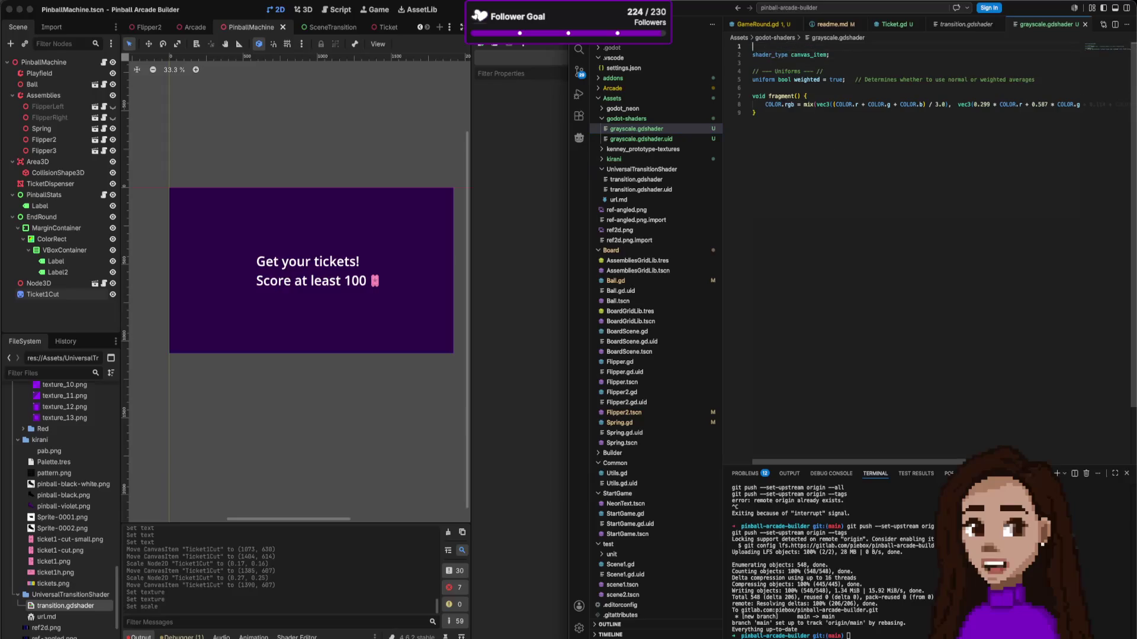
text(//)
text(https://godotshaders.com/shader/grayscale/)
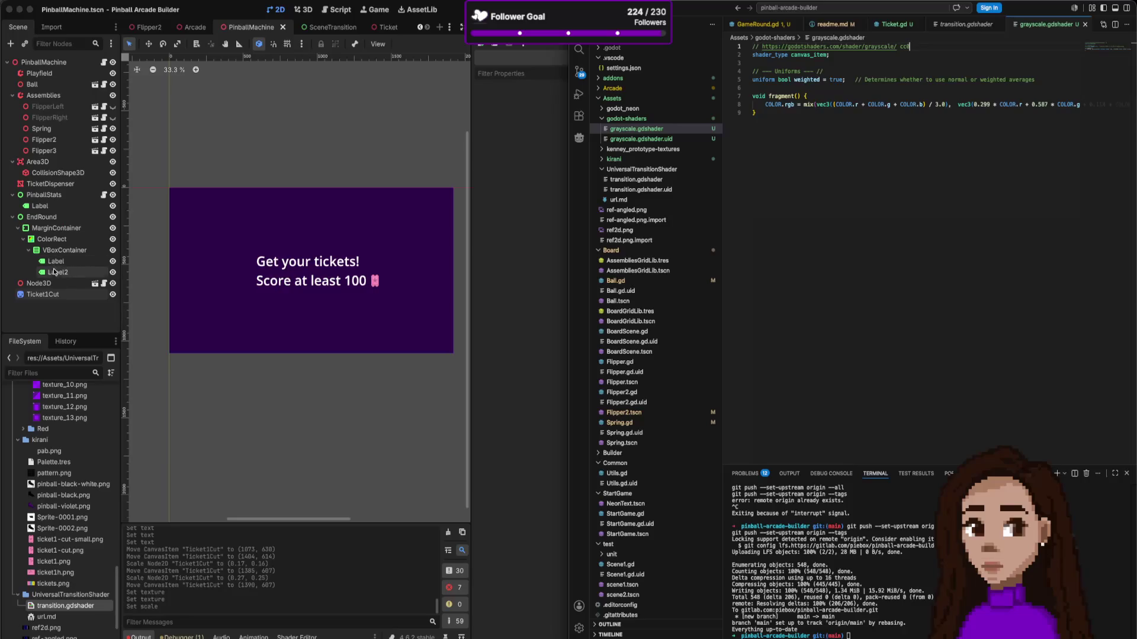
click(45, 294)
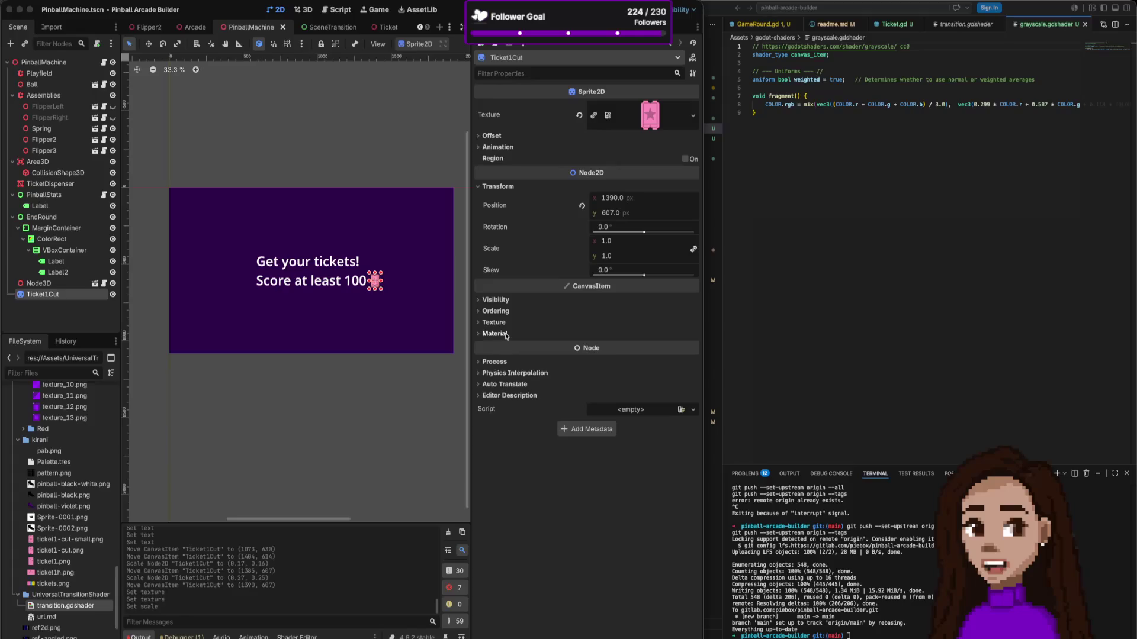
Give Ticket1Cut a new ShaderMaterial and drag in grayscale.gdshader from godot-shaders as its shader
click(505, 334)
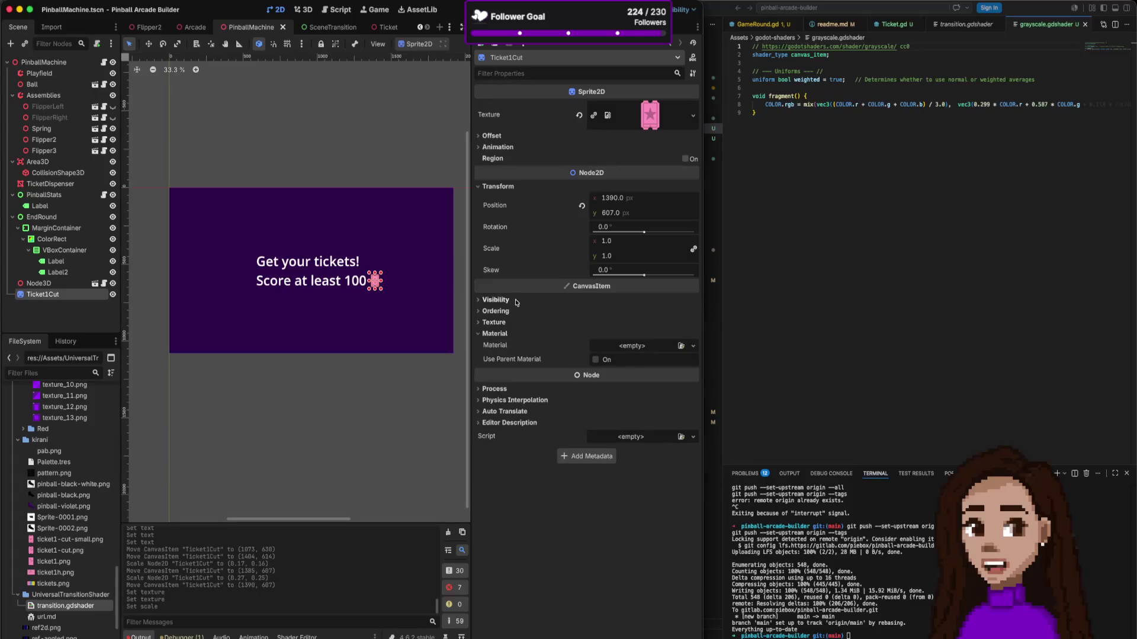
click(498, 323)
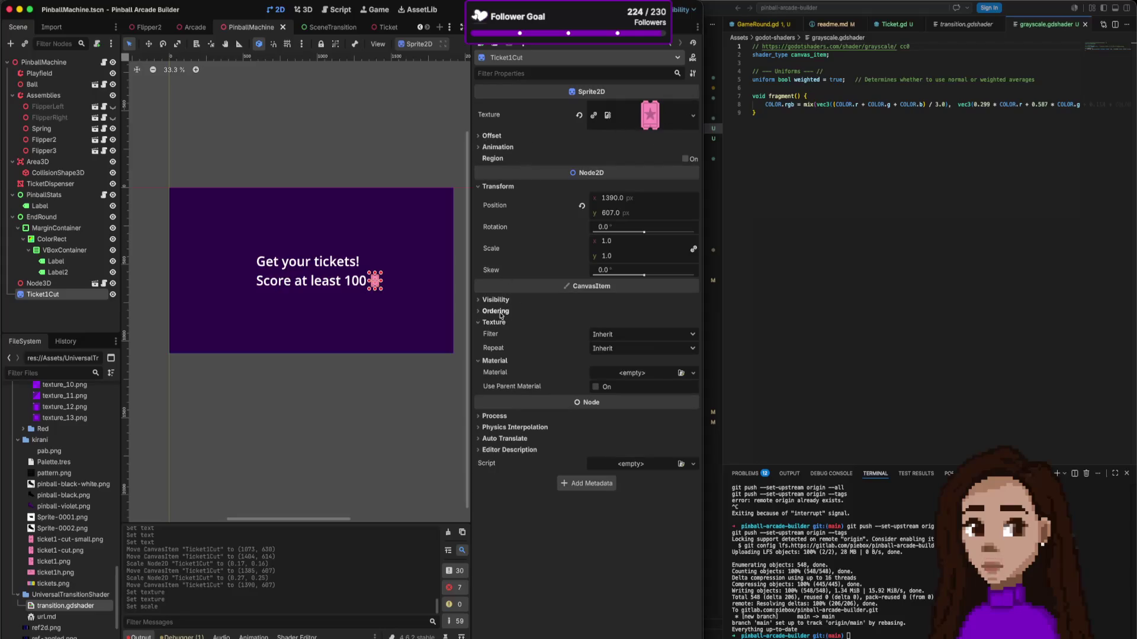
click(693, 373)
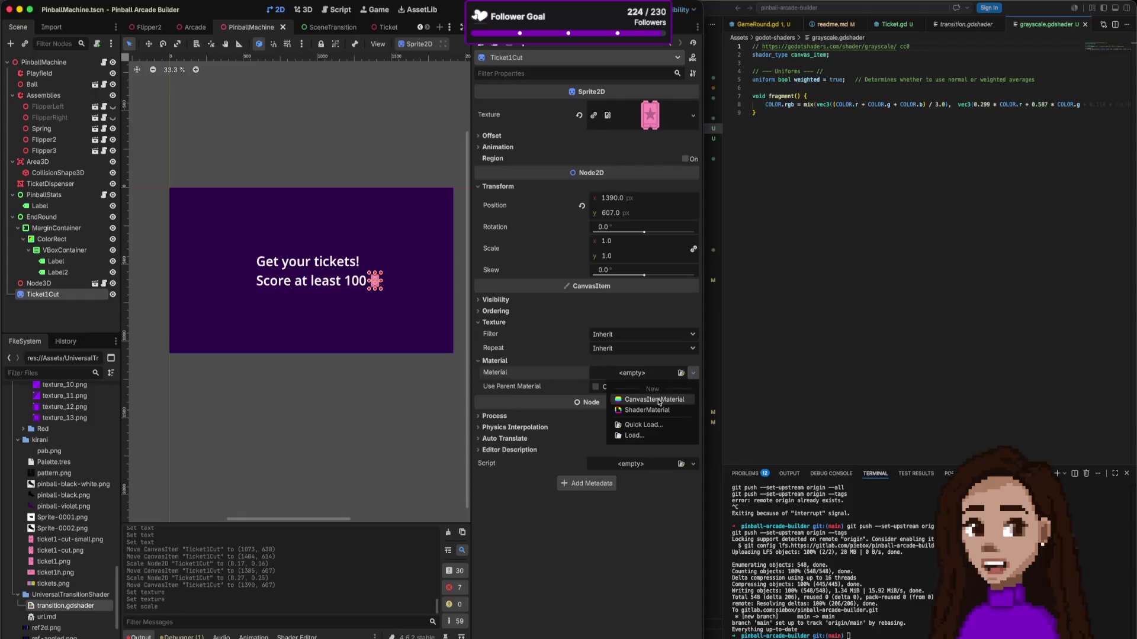
click(659, 411)
click(642, 392)
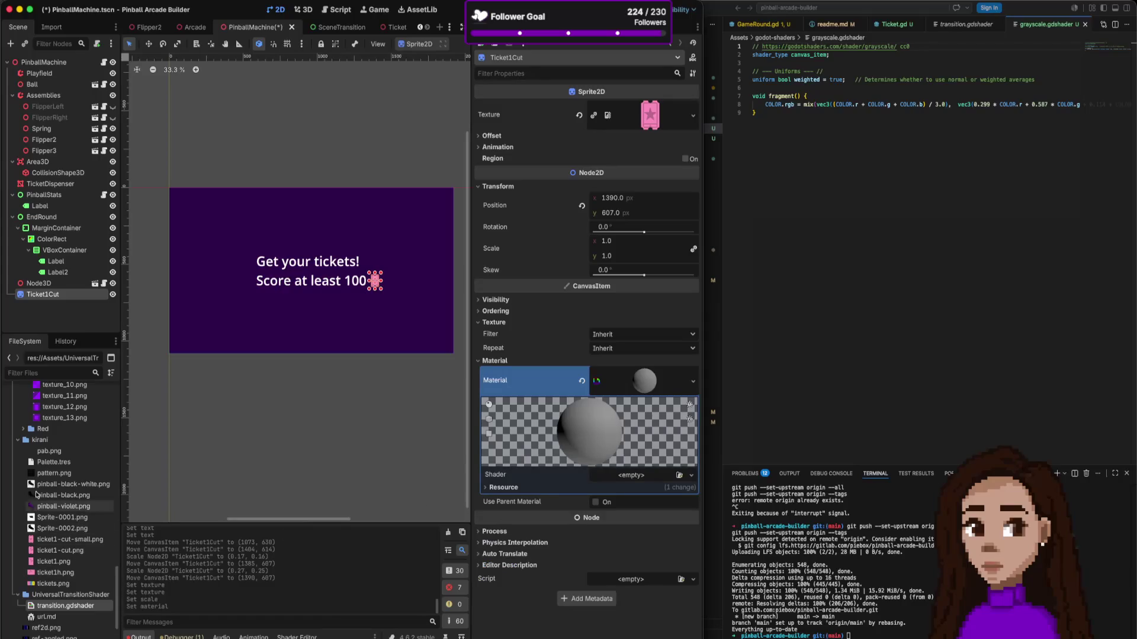
scroll(29, 451, up, 5)
scroll(28, 452, up, 20)
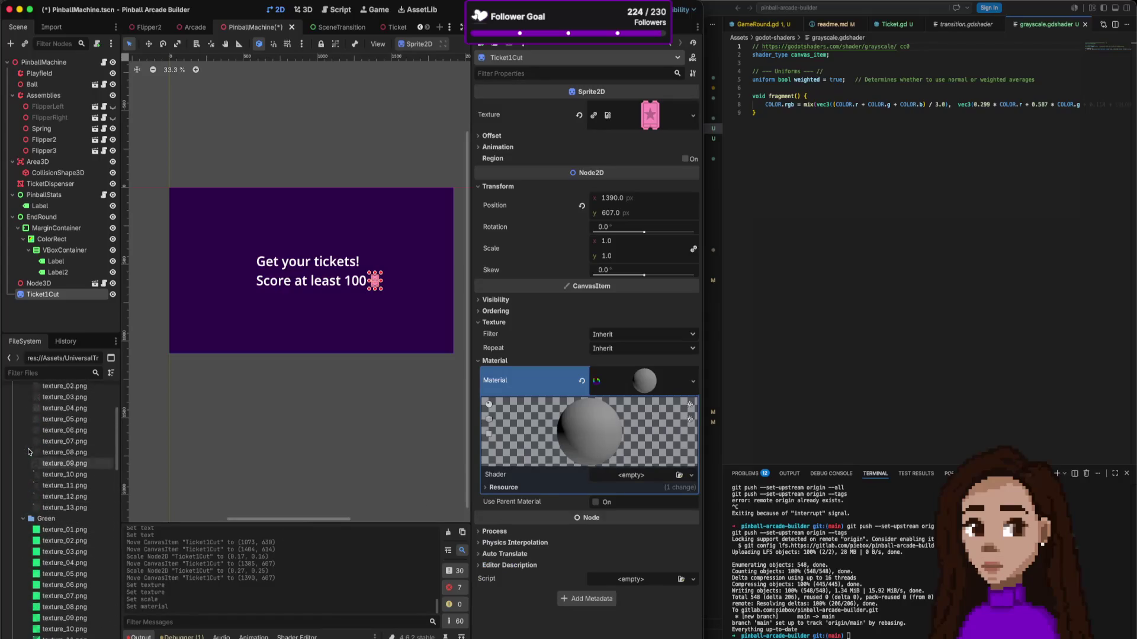
click(18, 447)
drag(65, 458, 659, 478)
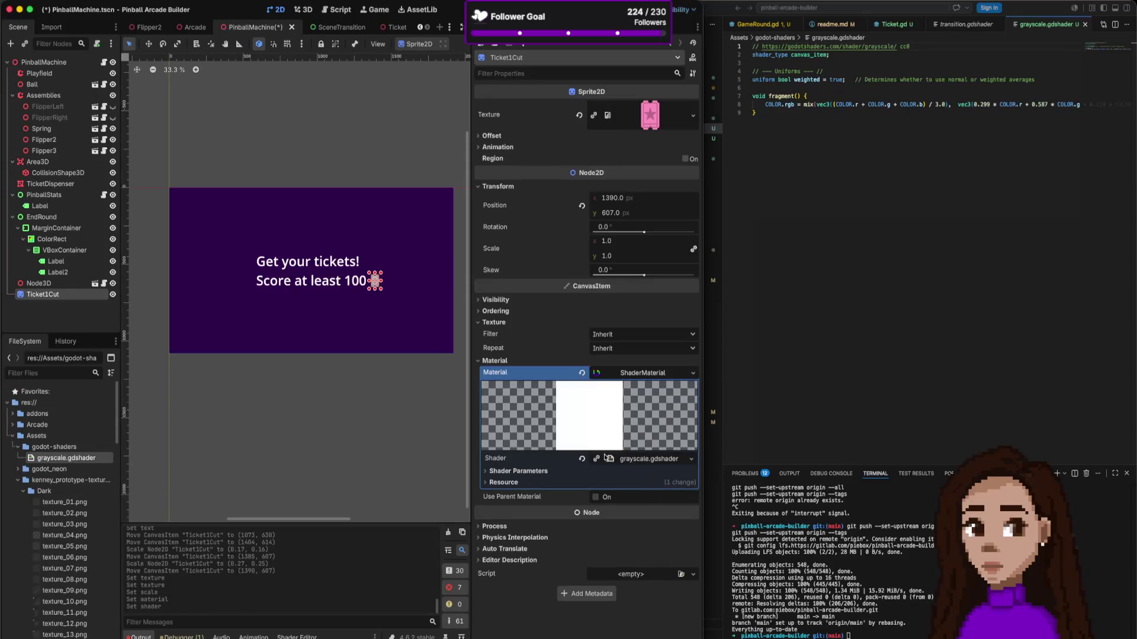
click(391, 317)
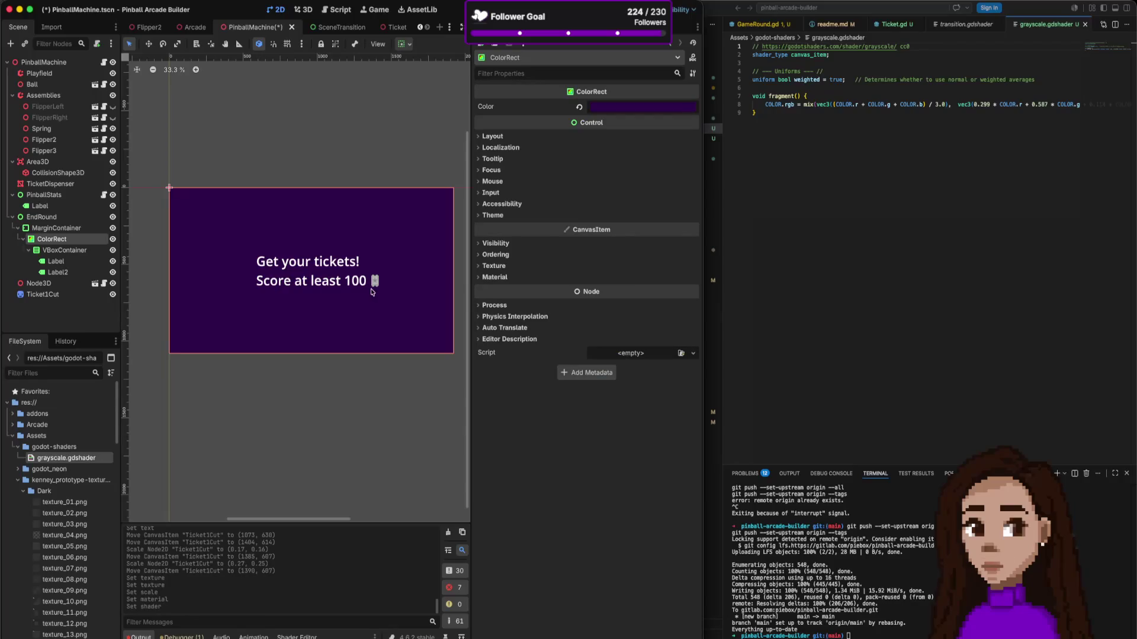
Select Ticket1Cut, expand Shader Parameters and toggle Weighted, then deselect to preview
scroll(379, 290, up, 10)
scroll(403, 255, down, 10)
scroll(414, 251, up, 2)
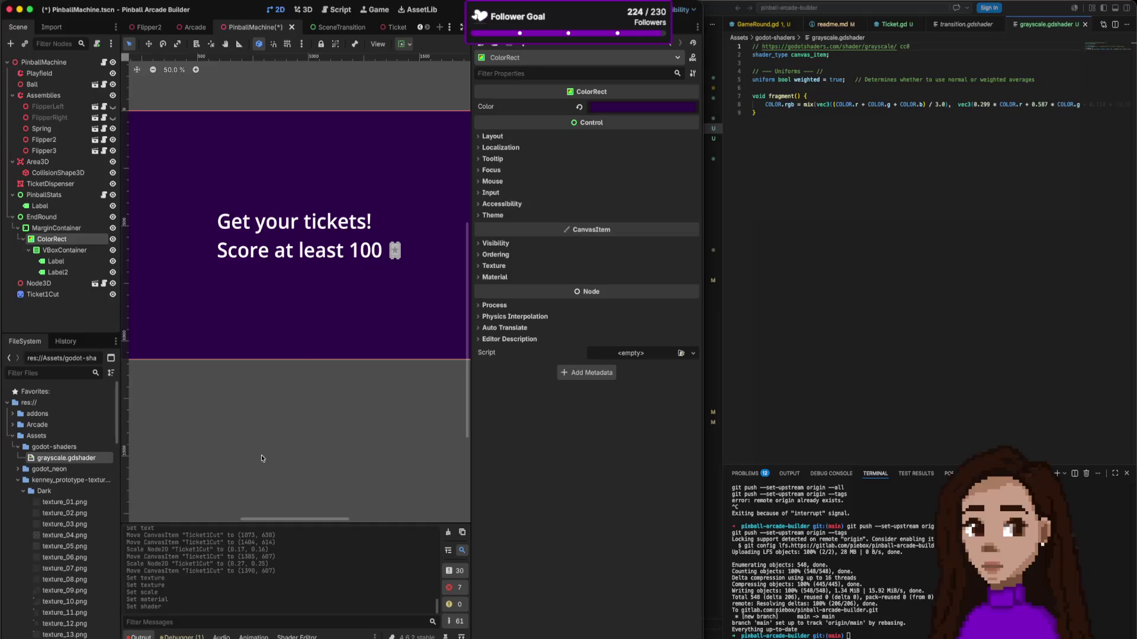
click(53, 295)
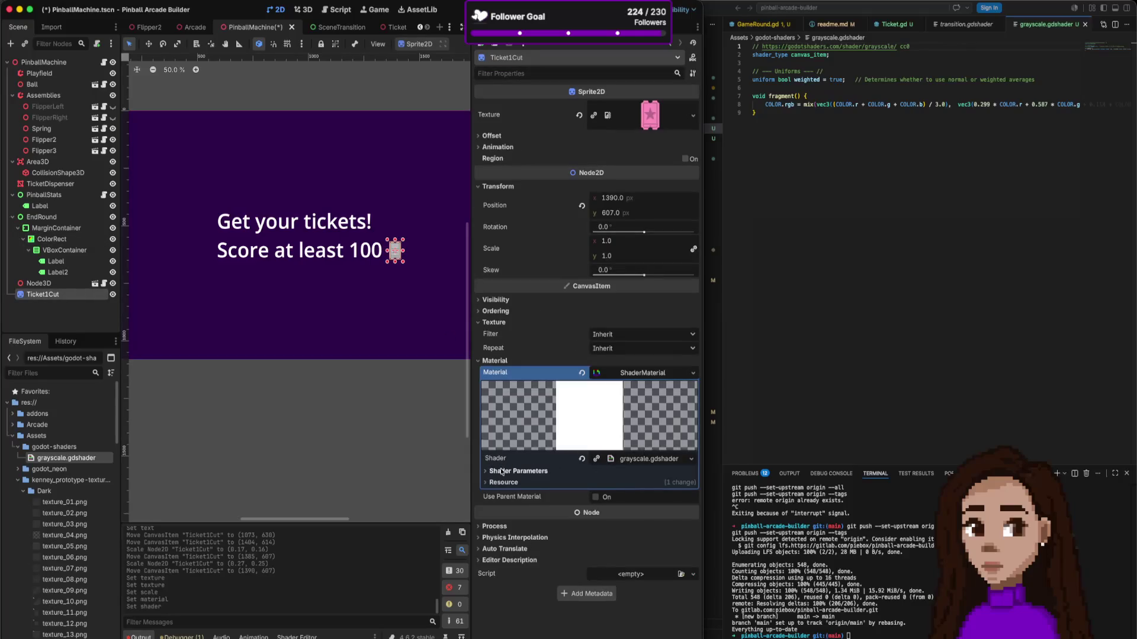
click(540, 471)
click(598, 483)
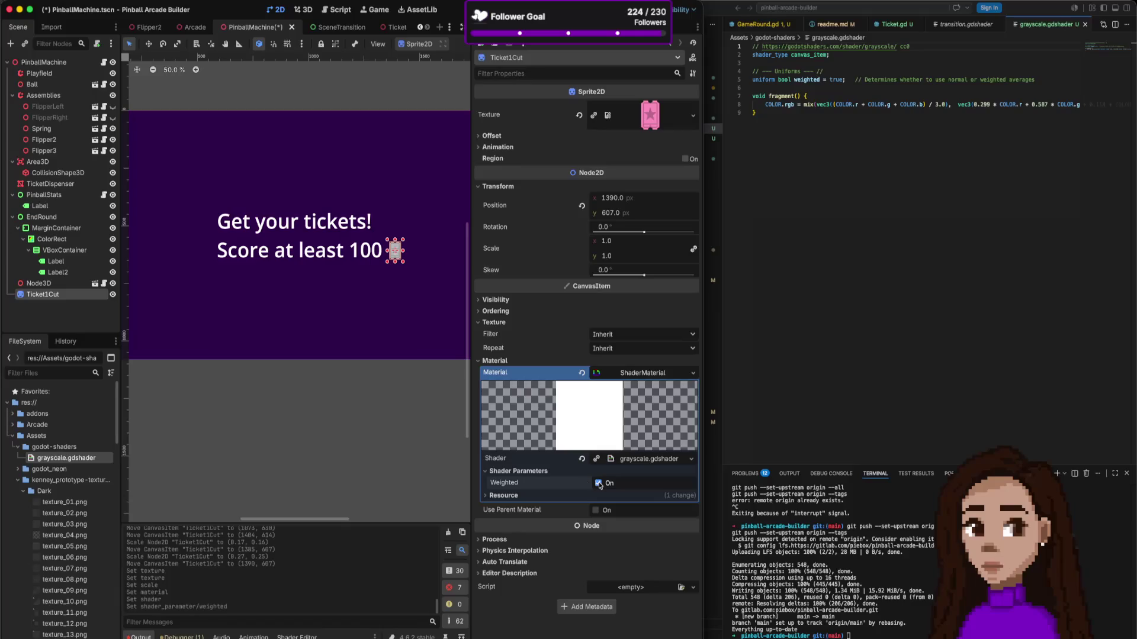
click(453, 443)
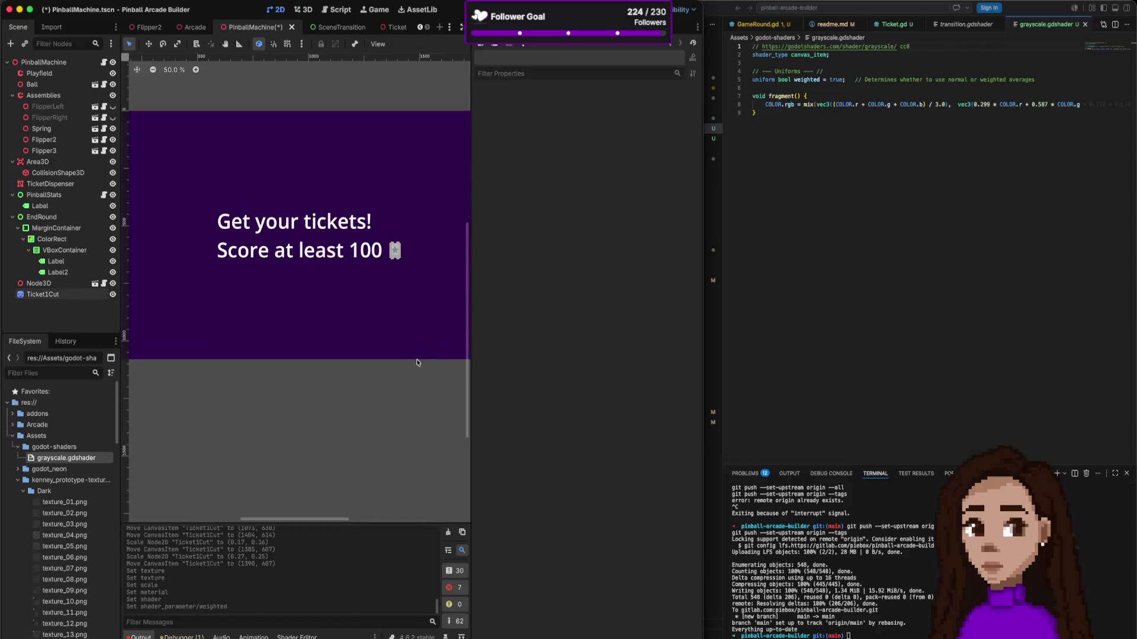
Reselect Ticket1Cut, turn Weighted off, and preview the grey ticket
click(74, 448)
click(113, 458)
click(63, 296)
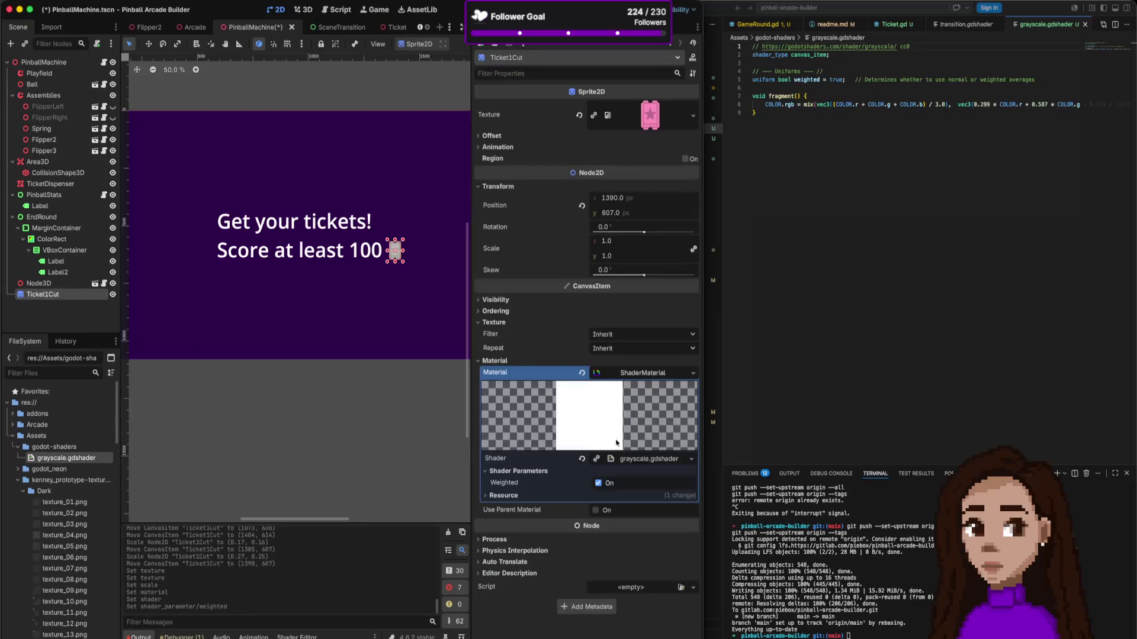
click(598, 483)
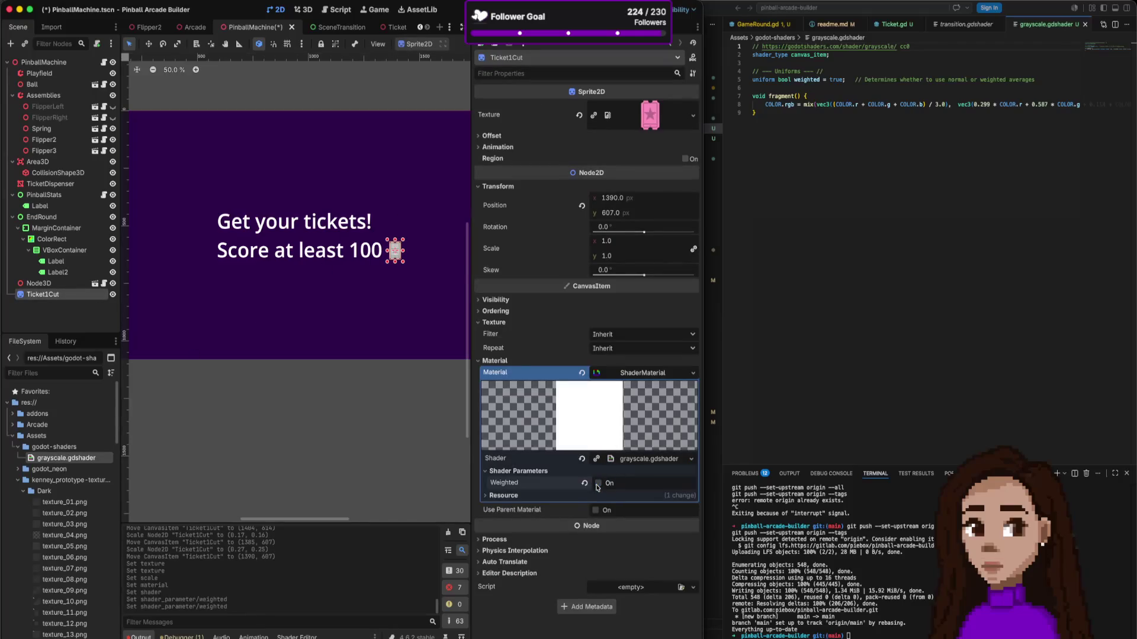
click(431, 446)
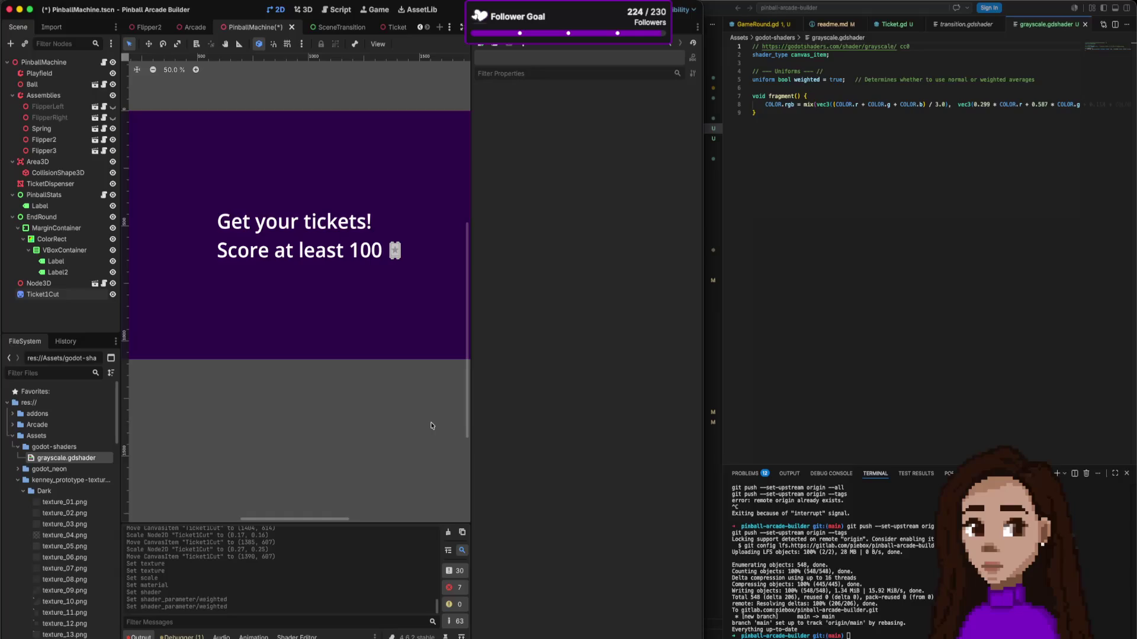
In grayscale.gdshader, delete the mix line's float(weighted) argument, then undo the deletion
click(888, 178)
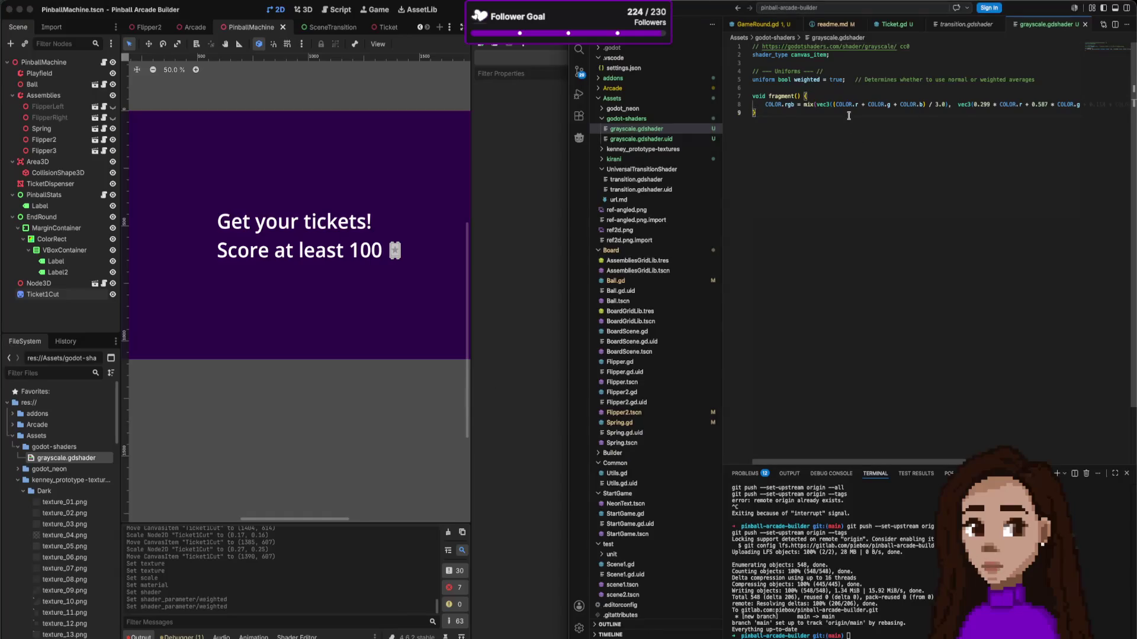
click(946, 104)
key(End)
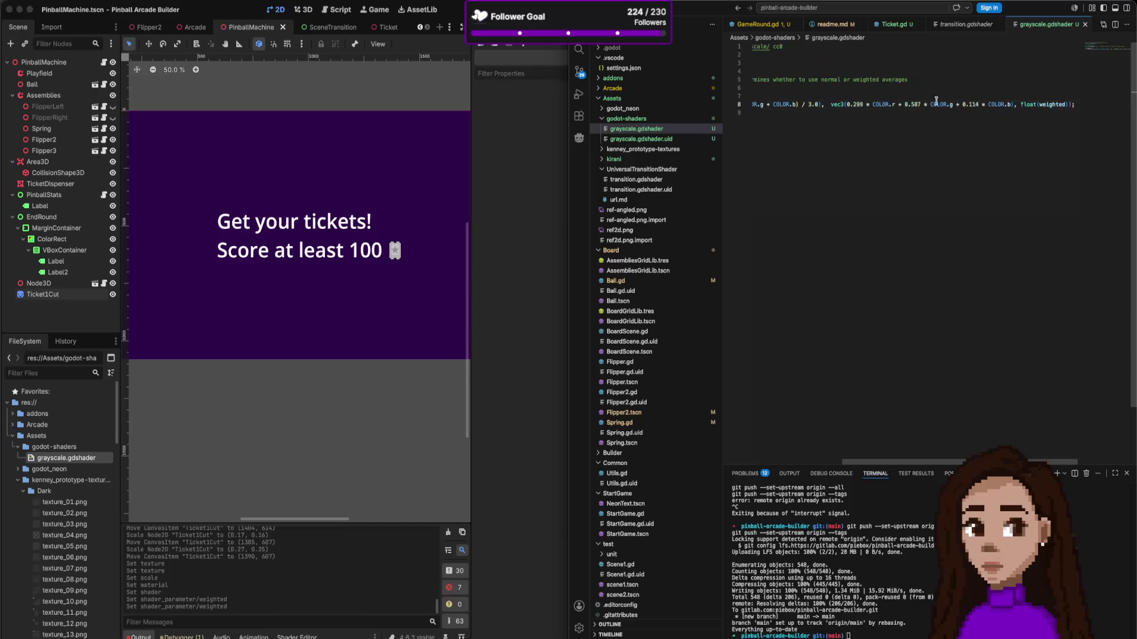
drag(1022, 104, 1084, 106)
key(BackSpace)
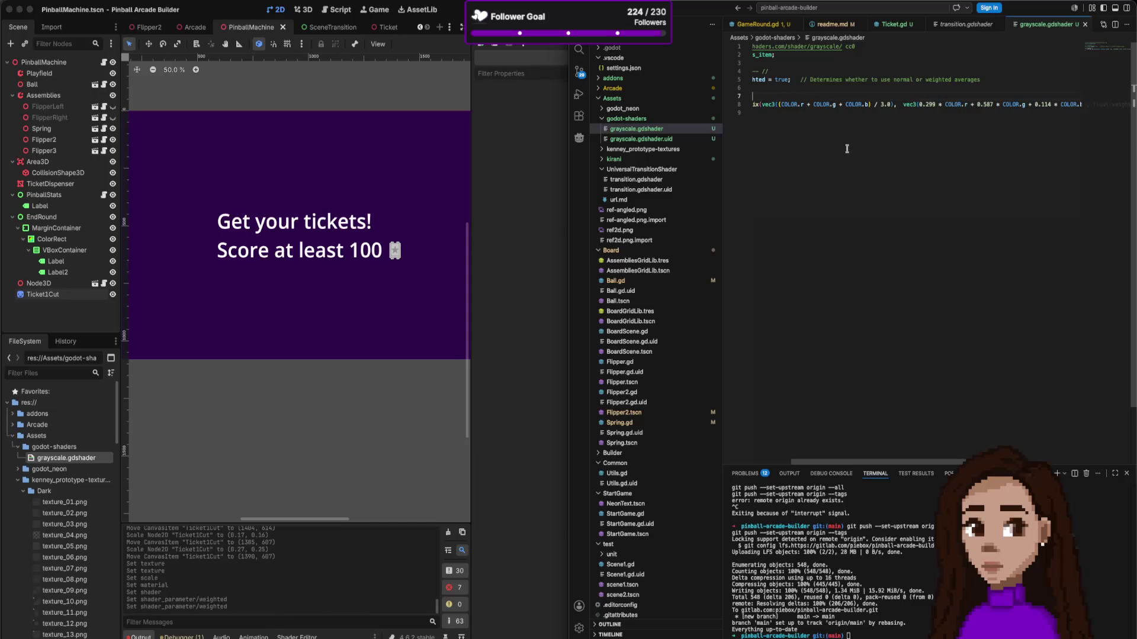
key(super+z)
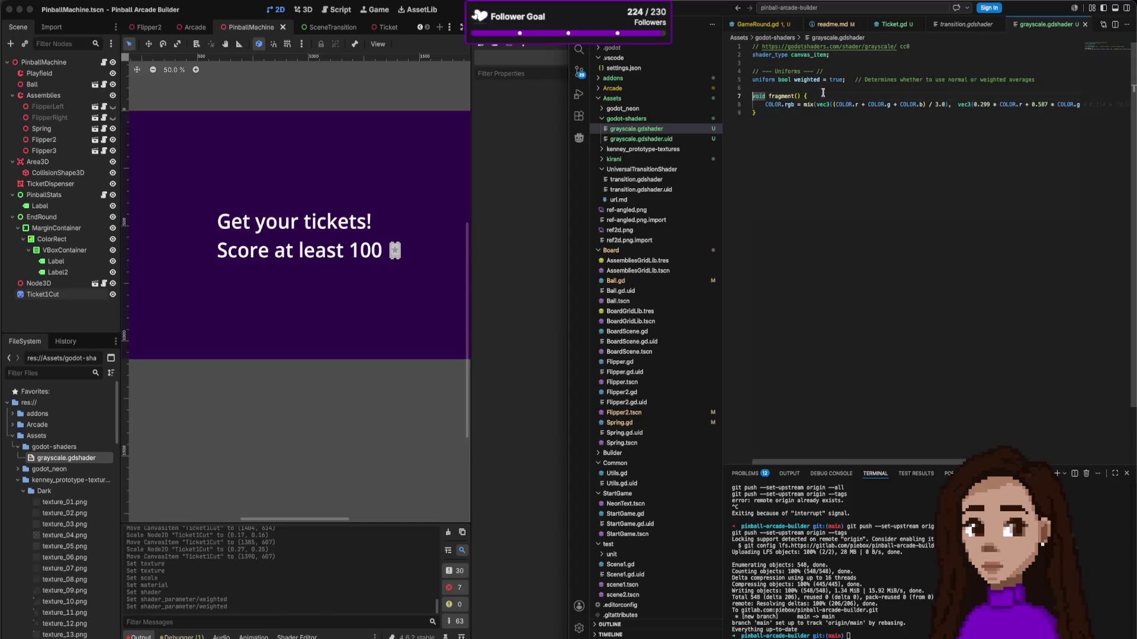
Close the transition.gdshader tab in VS Code and return to Godot
click(961, 24)
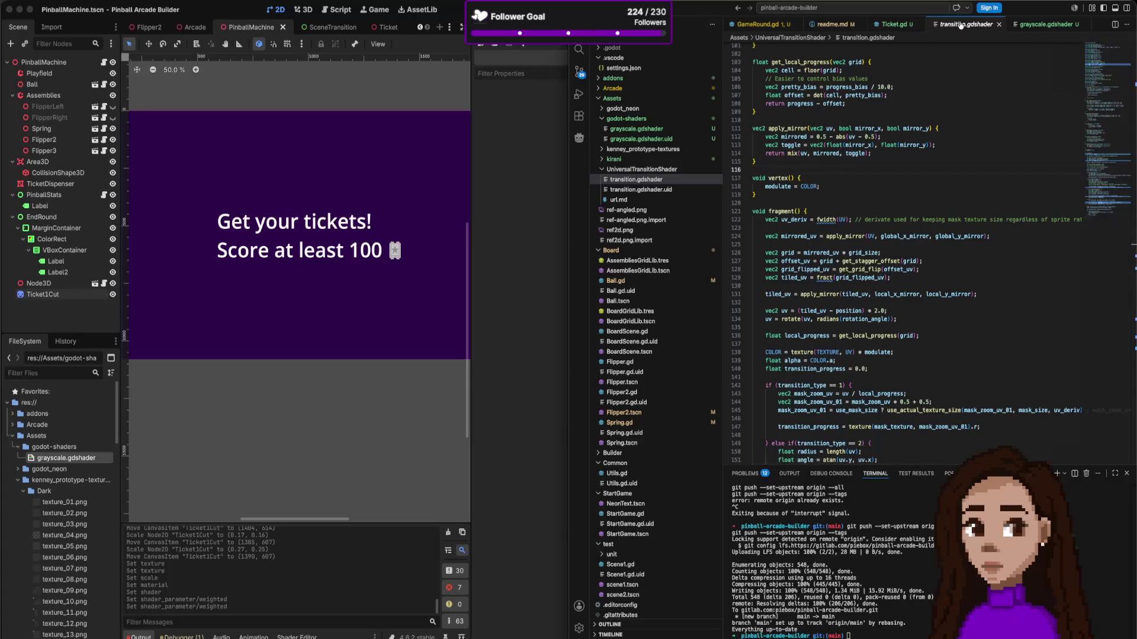
click(999, 24)
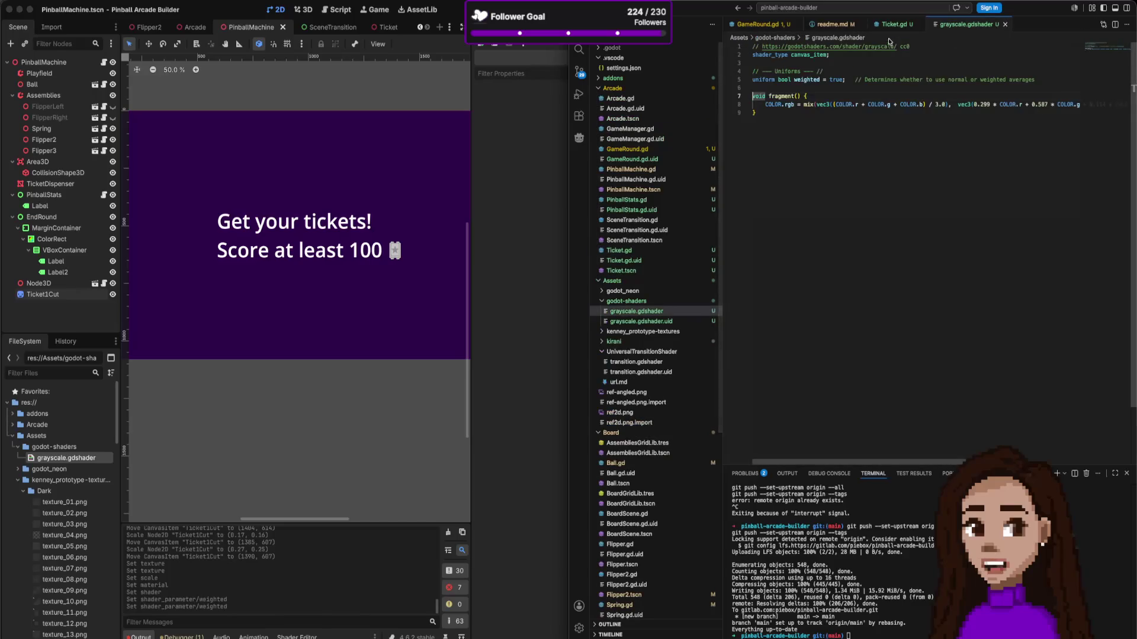
click(382, 410)
Select the ticket sprite and try tints in the Modulate colour picker without keeping them
click(393, 251)
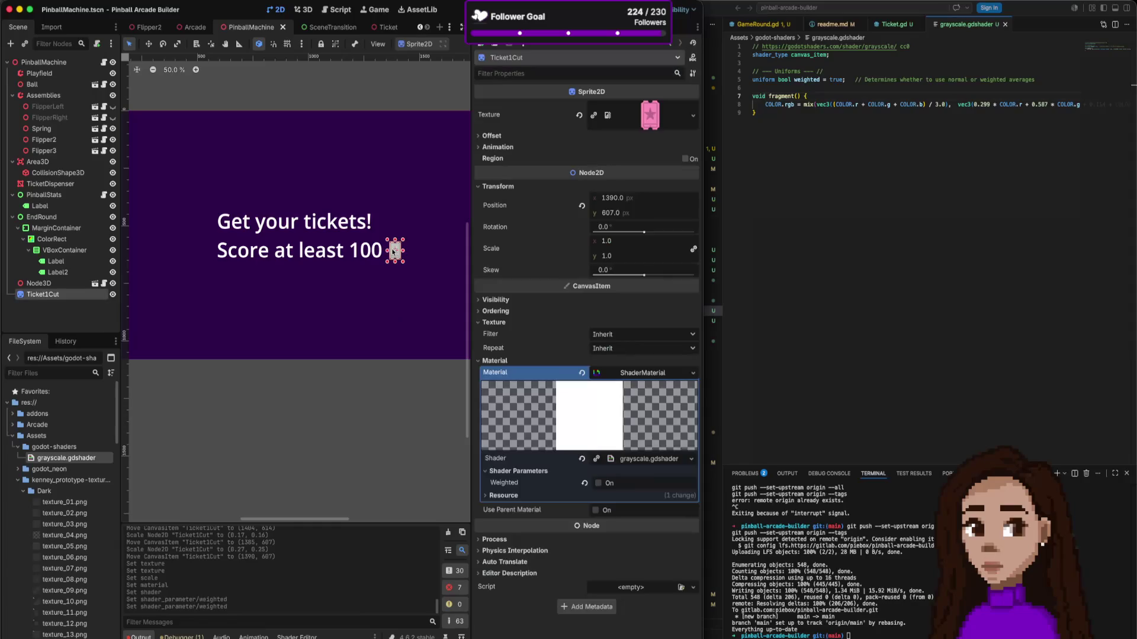
scroll(410, 253, down, 5)
scroll(407, 252, up, 4)
scroll(405, 252, up, 5)
scroll(403, 251, down, 5)
scroll(403, 251, up, 3)
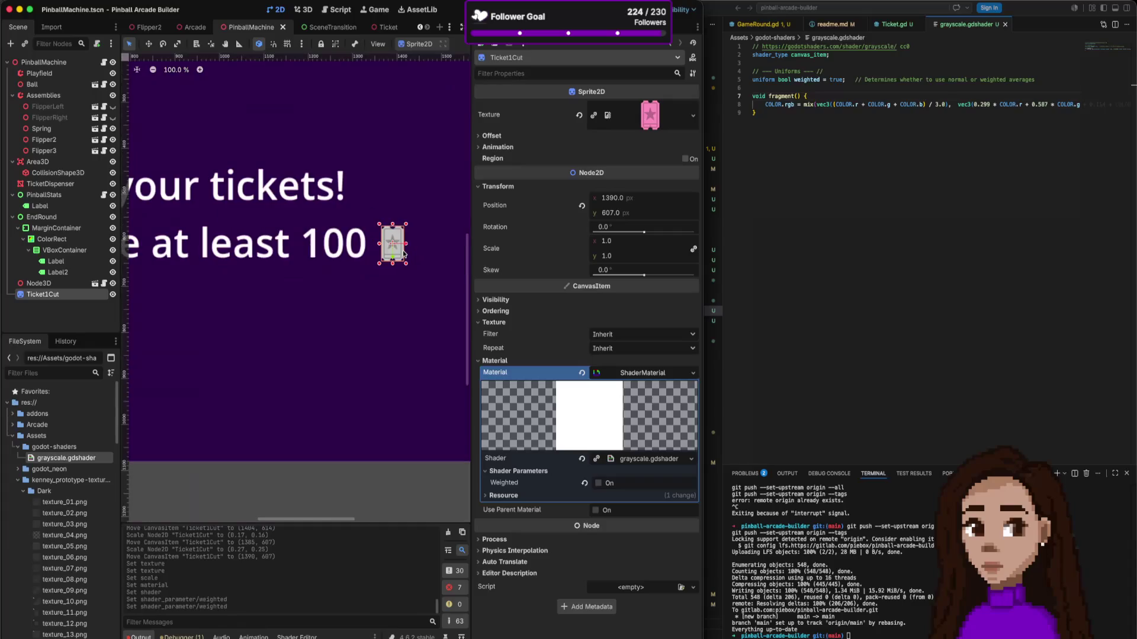
scroll(403, 251, down, 2)
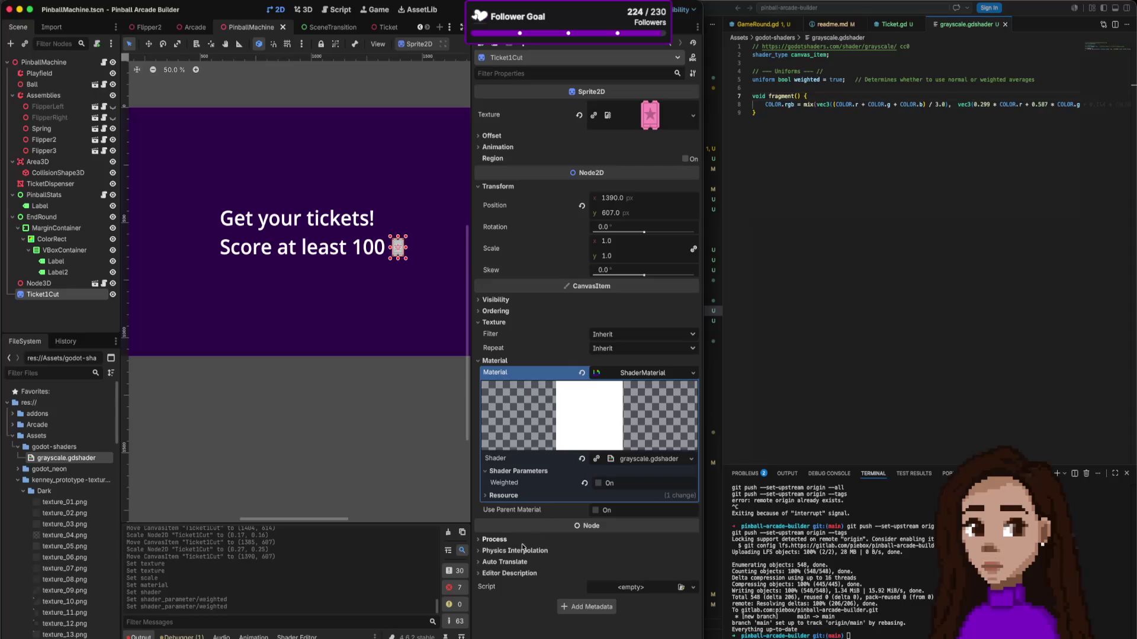
click(517, 302)
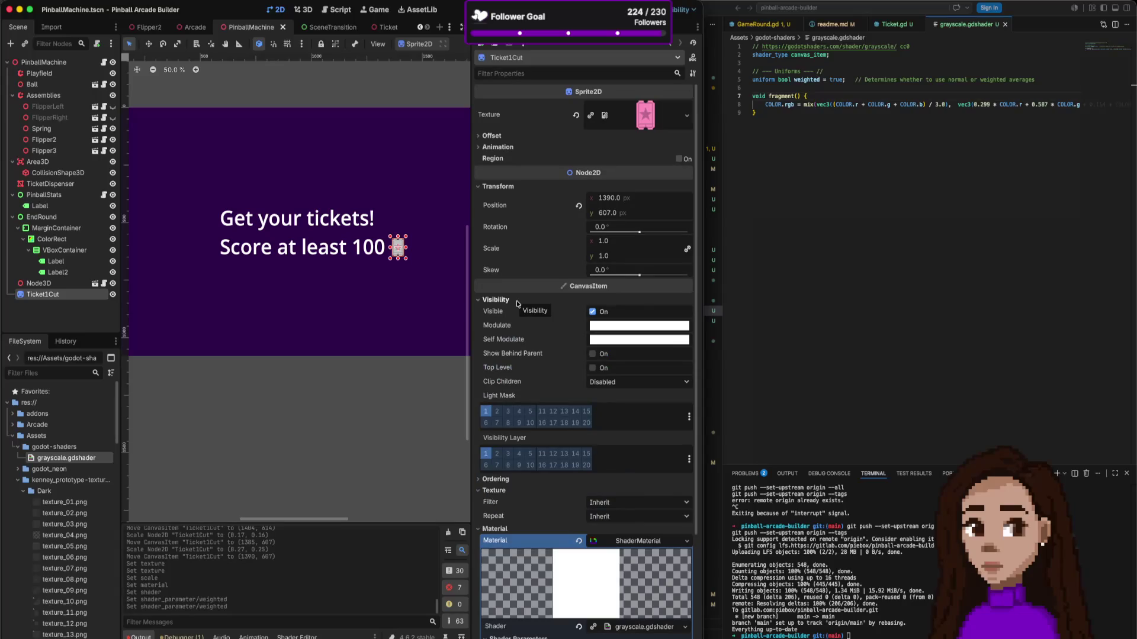
click(623, 327)
click(612, 362)
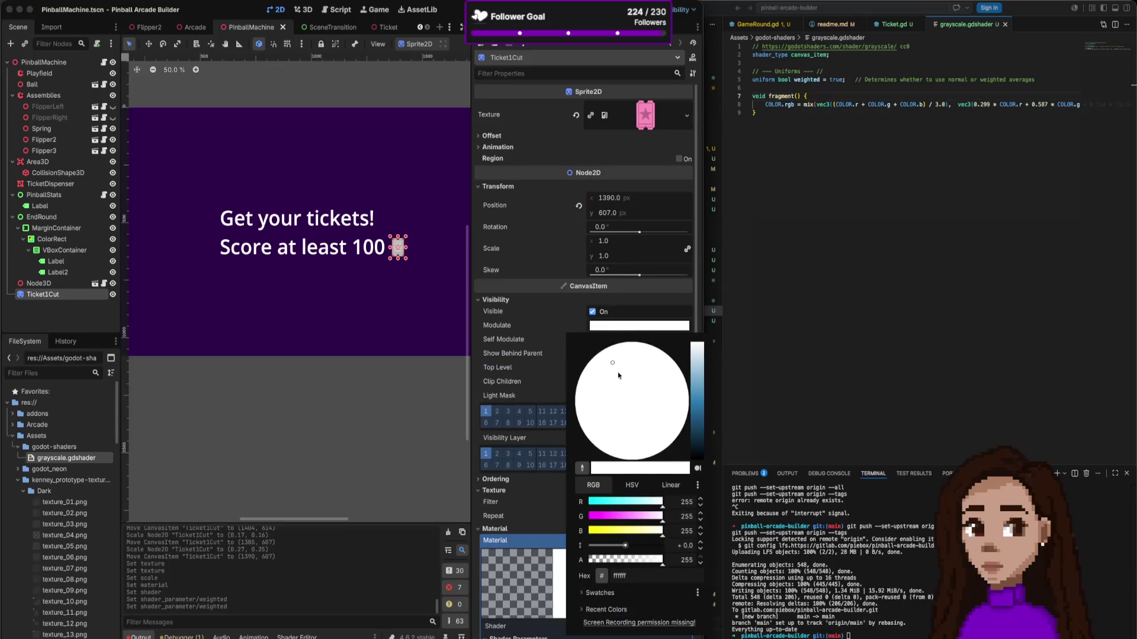
click(635, 413)
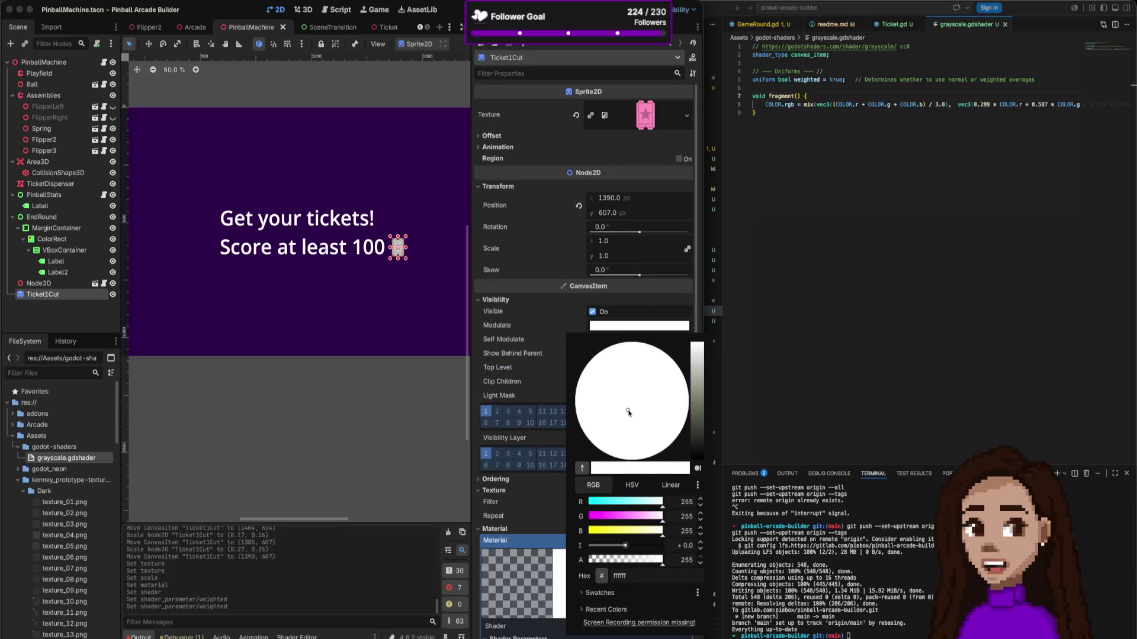
click(595, 312)
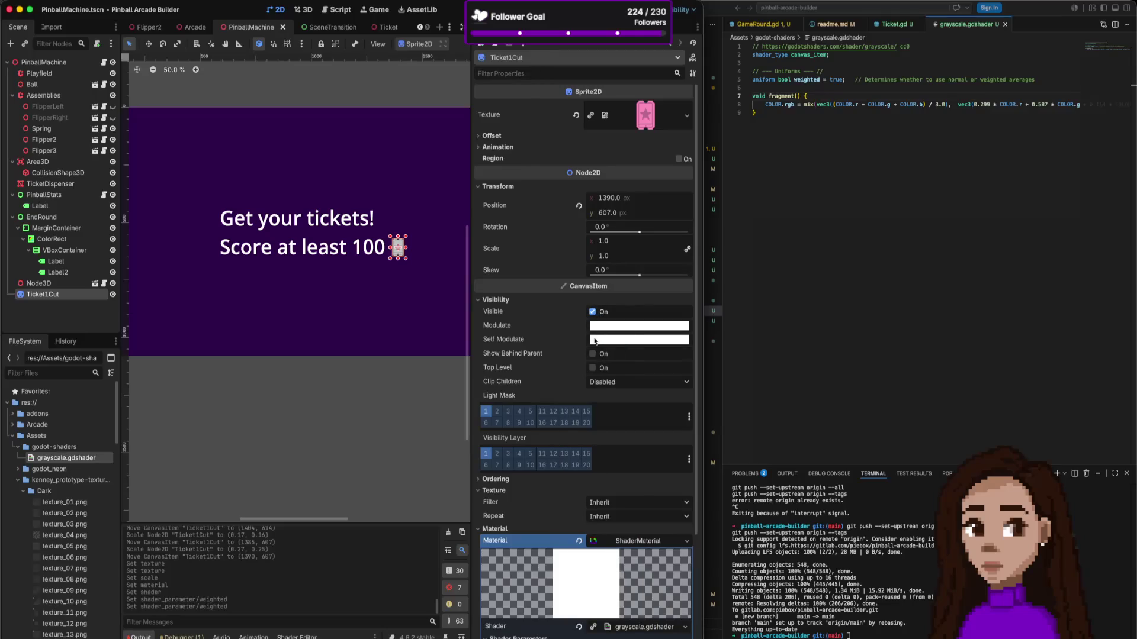
Set Ticket1Cut's Self Modulate tint to fully white
click(617, 342)
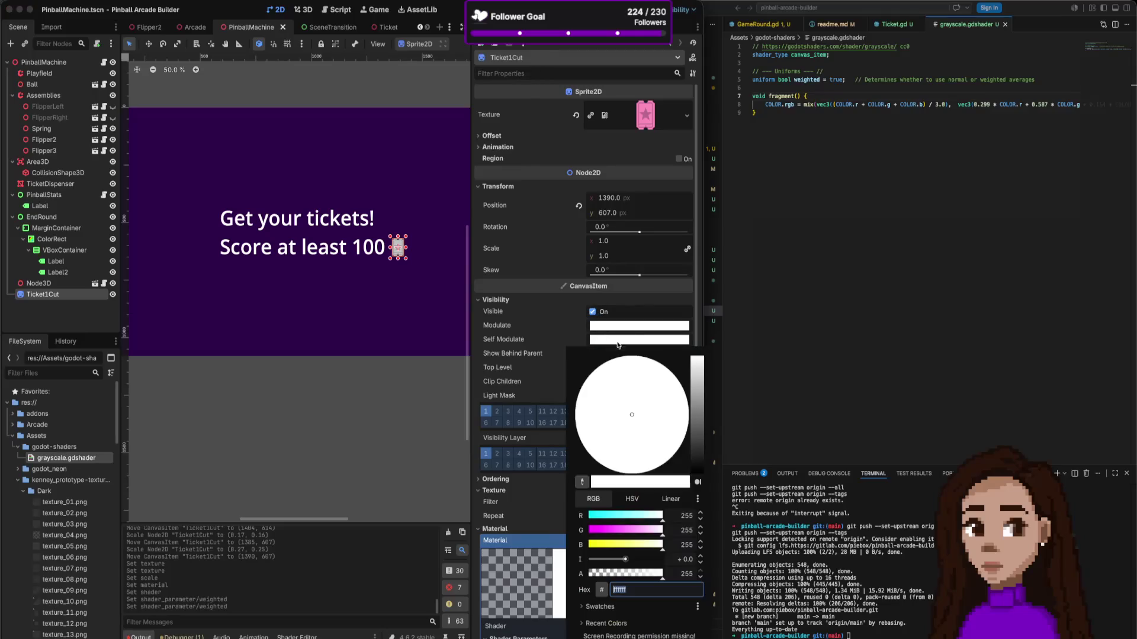
click(625, 520)
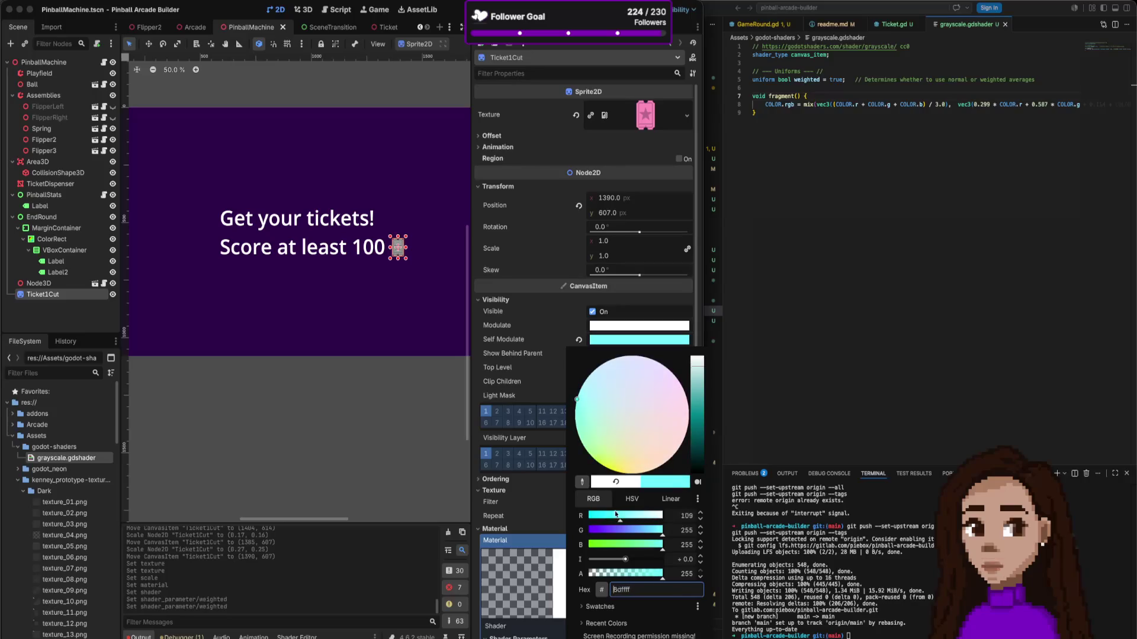
drag(625, 515, 670, 517)
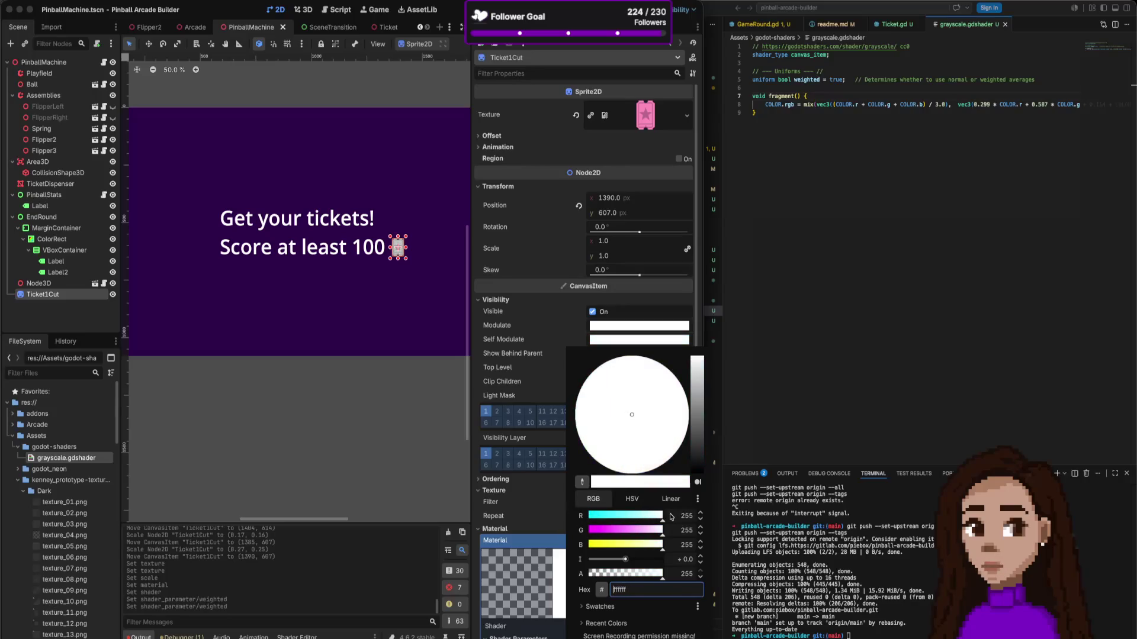
click(573, 312)
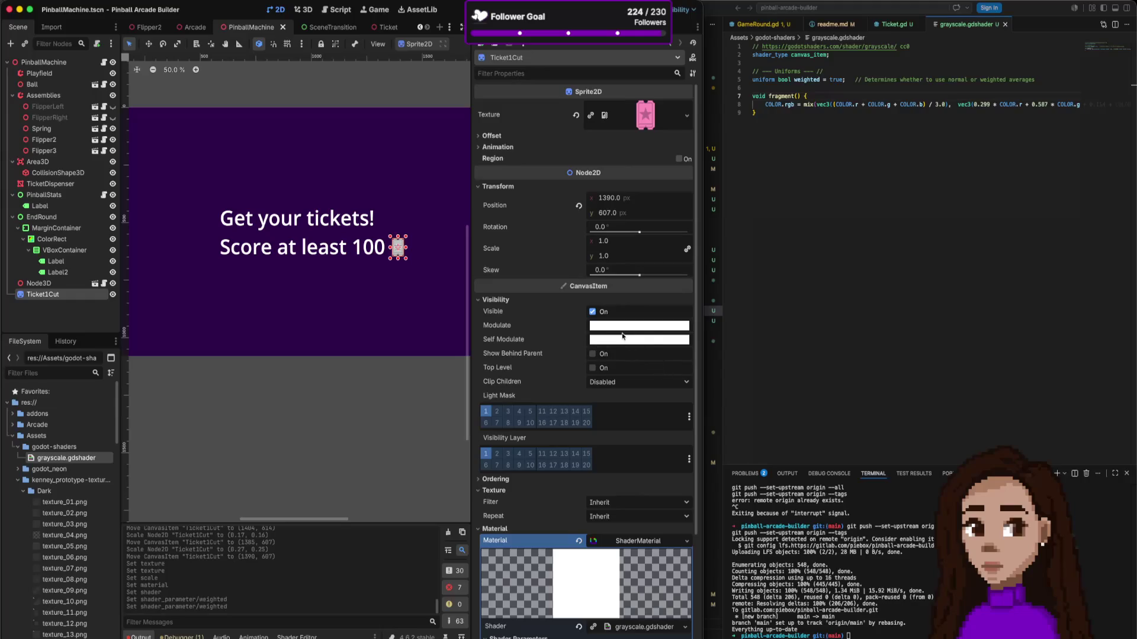
Lower the self-modulate opacity to about 144, then raise it to about 236, previewing each
scroll(608, 349, down, 2)
scroll(608, 349, up, 1)
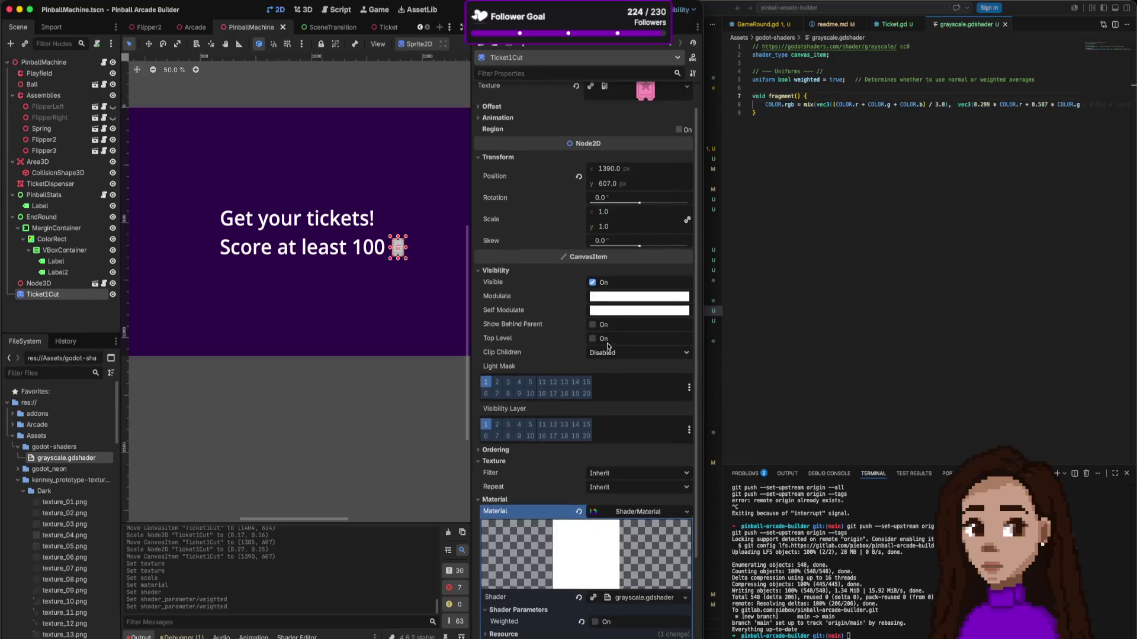
click(623, 311)
drag(641, 549, 632, 544)
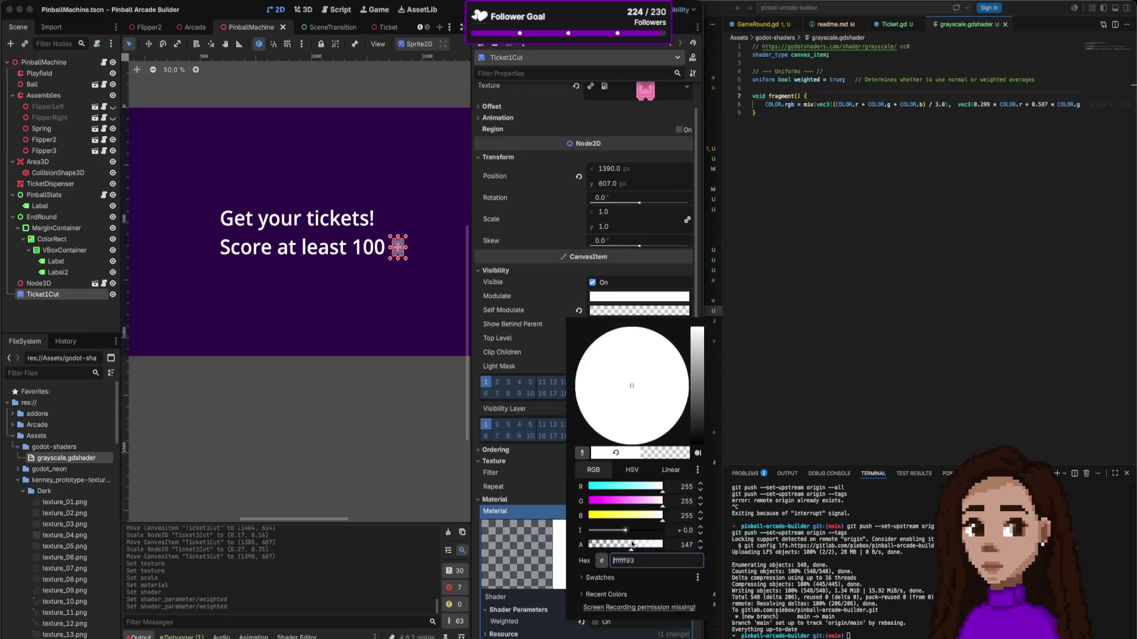
click(406, 306)
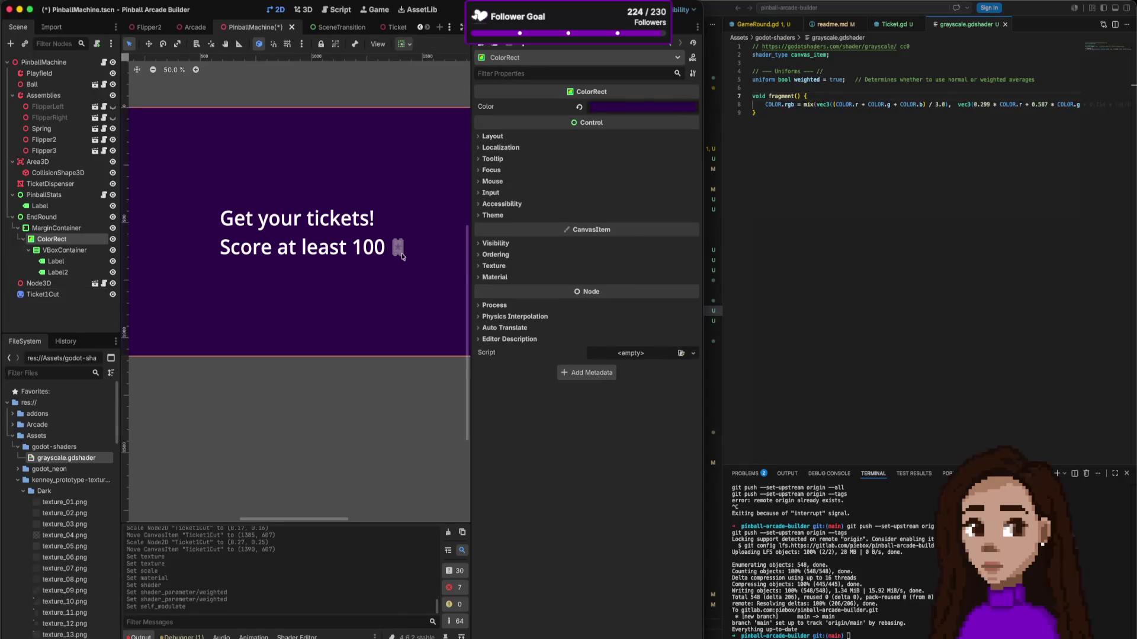
click(401, 253)
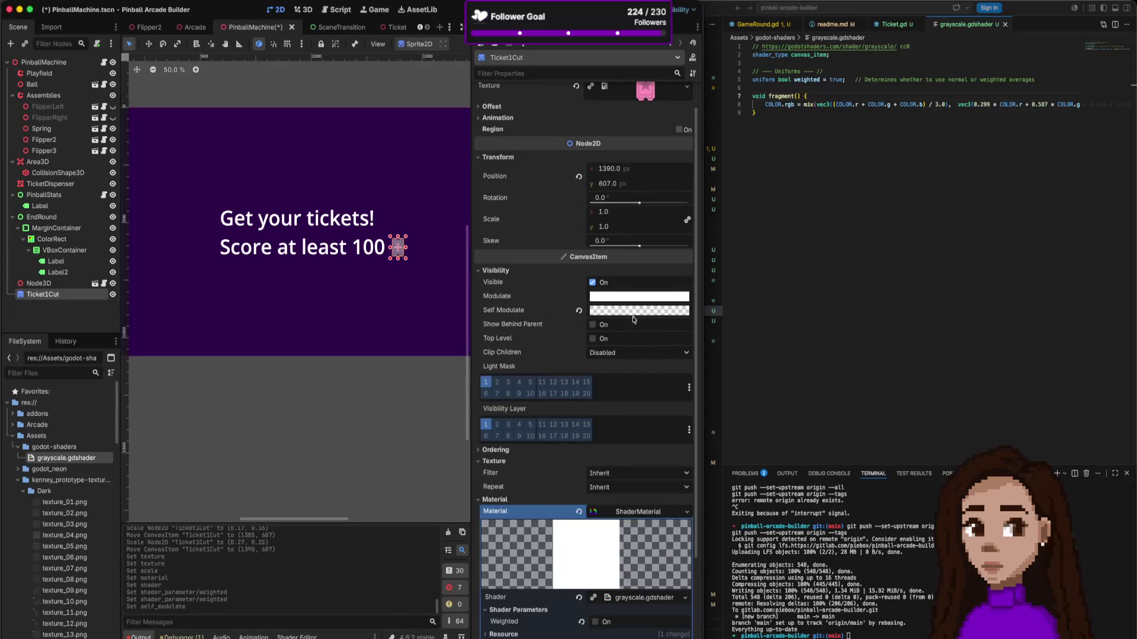
click(633, 312)
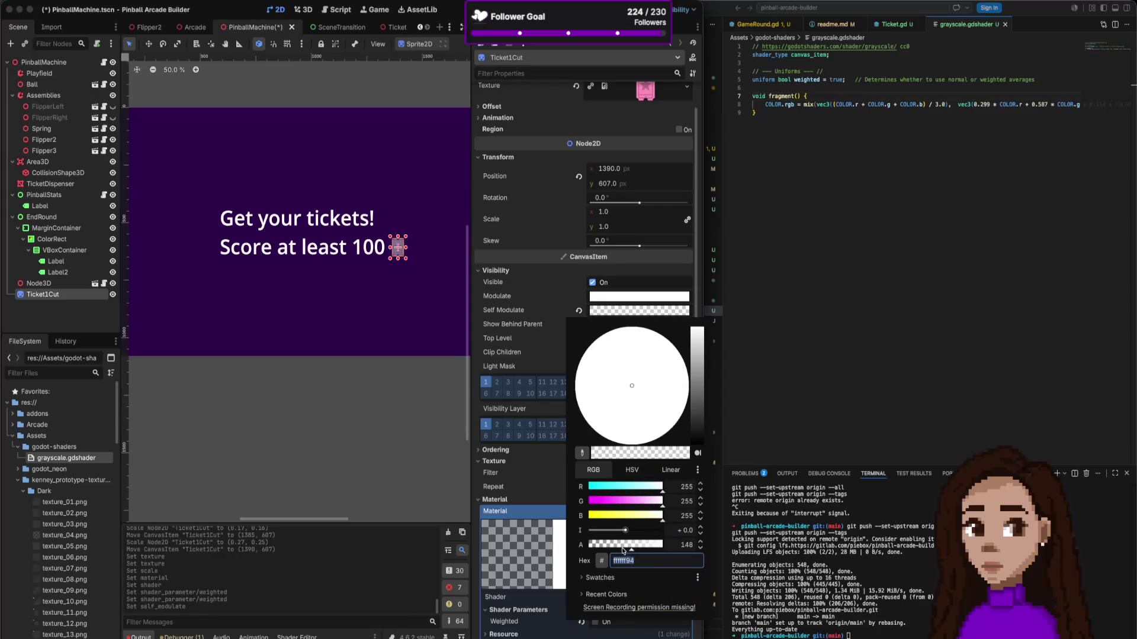
mouse_move(631, 552)
mouse_down()
mouse_move(619, 550)
mouse_move(663, 551)
mouse_move(625, 552)
mouse_up()
click(417, 262)
click(422, 271)
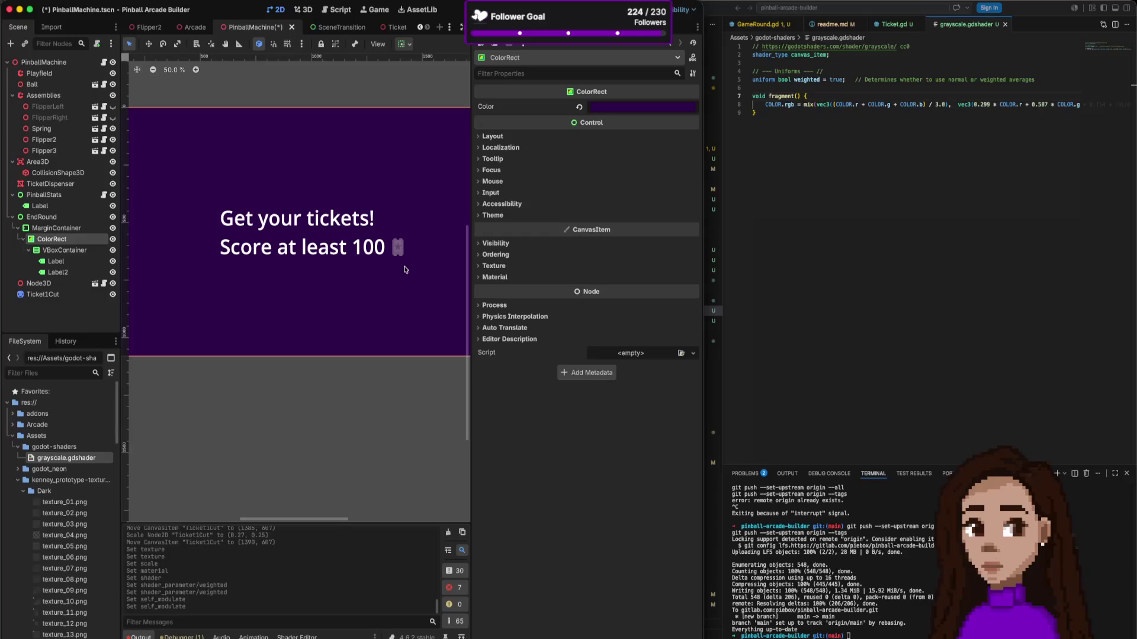
click(400, 253)
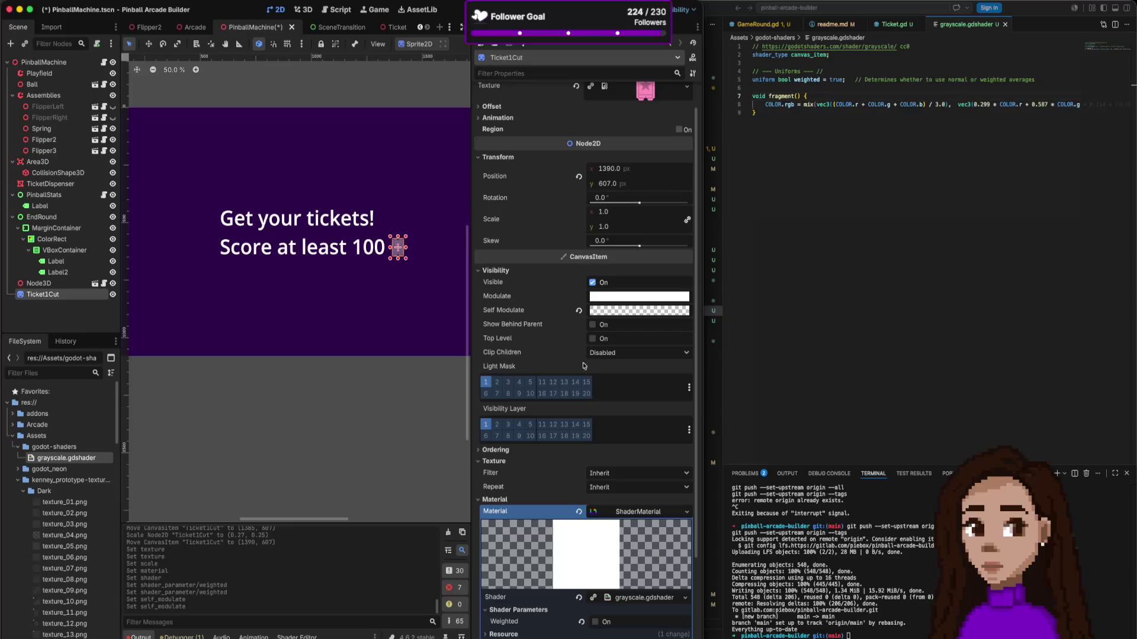
mouse_move(540, 313)
Revert Self Modulate to opaque white and set the Modulate opacity to about 150
scroll(657, 497, down, 3)
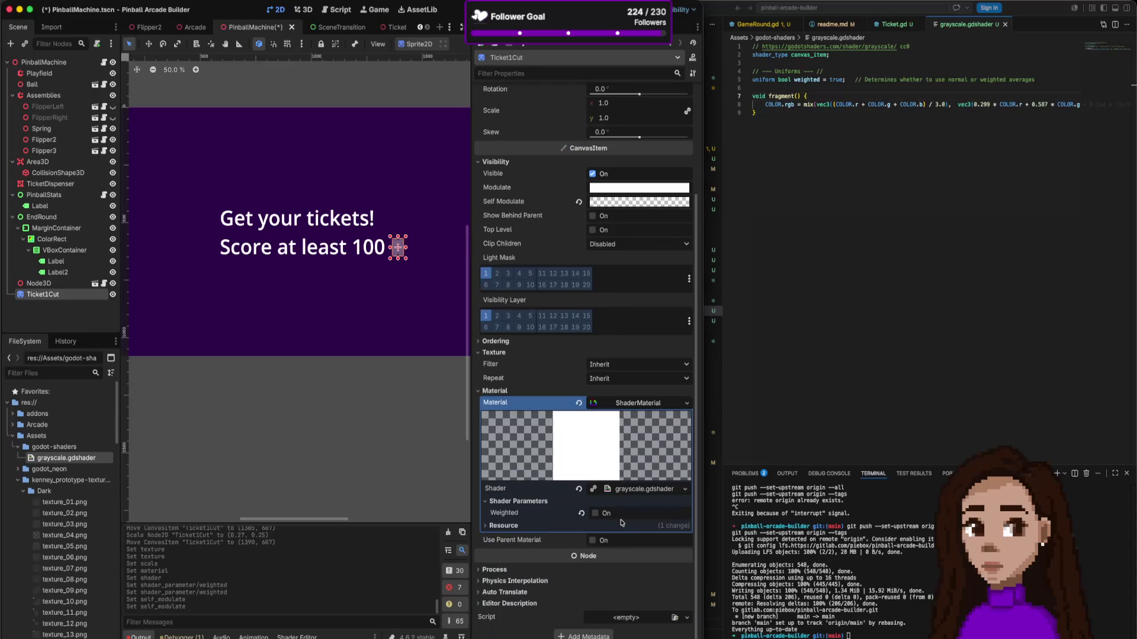
click(412, 269)
click(398, 248)
click(579, 202)
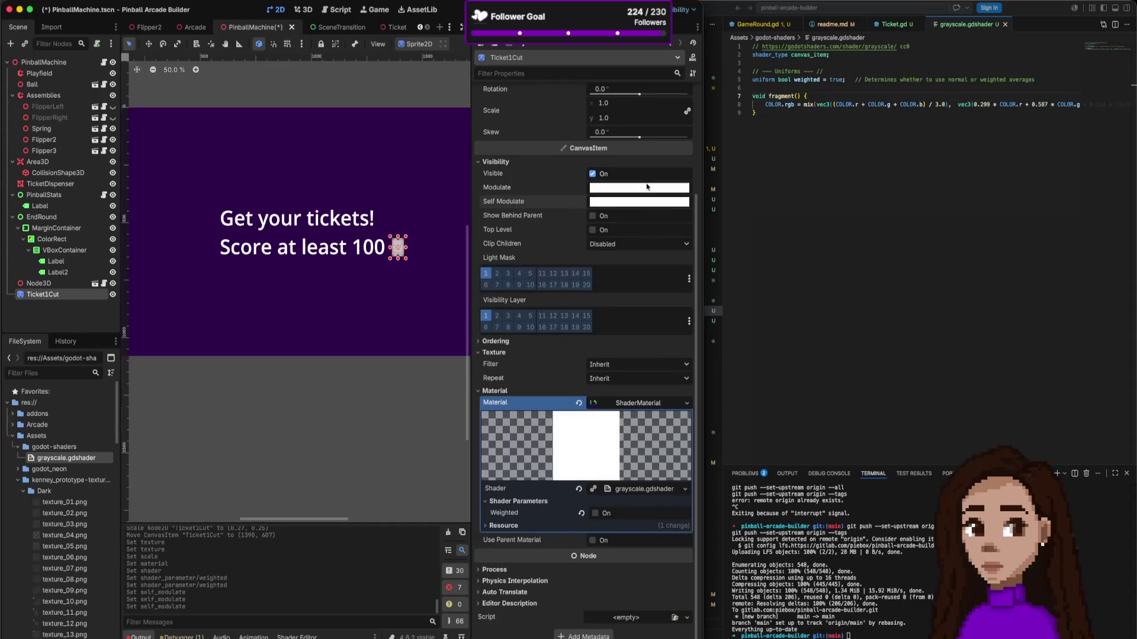
click(644, 189)
click(631, 421)
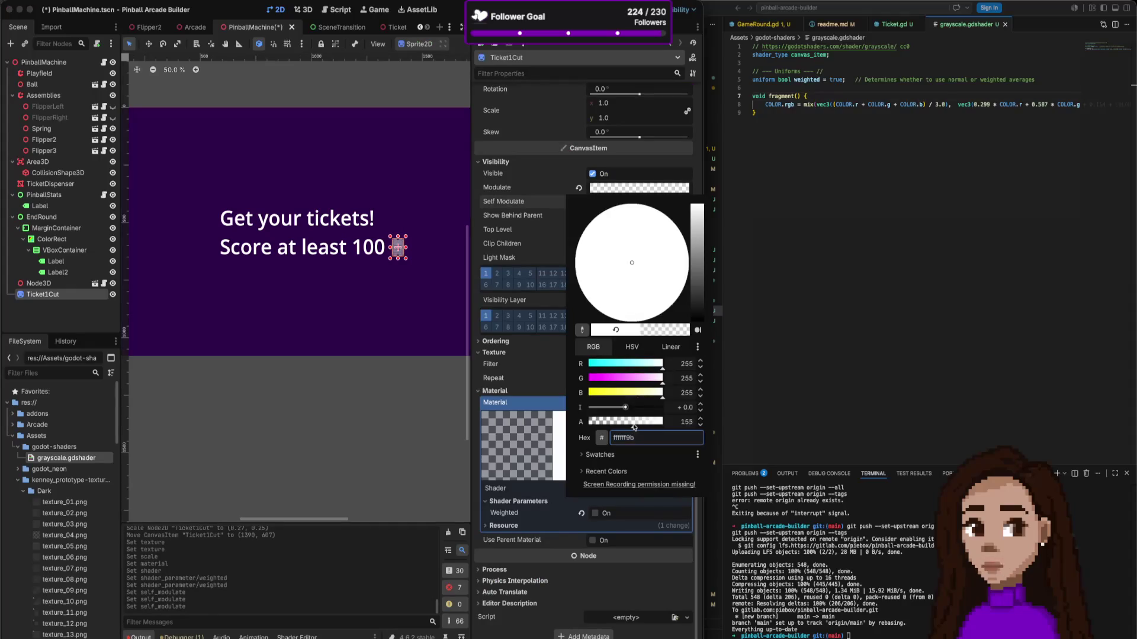
mouse_move(631, 426)
mouse_down()
mouse_move(642, 429)
mouse_move(631, 427)
mouse_up()
click(414, 323)
click(415, 322)
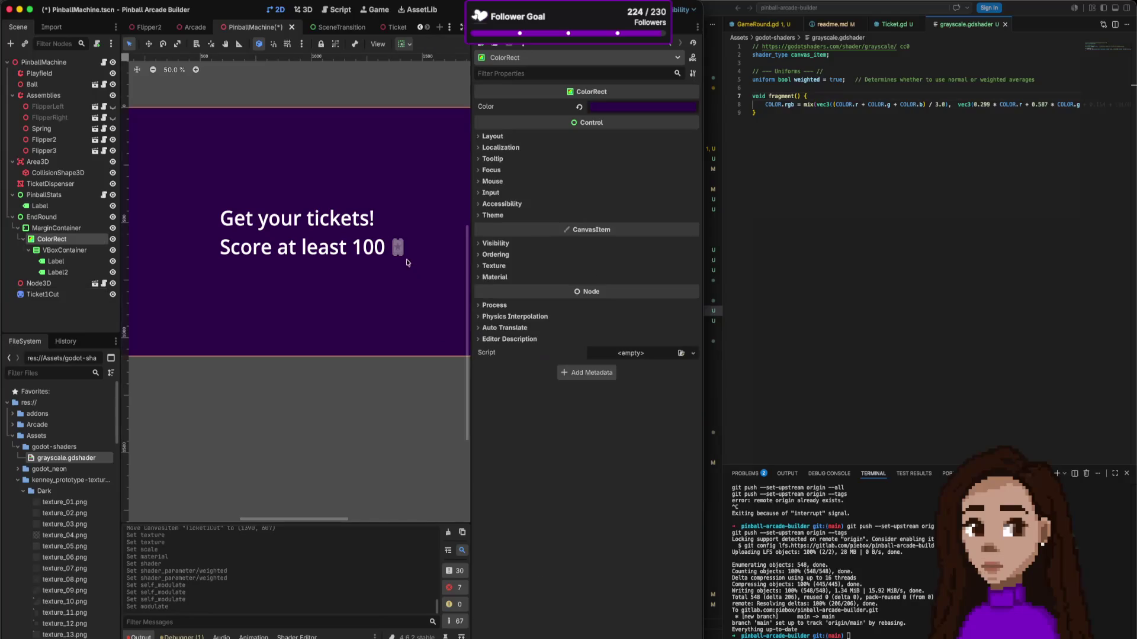
Compare the ticket with the background ColorRect and Label2, then bring up Ticket1Cut's node actions
click(77, 295)
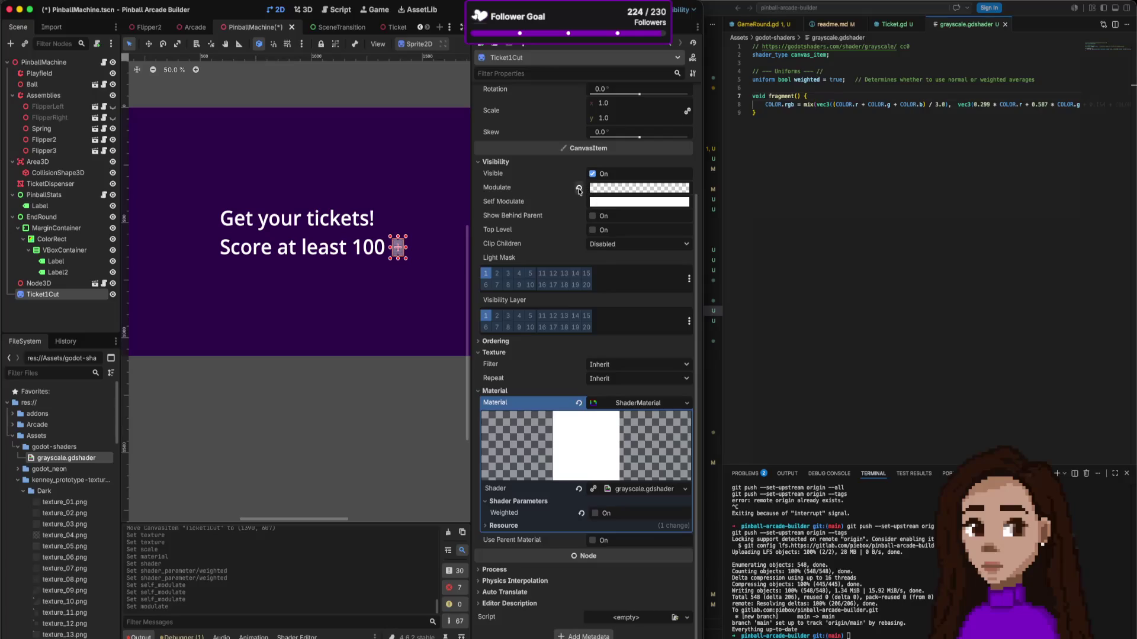
click(453, 208)
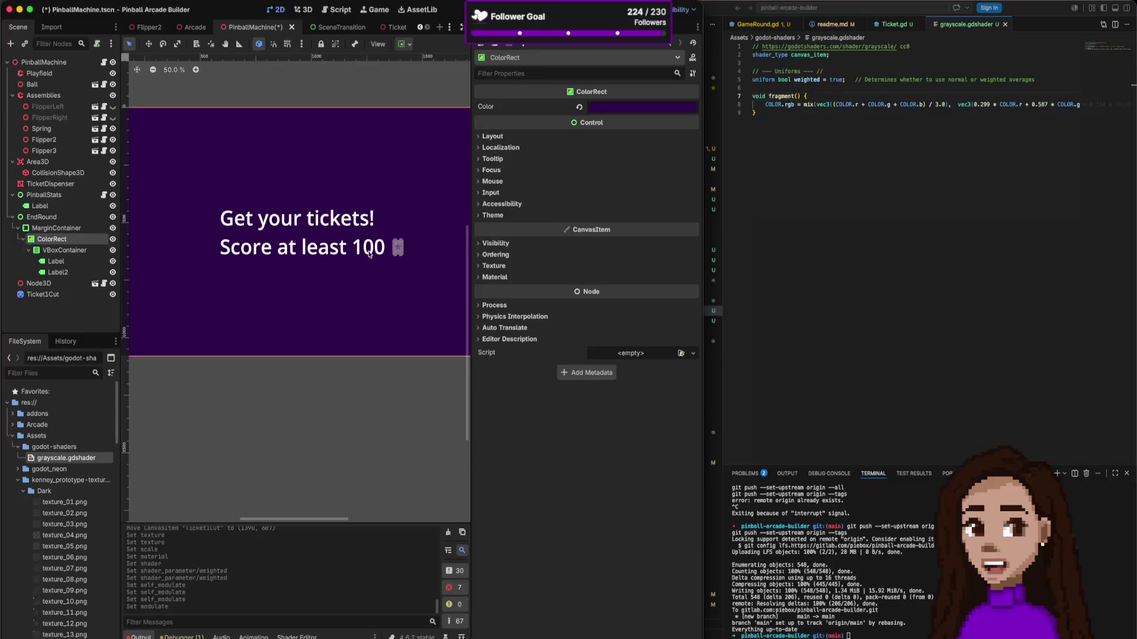
click(369, 255)
click(401, 244)
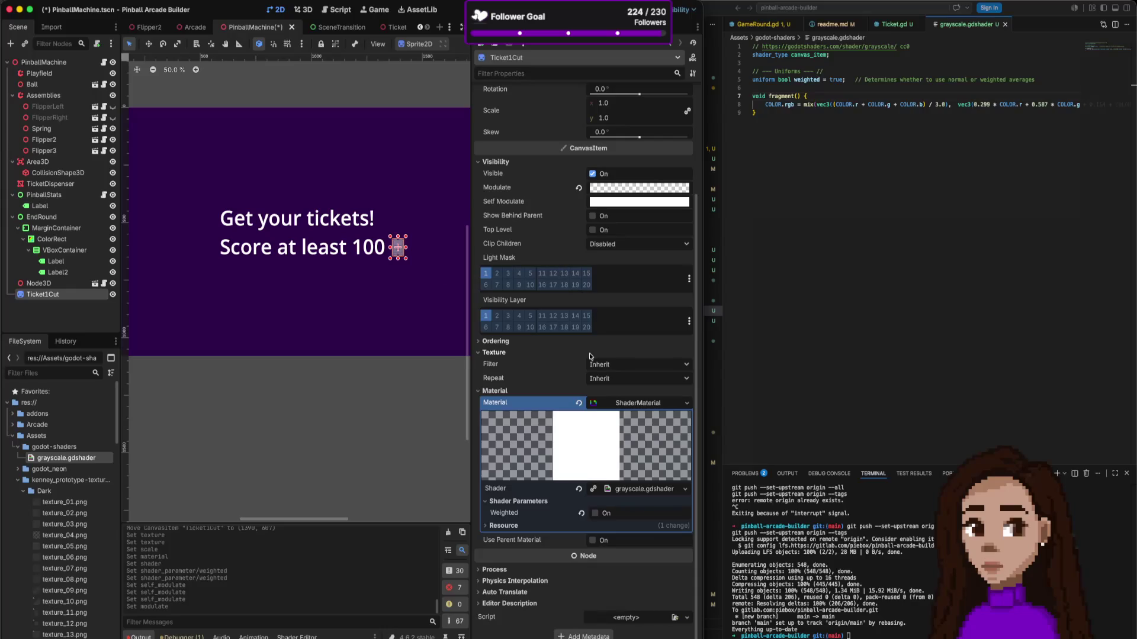
scroll(589, 353, up, 5)
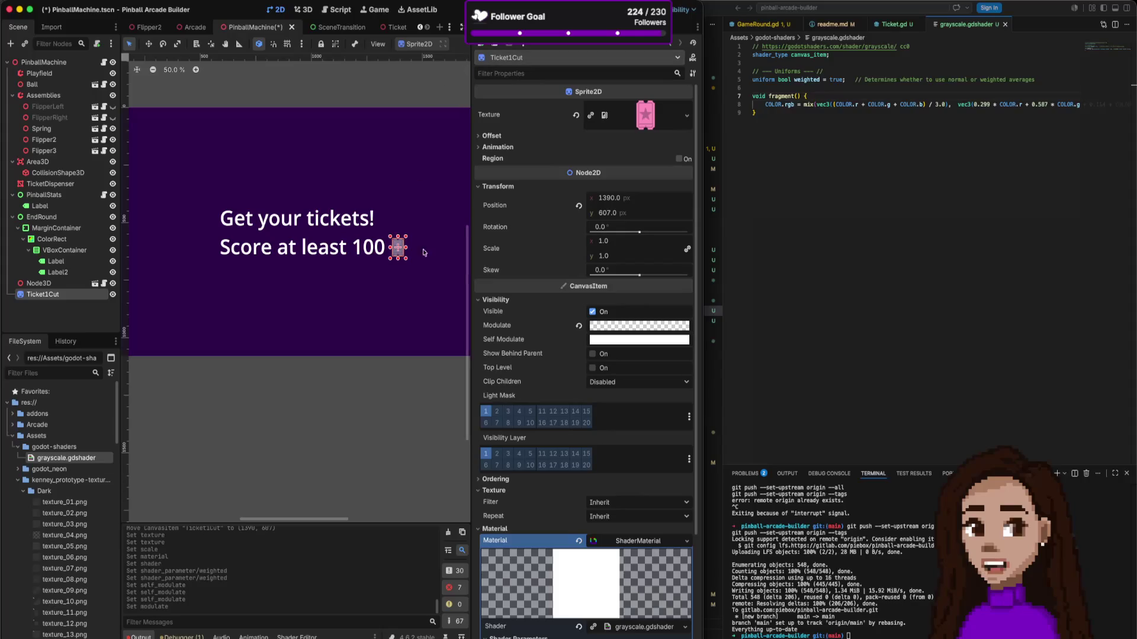
right_click(65, 296)
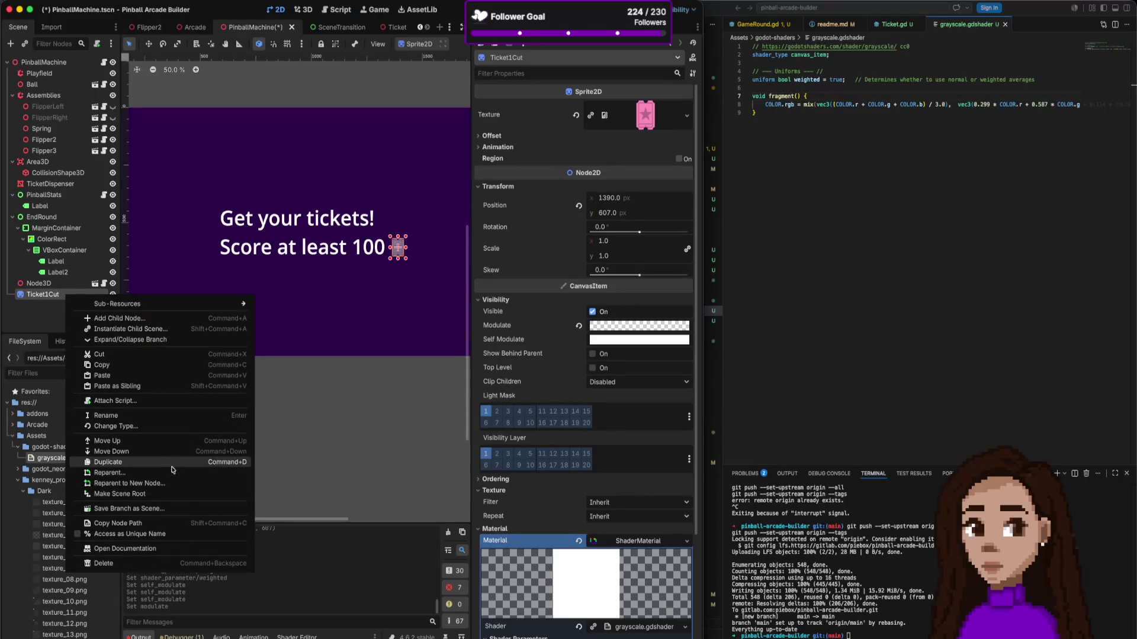
Save the Ticket1Cut branch as TicketIcon.tscn in the Arcade folder and open it in the editor
click(153, 509)
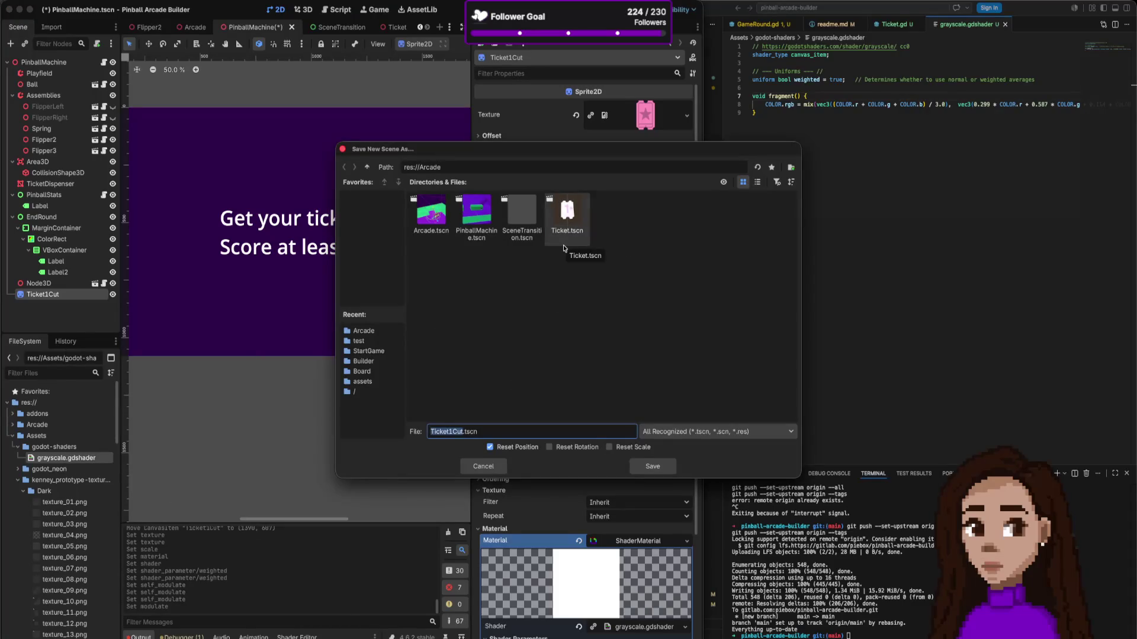
key(Right)
key(BackSpace)
key(BackSpace)
key(BackSpace)
key(BackSpace)
key(BackSpace)
text(tIcon)
key(Return)
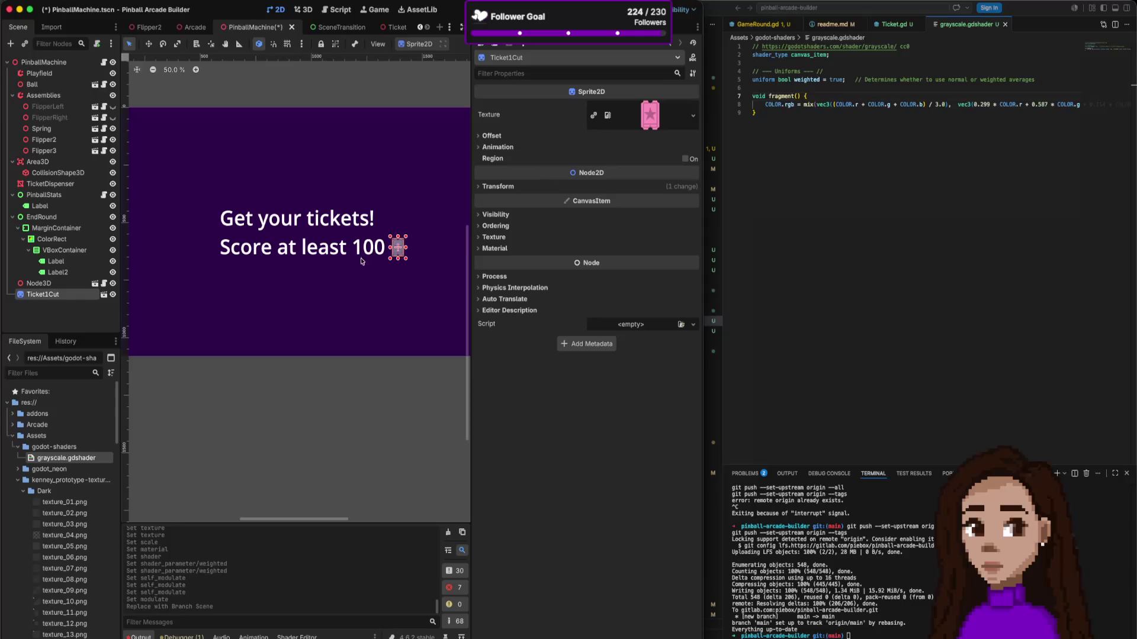
click(104, 295)
Attach a new TicketIcon.gd script to the Ticket1Cut root sprite
click(37, 62)
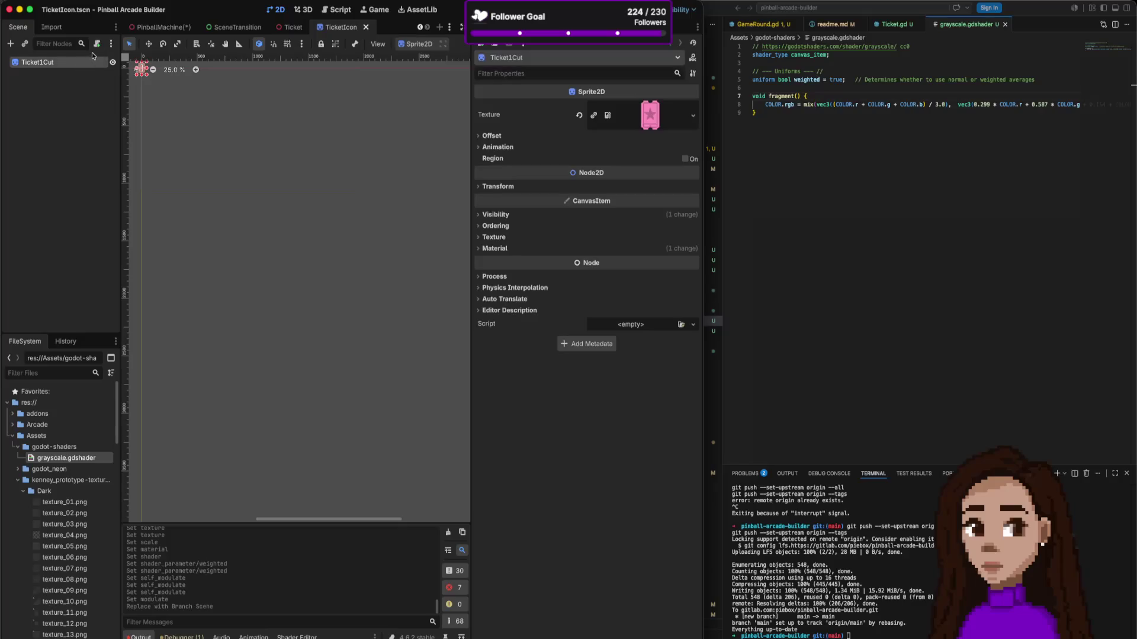
click(97, 44)
click(610, 389)
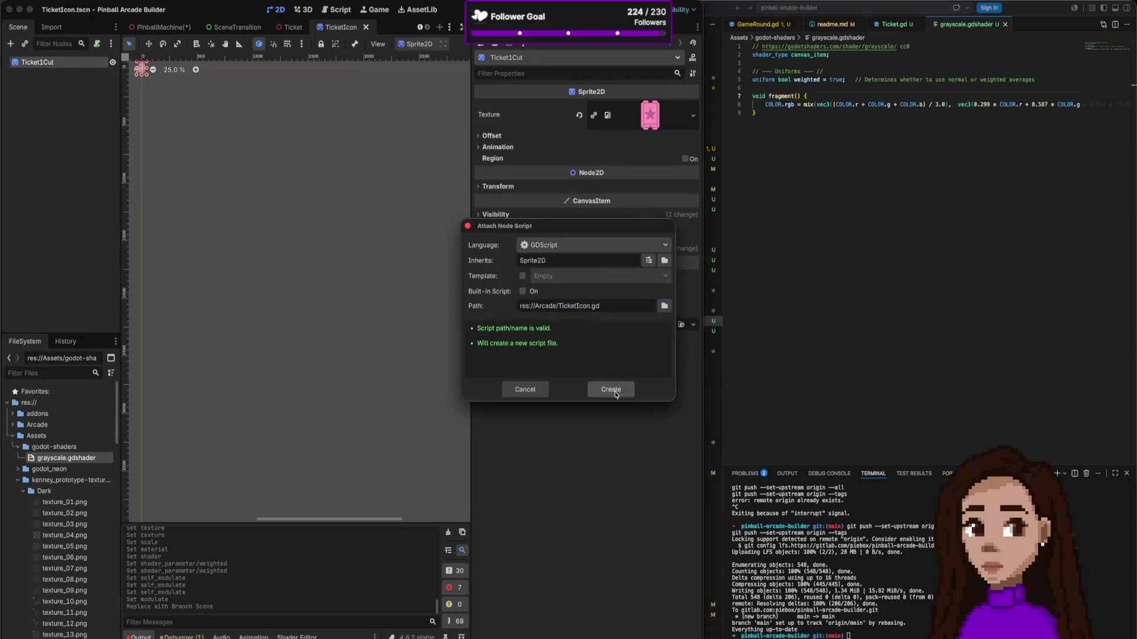
click(811, 95)
key(Return)
text(@export )
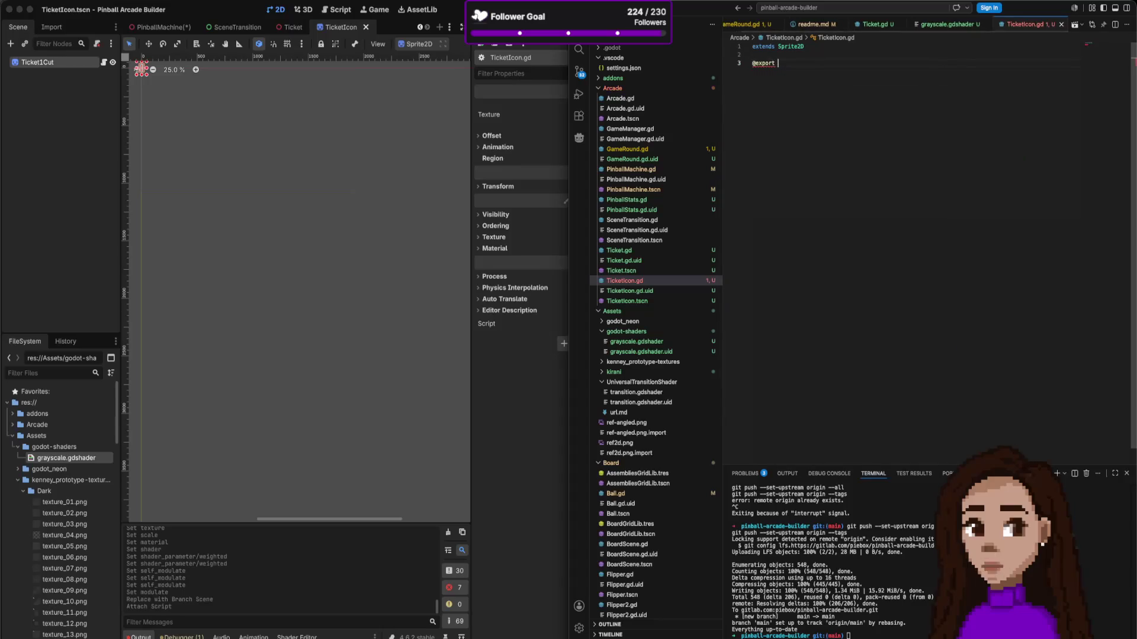
text(active =)
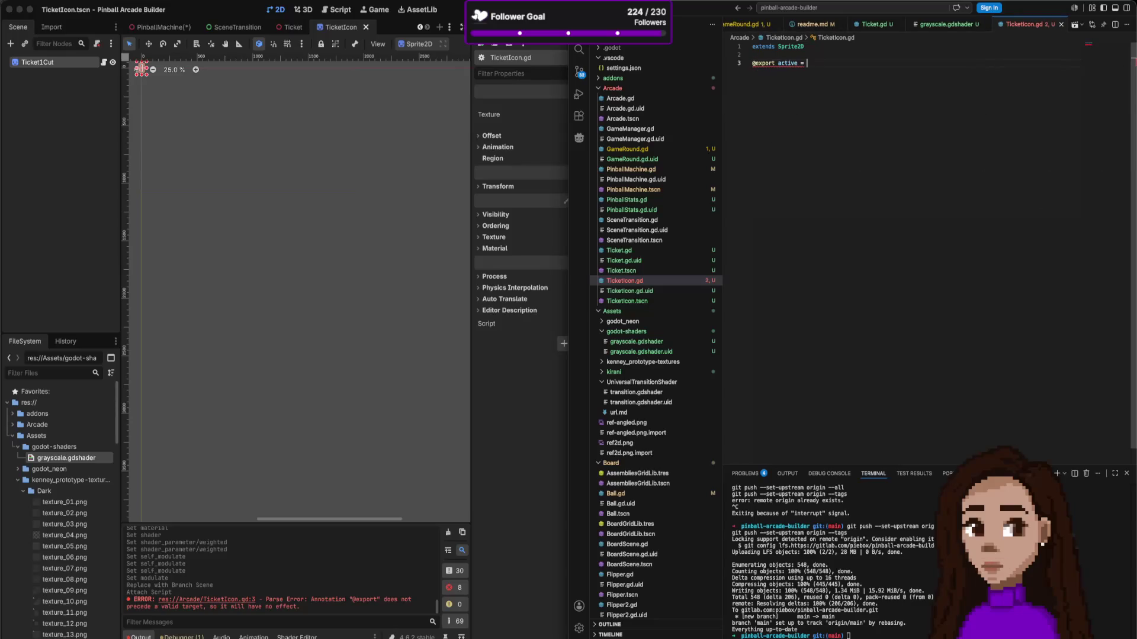
key(BackSpace)
key(BackSpace)
text(:= true)
key(Return)
key(Return)
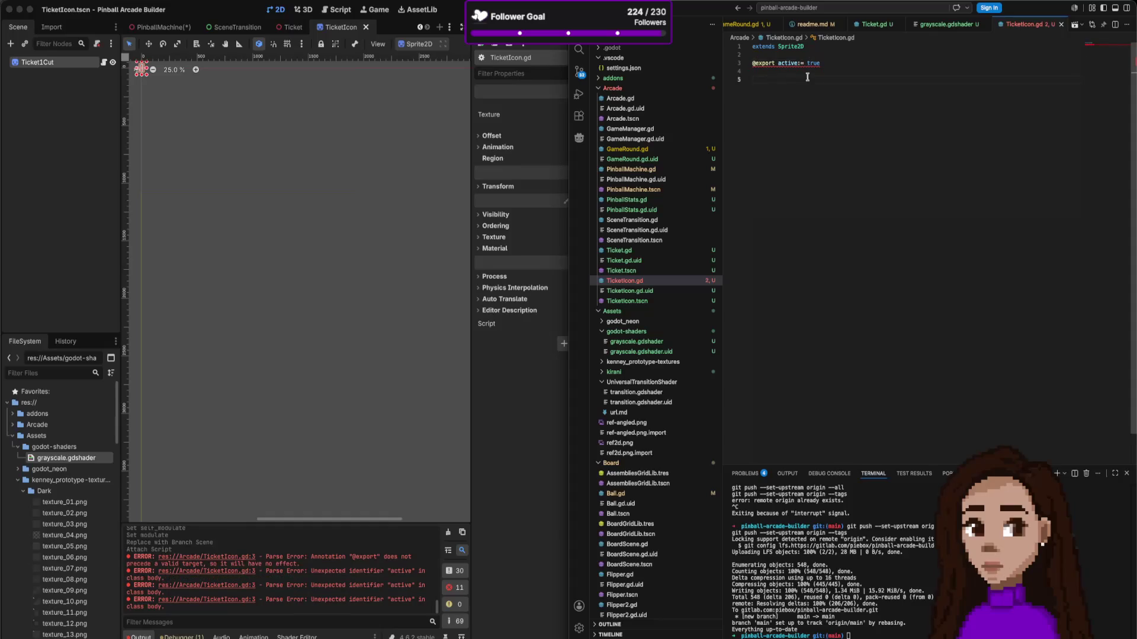
click(778, 62)
text(var)
key(ctrl+s)
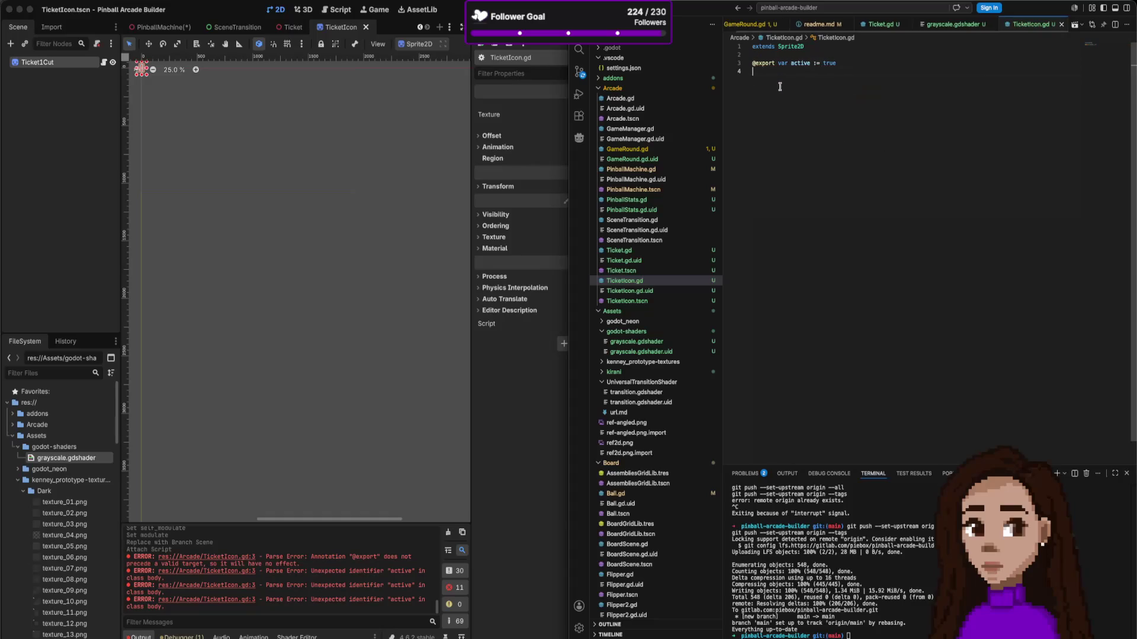
key(Return)
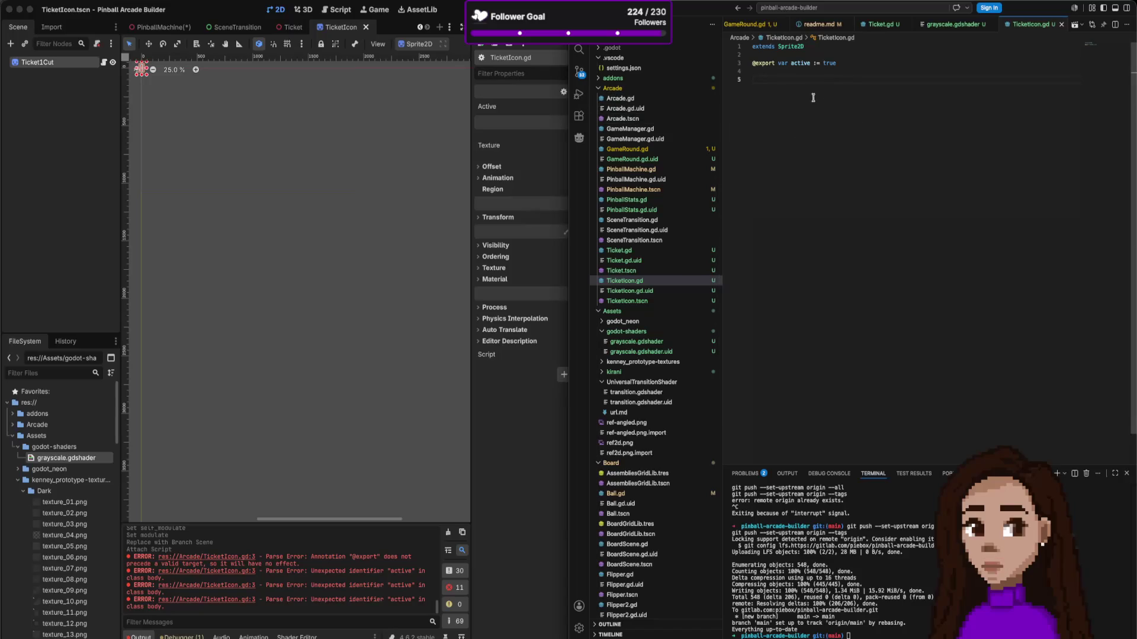
click(63, 64)
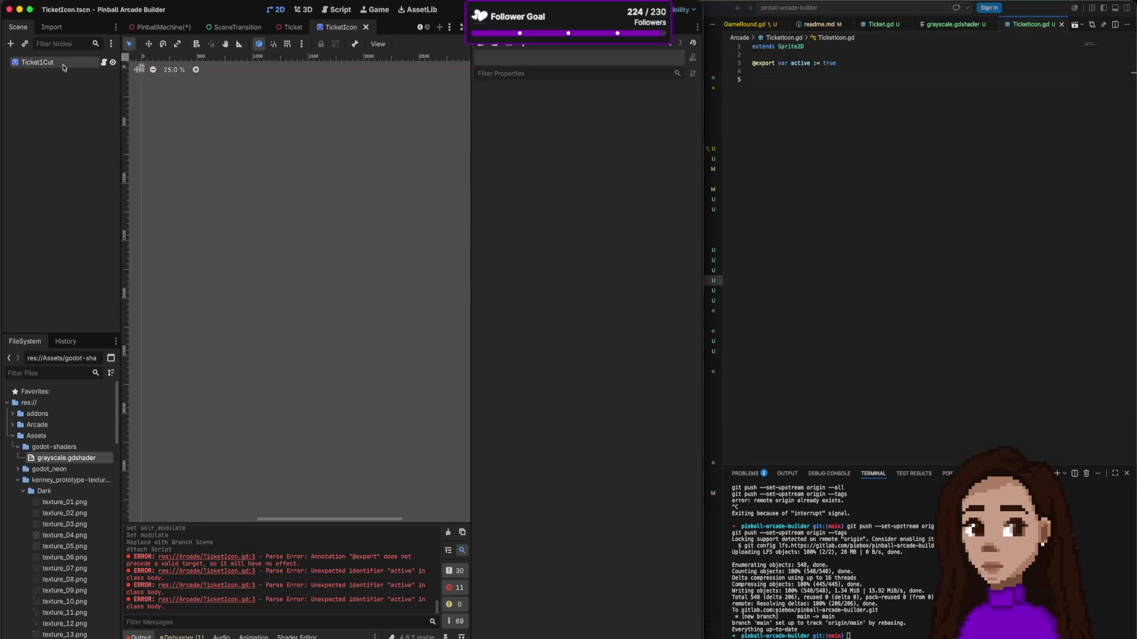
Start adding a child node to Ticket1Cut, searching the node list for 'node'
right_click(63, 67)
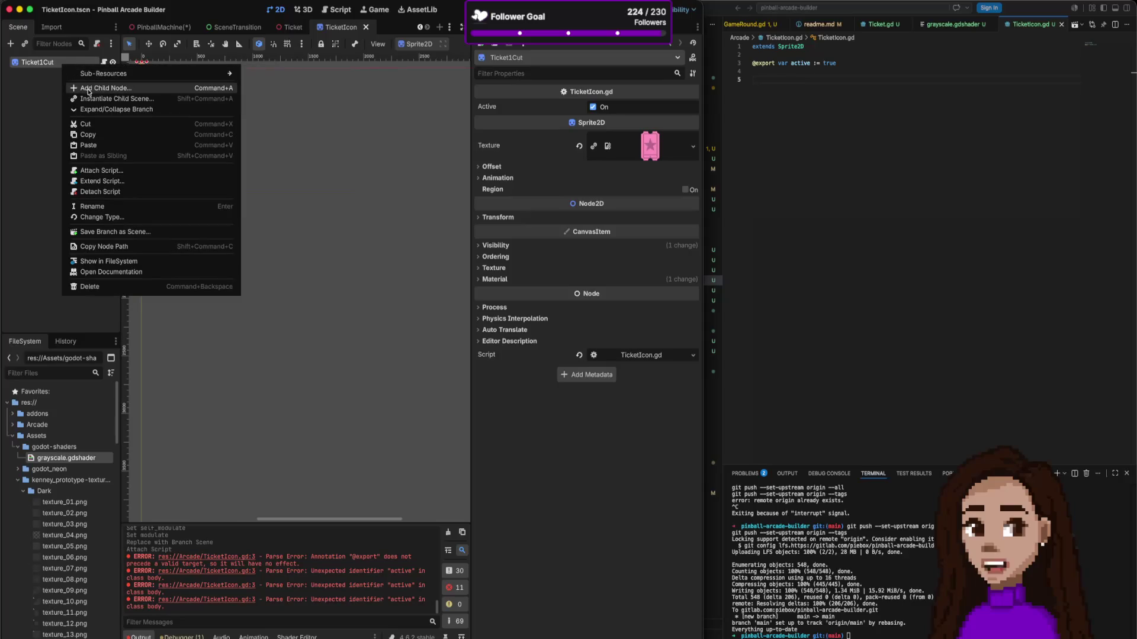
click(131, 89)
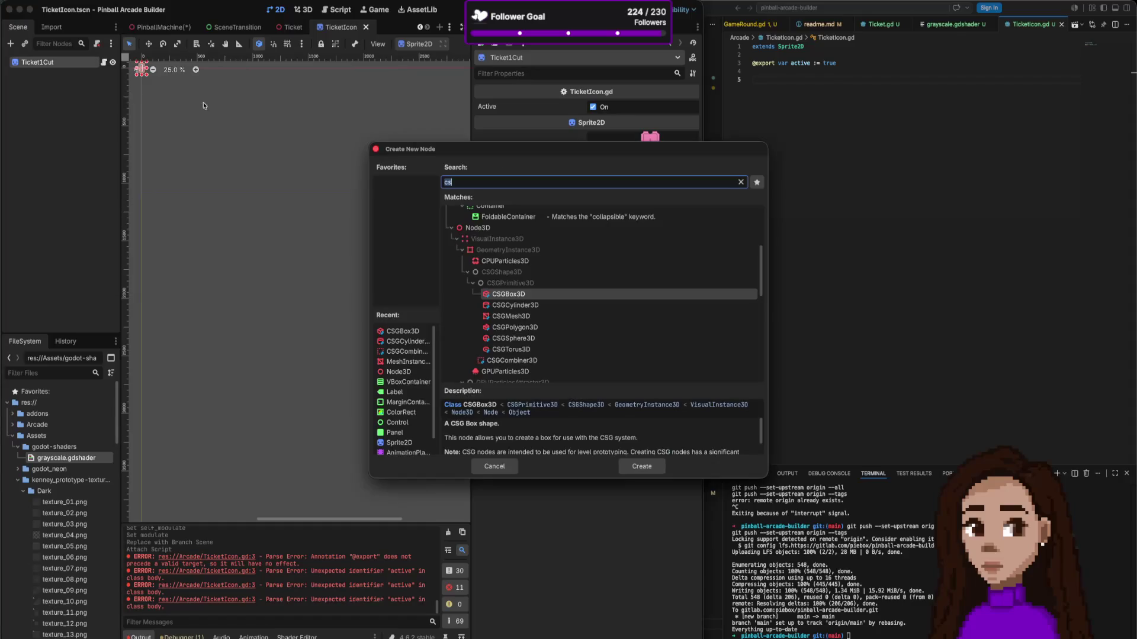
text(node)
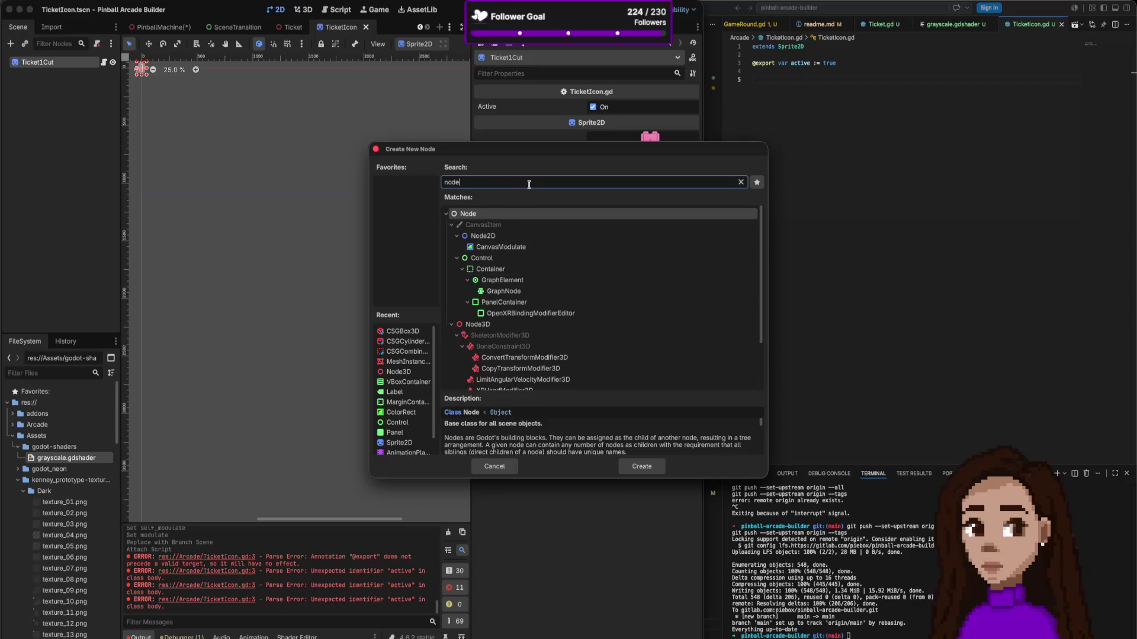
Add a Node2D under the Ticket1Cut sprite and make it the TicketIcon scene root
click(486, 235)
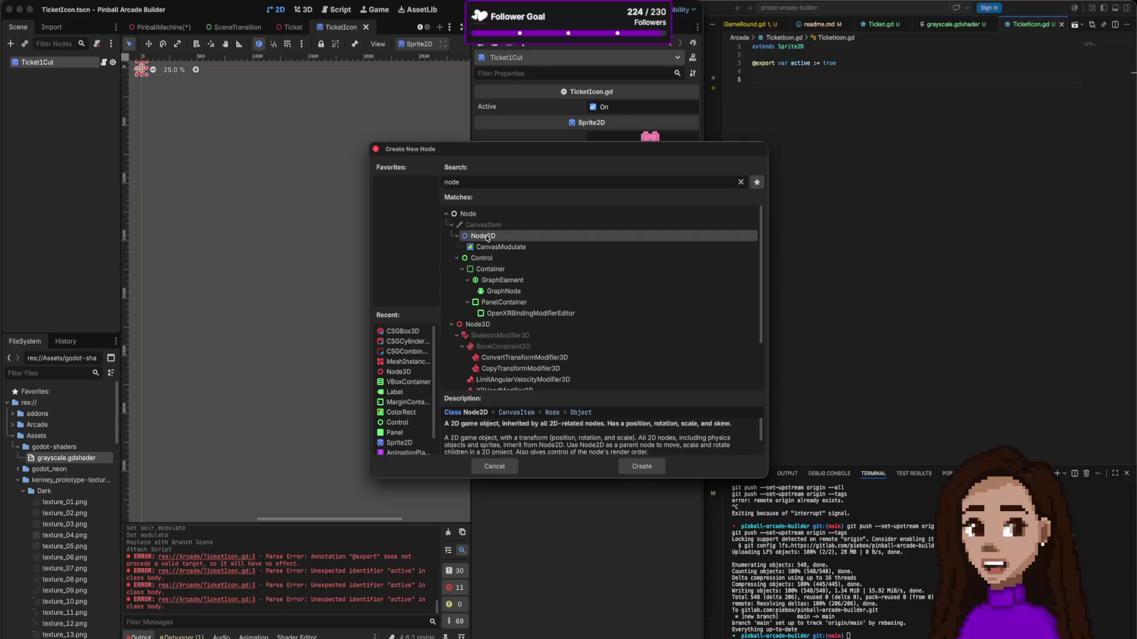
key(Return)
click(47, 62)
right_click(47, 65)
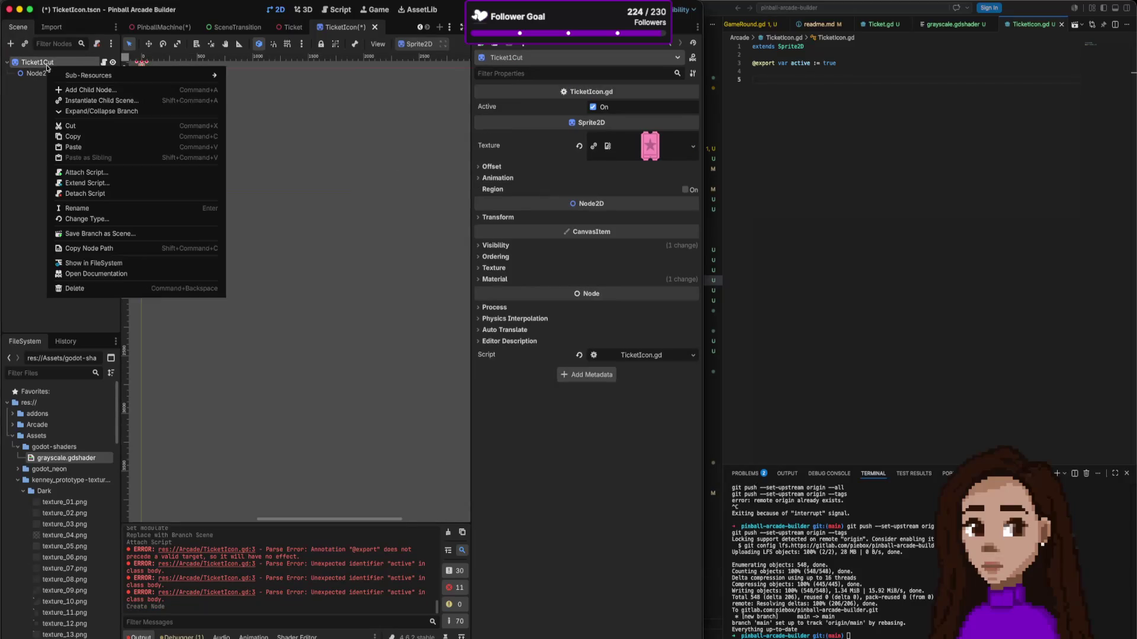
click(31, 81)
click(37, 73)
right_click(51, 74)
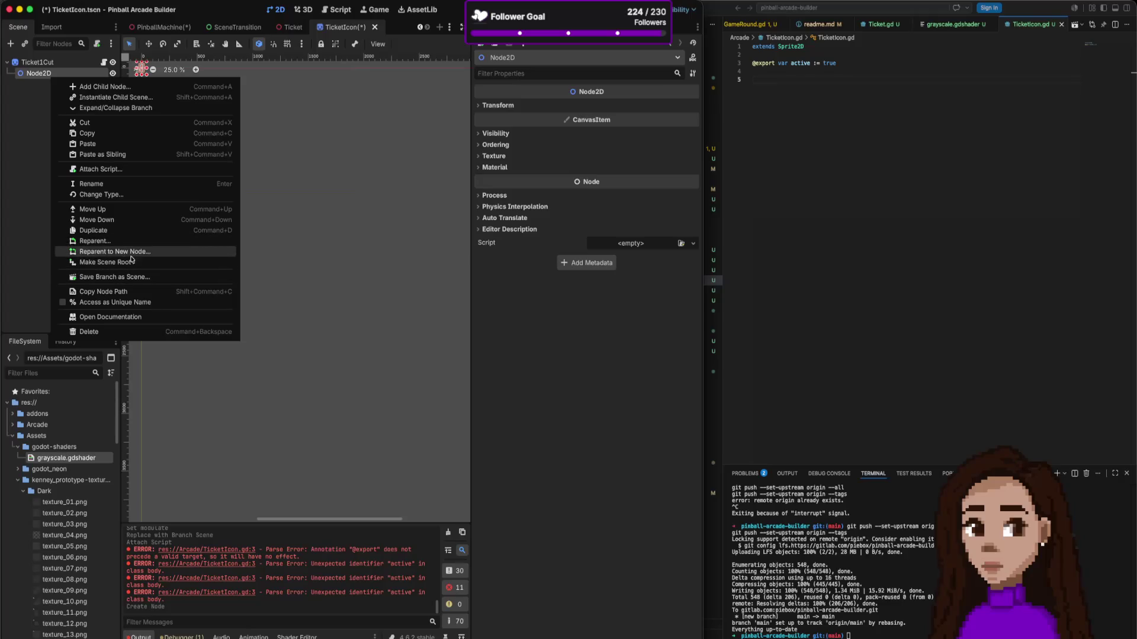
click(131, 262)
Rename the root node to TicketIcon and the Ticket1Cut sprite to Inactive
click(41, 74)
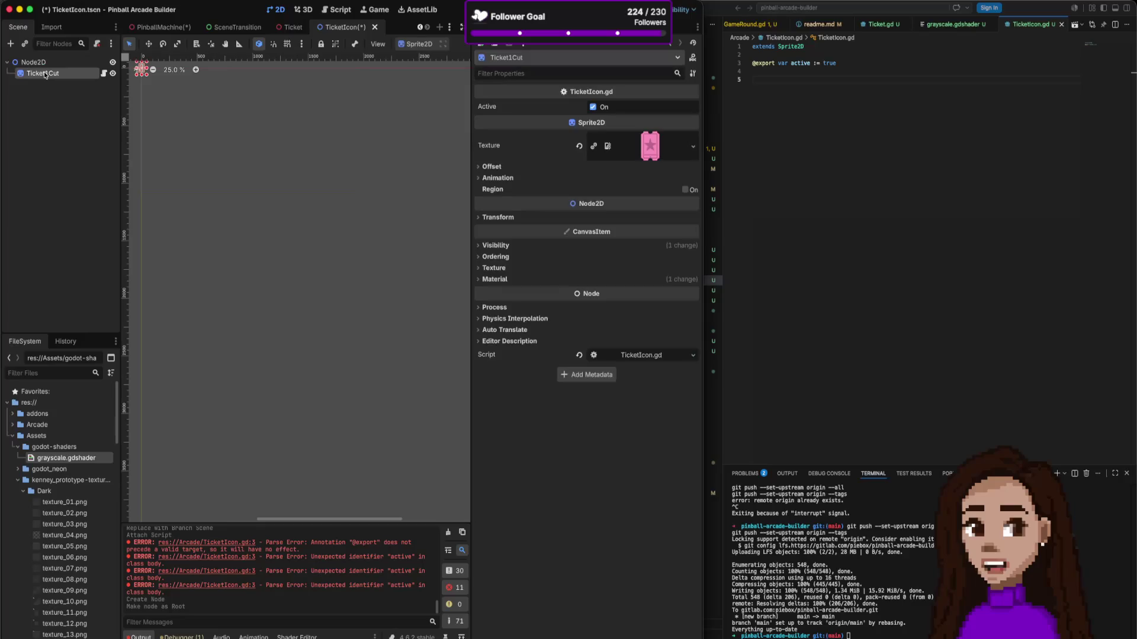
click(39, 63)
double_click(39, 63)
text(TicketIcon)
key(Return)
double_click(66, 73)
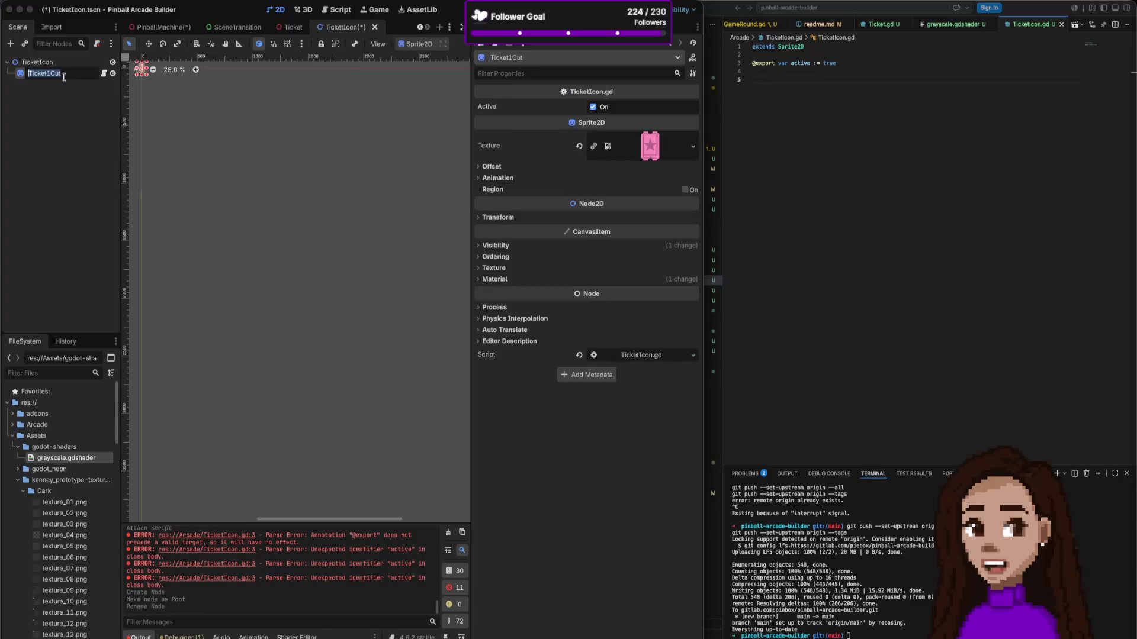
key(BackSpace)
text(ctive)
key(Return)
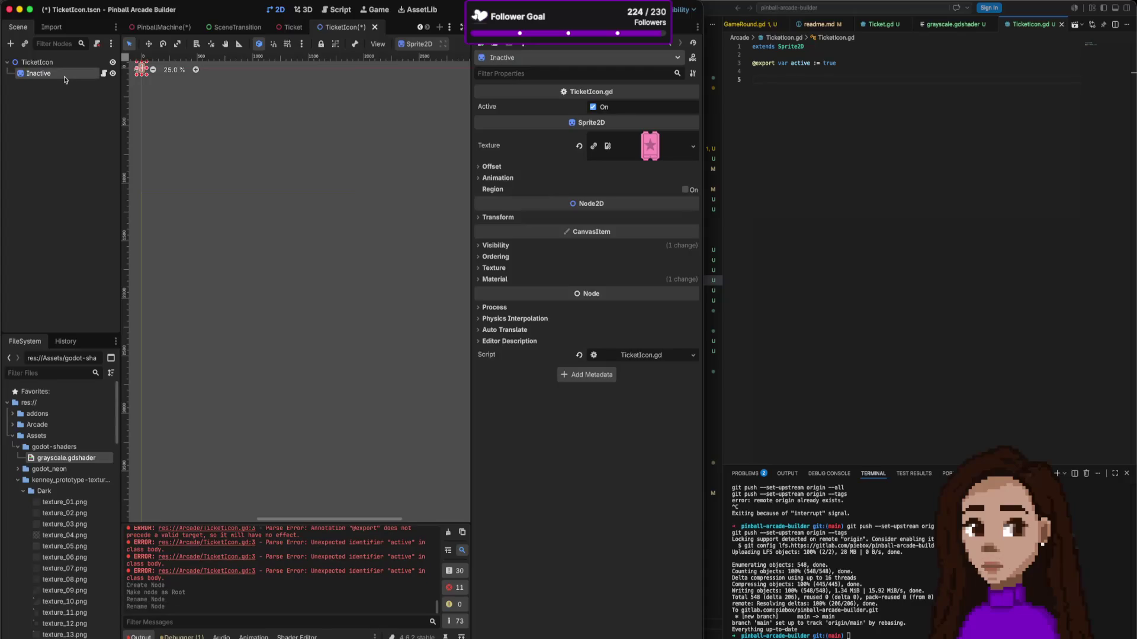
Duplicate the Inactive sprite and name the copy Active
right_click(65, 79)
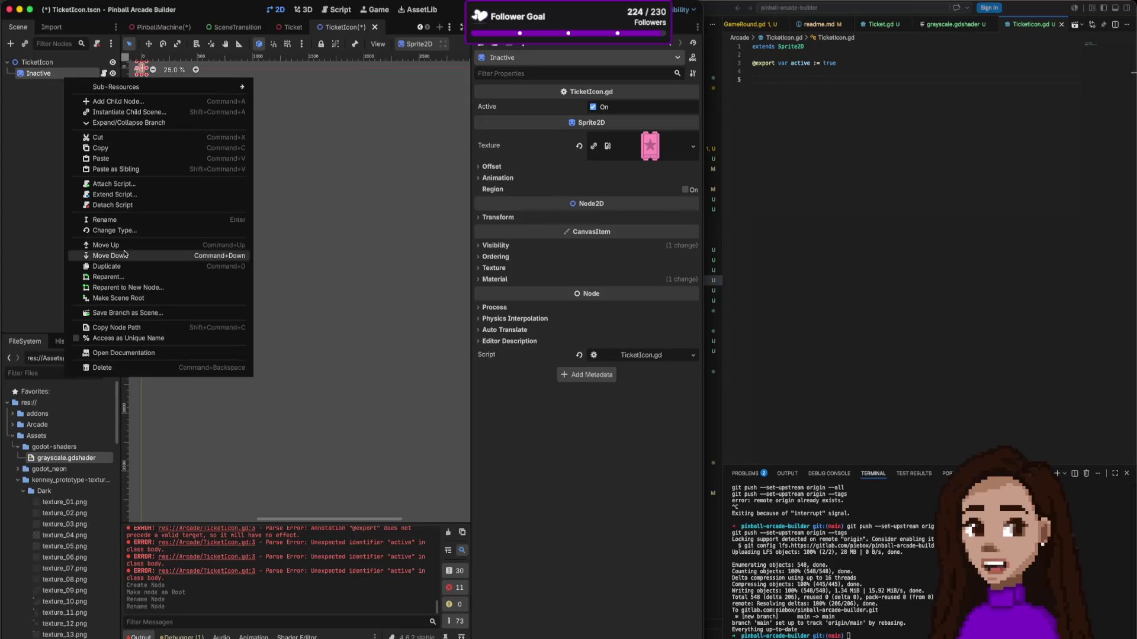
click(126, 268)
text(Ac)
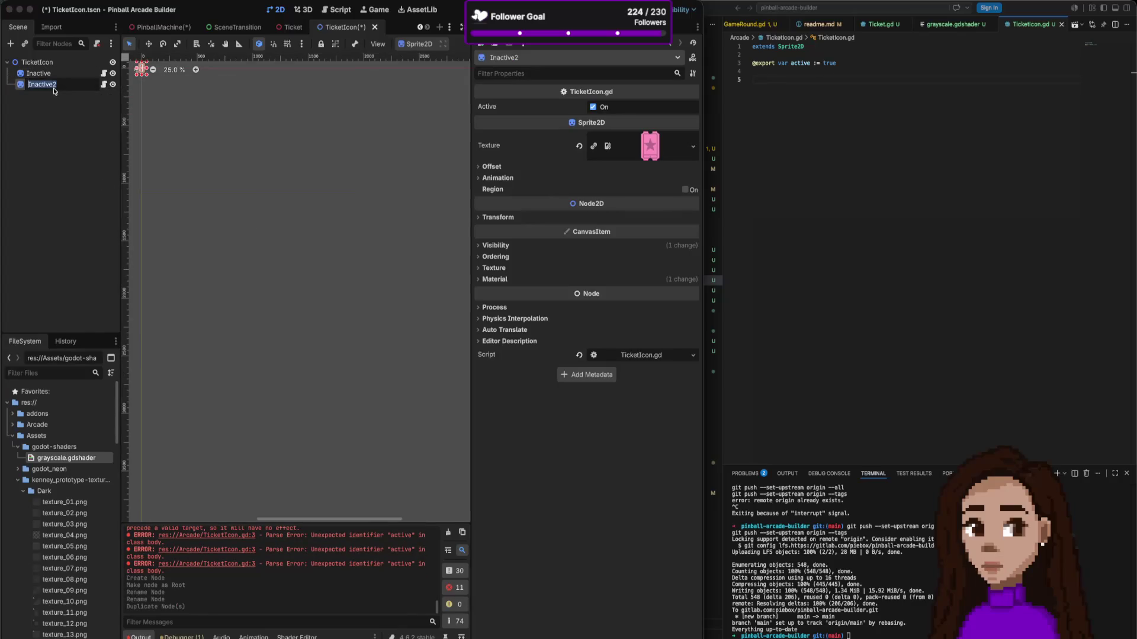
text(tive)
key(Return)
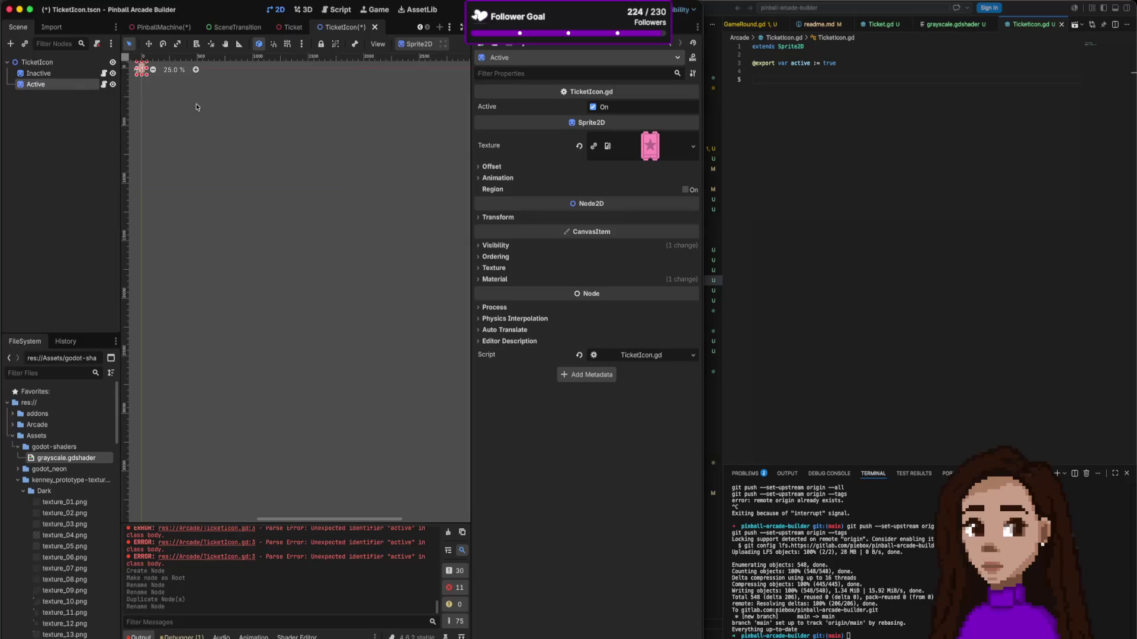
Toggle the Inactive sprite's visibility off and on, leaving it visible, and save the scene
click(112, 73)
click(112, 74)
click(112, 74)
click(113, 74)
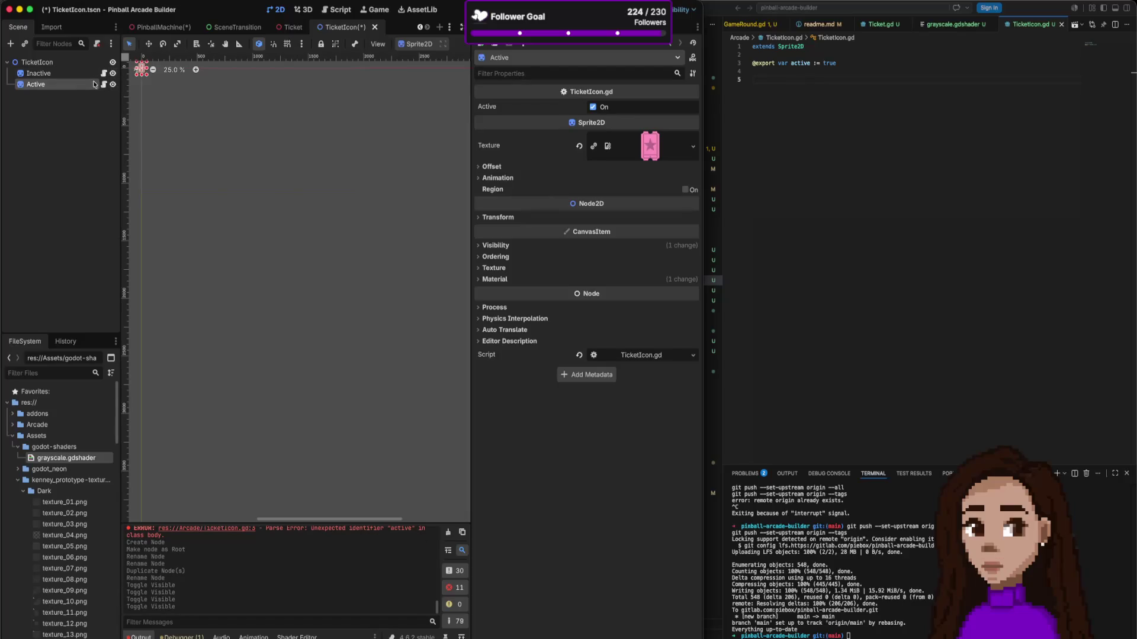
key(super+s)
key(super+Tab)
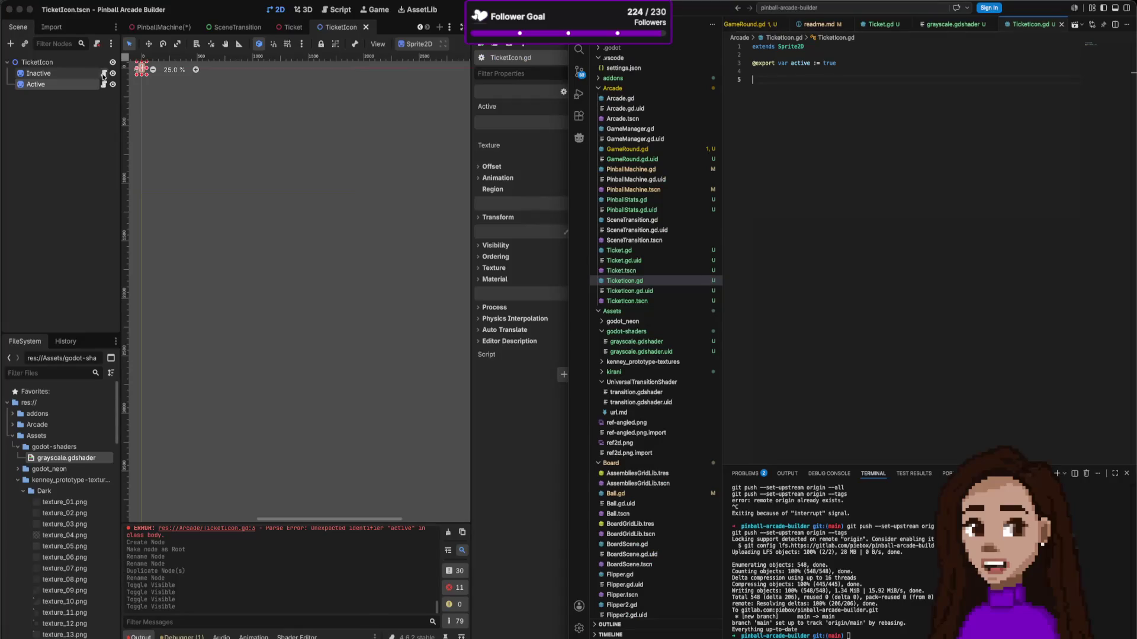
key(super+Tab)
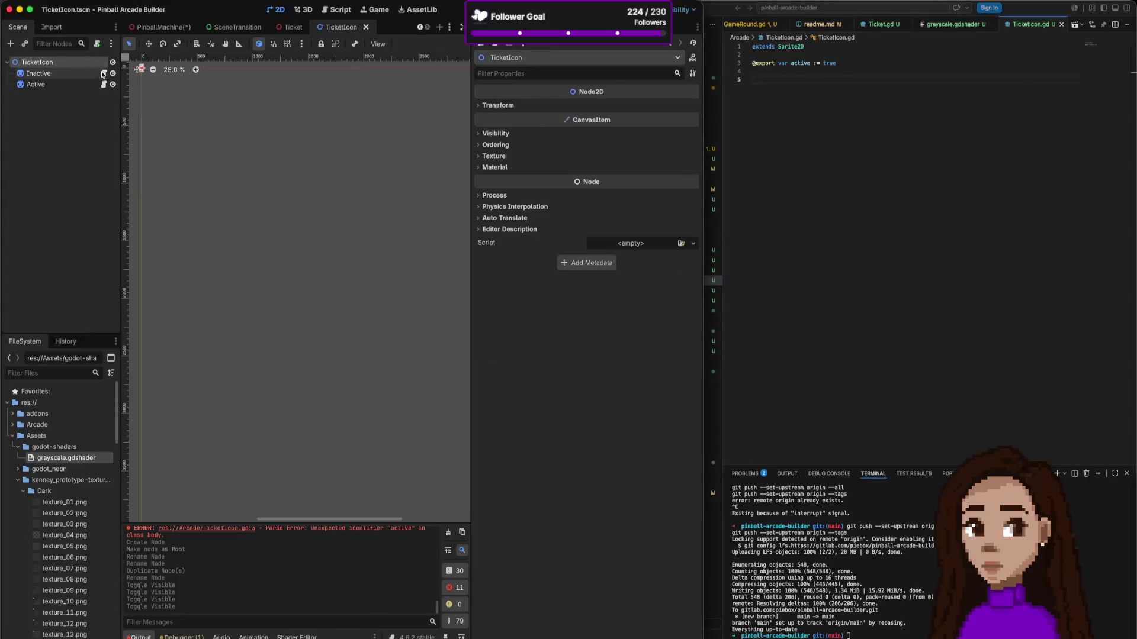
click(95, 73)
Detach the scripts from Inactive and Active and attach the existing TicketIcon.gd to the TicketIcon root
right_click(95, 74)
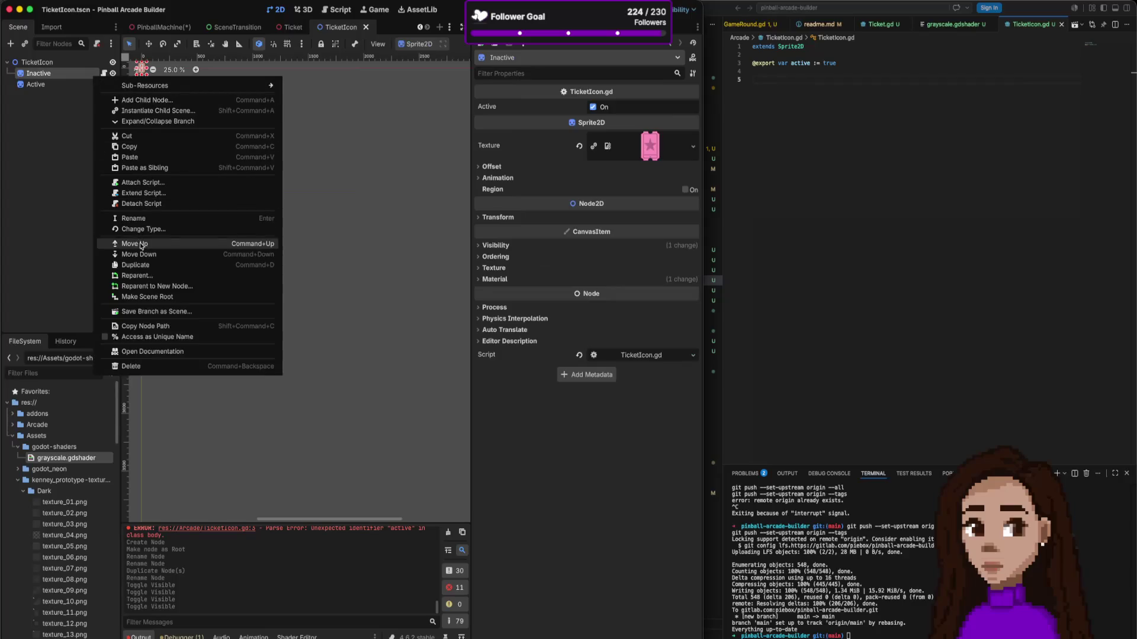
click(137, 204)
click(37, 84)
right_click(89, 86)
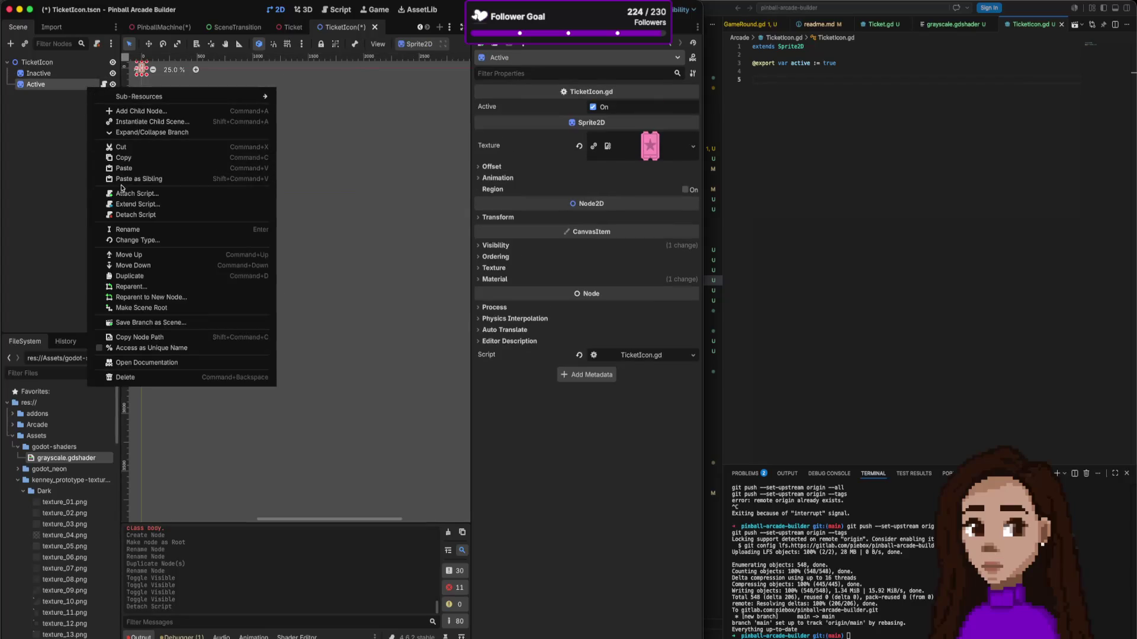
click(137, 215)
right_click(92, 70)
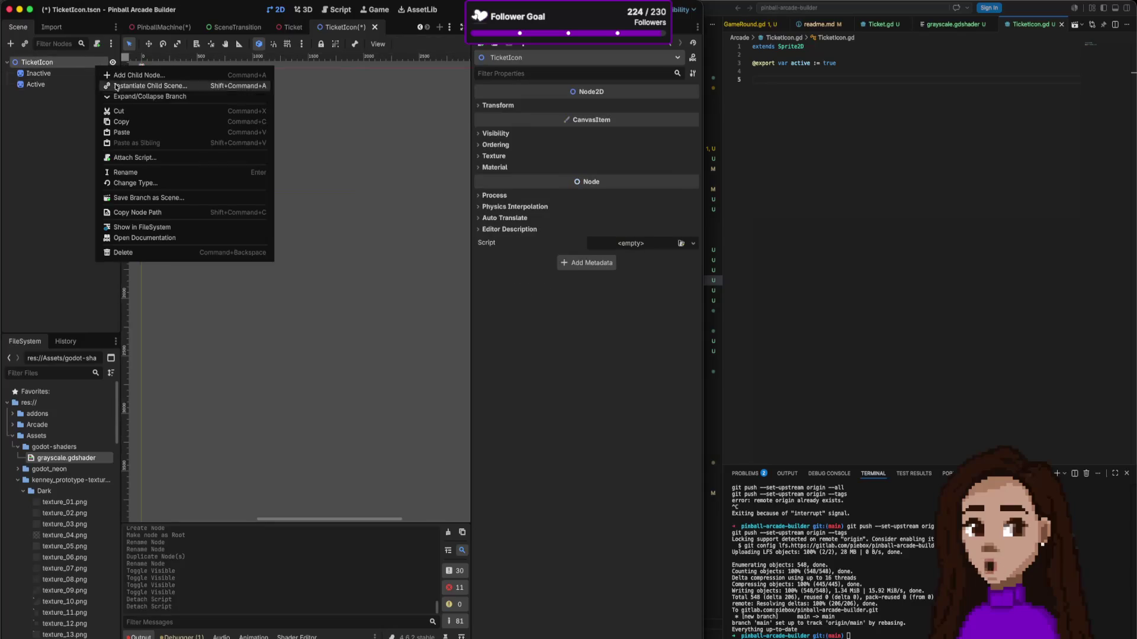
click(136, 156)
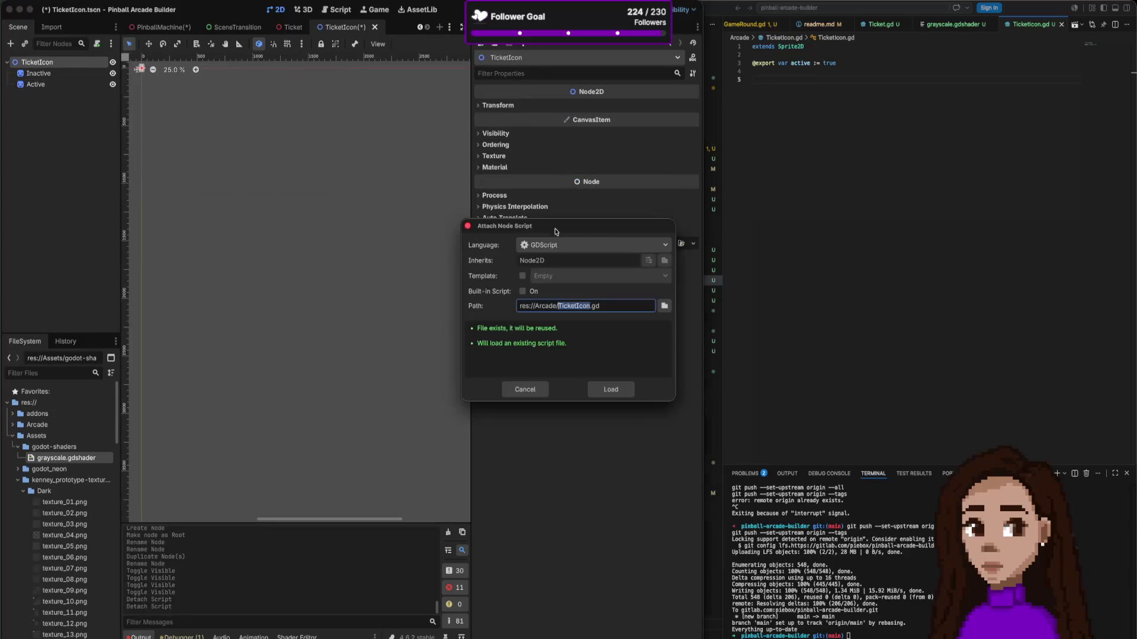
click(610, 389)
Reset the Active sprite's Modulate to white and clear its Material
click(92, 73)
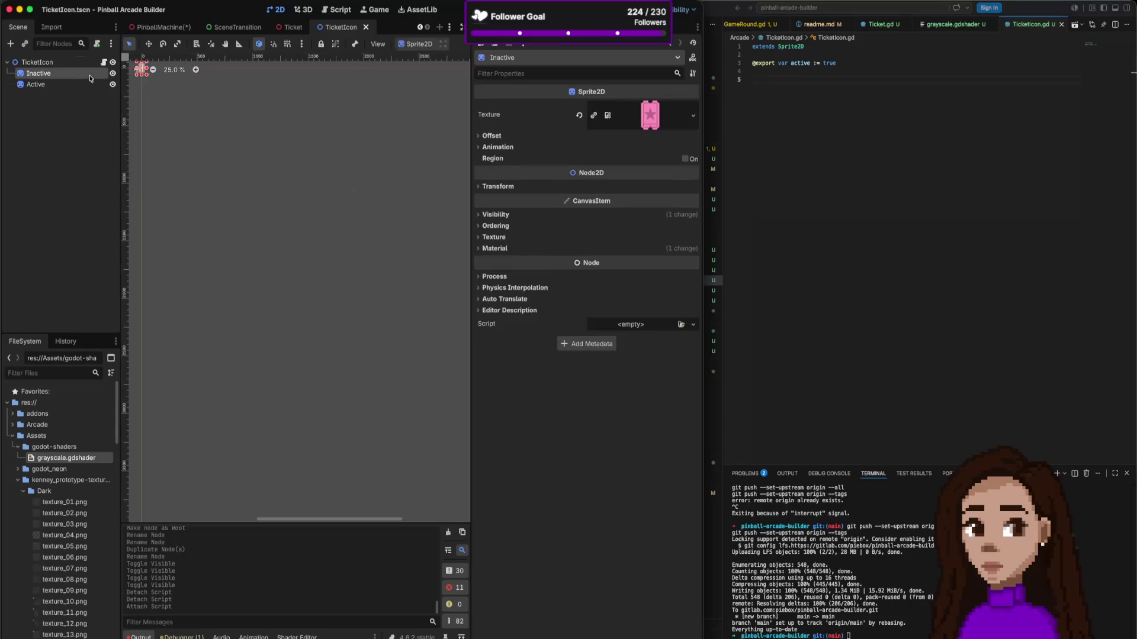
click(91, 84)
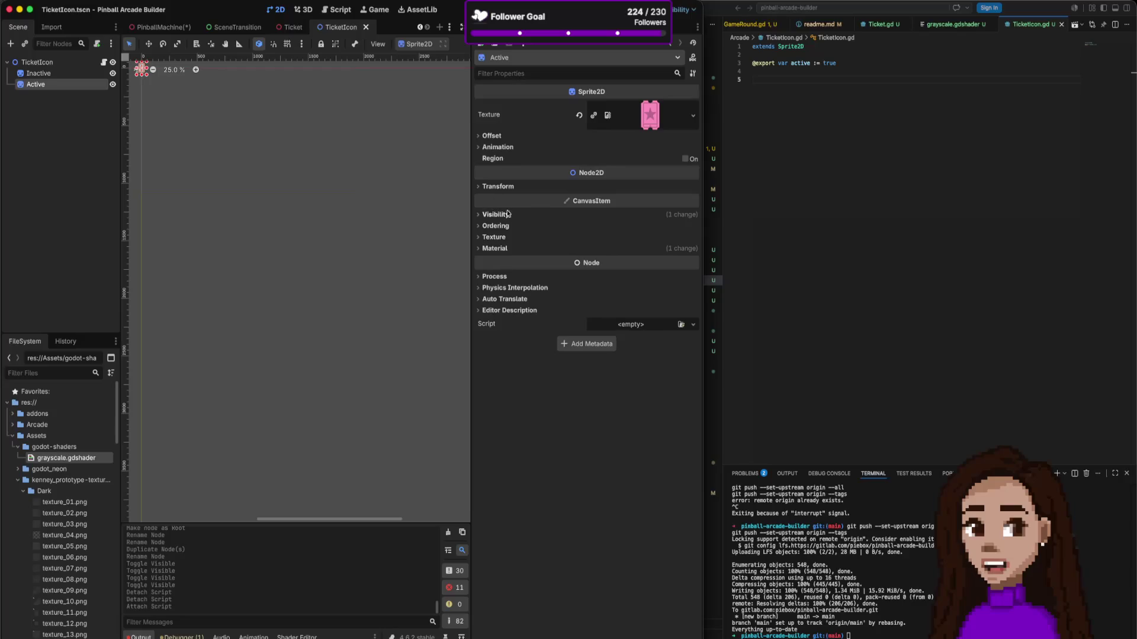
click(497, 214)
click(582, 240)
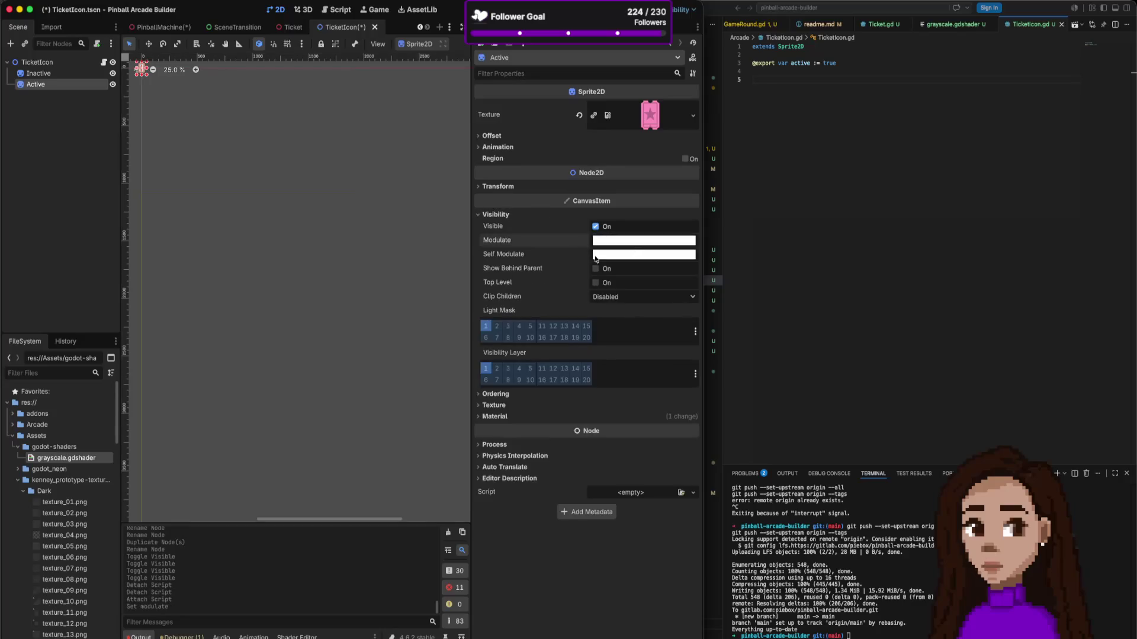
click(495, 416)
click(582, 430)
click(151, 182)
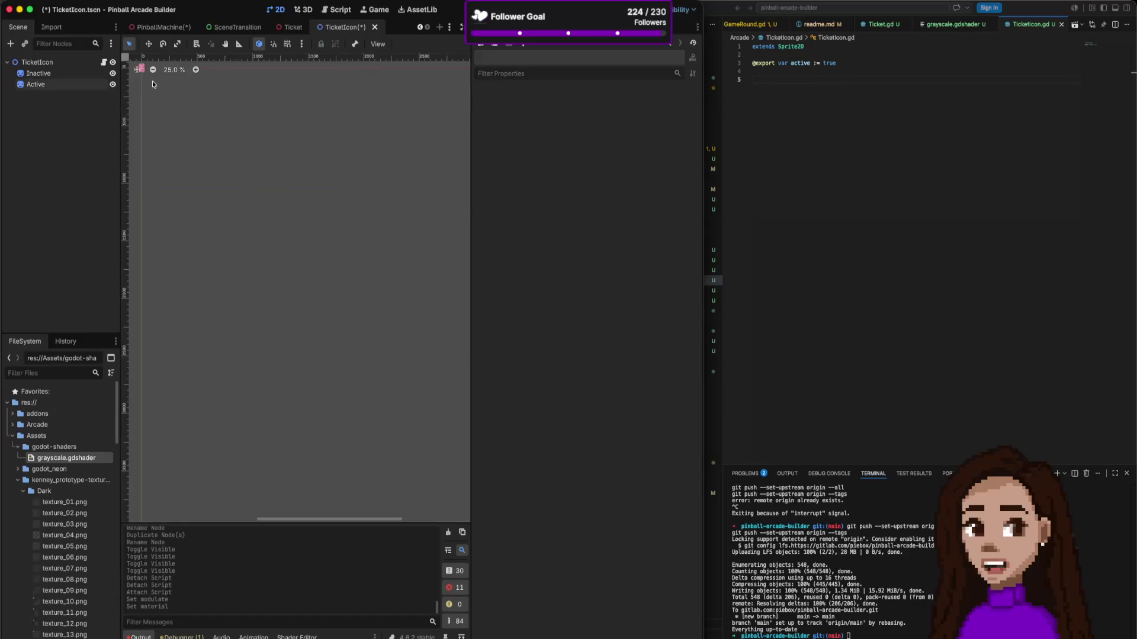
Save the scene and zoom the canvas to 200% with the TicketIcon root selected
key(super+s)
drag(197, 105, 251, 157)
scroll(307, 213, up, 6)
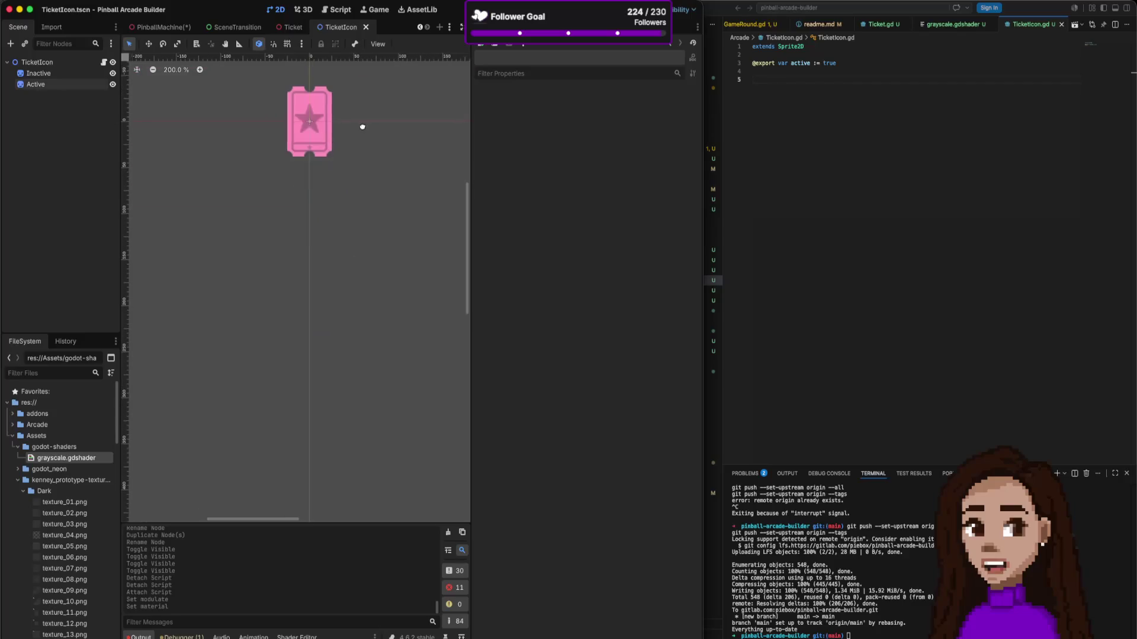
scroll(252, 215, up, 3)
click(66, 63)
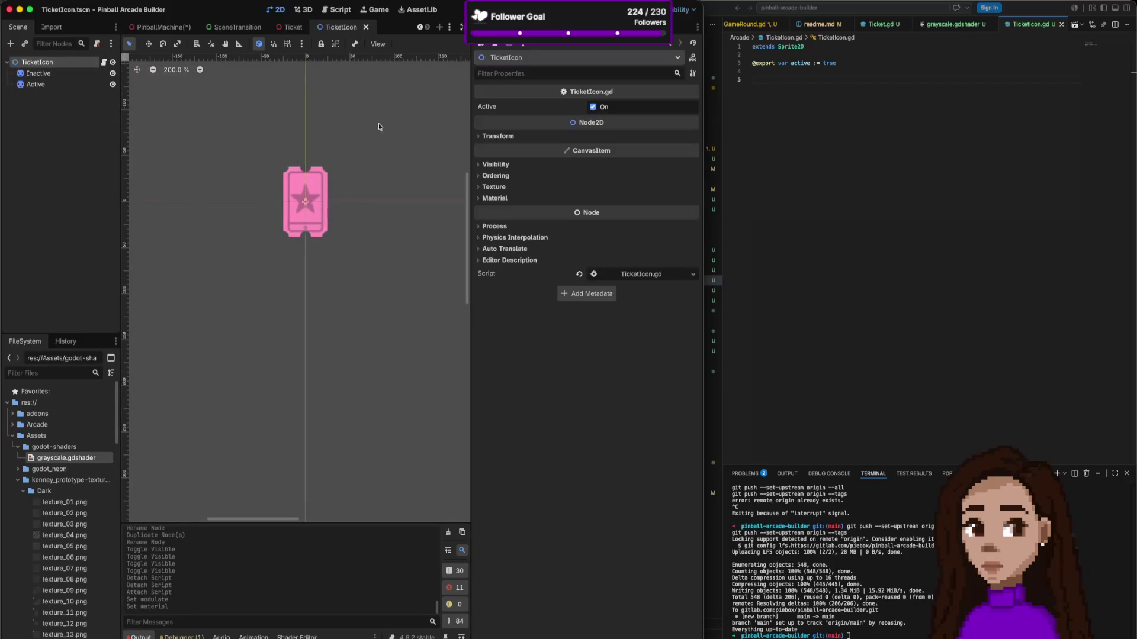
click(745, 133)
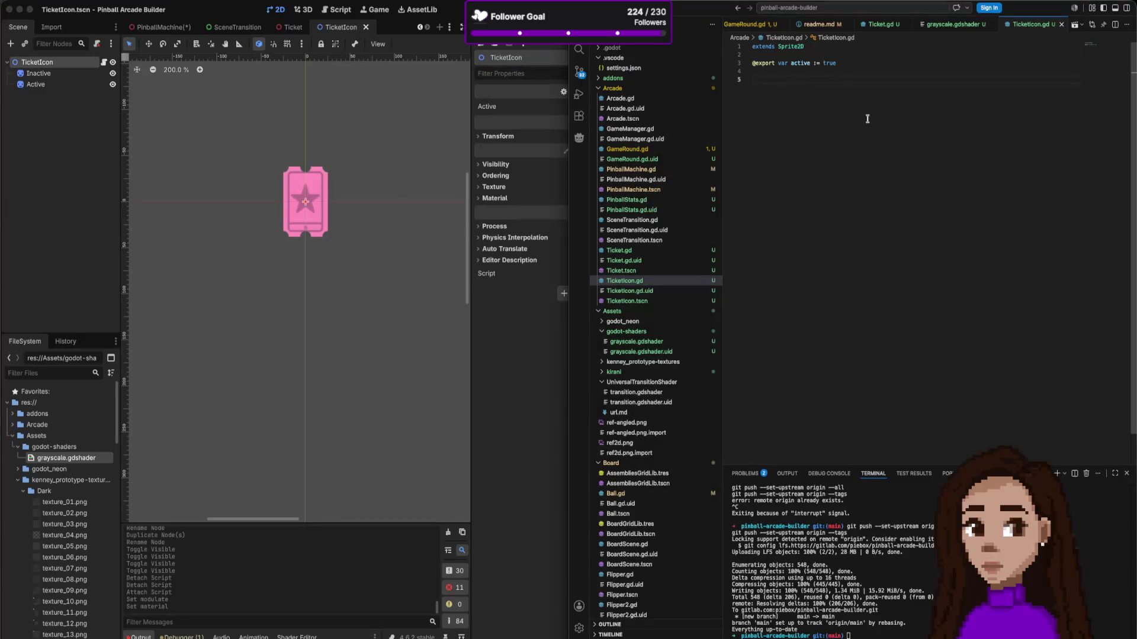
Write a _ready() function calling updateTicket(), and declare func updateTicket(): below it
text(func)
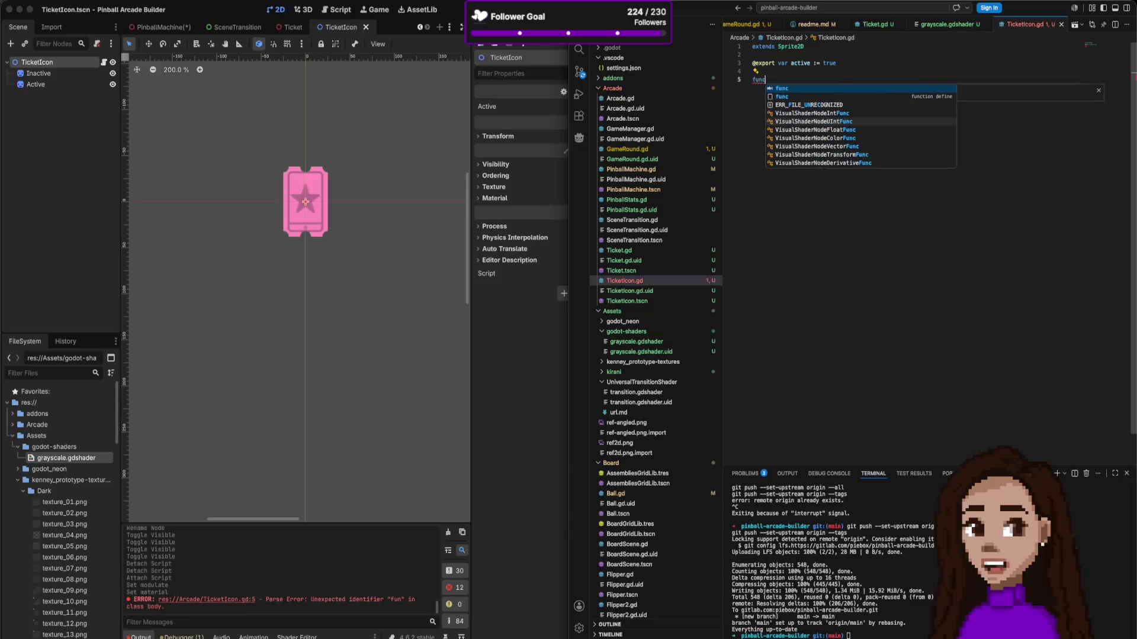
text( _re)
key(Return)
key(Return)
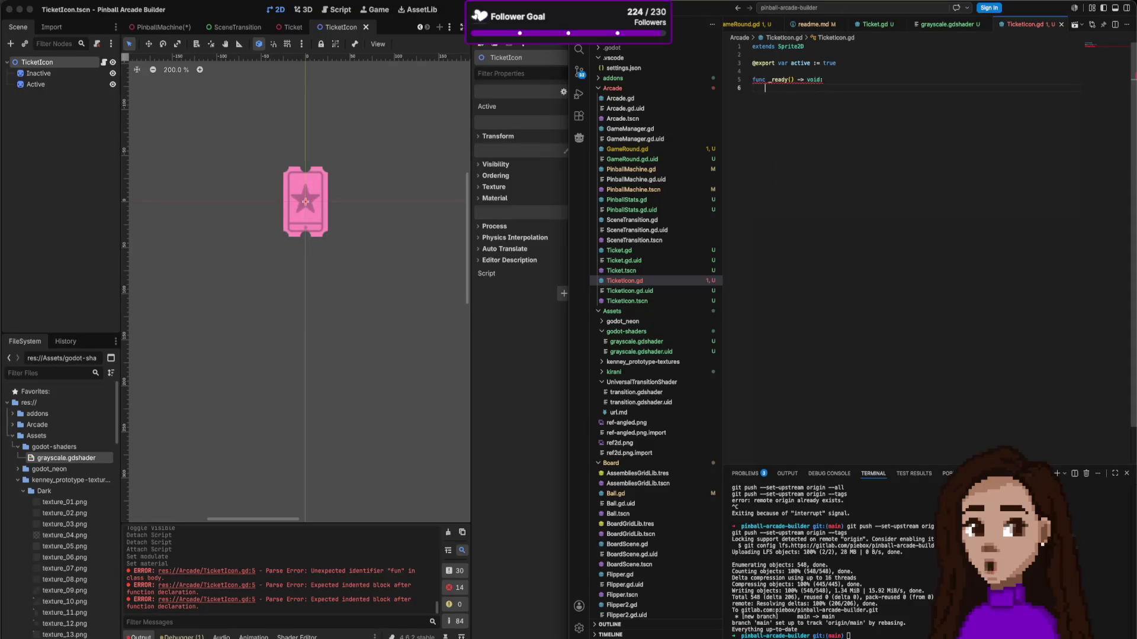
text(update)
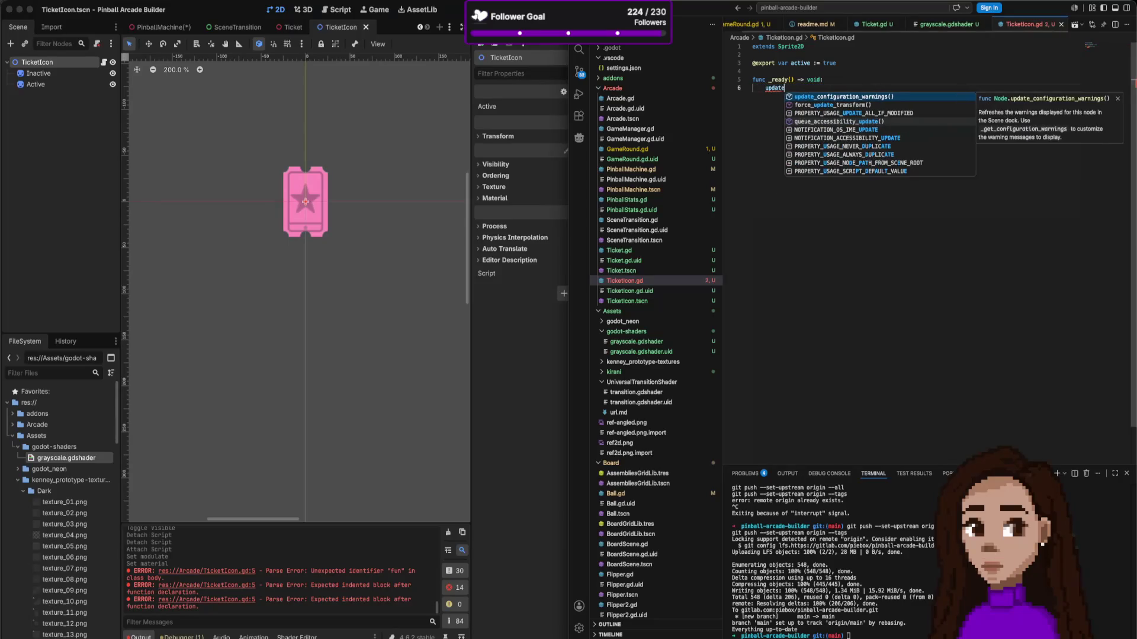
text(Acti)
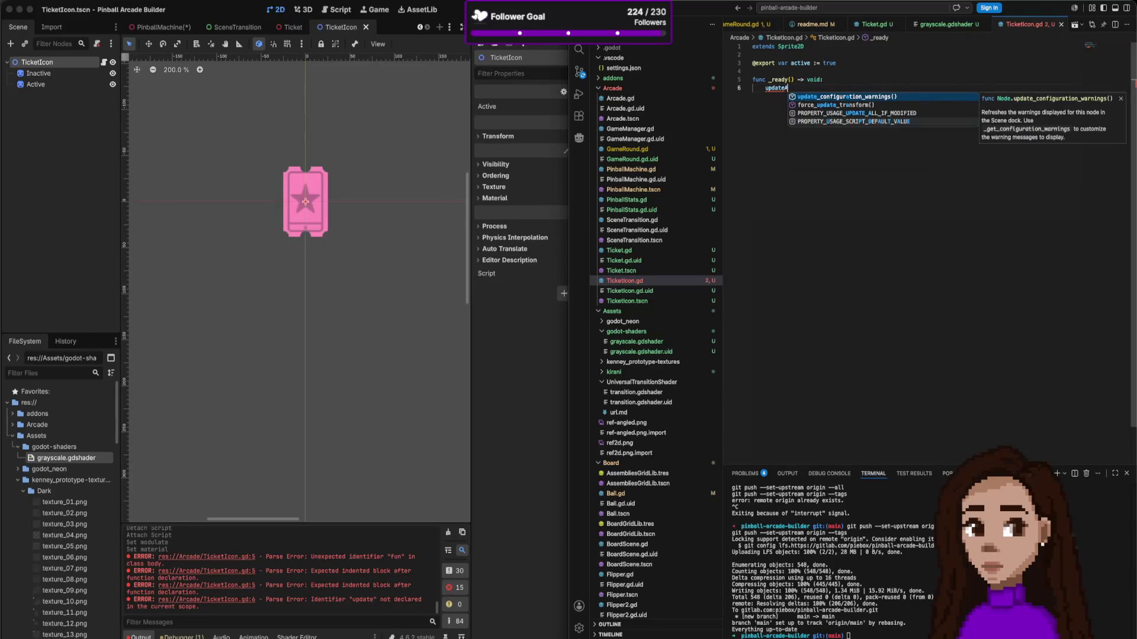
text(ve)
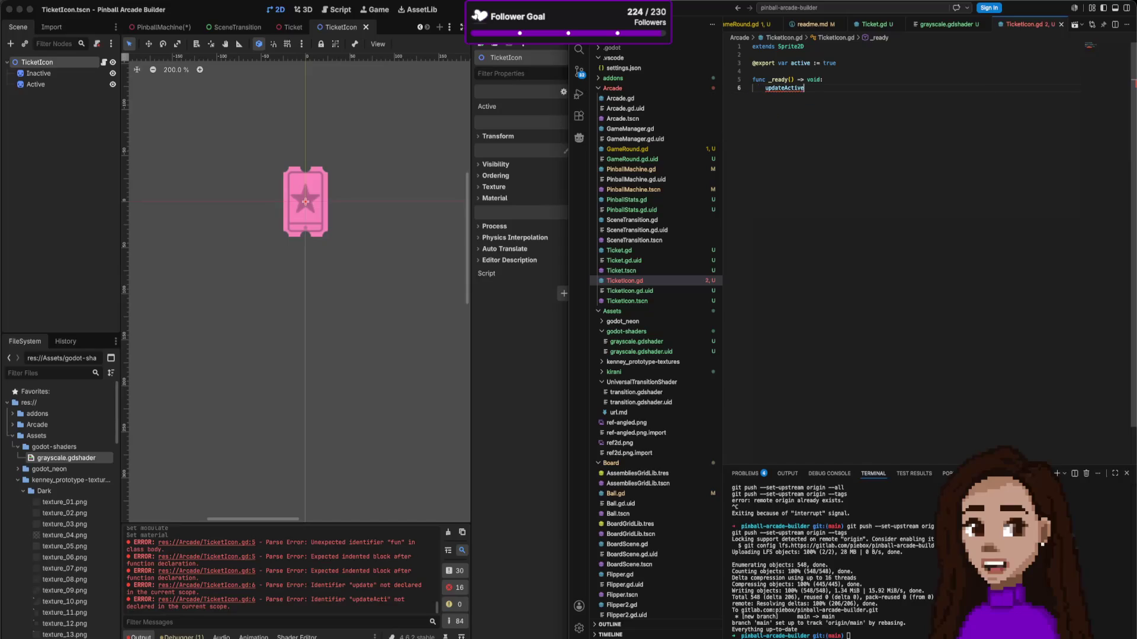
key(BackSpace)
key(BackSpace)
key(BackSpace)
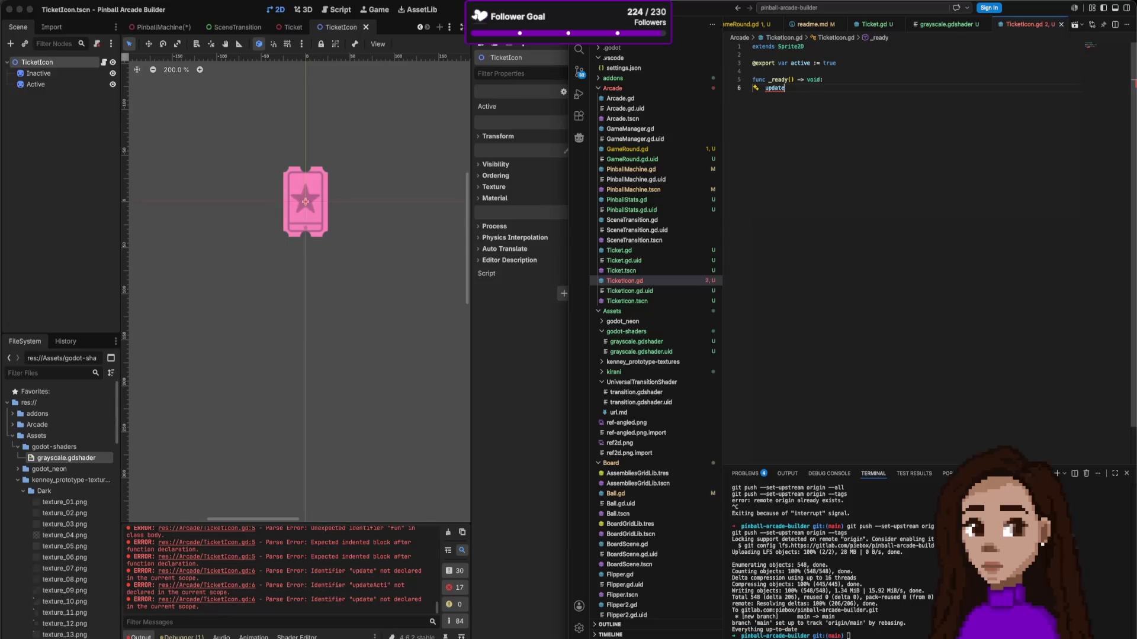
text(Ticket)
text(()
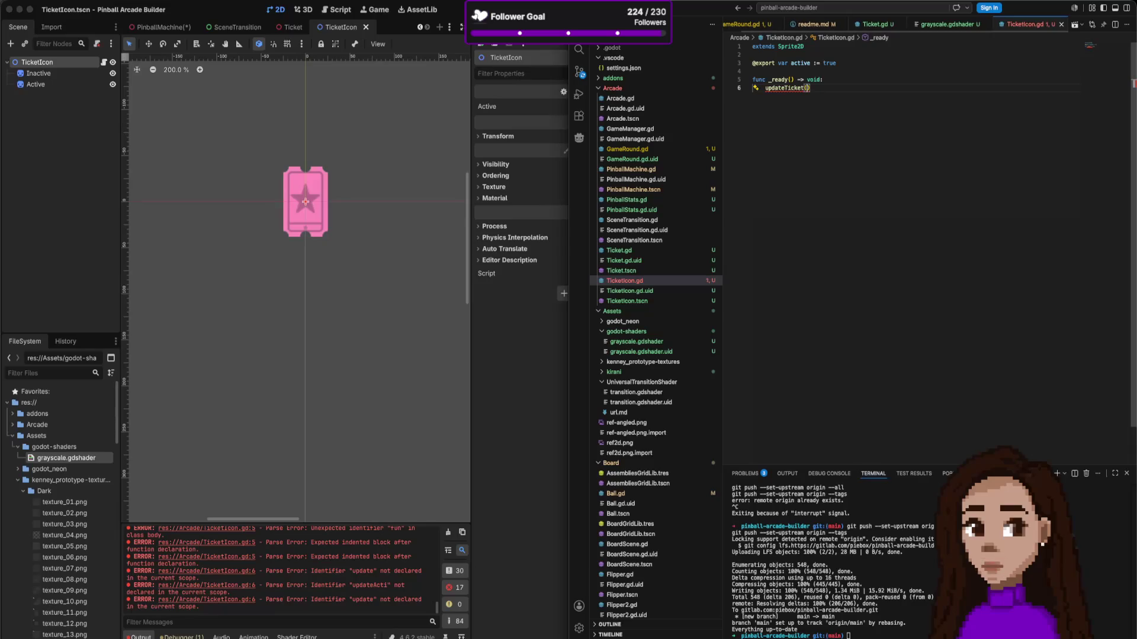
key(BackSpace)
key(BackSpace)
key(Return)
text(func updateTicke)
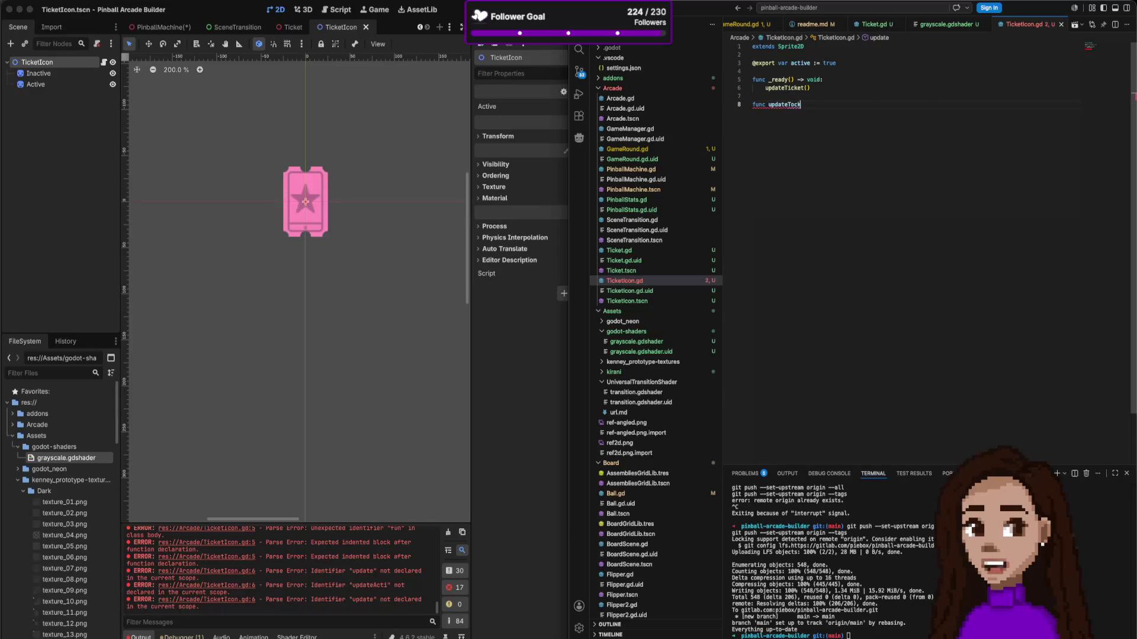
text(t():)
key(Return)
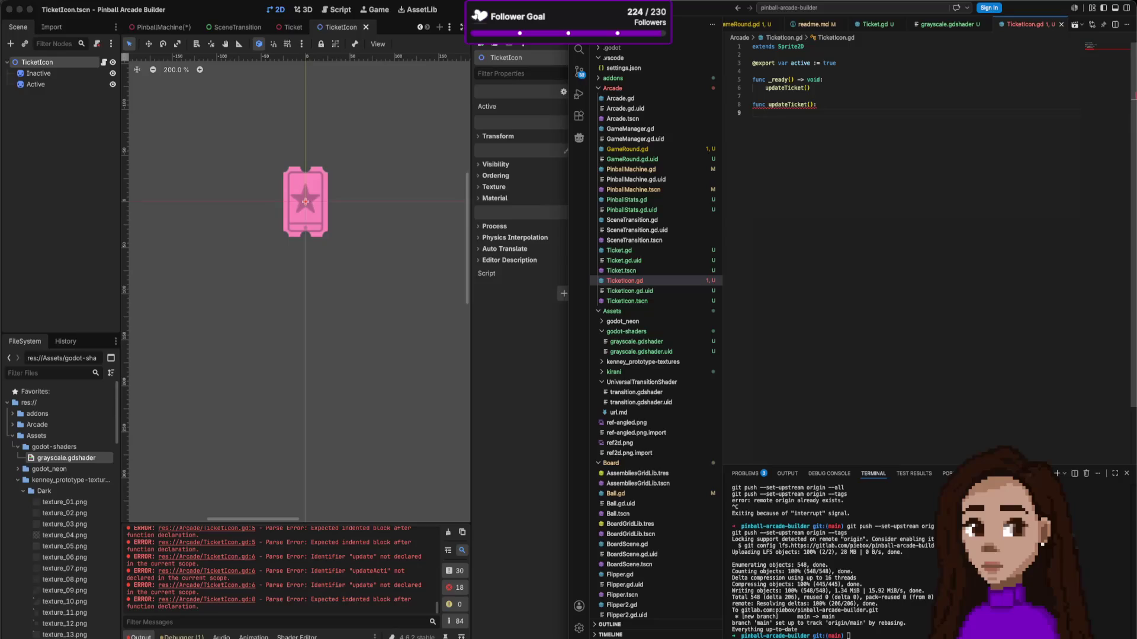
In updateTicket, write $Active.visible = active
key(Up)
key(Up)
key(Up)
key(Down)
key(Down)
key(Down)
text($)
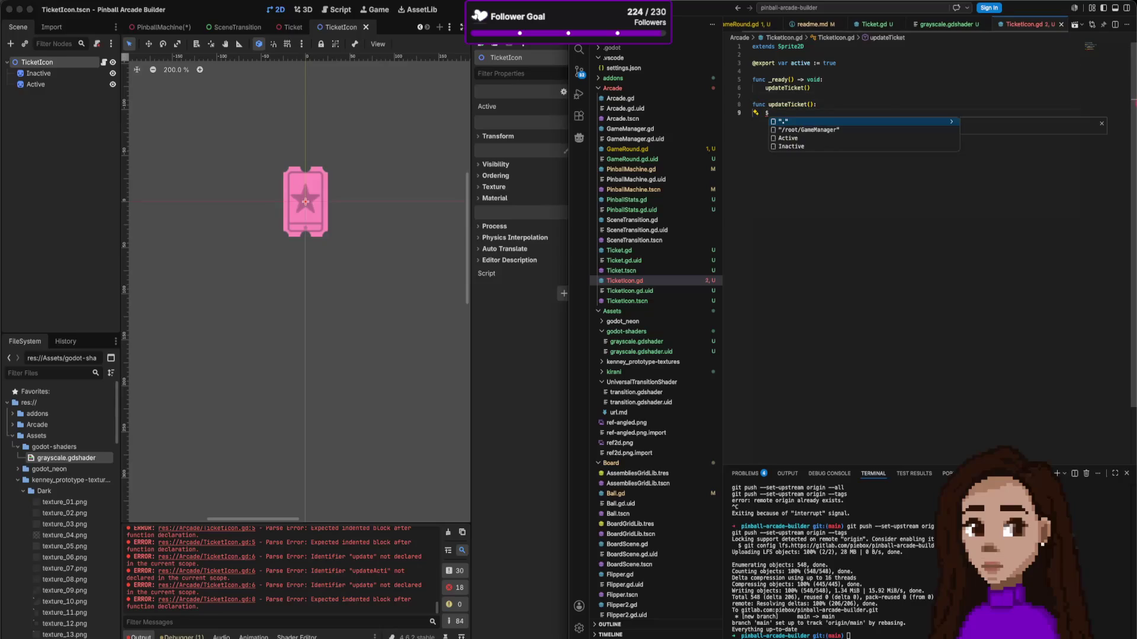
key(BackSpace)
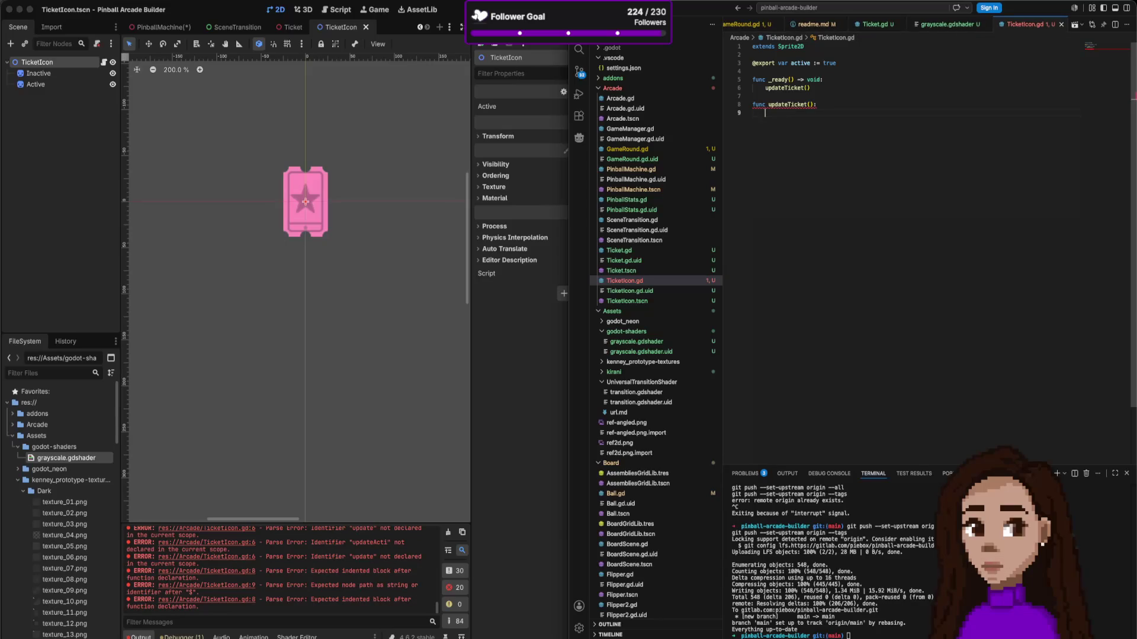
text(Active.vp)
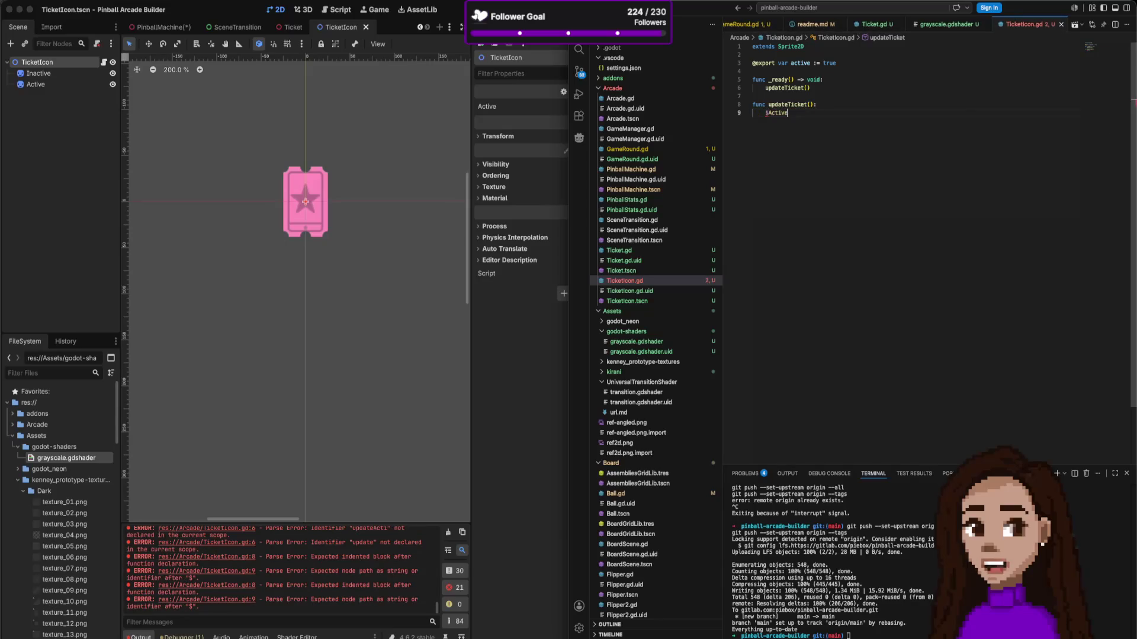
key(BackSpace)
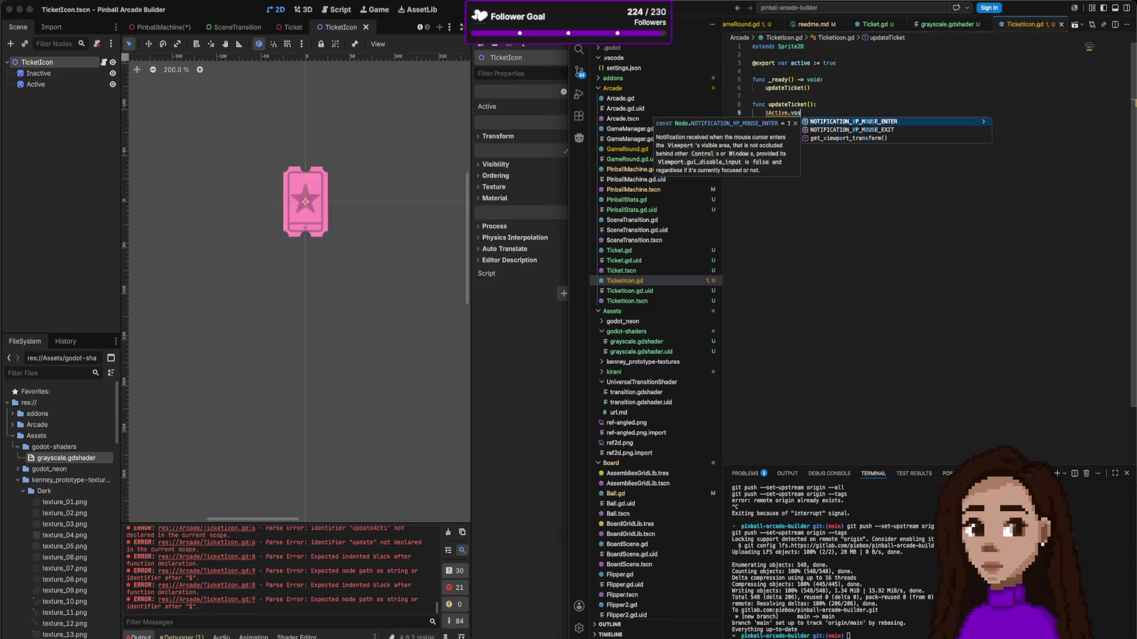
text(is)
key(Down)
key(Return)
text(= ac)
key(Down)
key(Return)
Duplicate that line as $Inactive.visible = !active
key(shift+alt+Down)
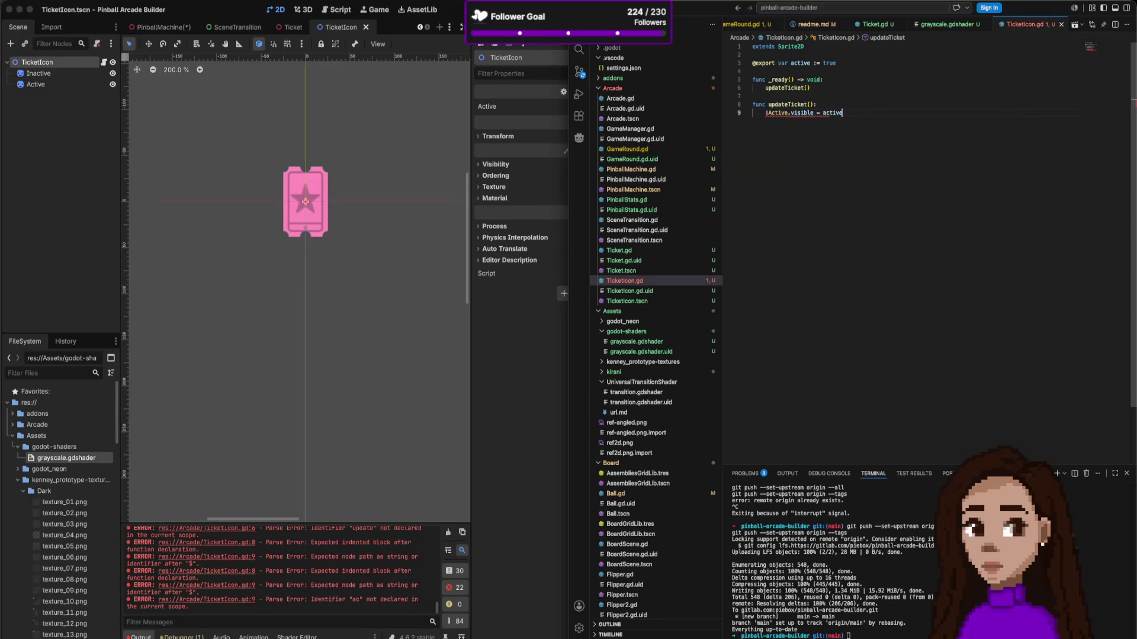
key(shift+Right)
text(In)
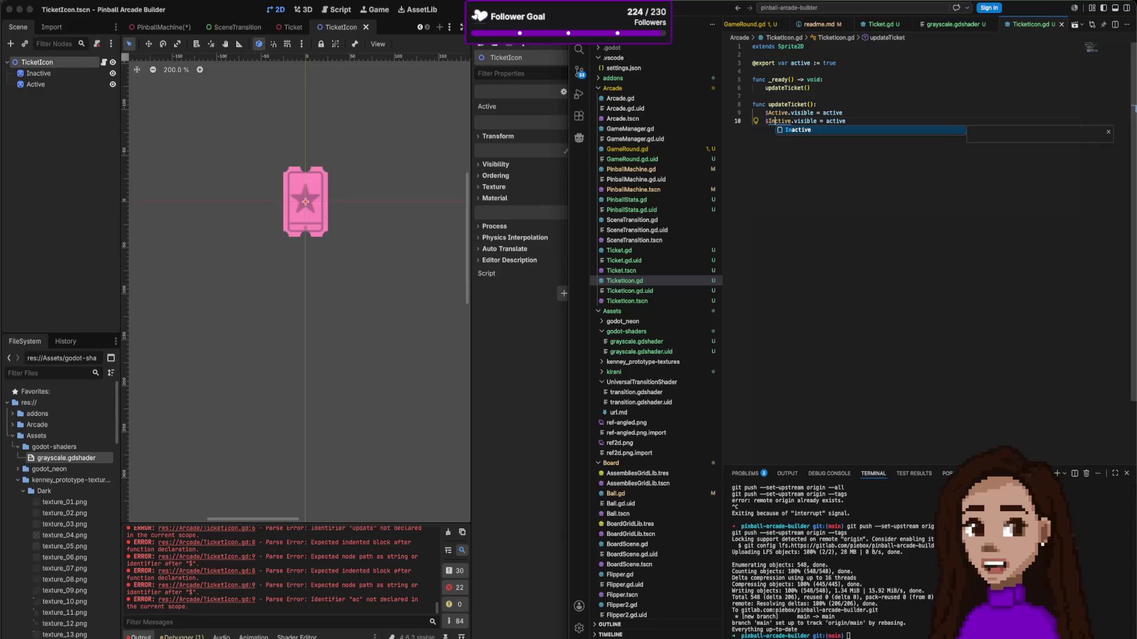
key(Return)
click(849, 121)
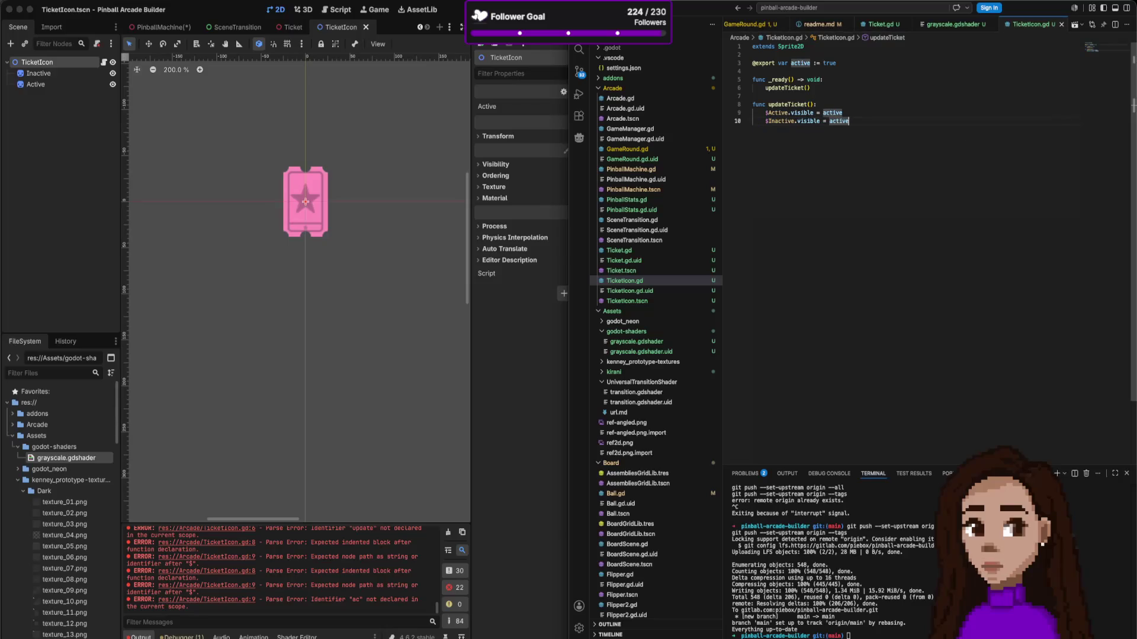
click(830, 121)
text(!)
Give the exported active variable a set(value): setter block
double_click(858, 62)
key(End)
text(:)
key(Return)
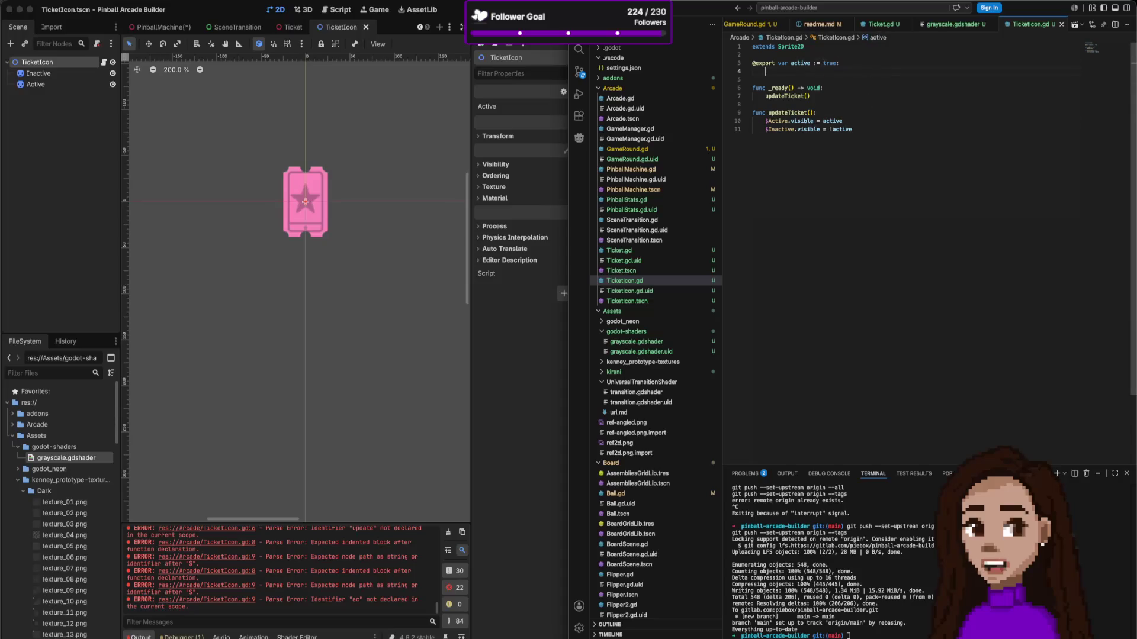
text(set)
text((value):)
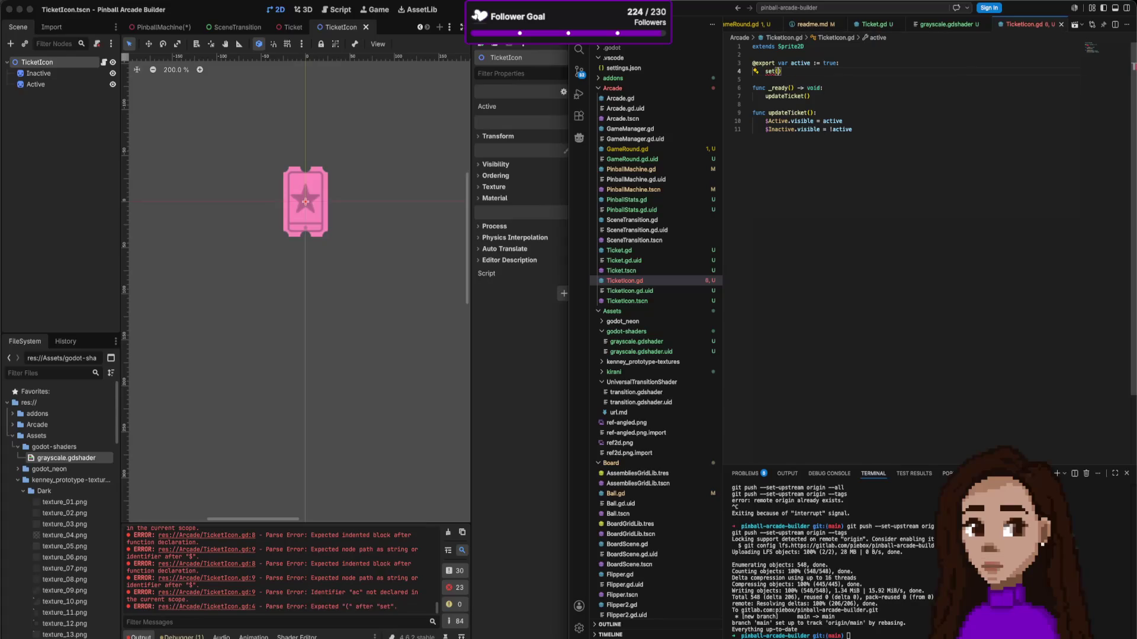
key(Return)
Make the setter assign active = value and then call updateTicket()
text(actove)
key(BackSpace)
key(BackSpace)
key(BackSpace)
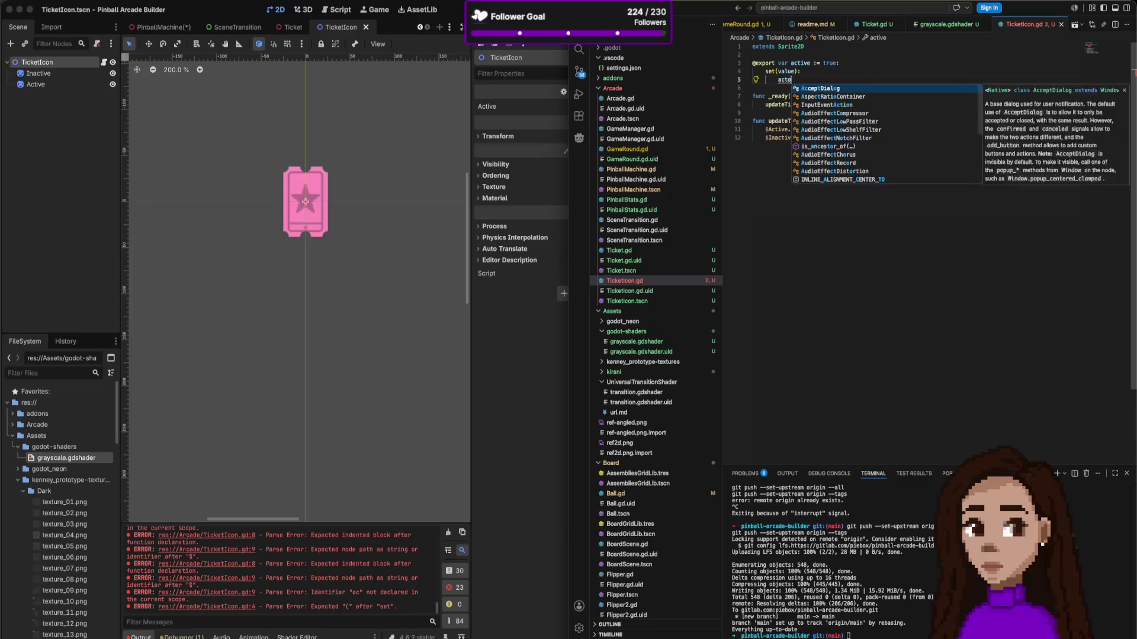
text(ive = val)
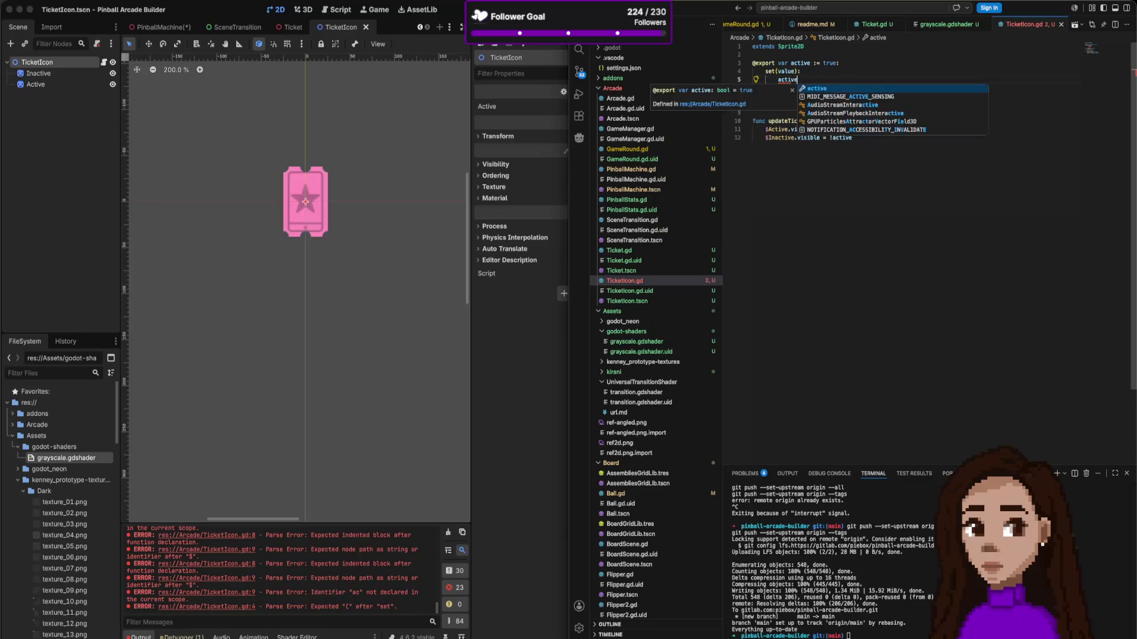
key(Return)
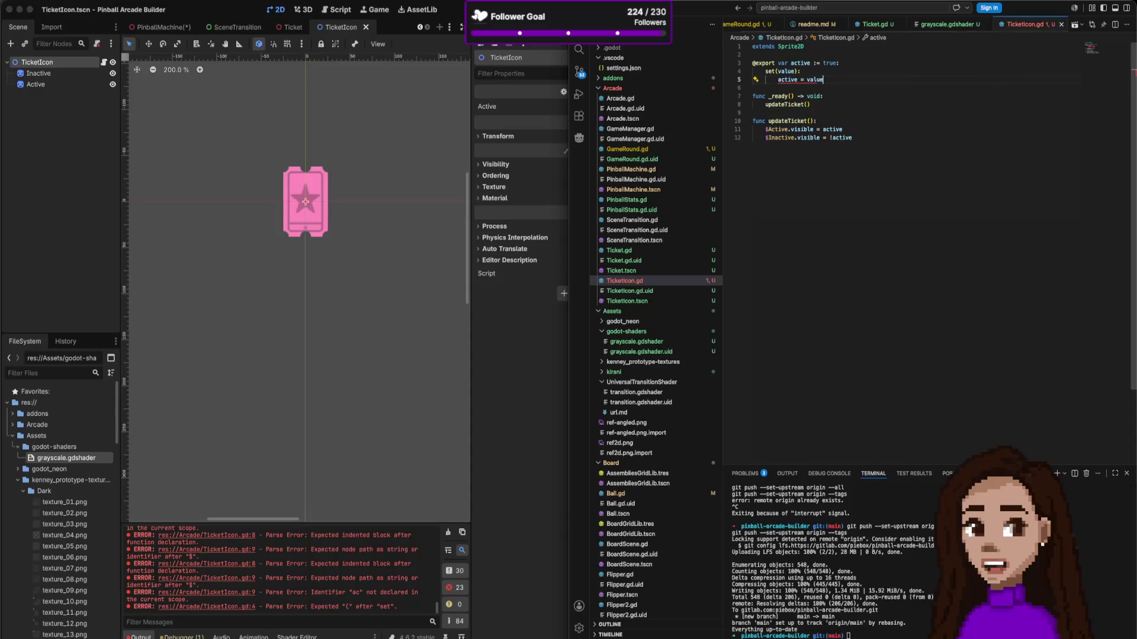
key(Return)
text(upda)
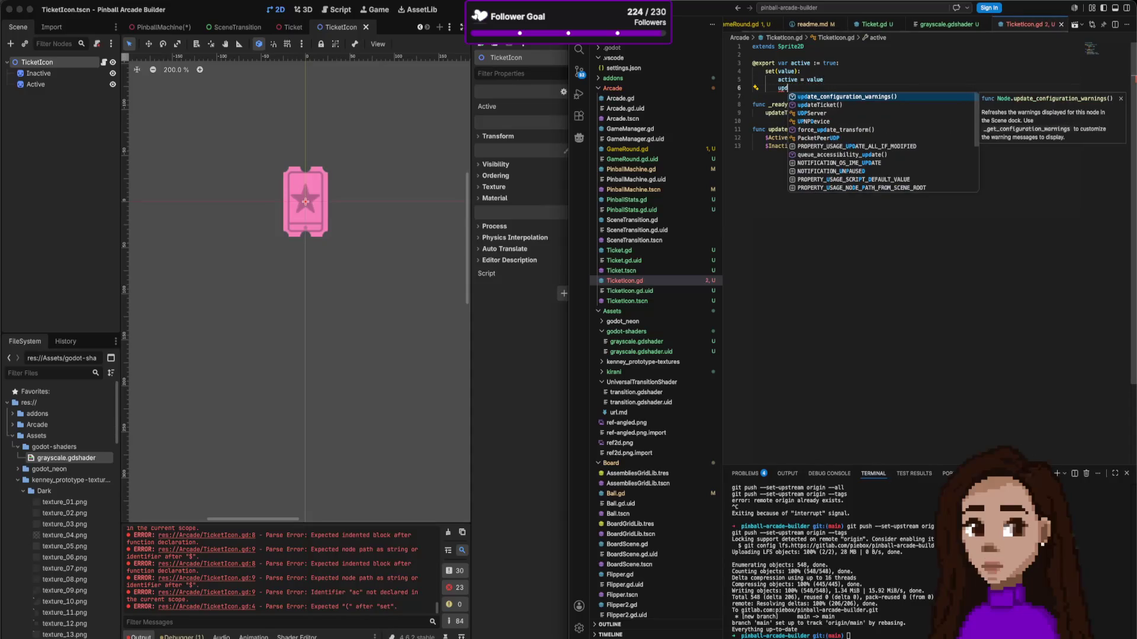
key(Return)
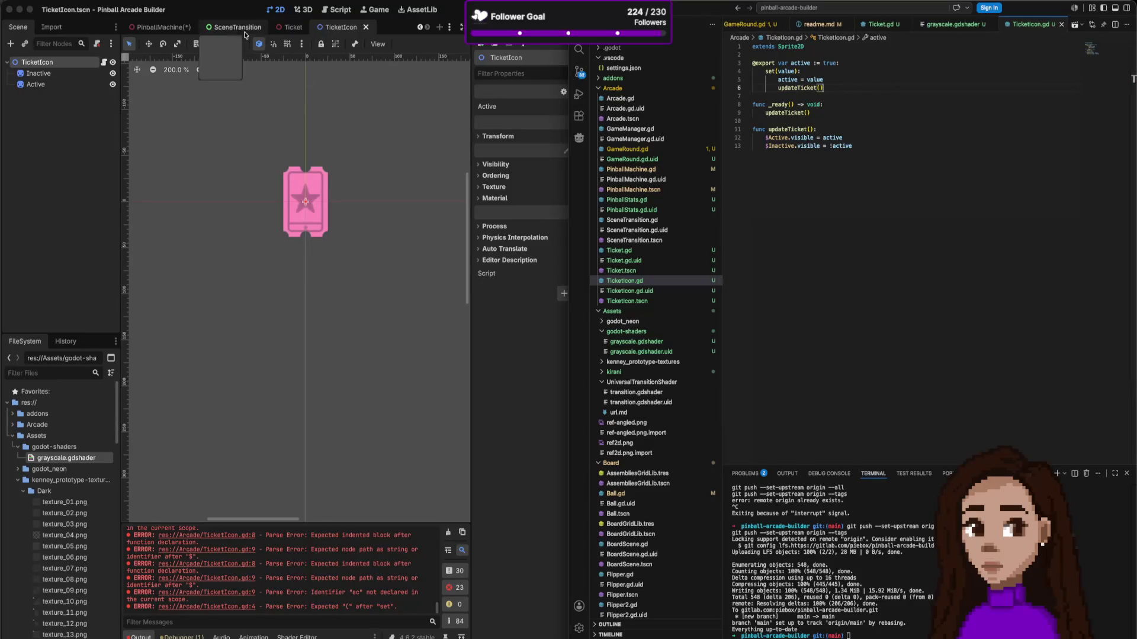
click(163, 27)
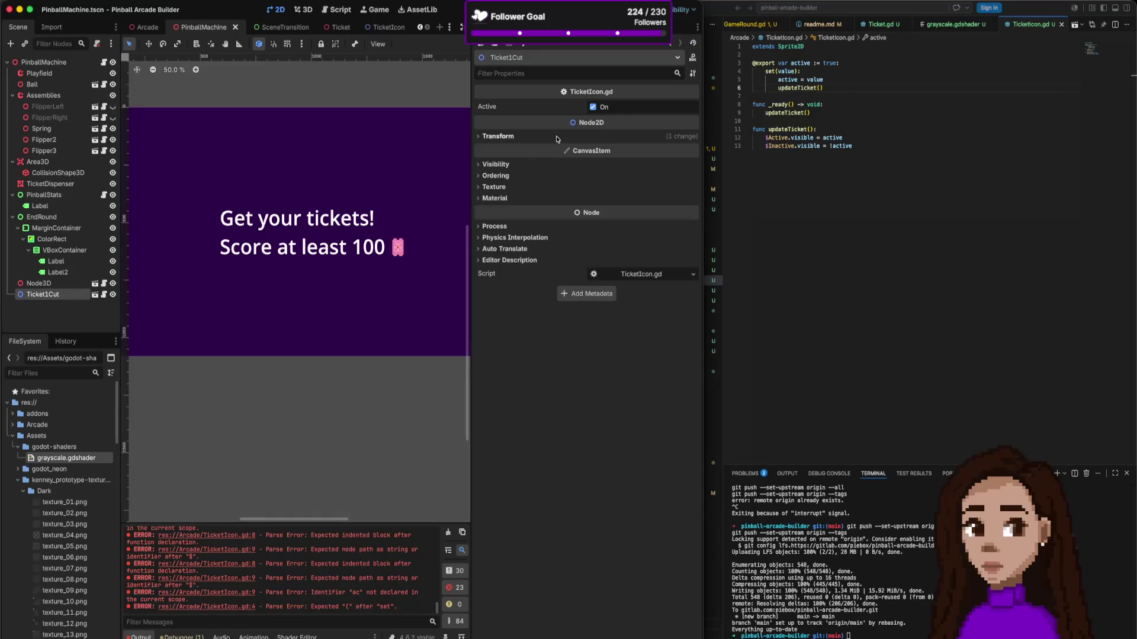
Toggle the ticket's Active checkbox on and off, then save and run, hitting the Node2D script error
click(593, 108)
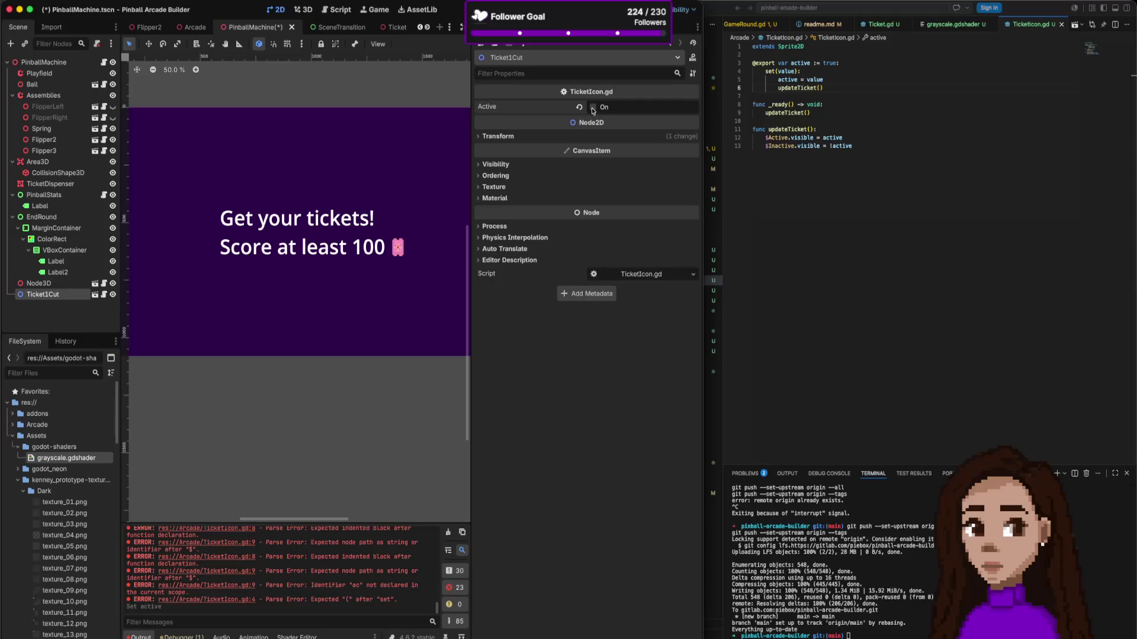
click(934, 165)
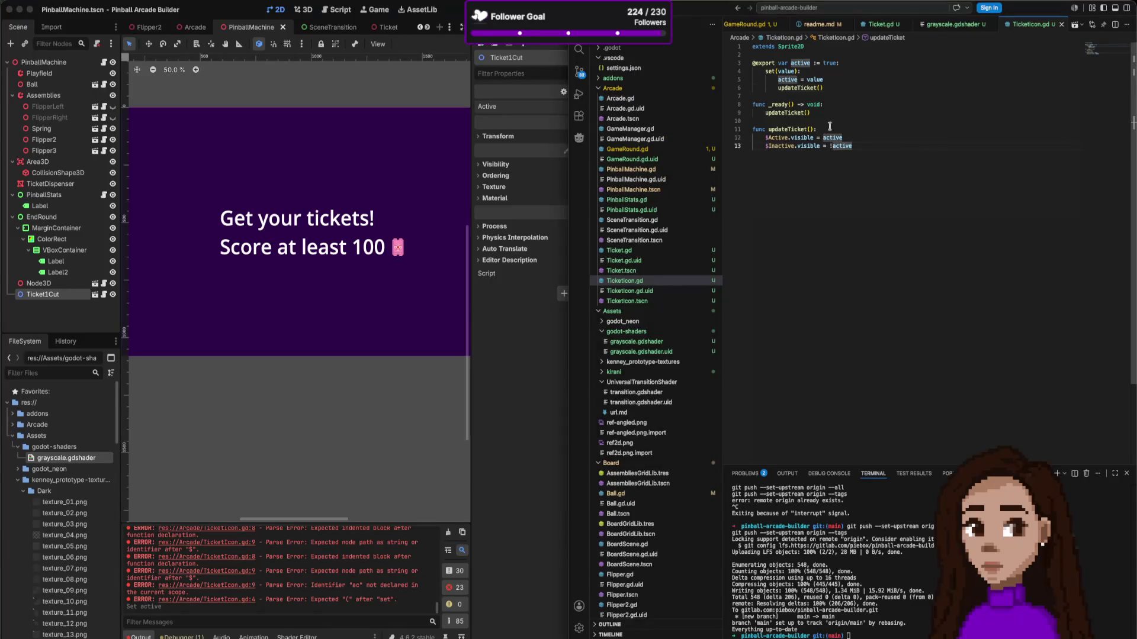
click(342, 436)
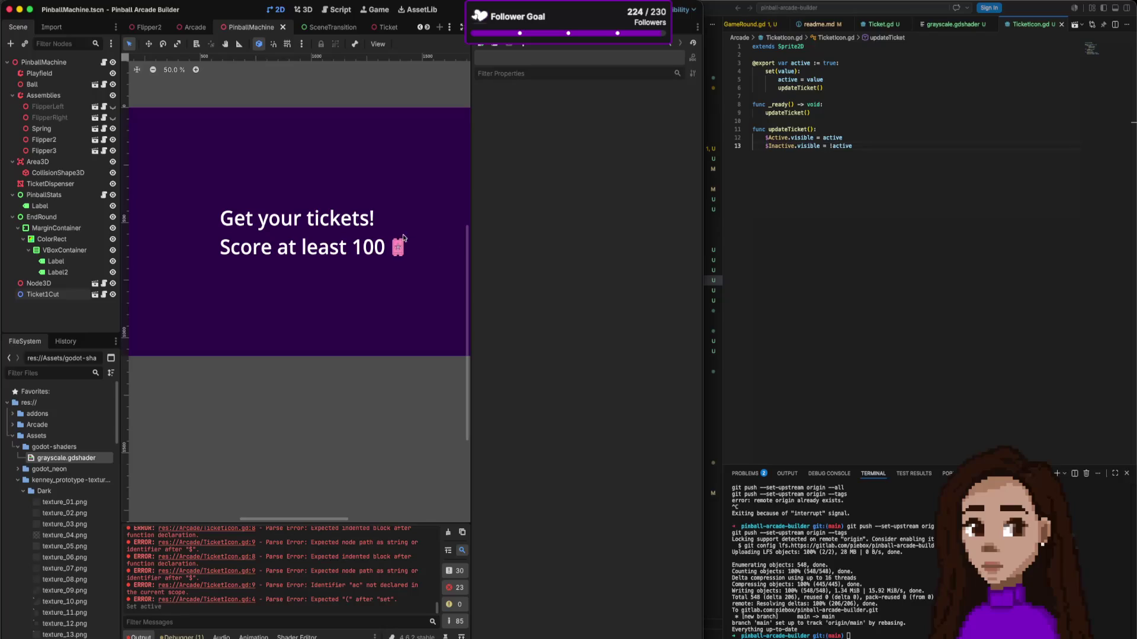
click(436, 243)
click(594, 108)
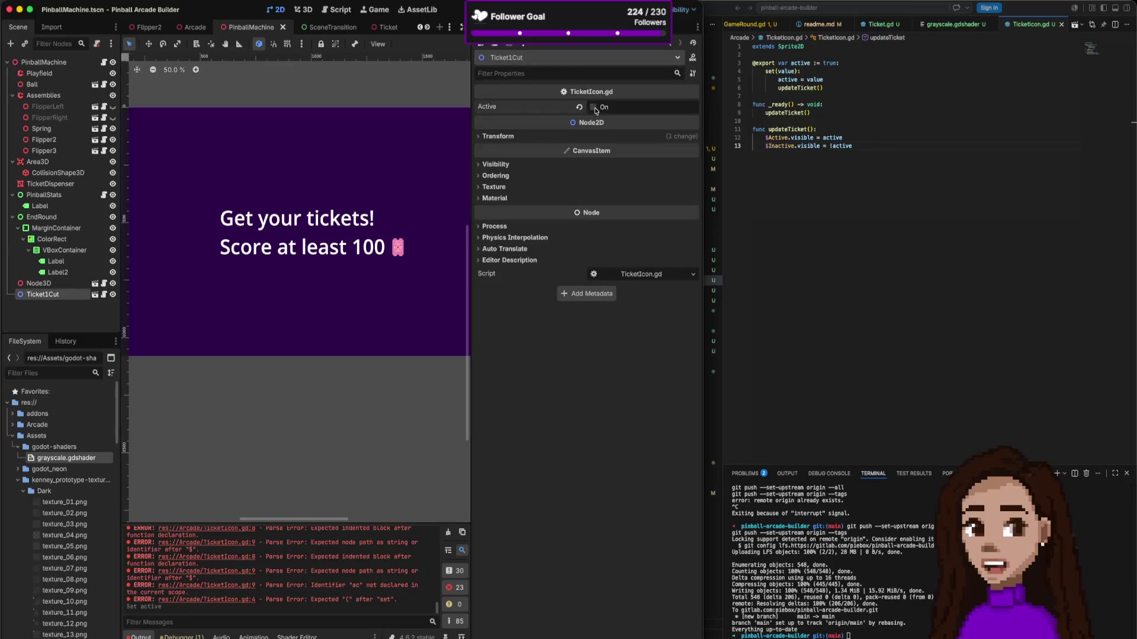
click(593, 107)
click(594, 108)
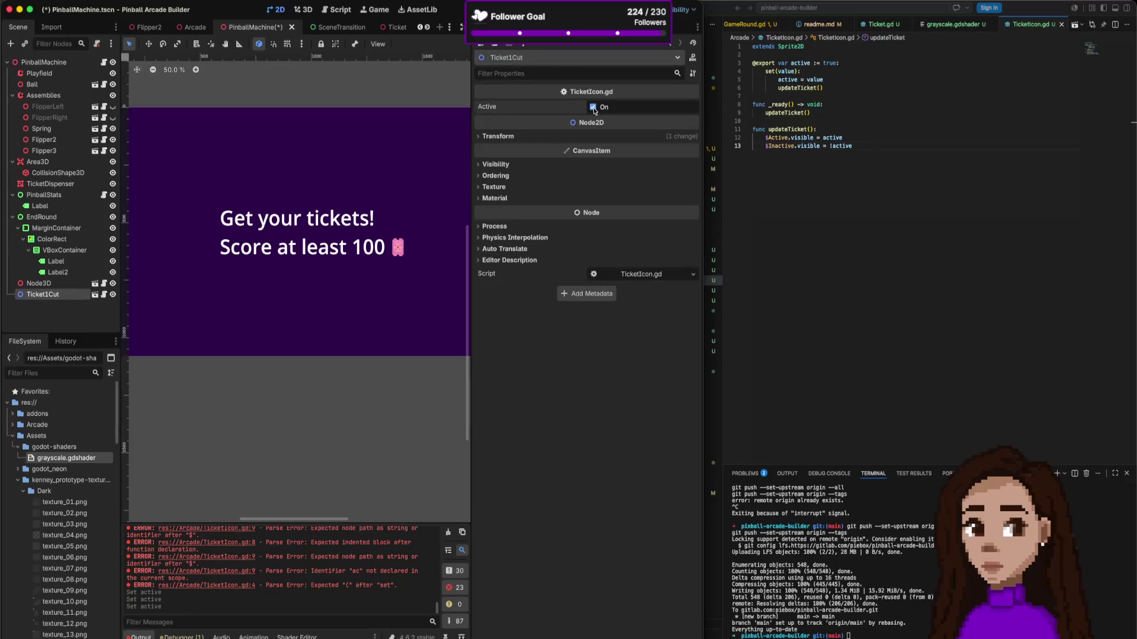
click(593, 108)
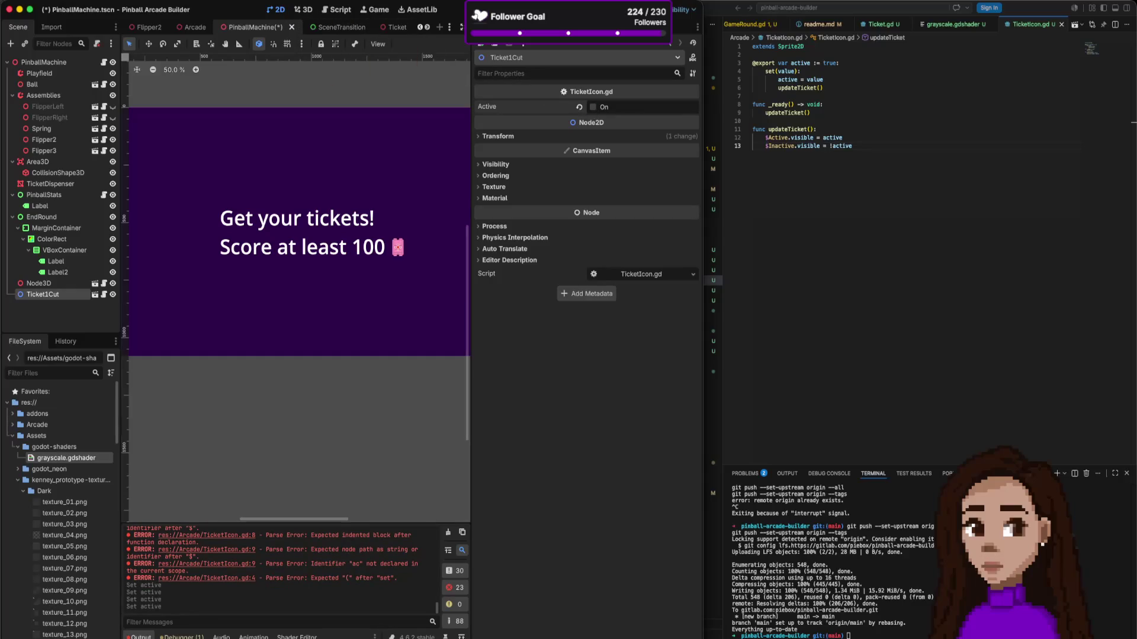
key(super+b)
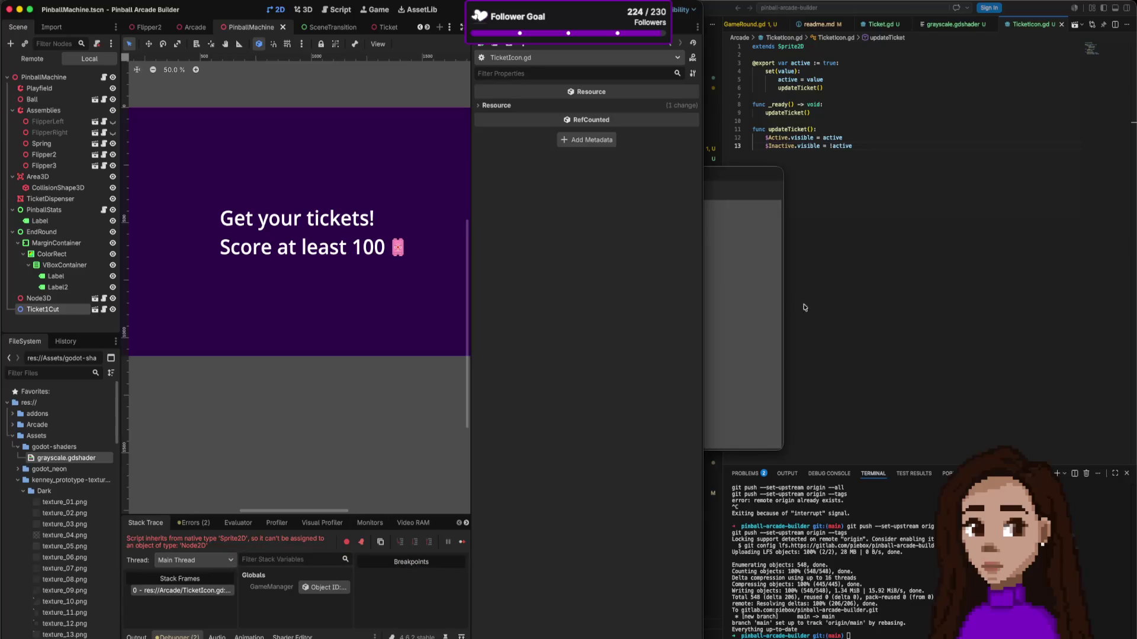
mouse_move(236, 588)
mouse_down()
mouse_move(299, 588)
mouse_move(257, 590)
mouse_up()
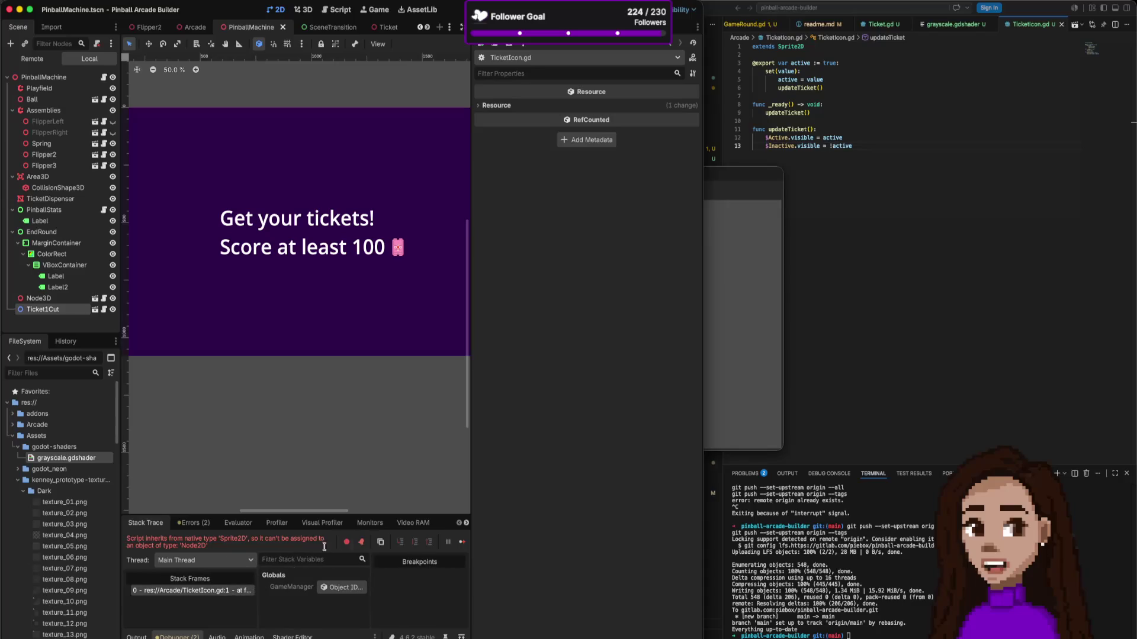
Change TicketIcon.gd's base type on line 1 from Sprite2D to Node2D
click(863, 213)
double_click(791, 46)
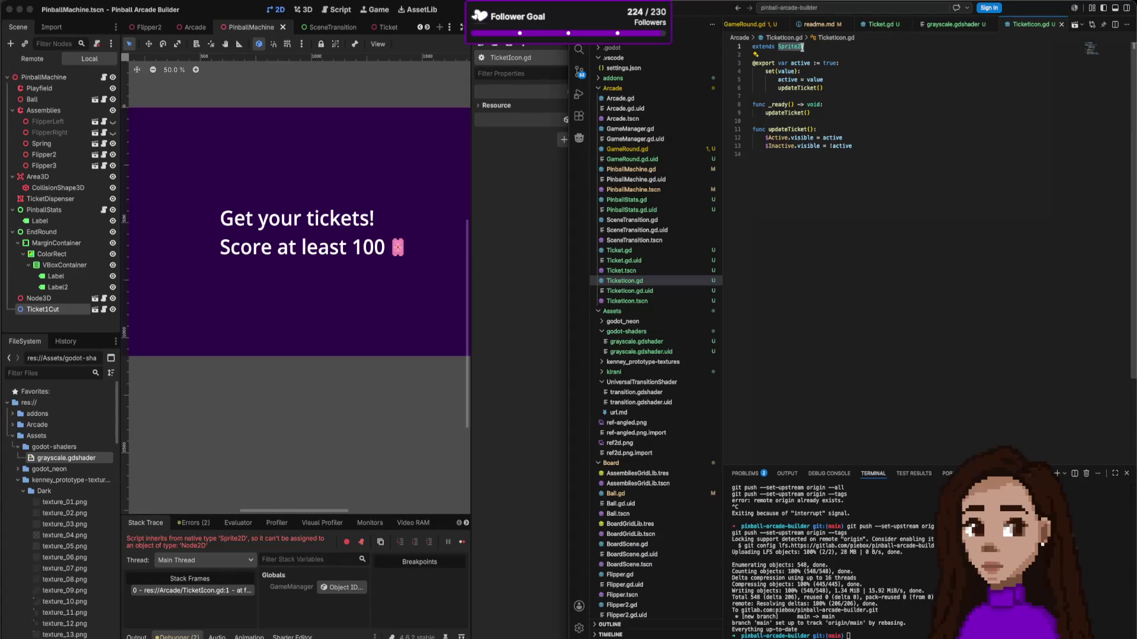
text(Node)
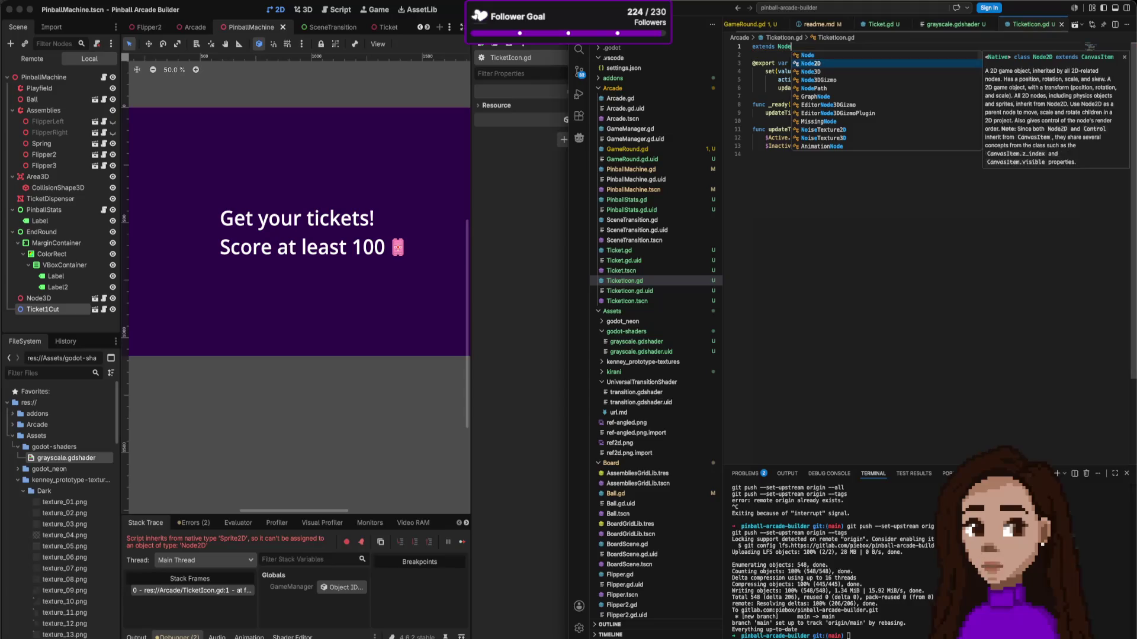
key(Return)
Check Active on the Ticket1Cut ticket in Godot and run the game again
click(354, 426)
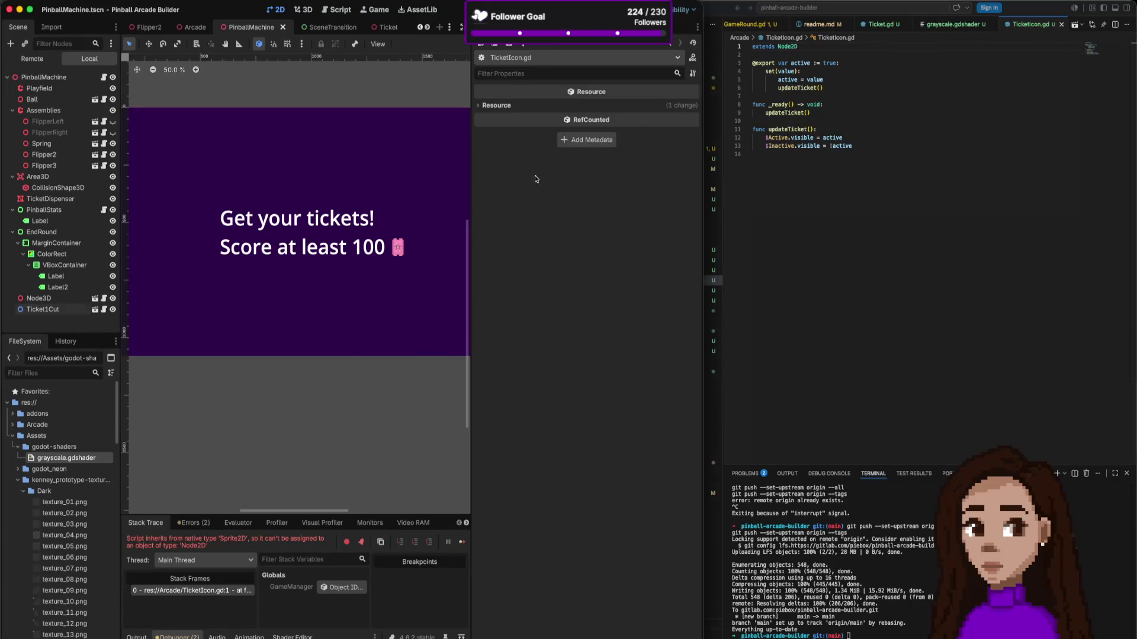
click(406, 235)
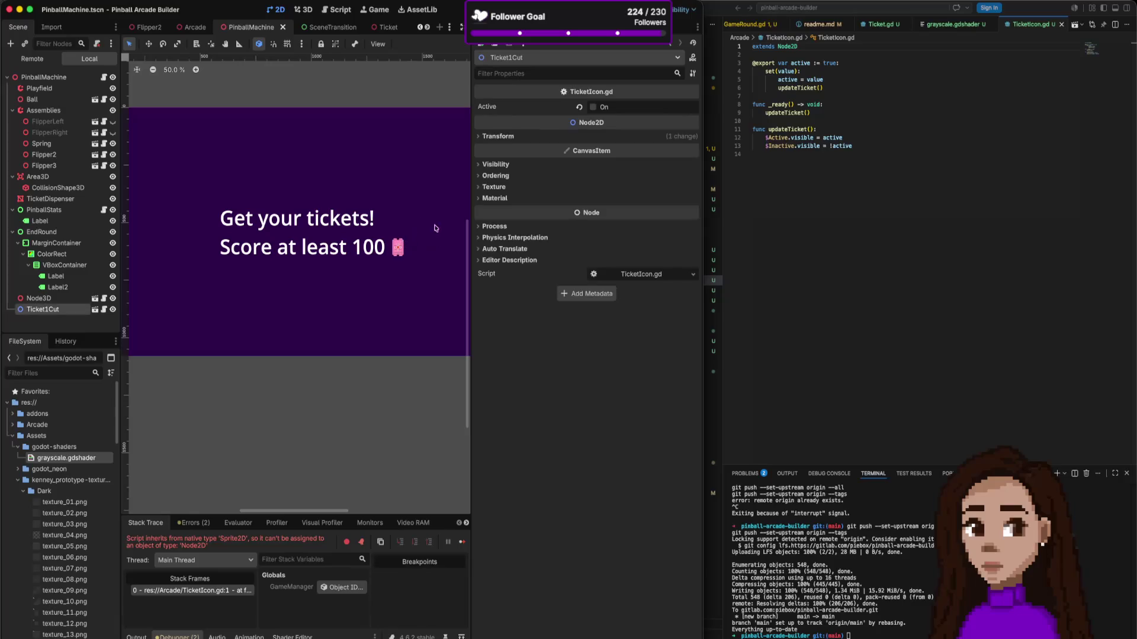
click(592, 107)
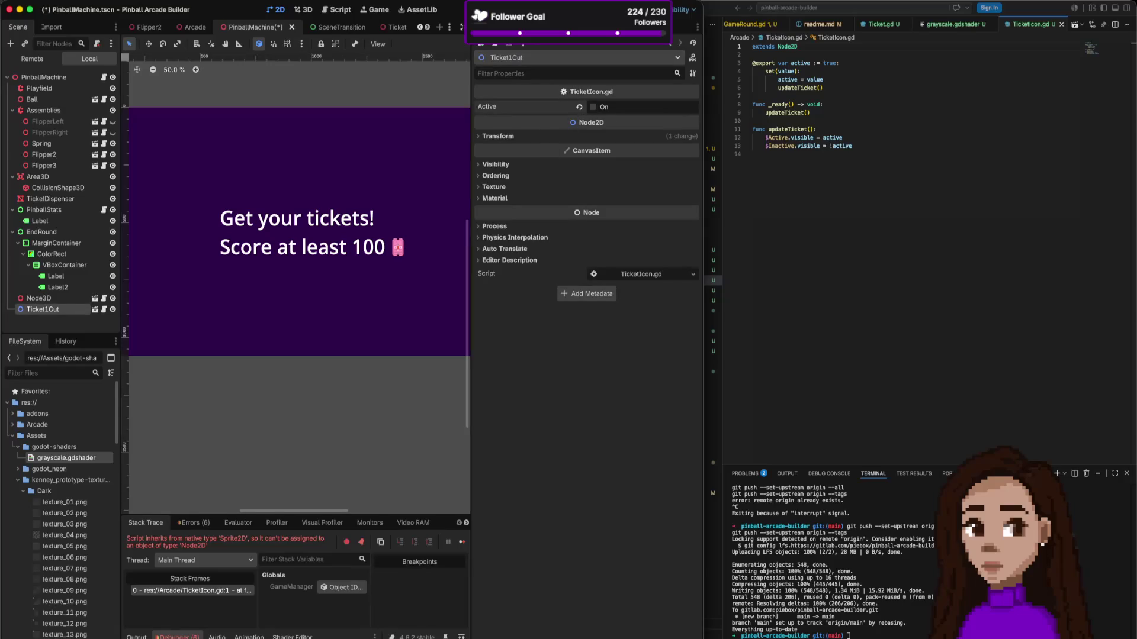
key(super+r)
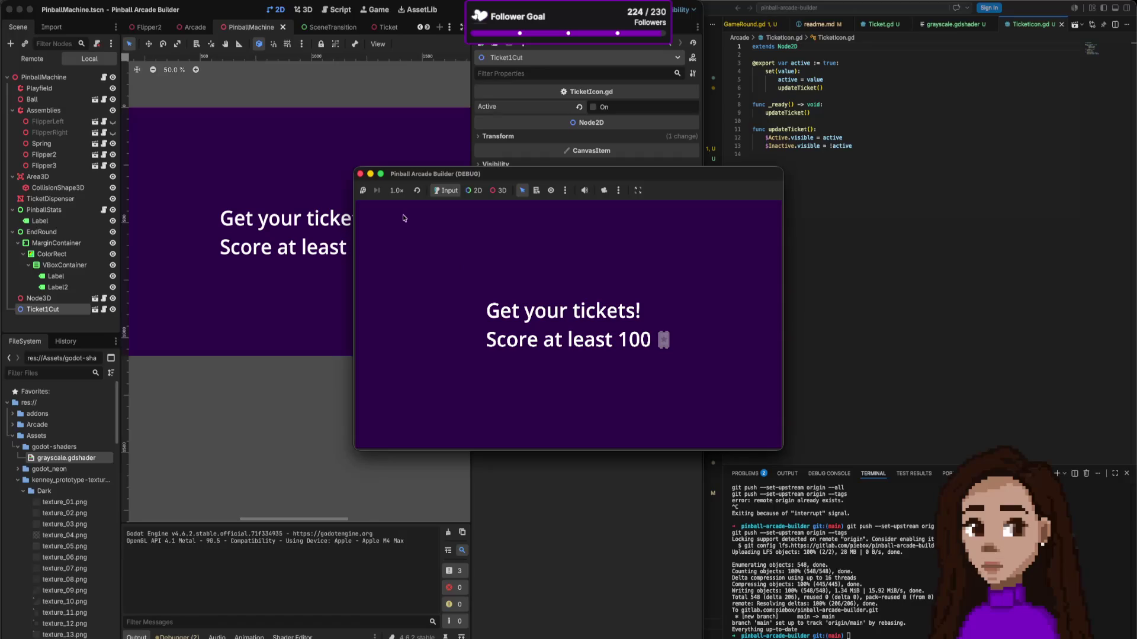
Close the running game and zoom the 2D canvas in and out on the pink ticket icon
click(360, 174)
click(423, 244)
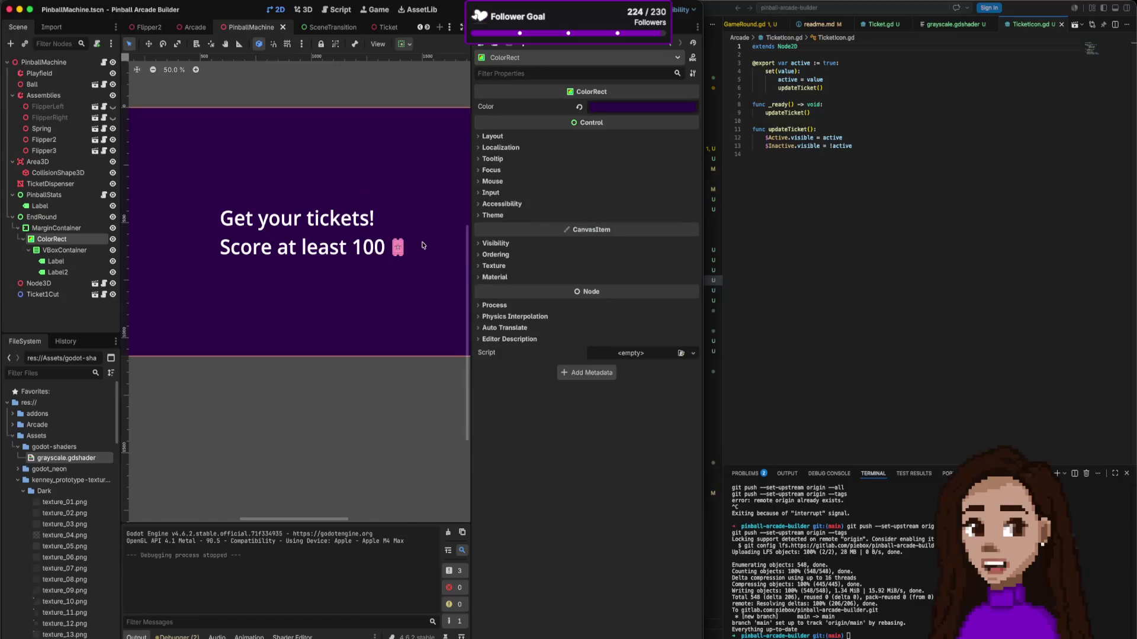
scroll(398, 247, up, 10)
scroll(406, 246, up, 1)
scroll(407, 246, down, 8)
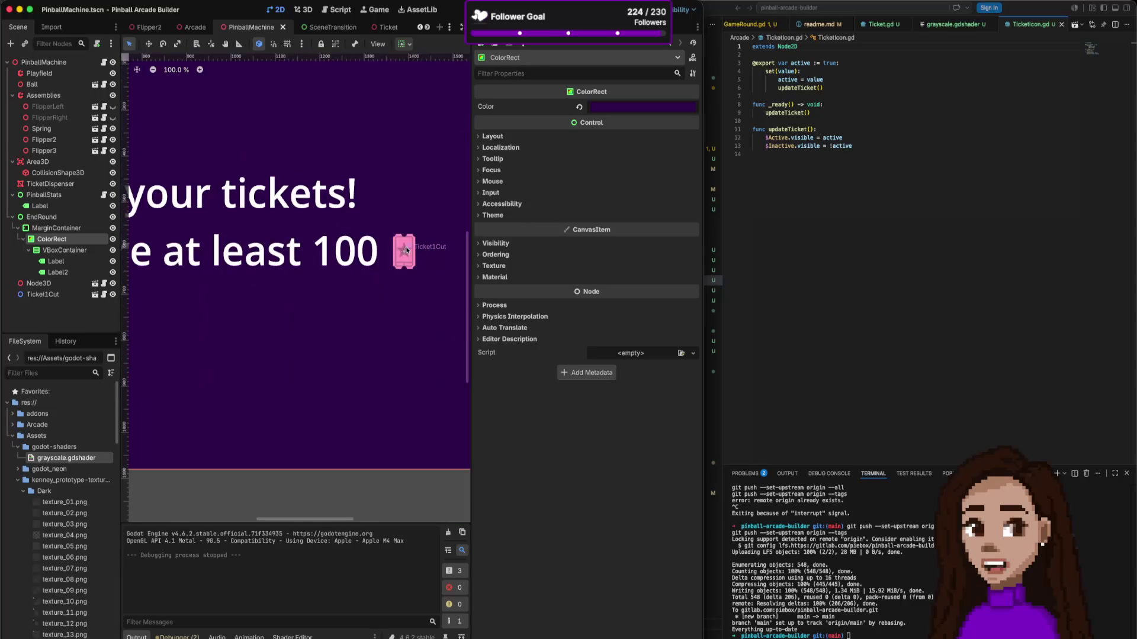
scroll(406, 249, down, 3)
scroll(406, 249, up, 5)
scroll(406, 249, down, 4)
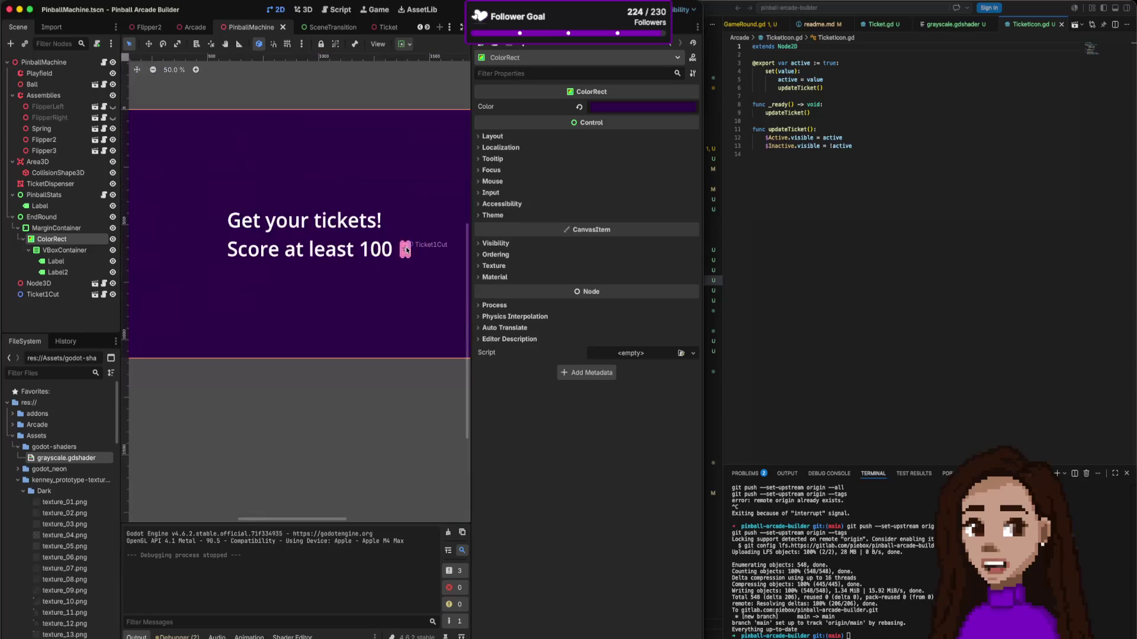
scroll(406, 249, up, 3)
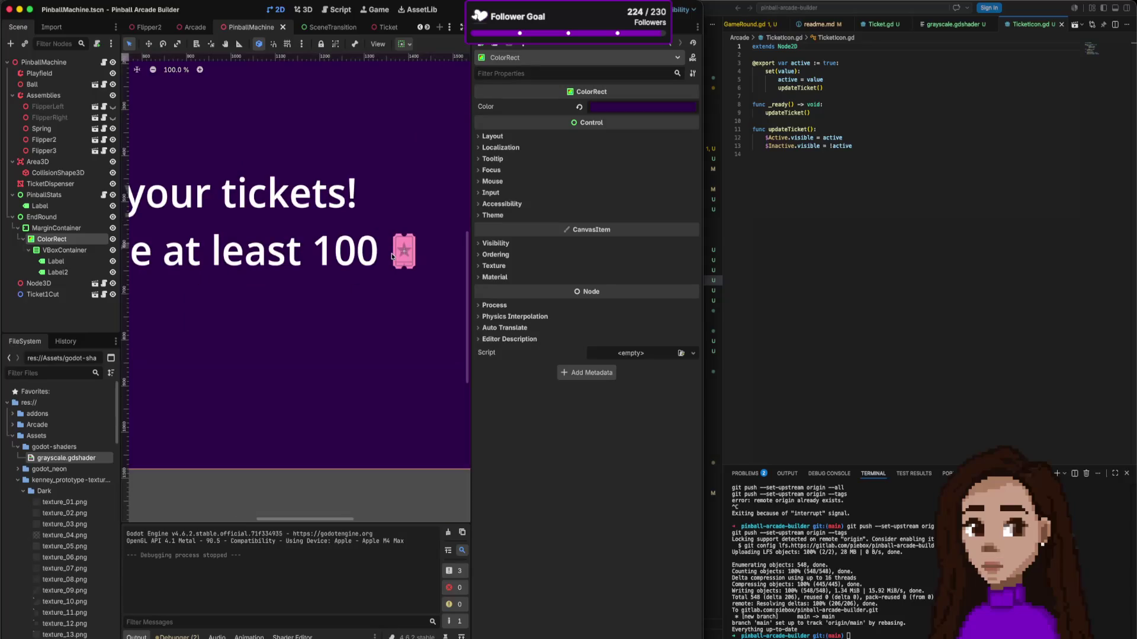
key(super+Tab)
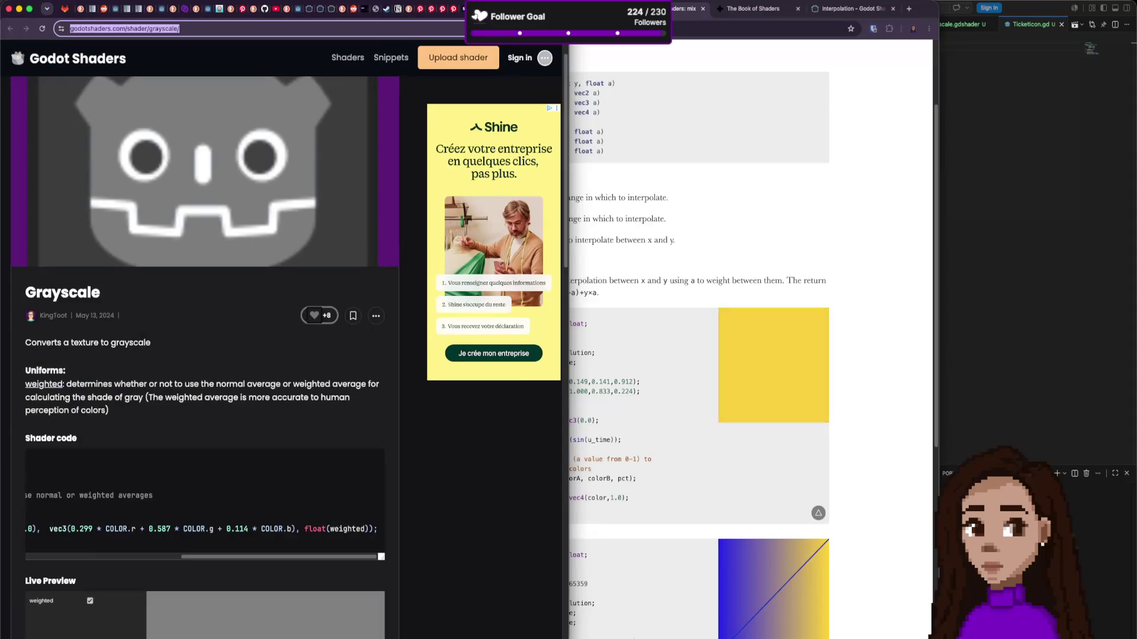
Search 'godot blurry sprite2d' and highlight the advice to set Texture Filter to Nearest
key(super+t)
text(godot blurry )
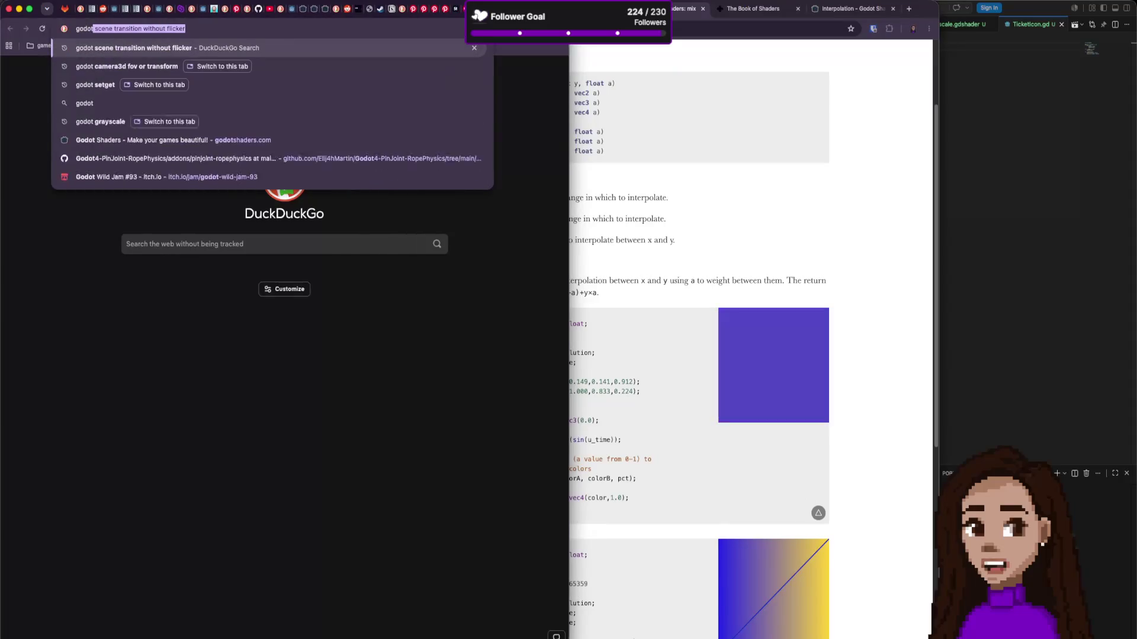
text(sprite2)
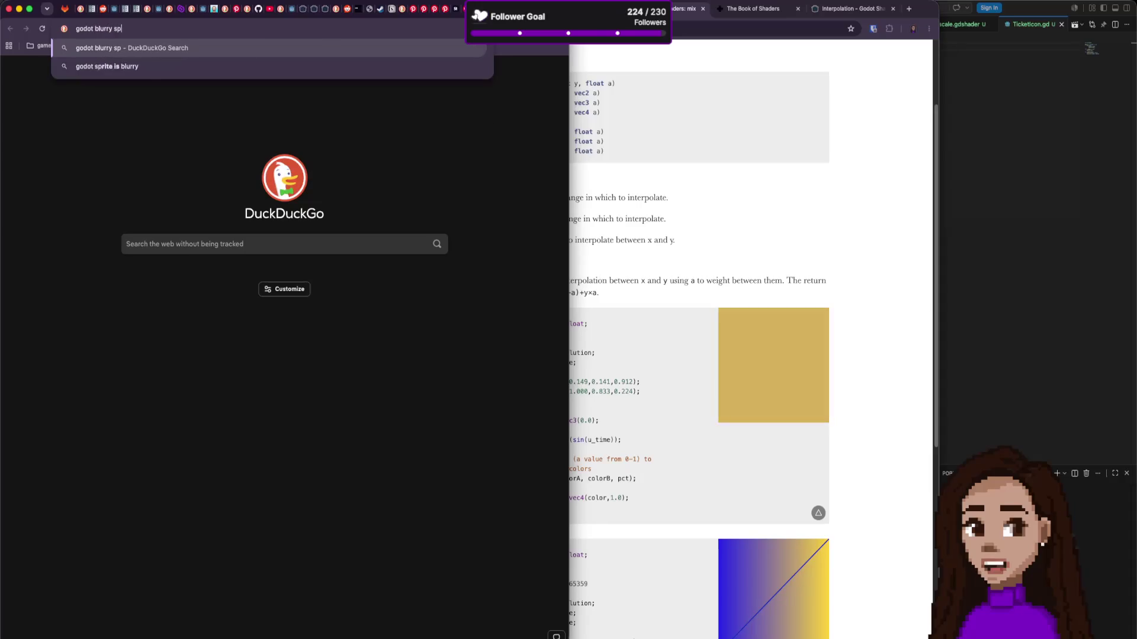
text(d)
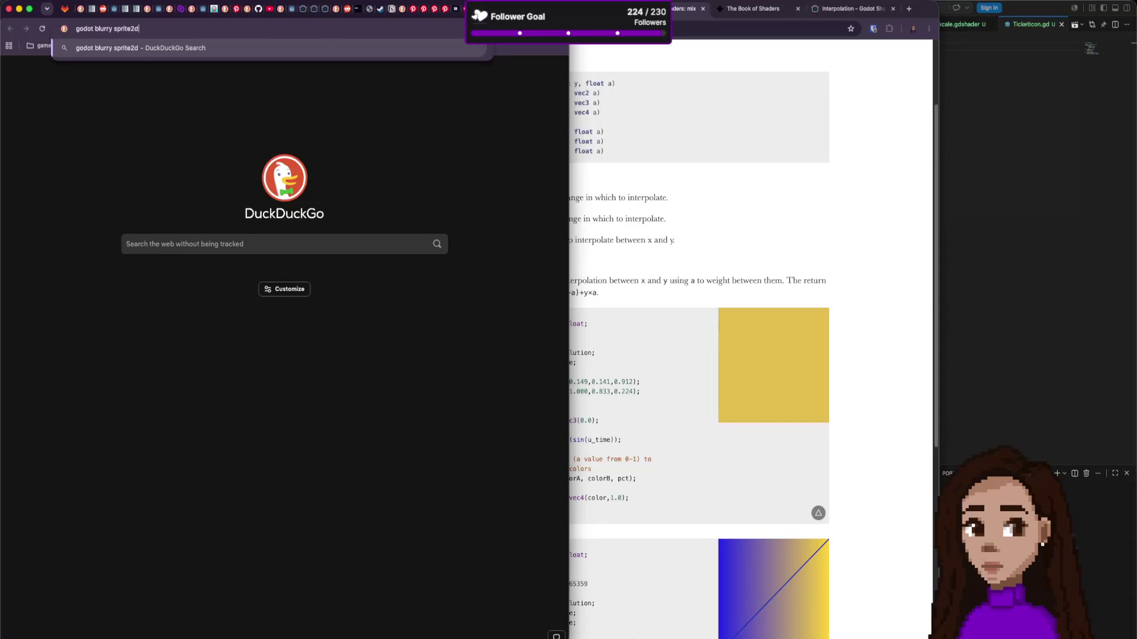
key(Return)
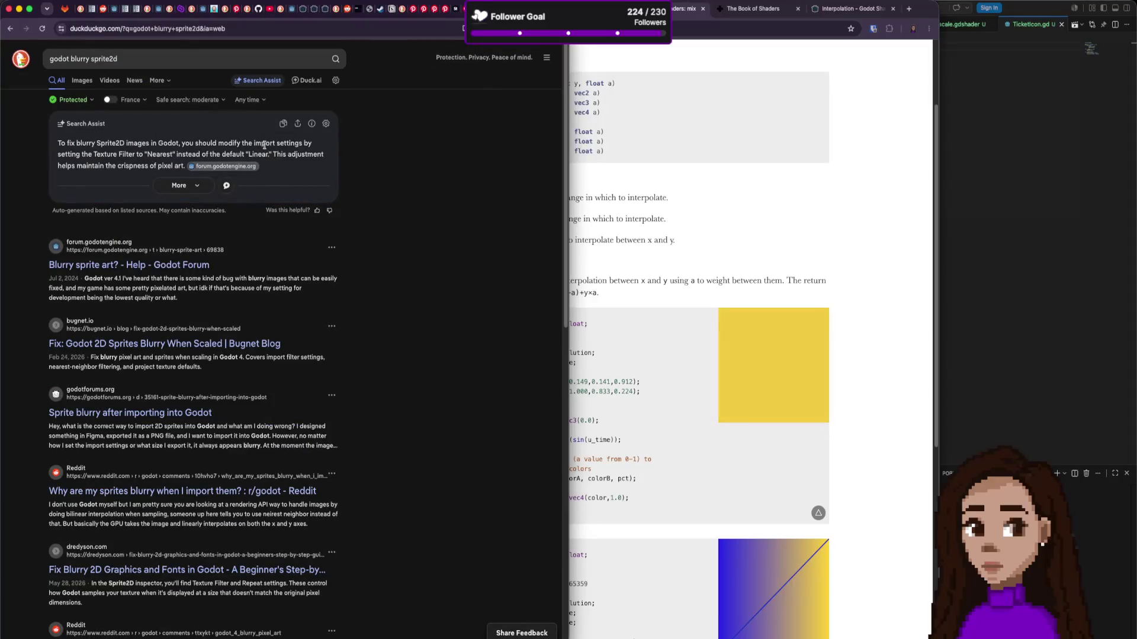
drag(273, 144, 234, 153)
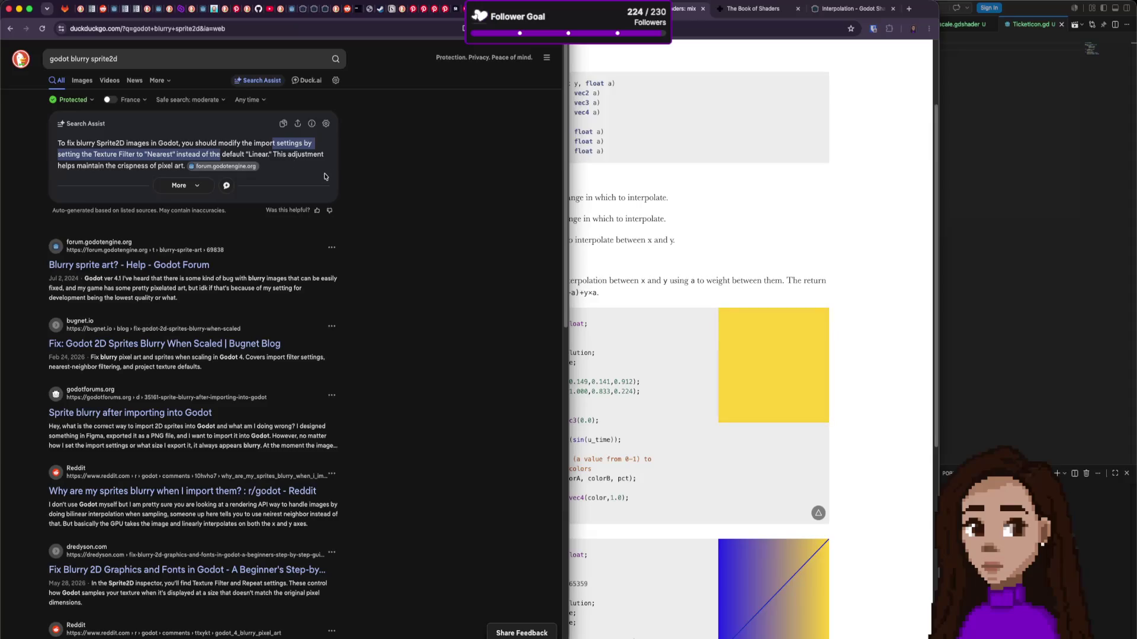
drag(156, 166, 133, 152)
click(202, 142)
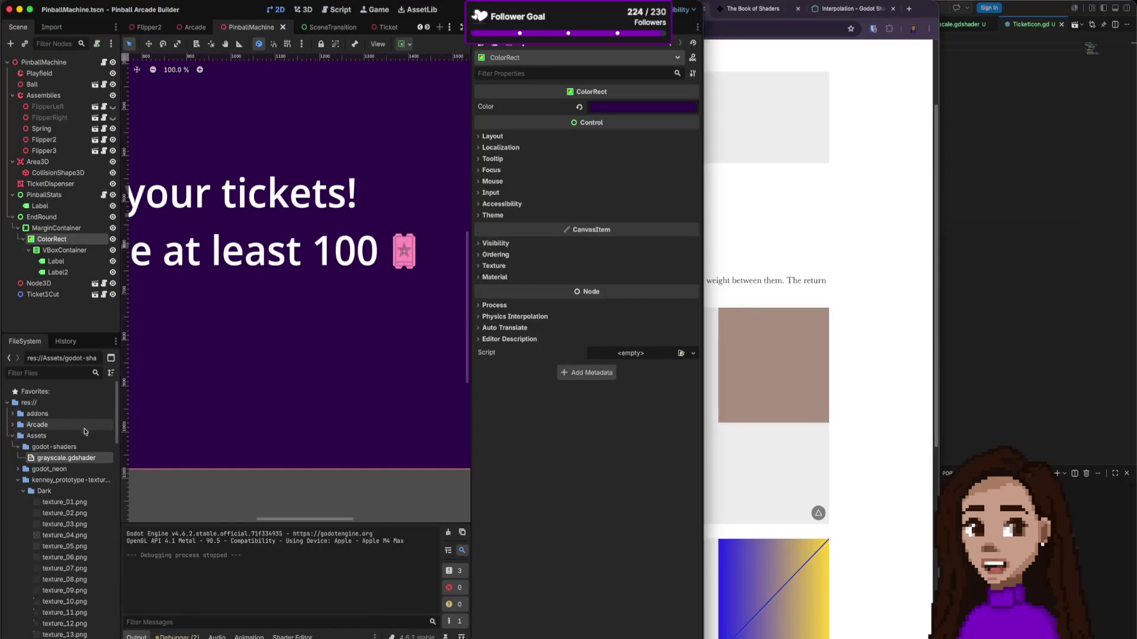
Inspect the ticket1-cut-small.png texture and reimport it
scroll(76, 503, down, 15)
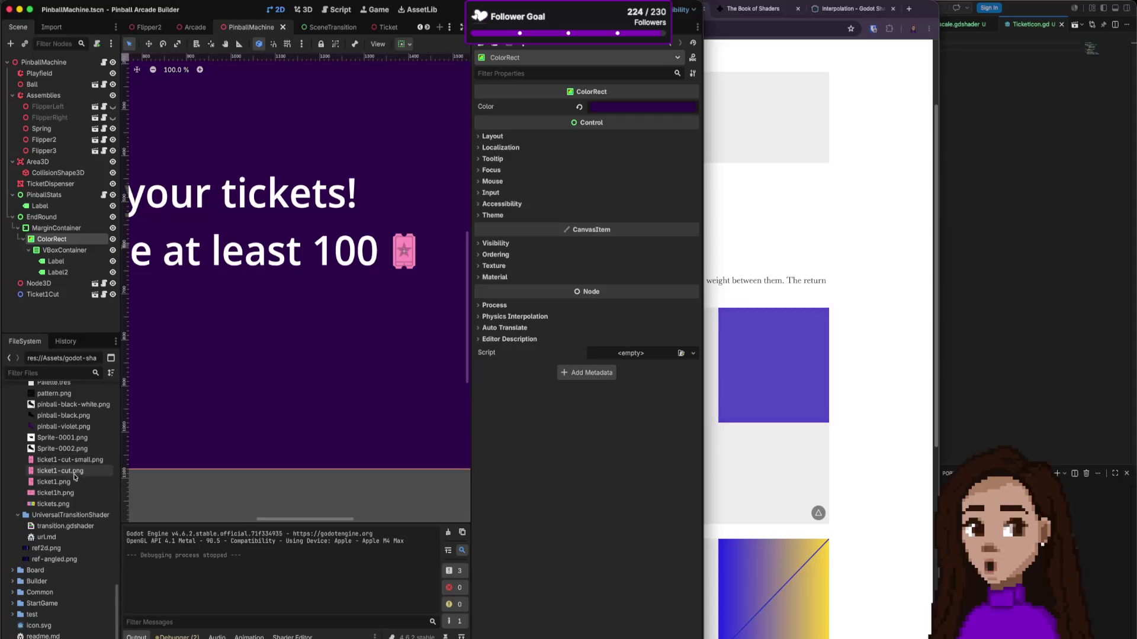
right_click(82, 460)
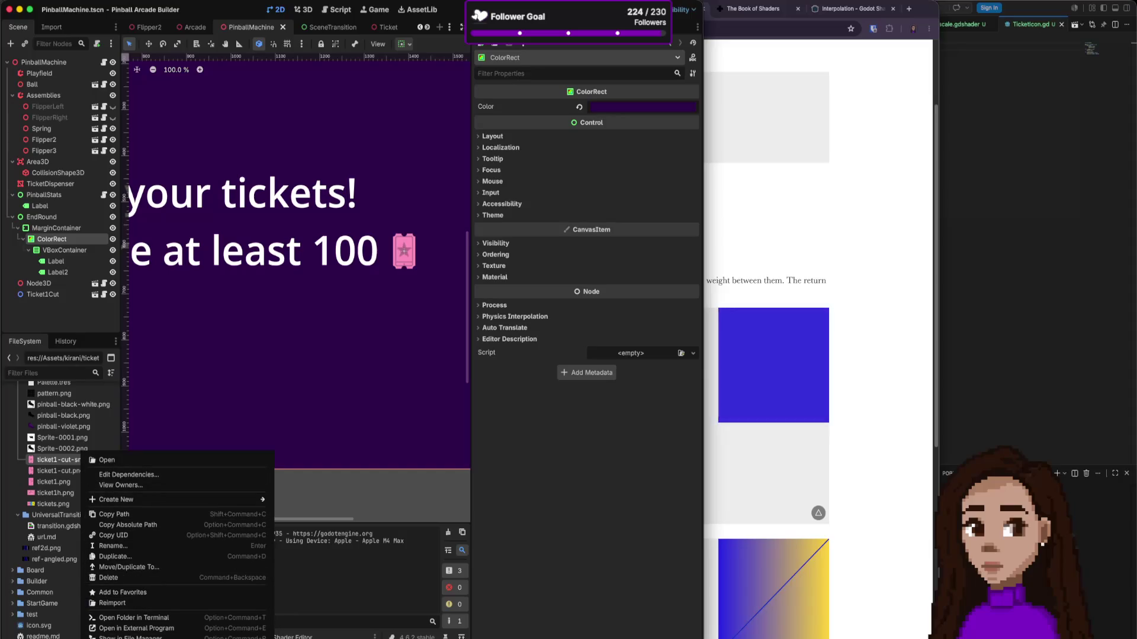
click(67, 461)
key(super+Tab)
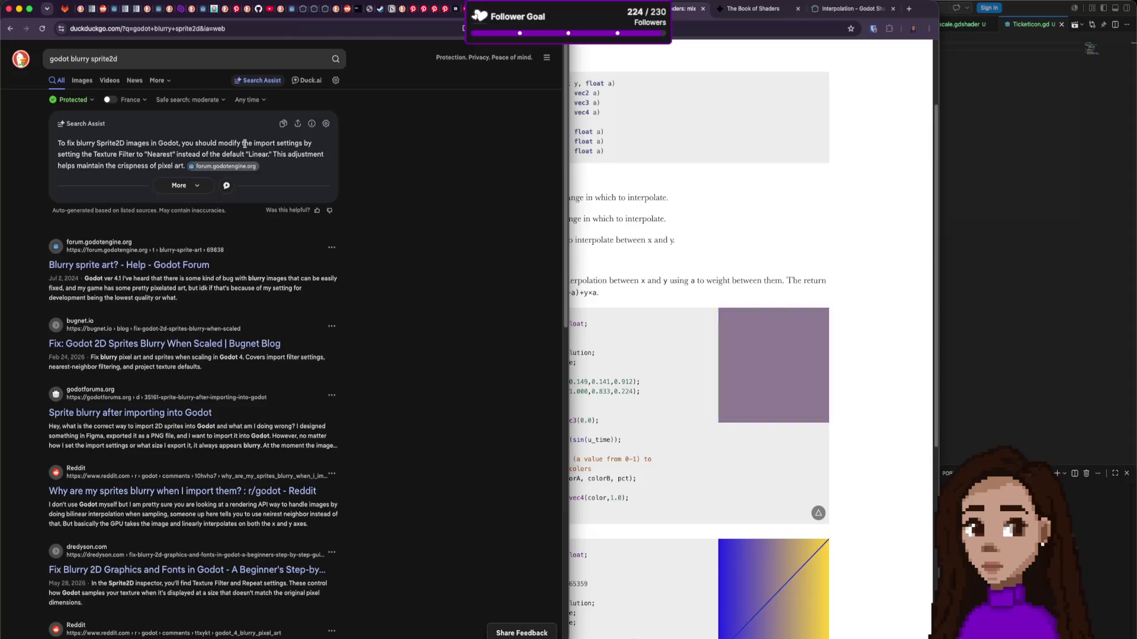
key(super+Tab)
right_click(89, 461)
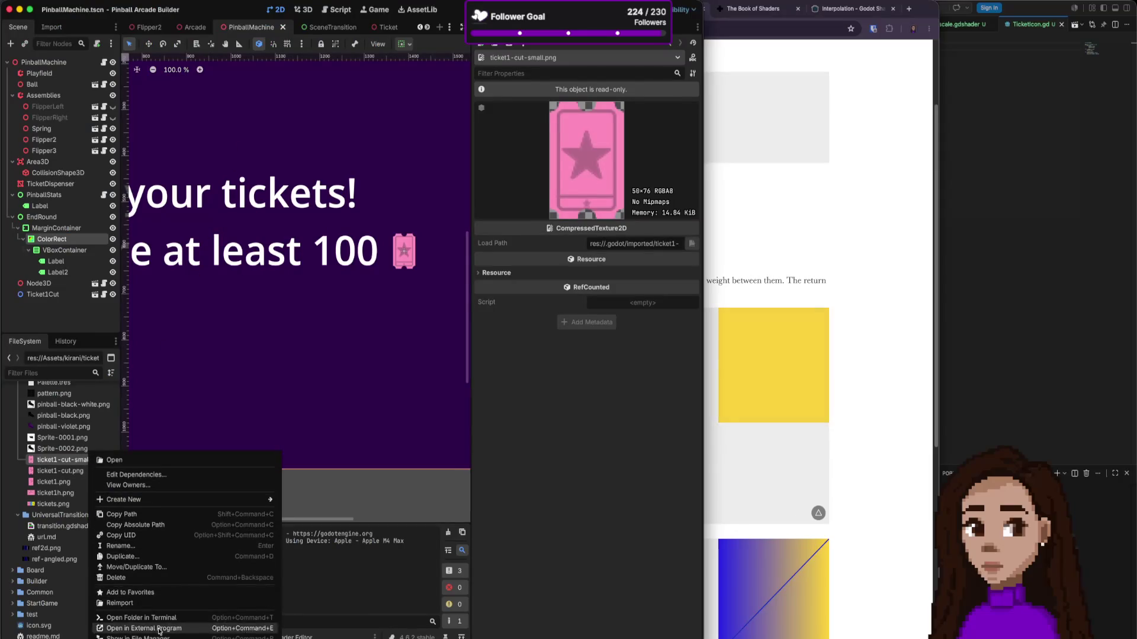
click(164, 604)
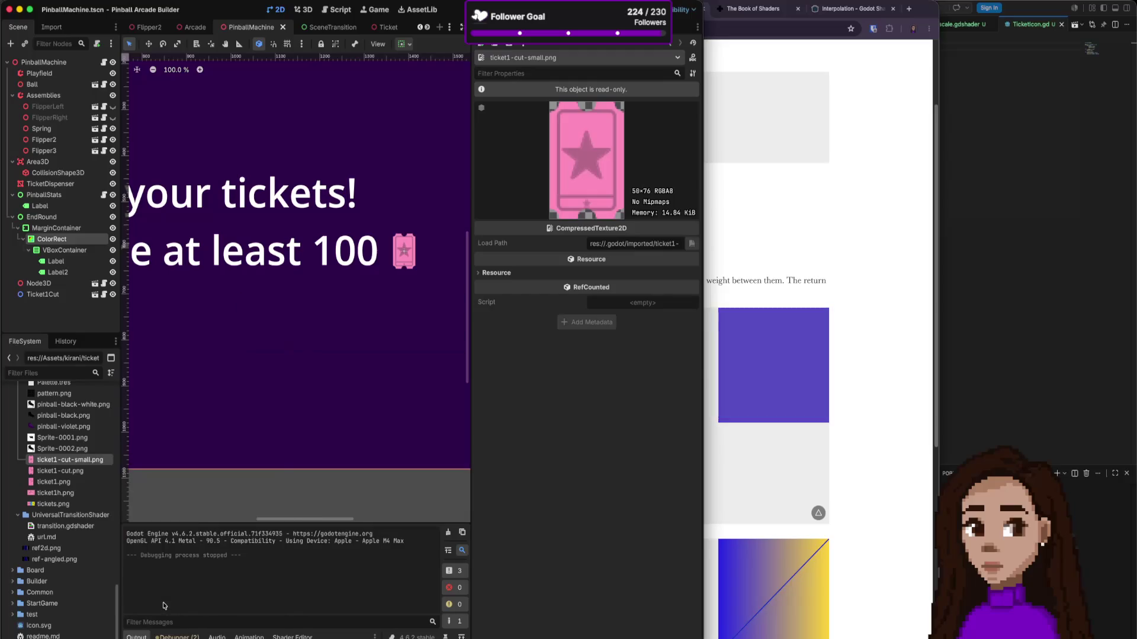
Check ticket1-cut-small.png's dependencies, then open Project Settings
right_click(84, 455)
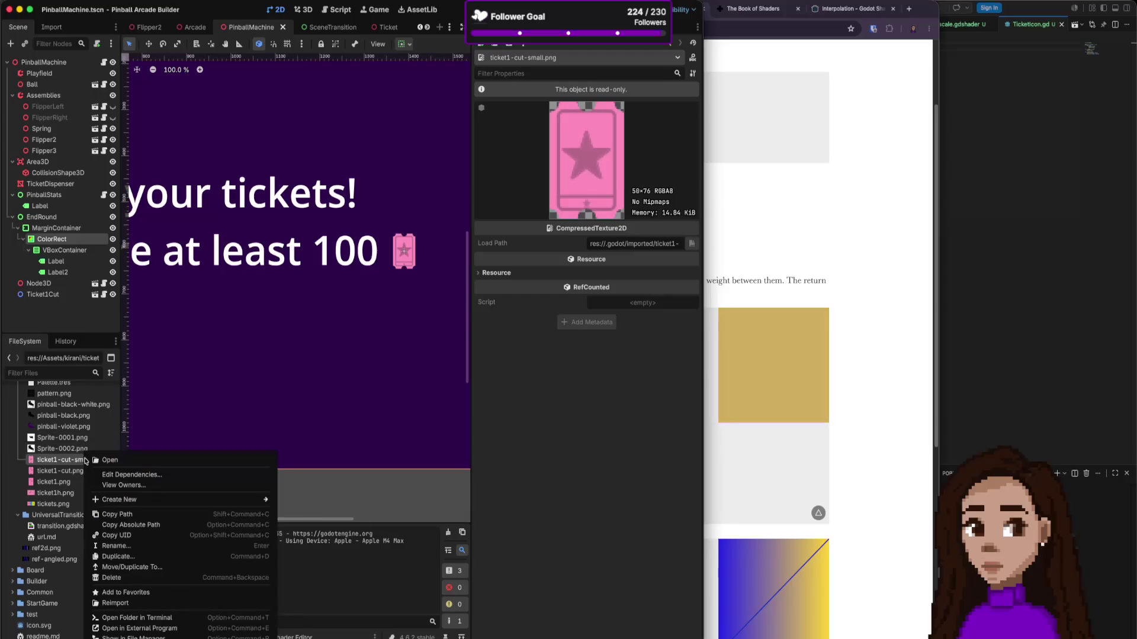
click(141, 476)
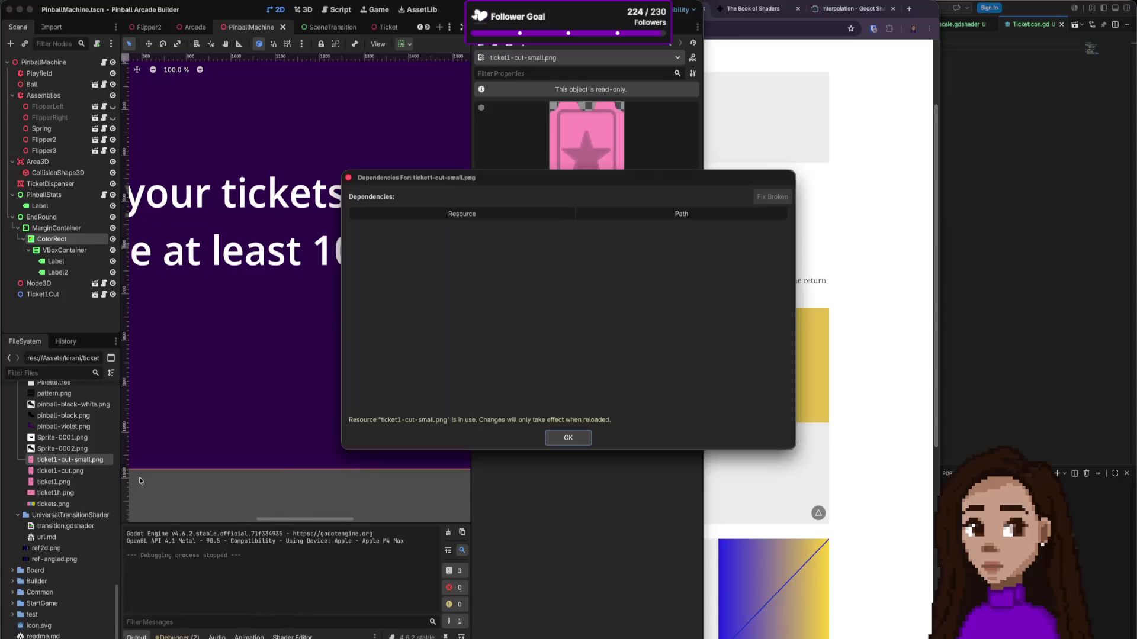
click(570, 438)
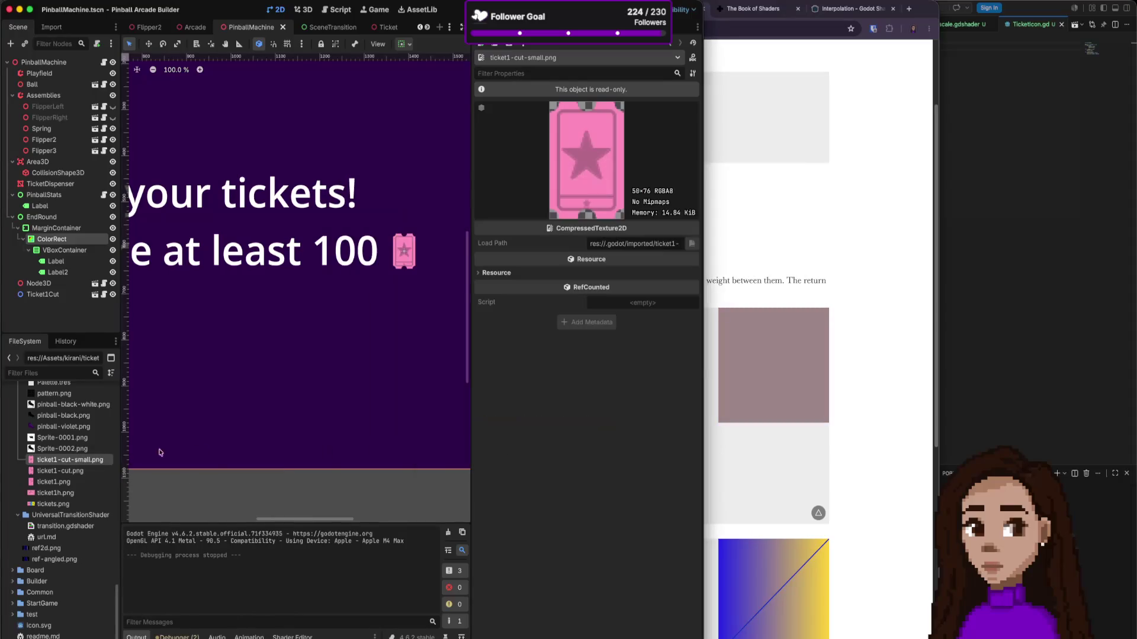
right_click(64, 459)
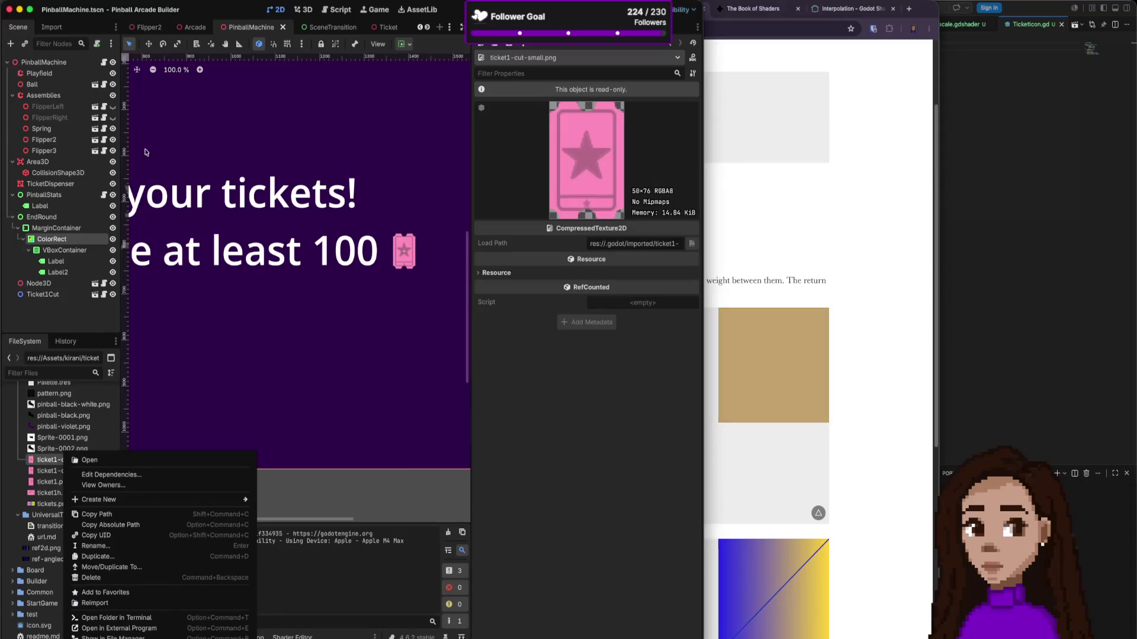
click(72, 2)
click(89, 7)
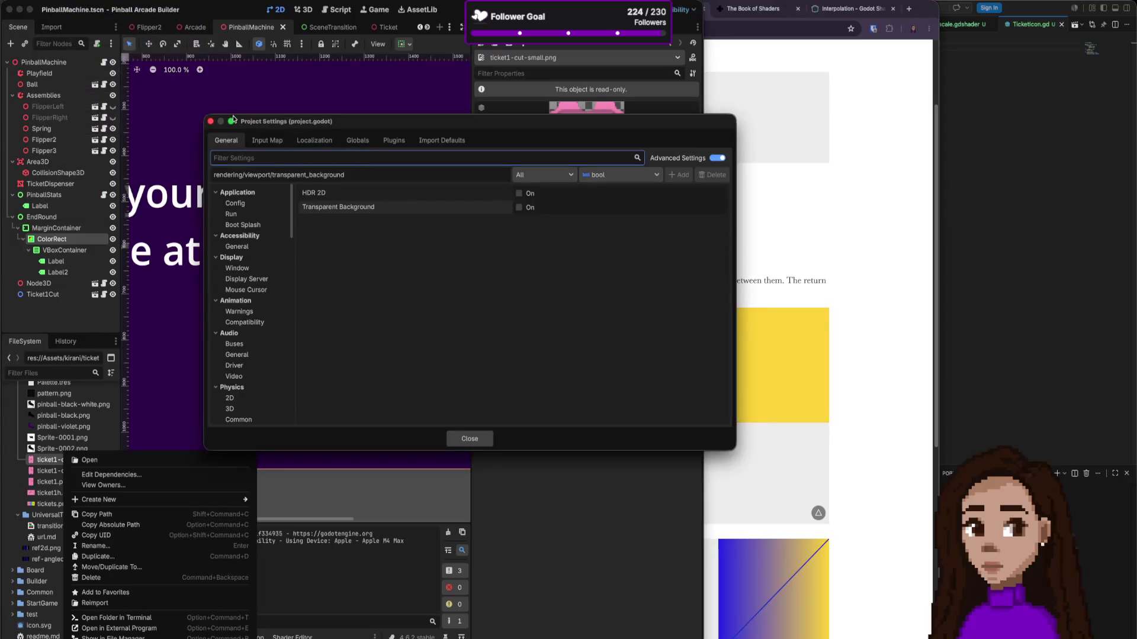
Open the Import Defaults page of Project Settings and glance at the blurry-sprite search results
click(443, 140)
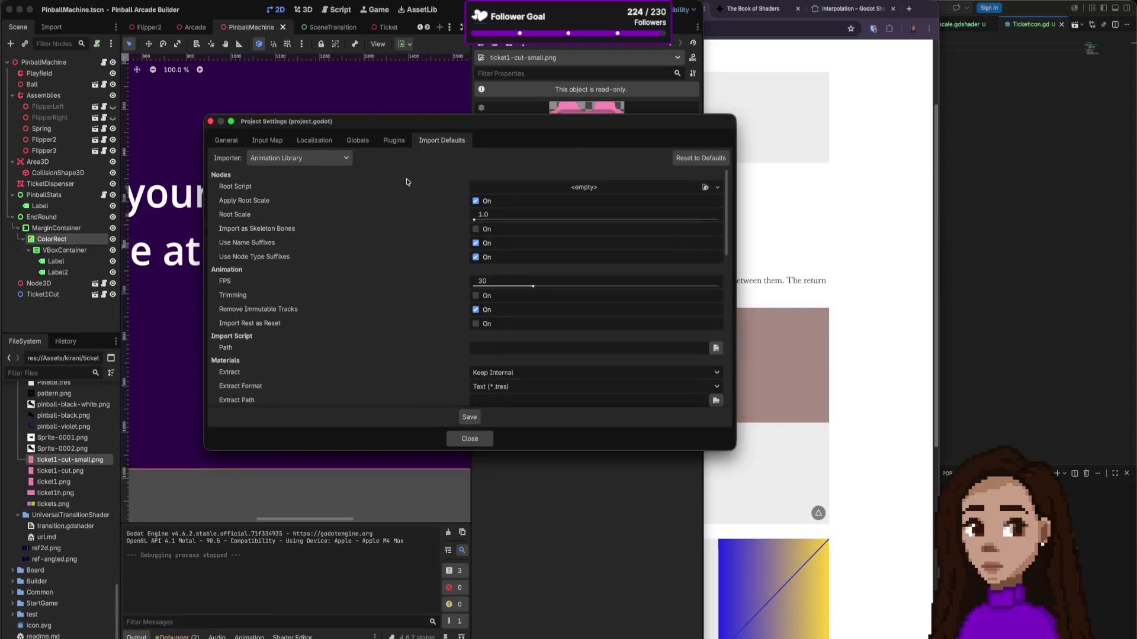
scroll(356, 359, down, 10)
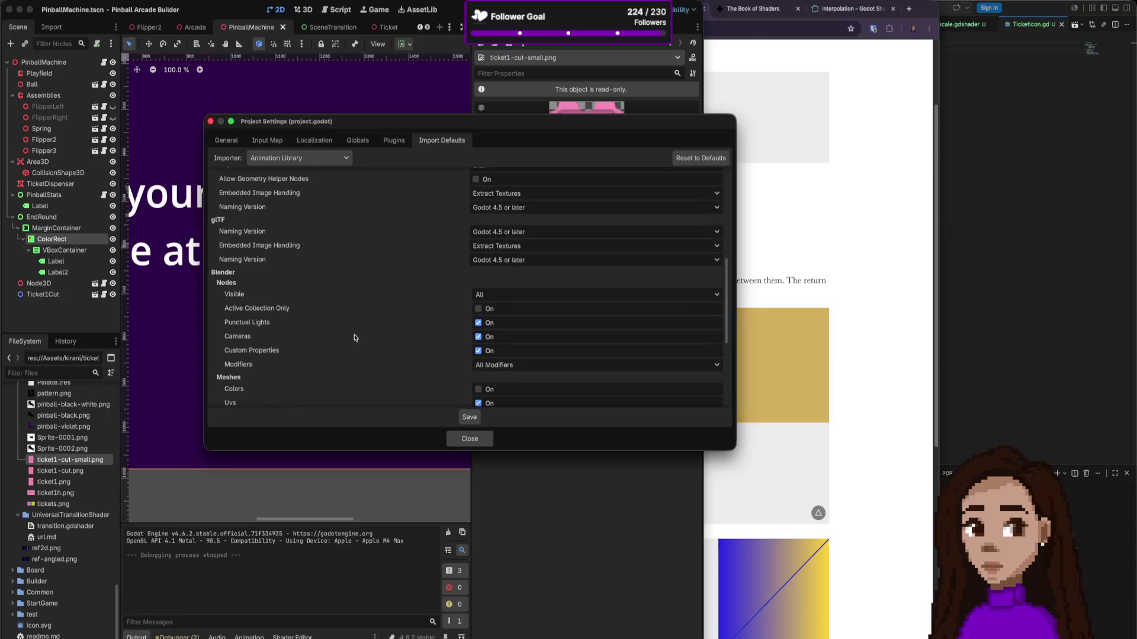
key(super+Tab)
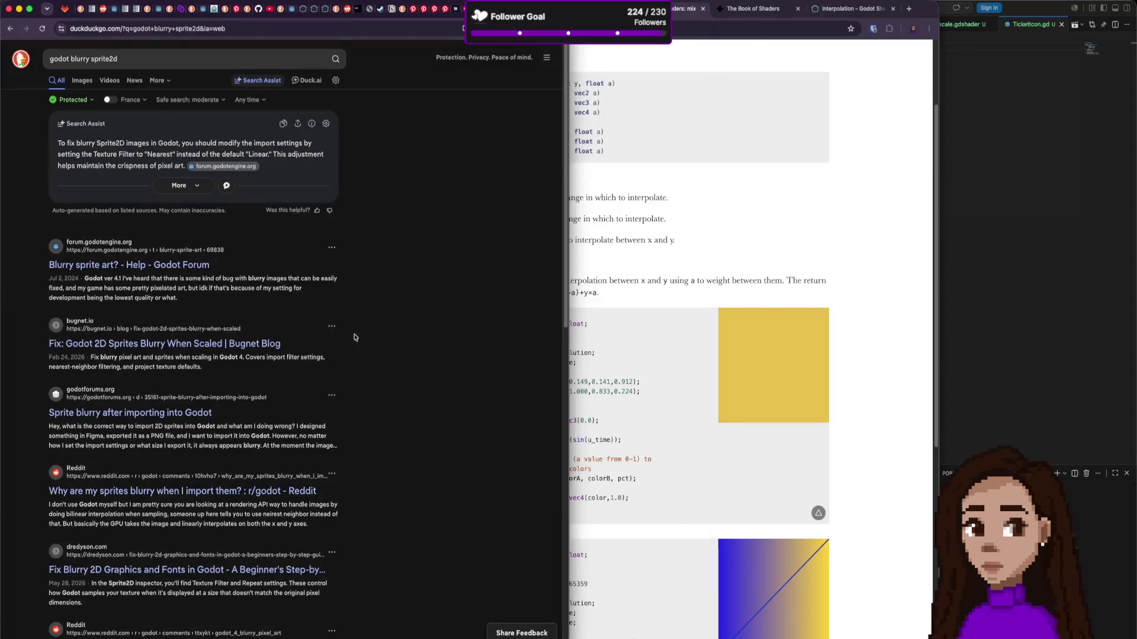
key(super+Tab)
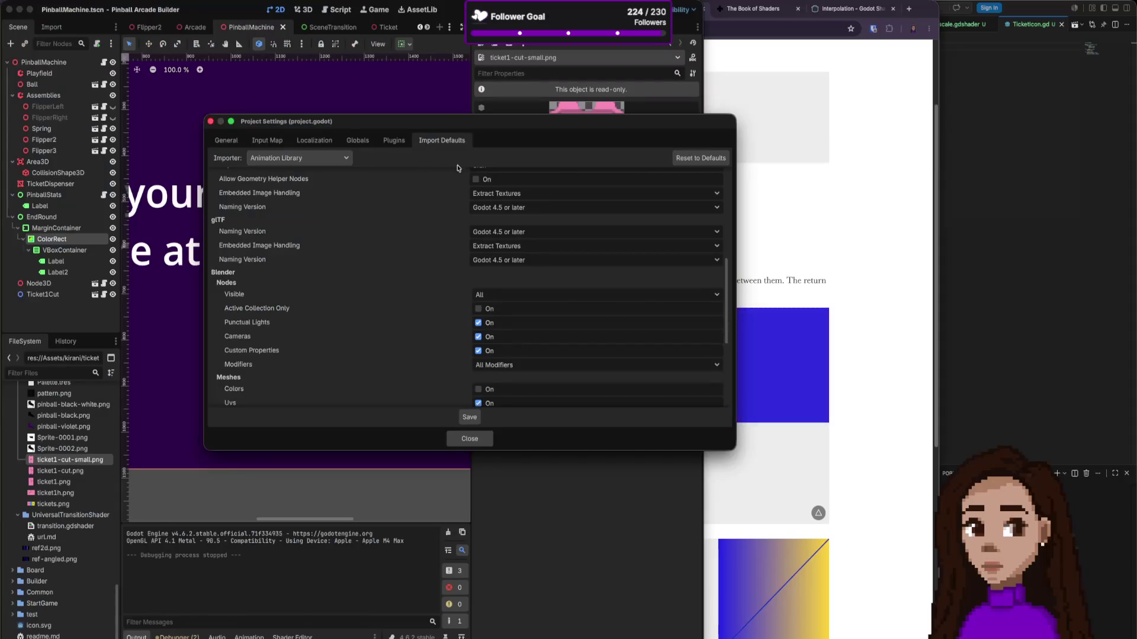
scroll(430, 270, up, 10)
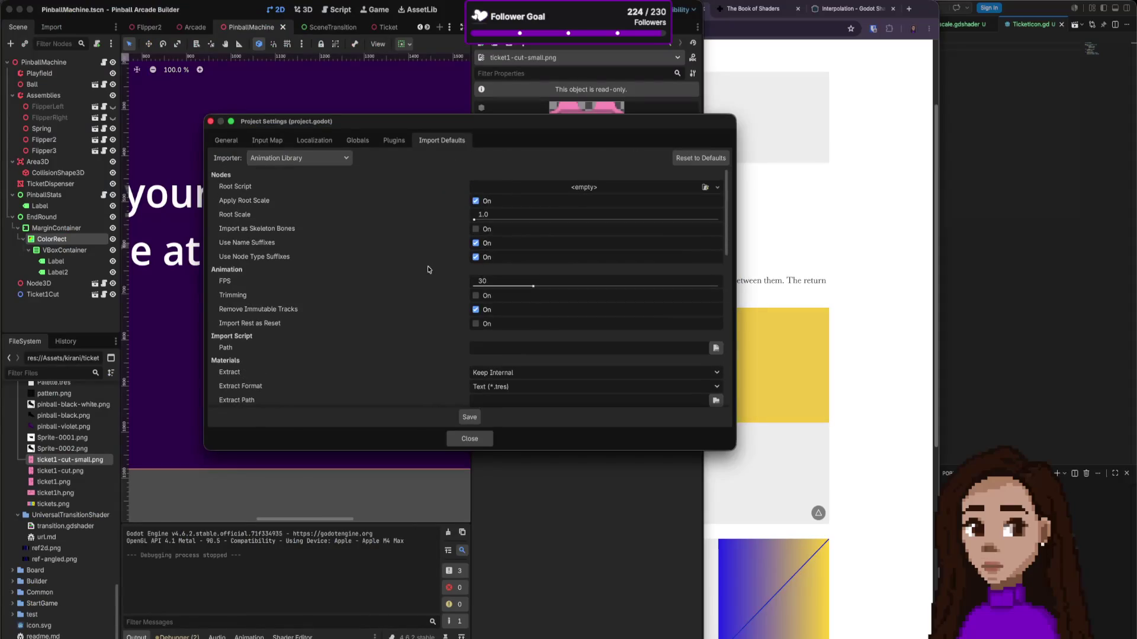
Show the Texture2D import defaults and review the compression, roughness and 3D target options, keeping Lossless
click(346, 158)
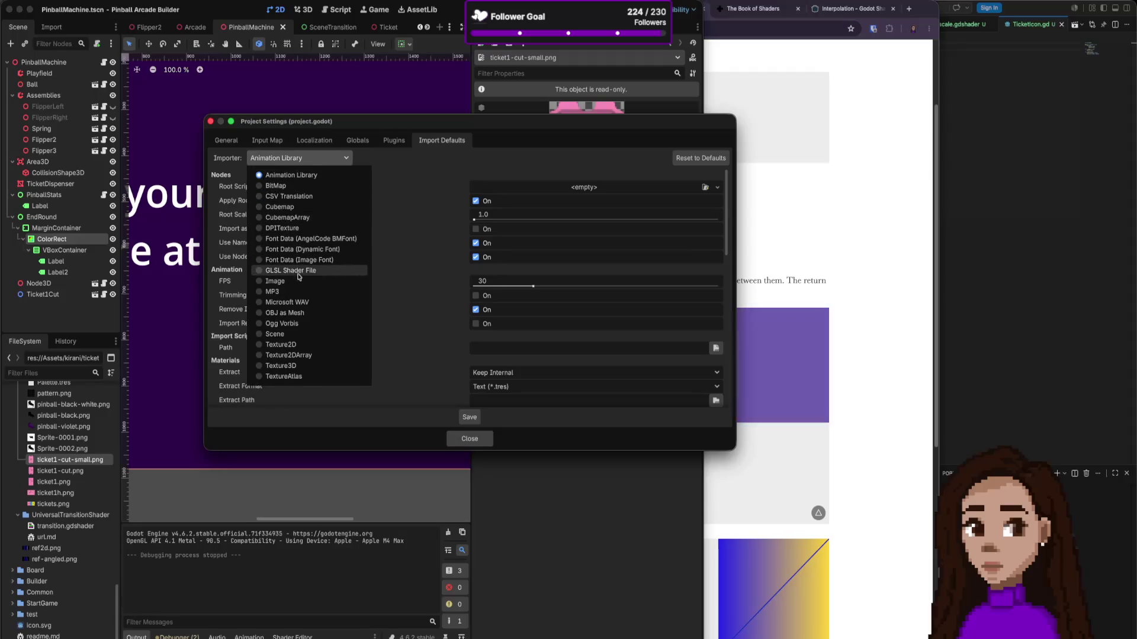
click(298, 345)
click(537, 187)
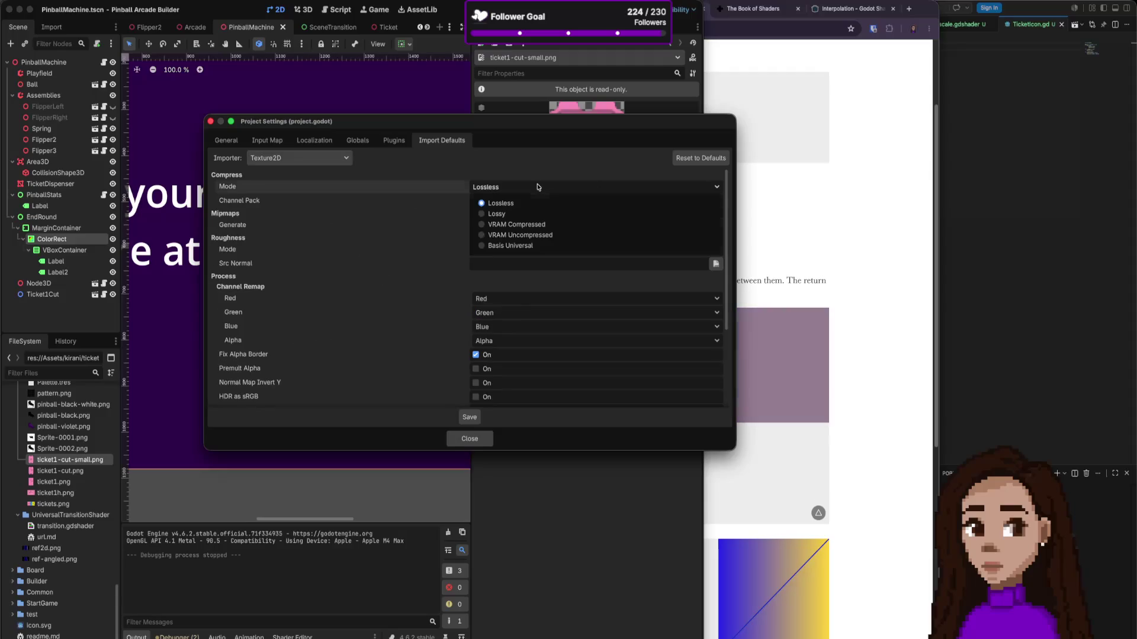
click(458, 201)
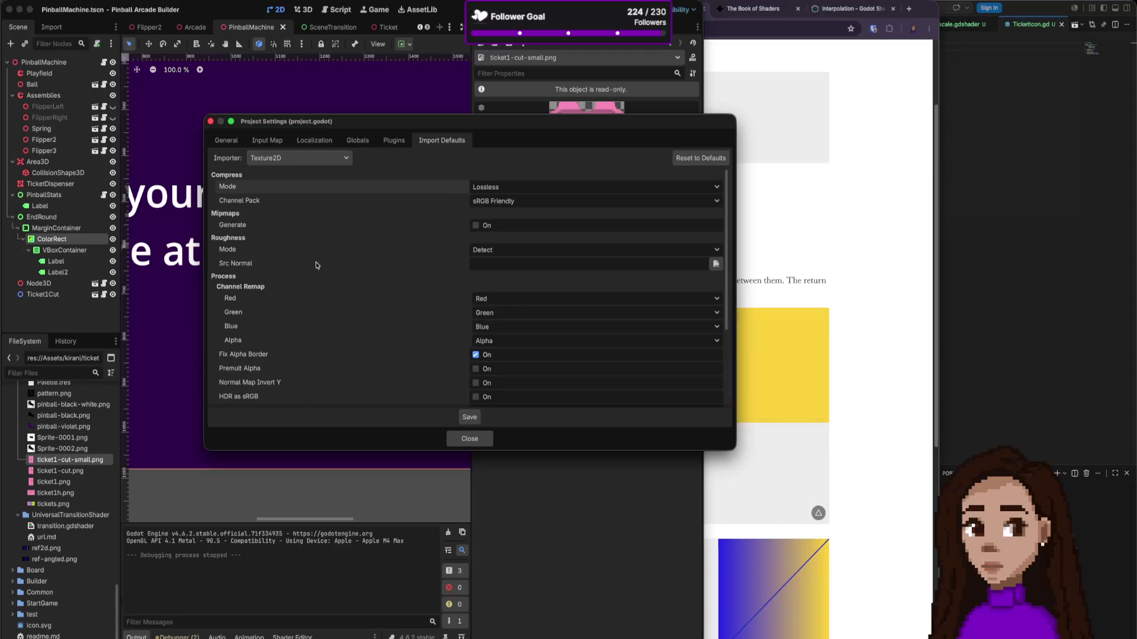
click(512, 254)
click(511, 255)
click(522, 190)
click(522, 189)
scroll(388, 352, down, 5)
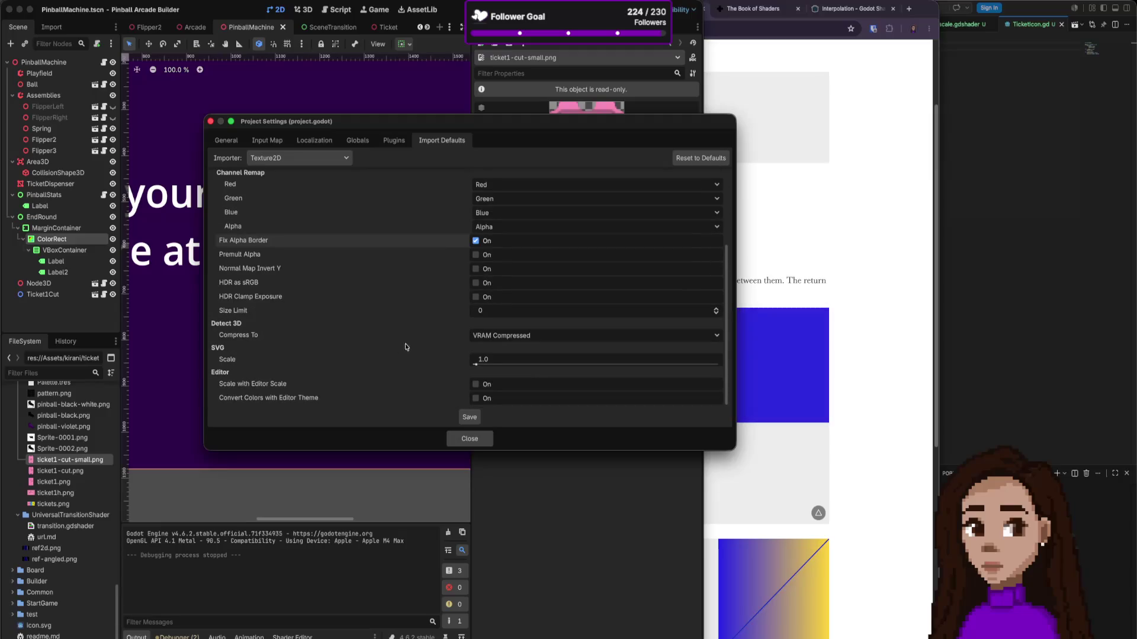
click(495, 337)
click(496, 355)
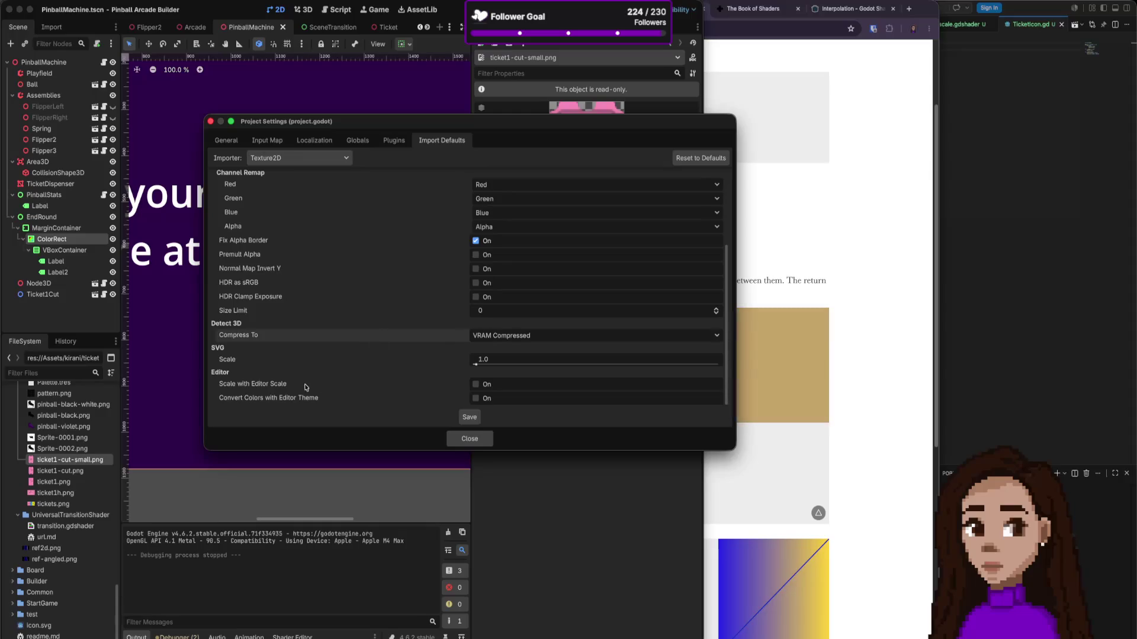
scroll(328, 386, up, 5)
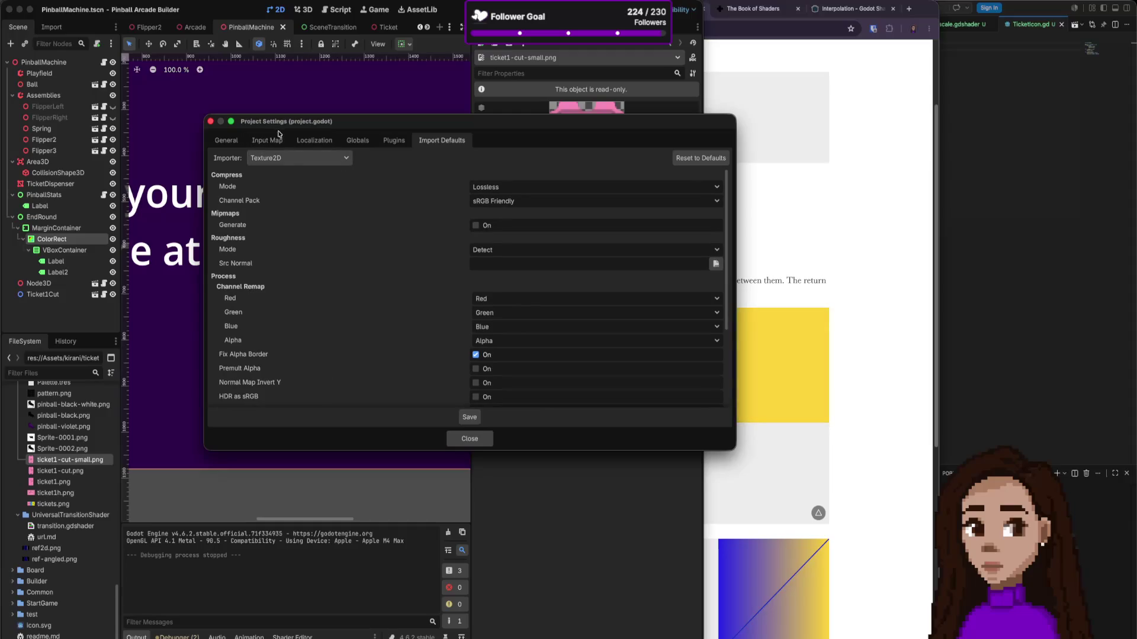
Compare the BitMap and Image defaults, return to Texture2D, then close Project Settings unchanged
click(296, 158)
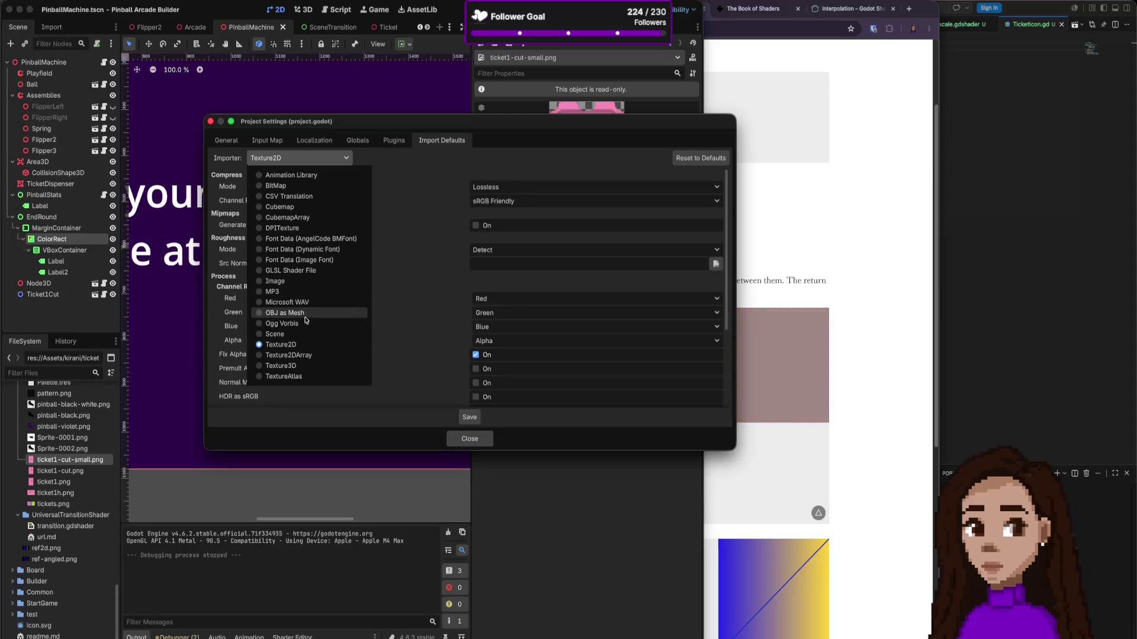
click(313, 186)
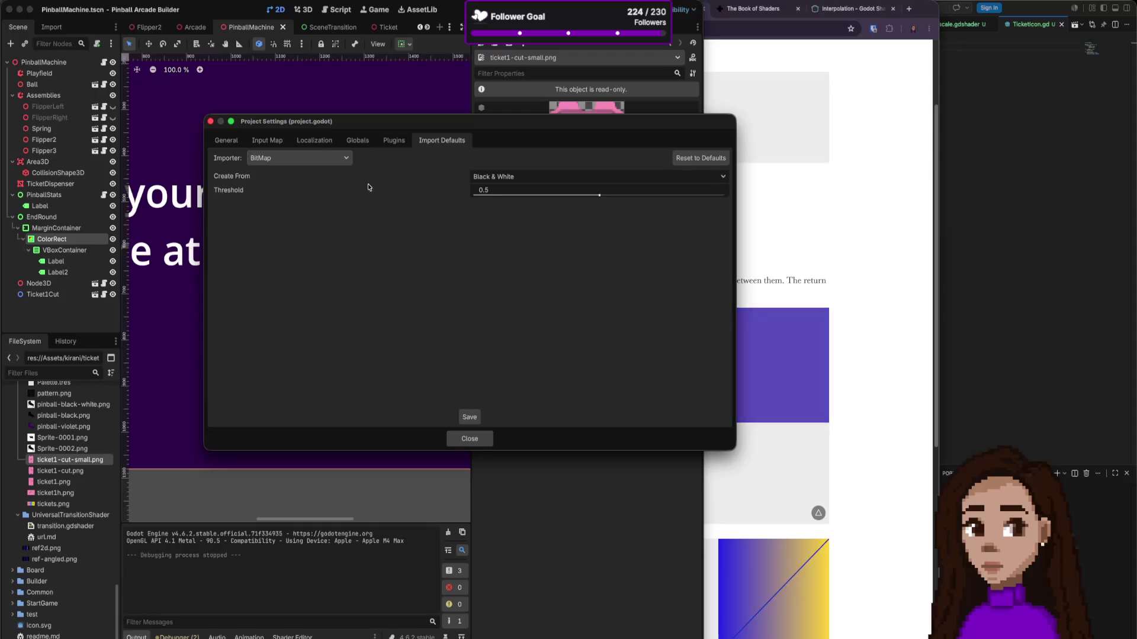
click(332, 158)
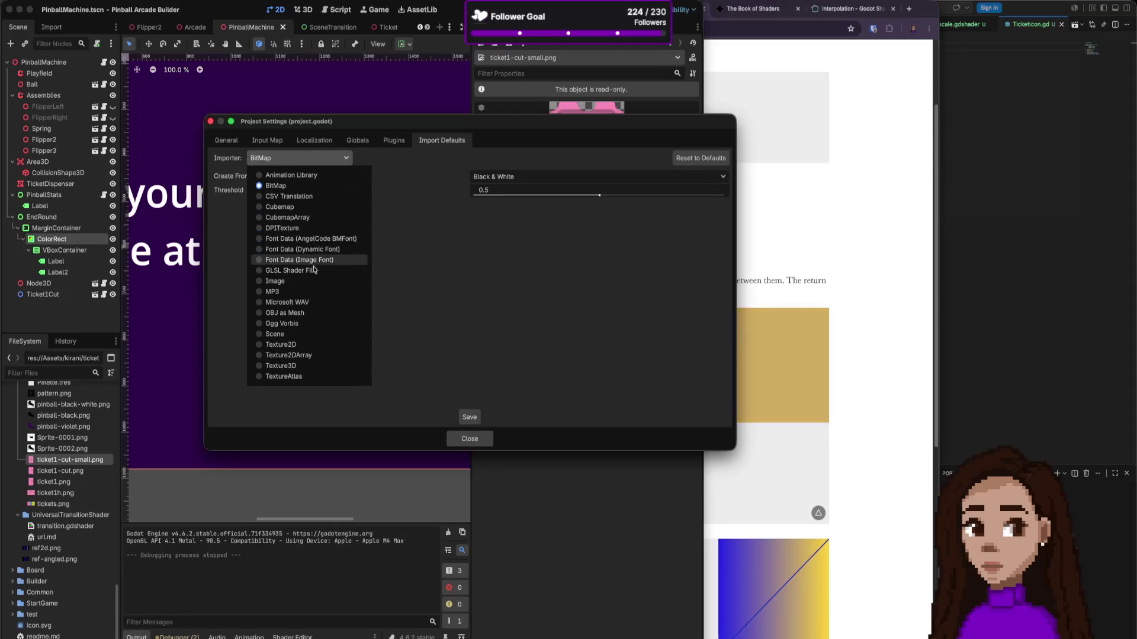
click(315, 282)
click(320, 158)
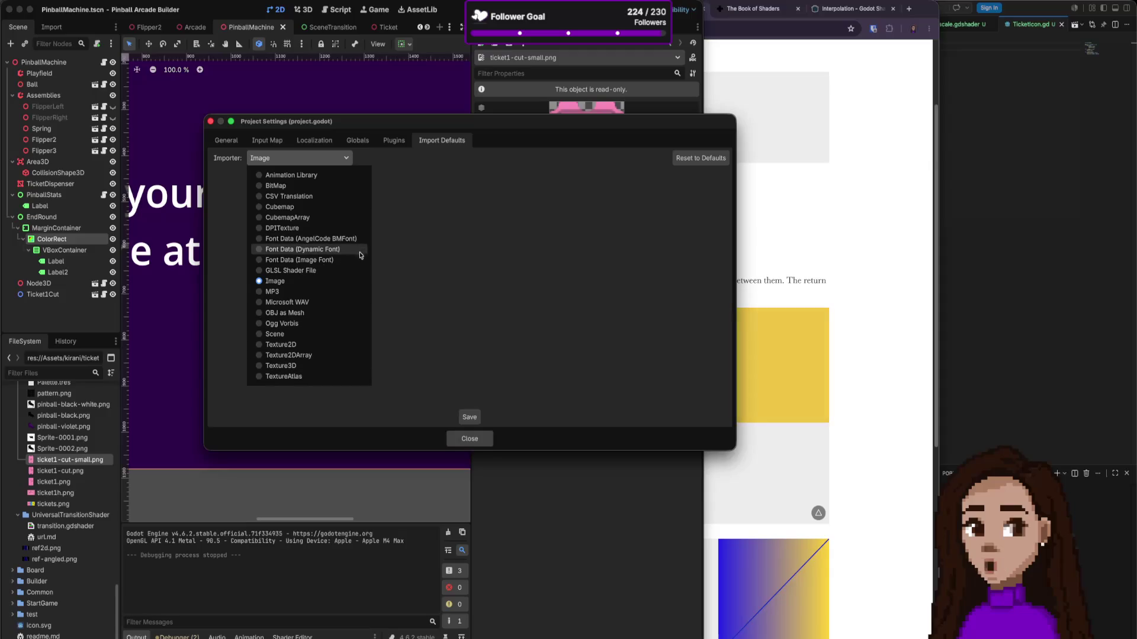
click(296, 345)
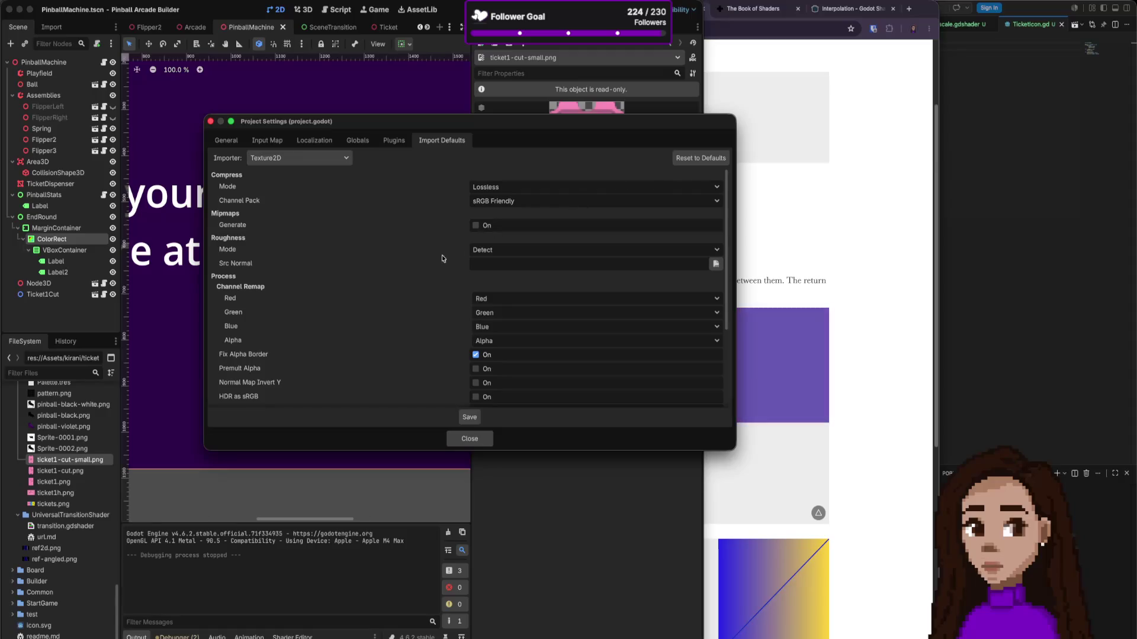
scroll(438, 266, down, 3)
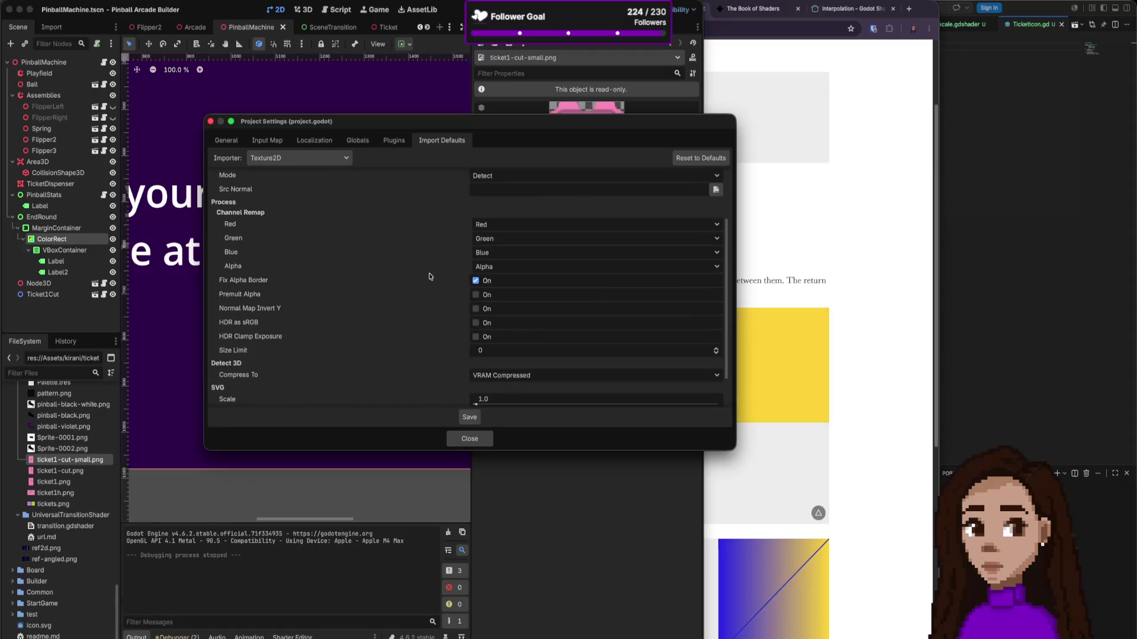
scroll(430, 276, down, 2)
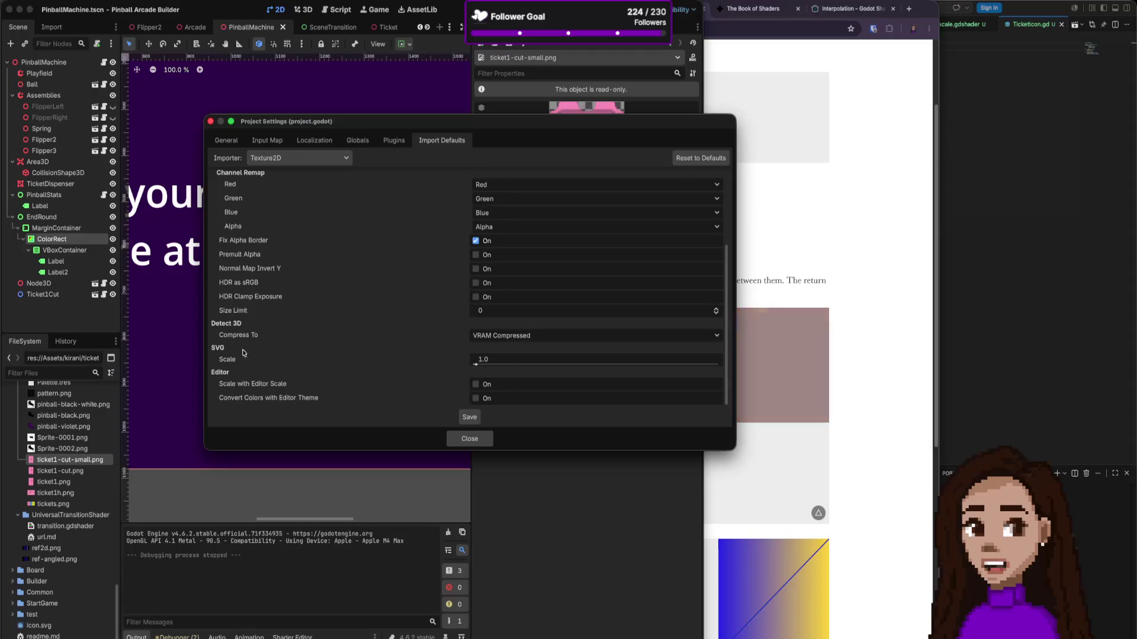
mouse_move(327, 364)
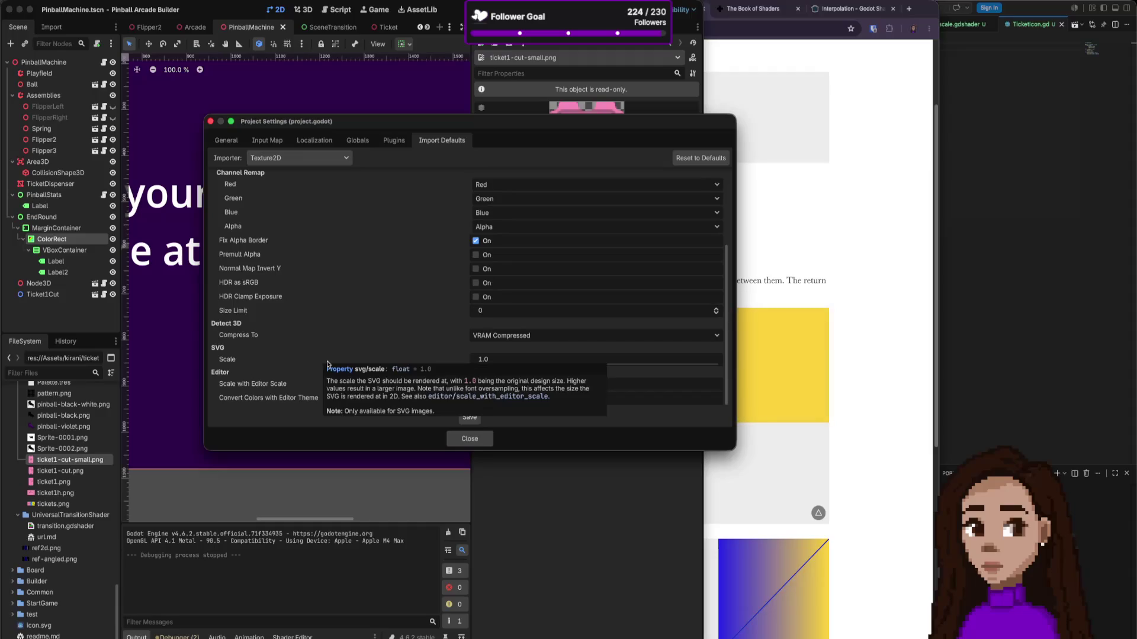
scroll(300, 356, up, 3)
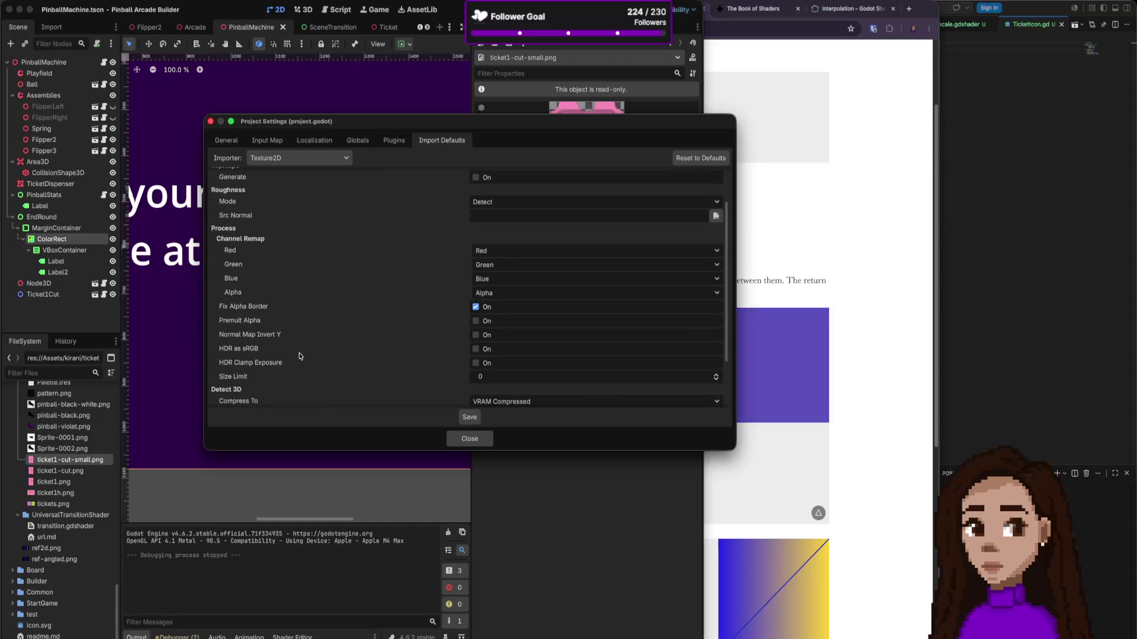
scroll(299, 356, up, 2)
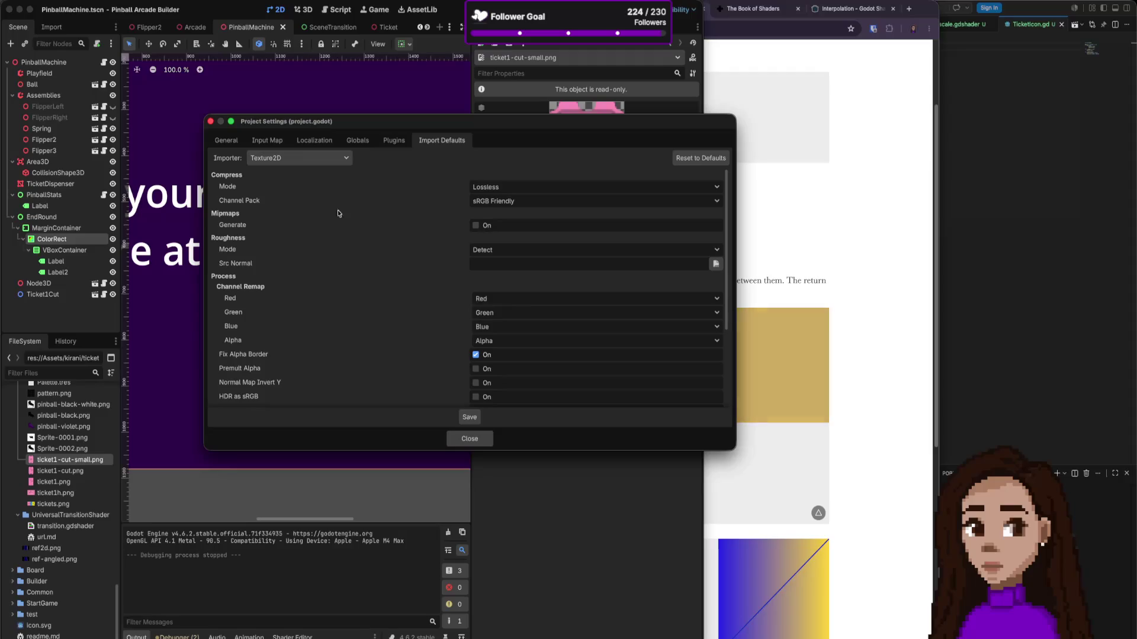
key(Escape)
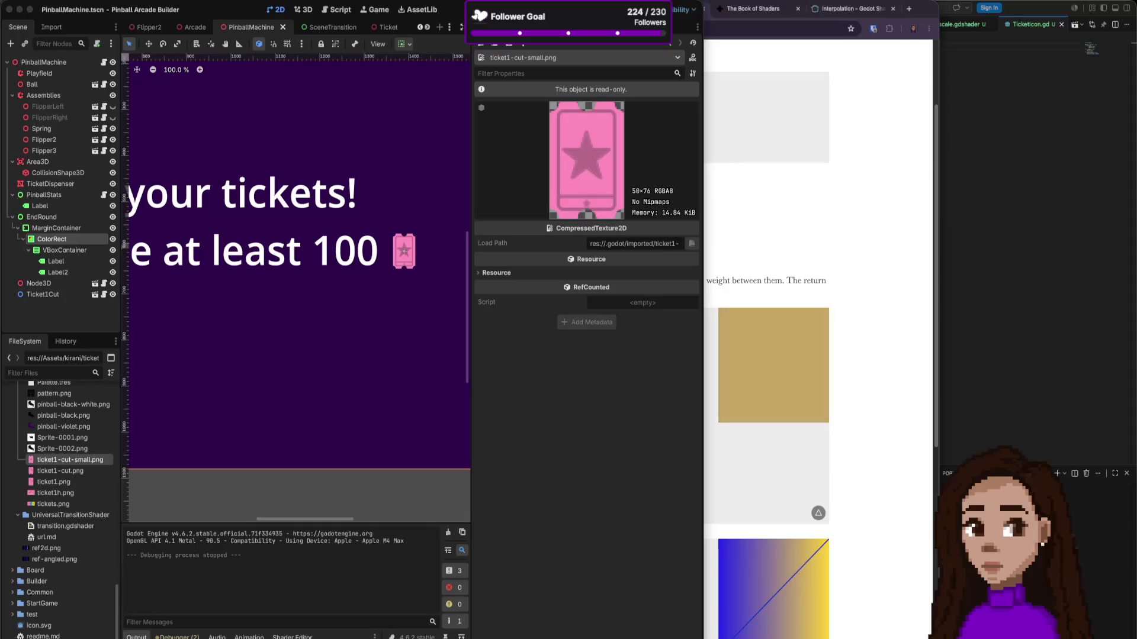
Read the blurry-sprite forum replies, highlighting the advice about the Filter setting, then return to Godot
key(super+Tab)
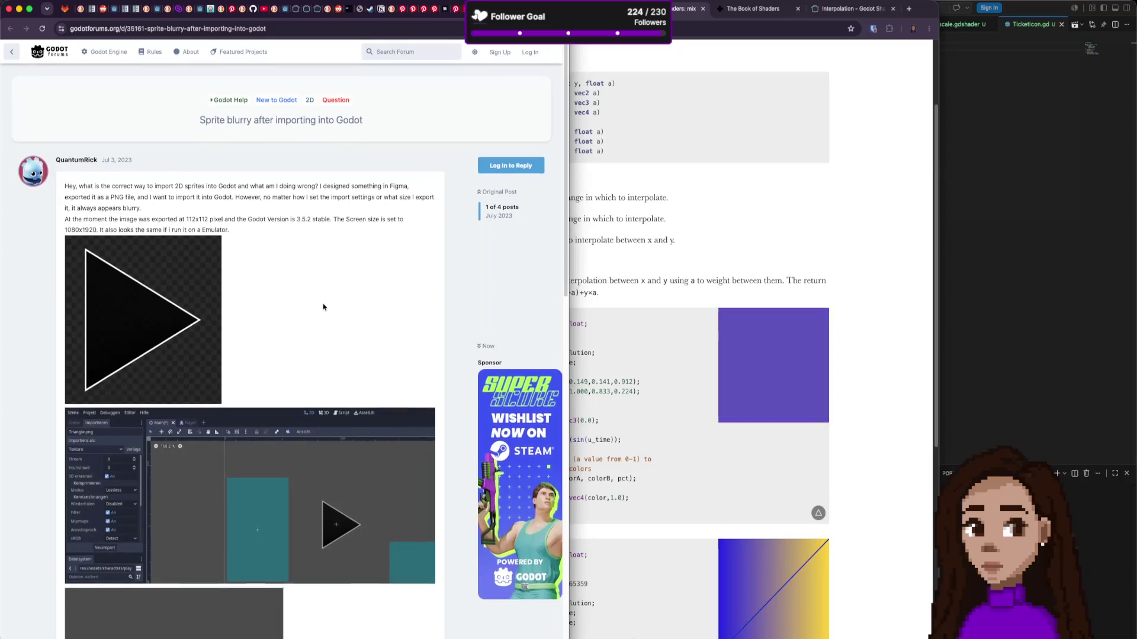
scroll(323, 307, down, 7)
scroll(323, 306, down, 4)
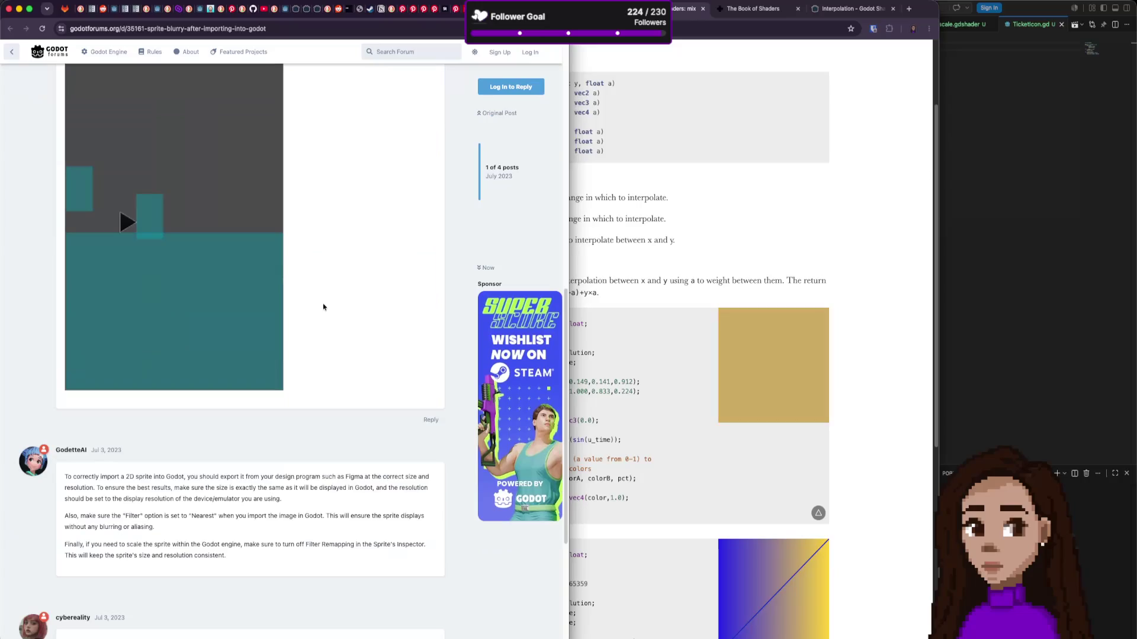
mouse_move(126, 410)
mouse_down()
mouse_move(378, 409)
mouse_move(255, 432)
mouse_move(182, 421)
mouse_move(179, 447)
mouse_up()
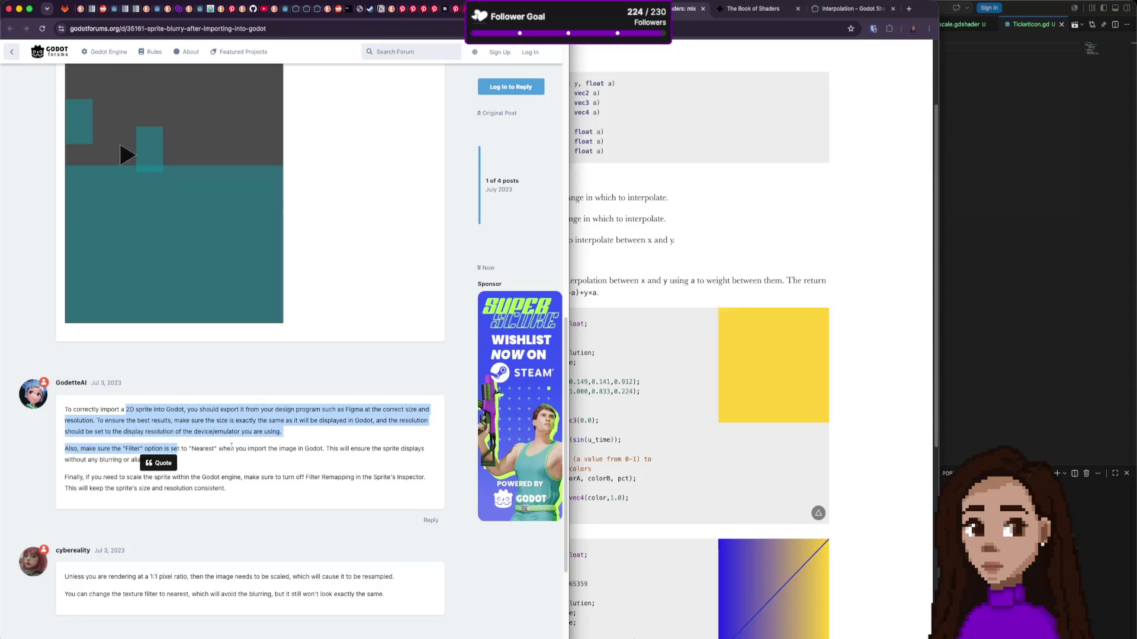
click(232, 447)
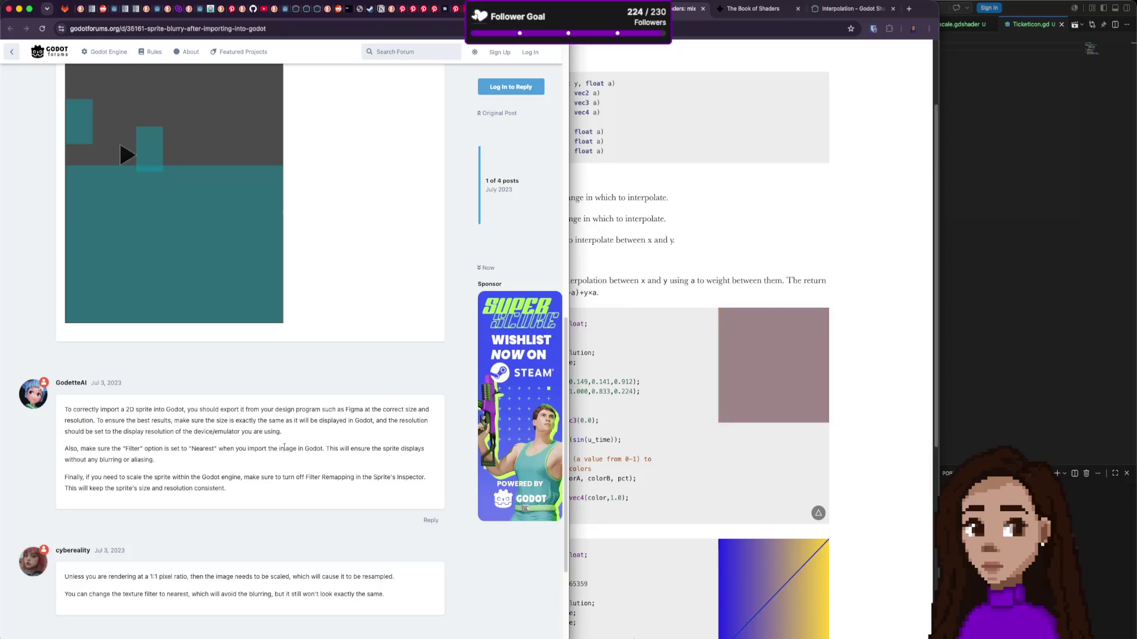
double_click(130, 450)
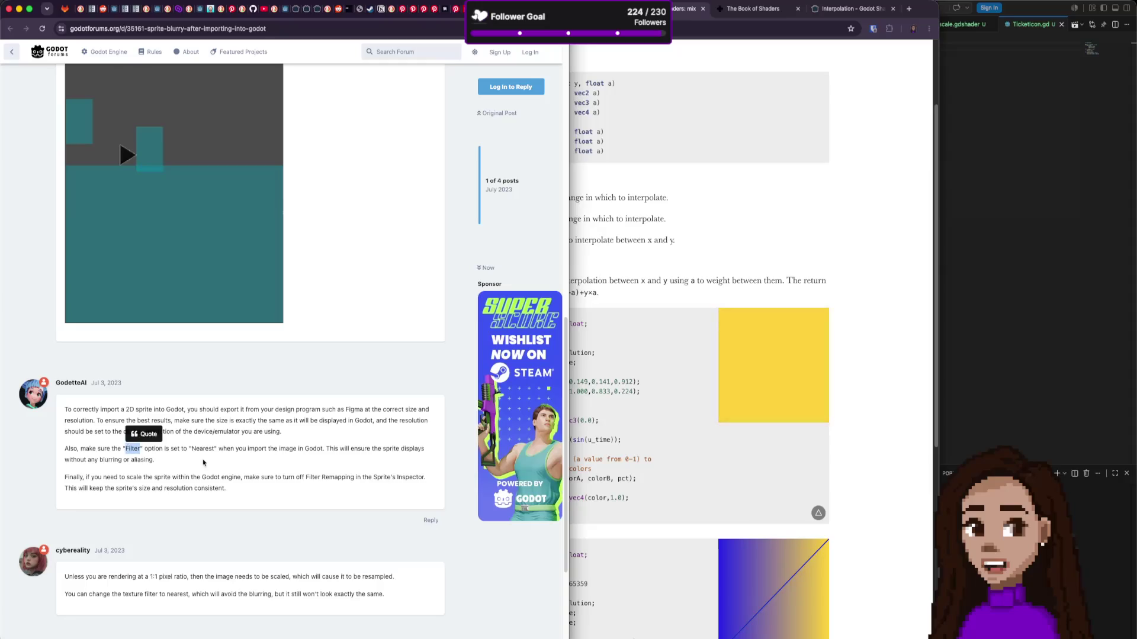
key(super+Tab)
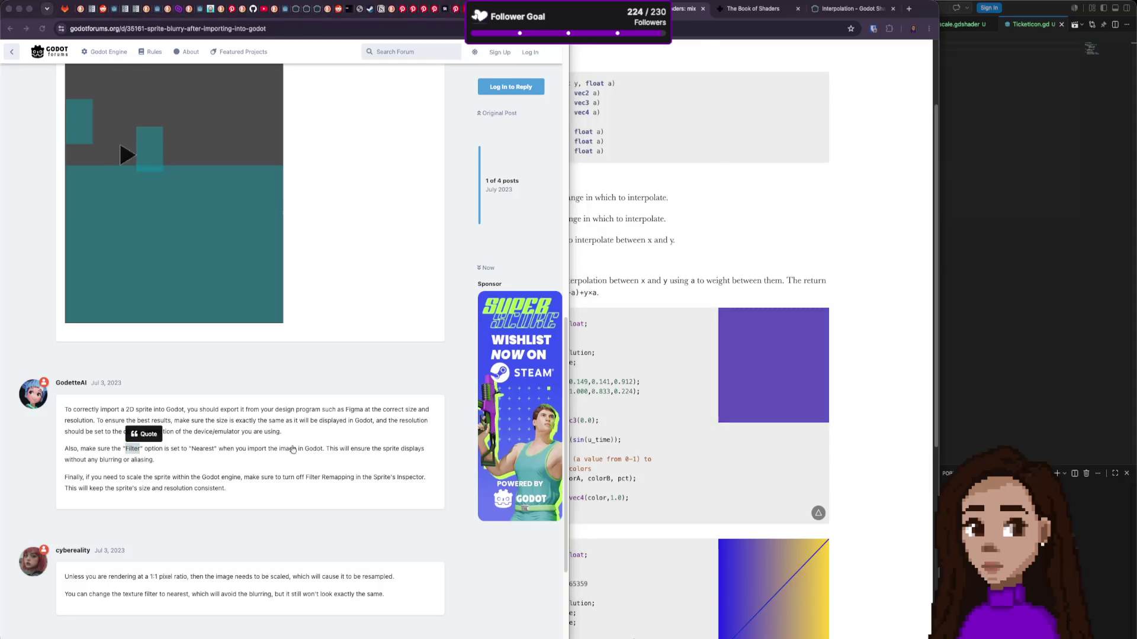
click(415, 246)
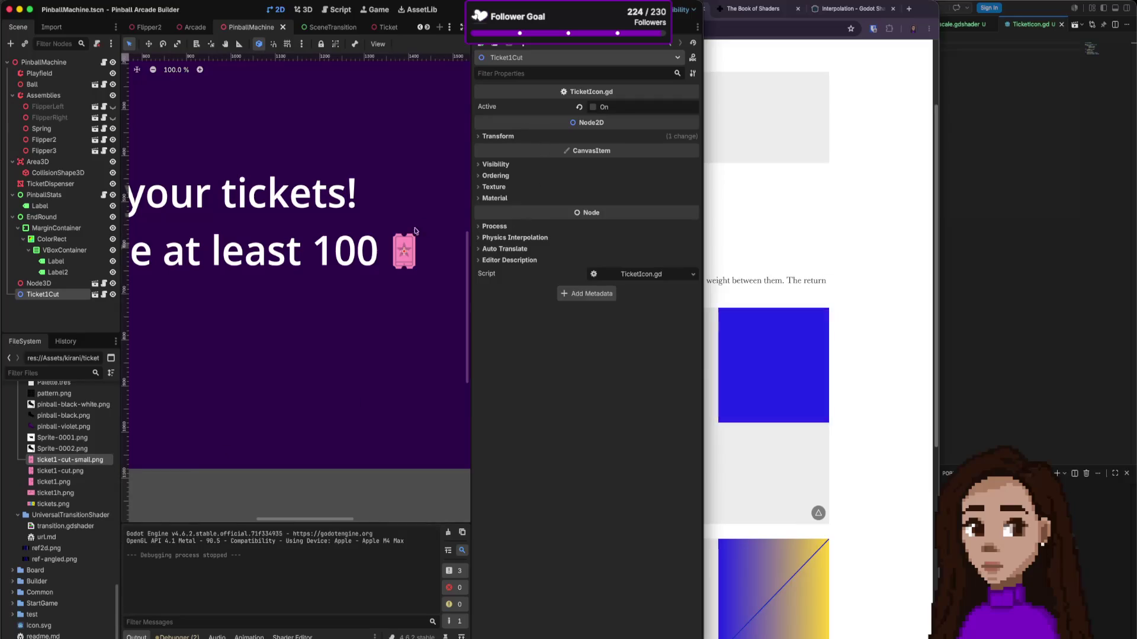
In the TicketIcon scene, select the Inactive sprite and inspect its texture resource
click(372, 28)
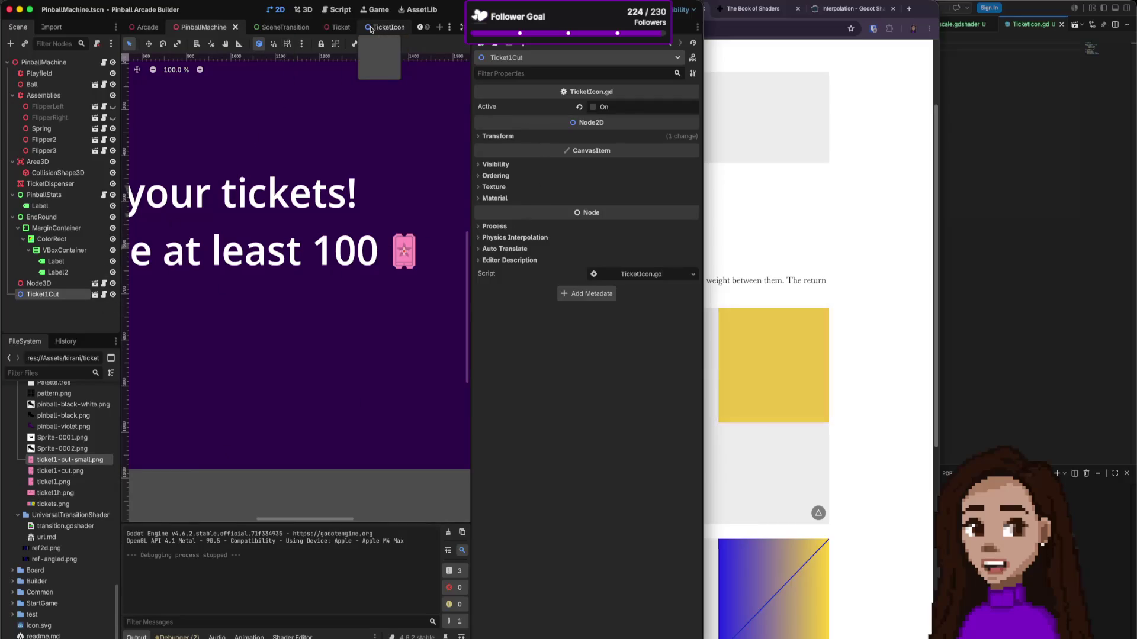
click(59, 74)
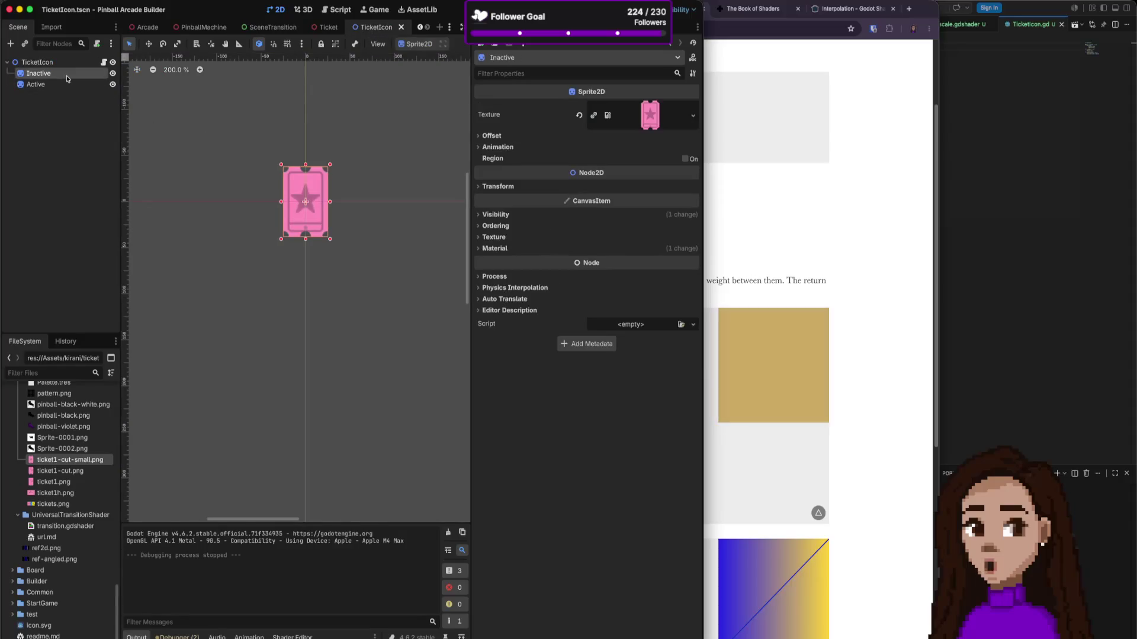
click(693, 115)
click(693, 116)
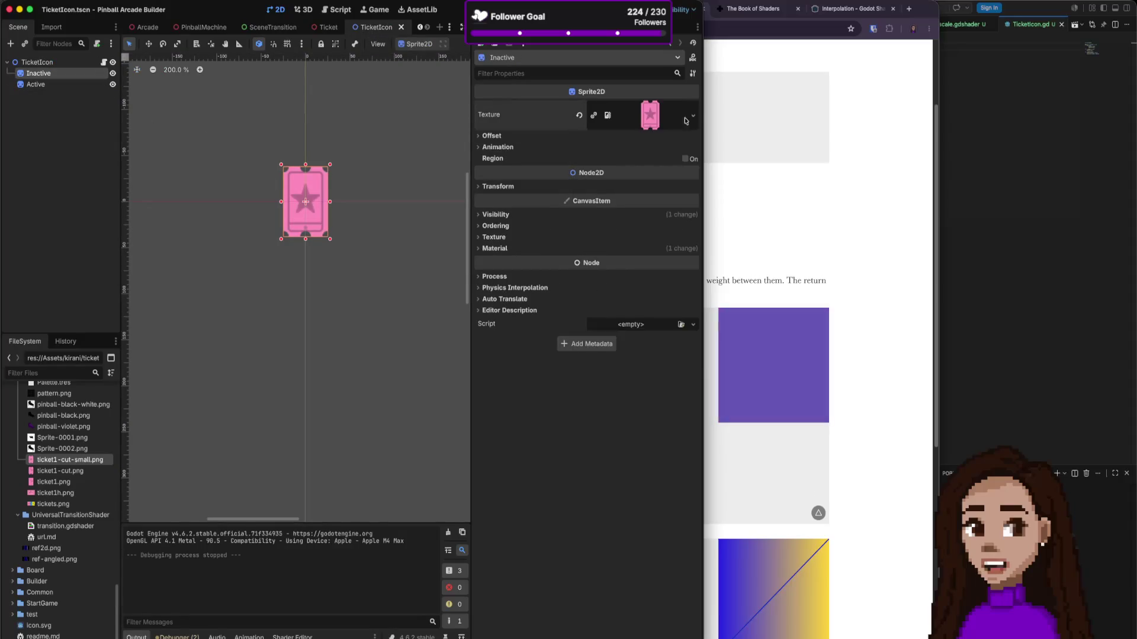
click(663, 118)
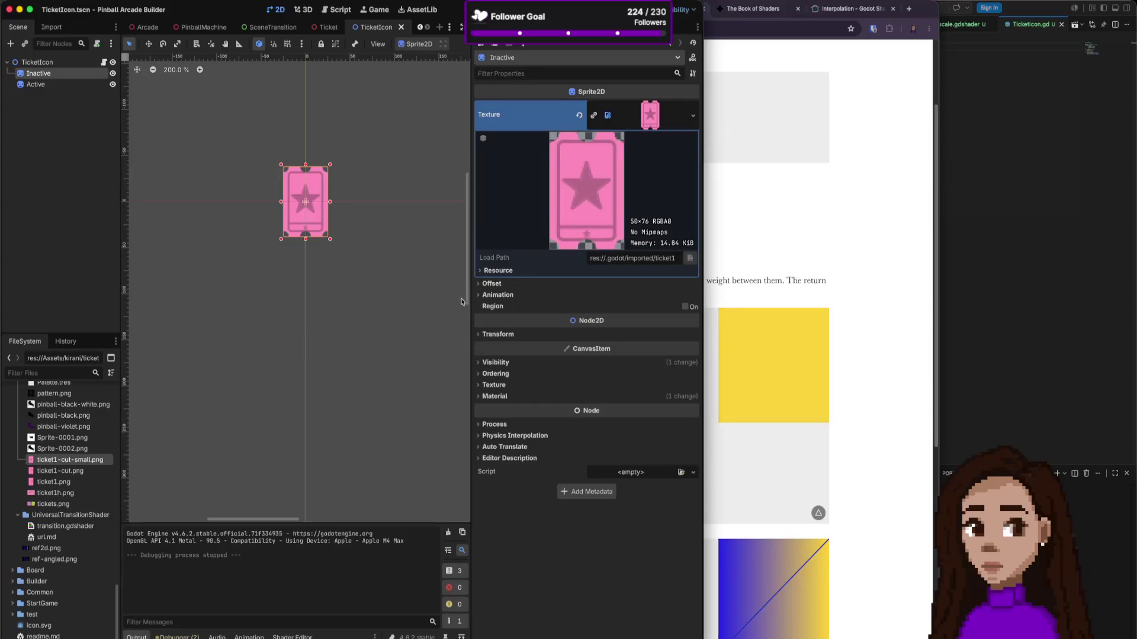
click(483, 271)
click(483, 270)
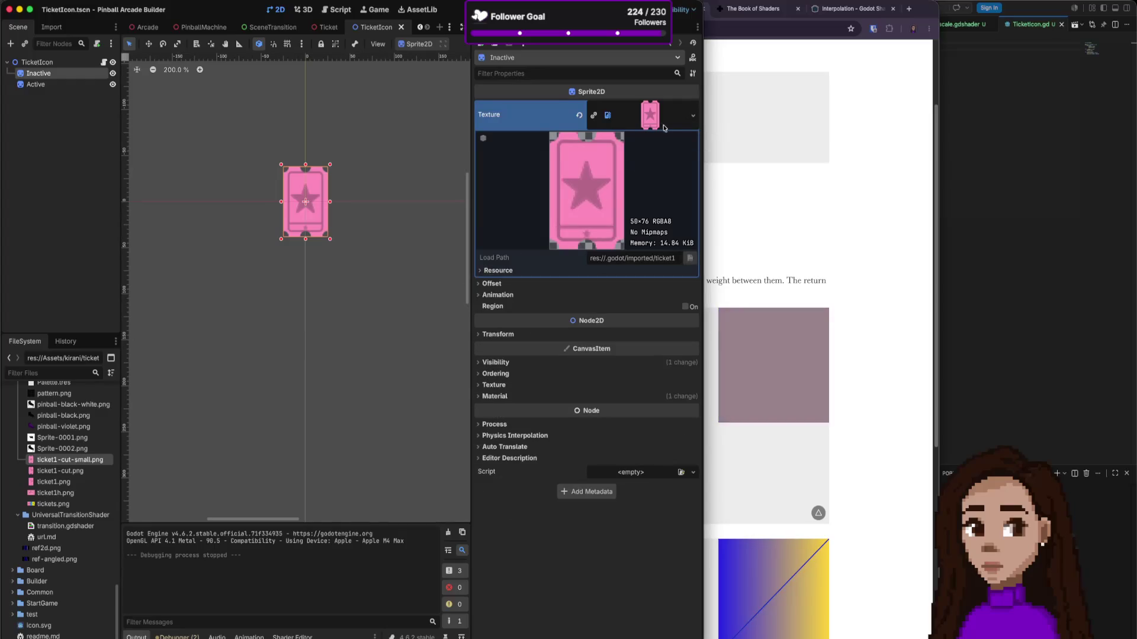
click(607, 116)
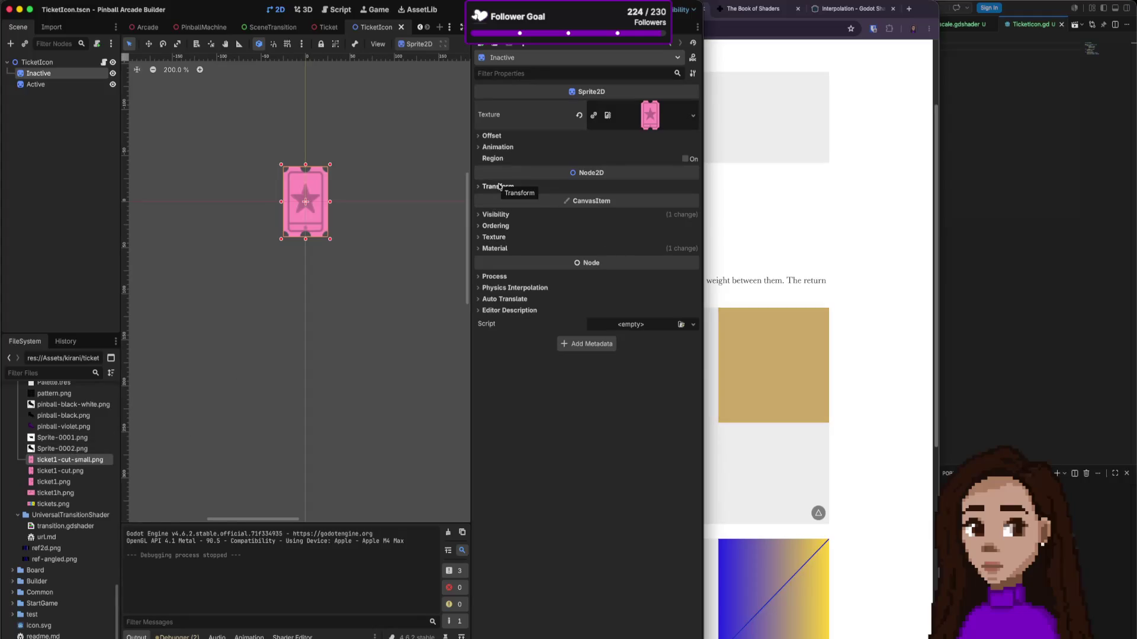
Filter the Inspector for 'fil', set the Inactive sprite's texture filter to Nearest, then save and run
click(590, 71)
text(fil)
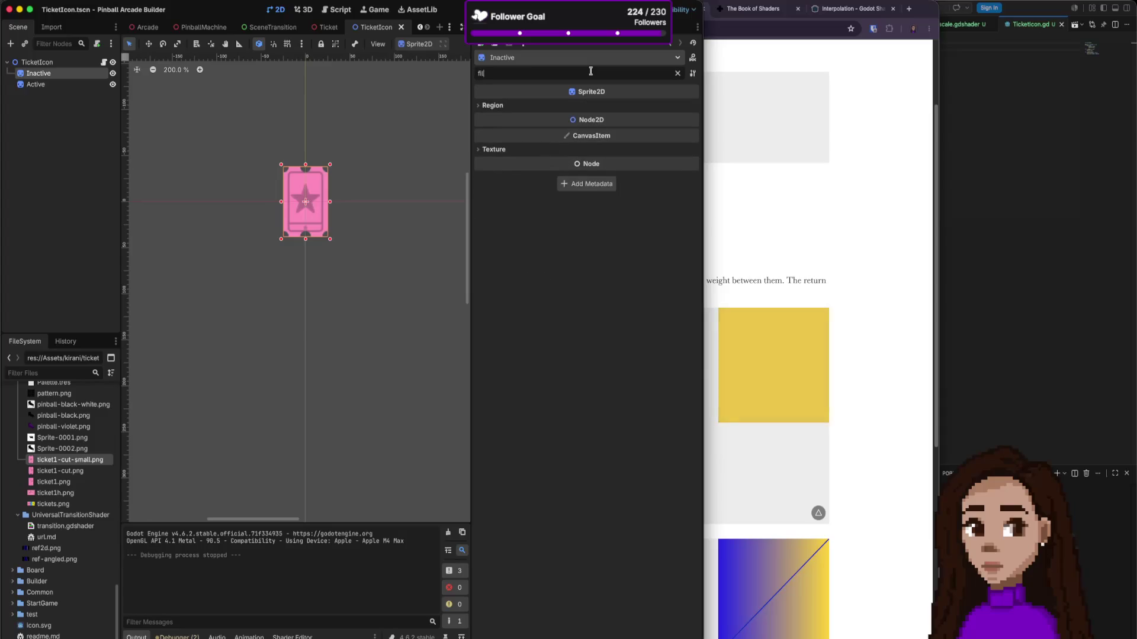
click(494, 150)
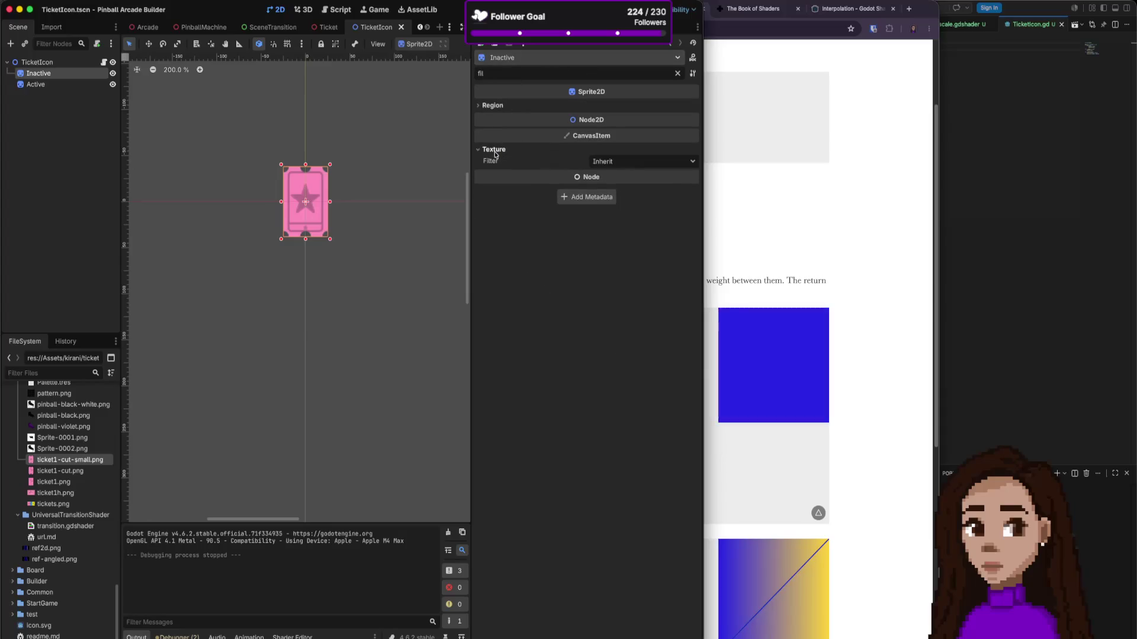
click(652, 161)
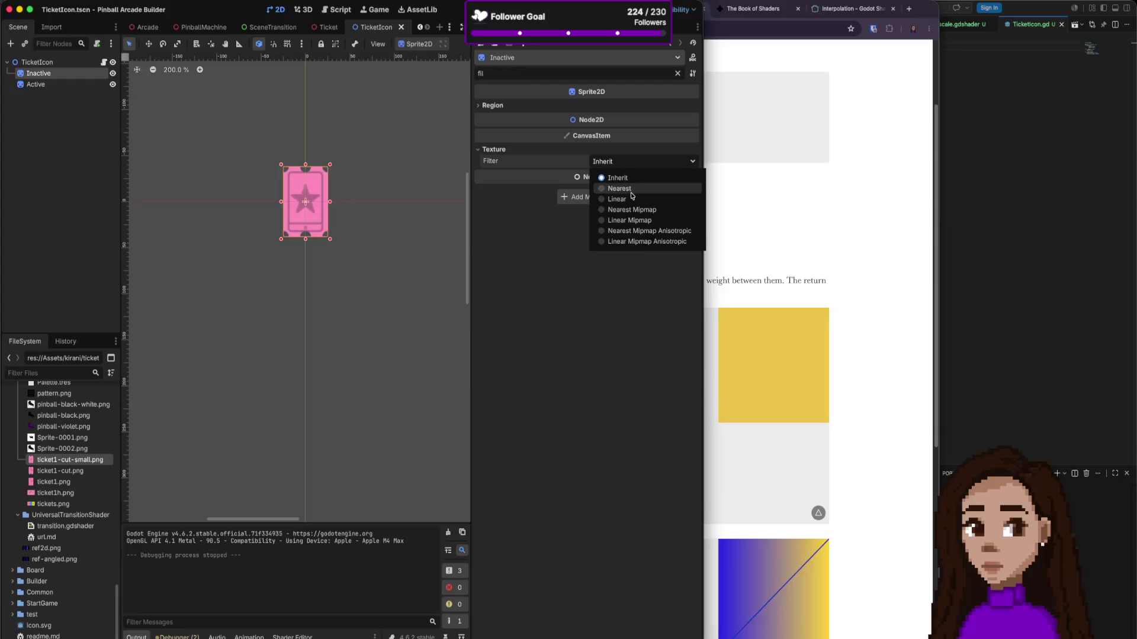
click(631, 189)
click(626, 160)
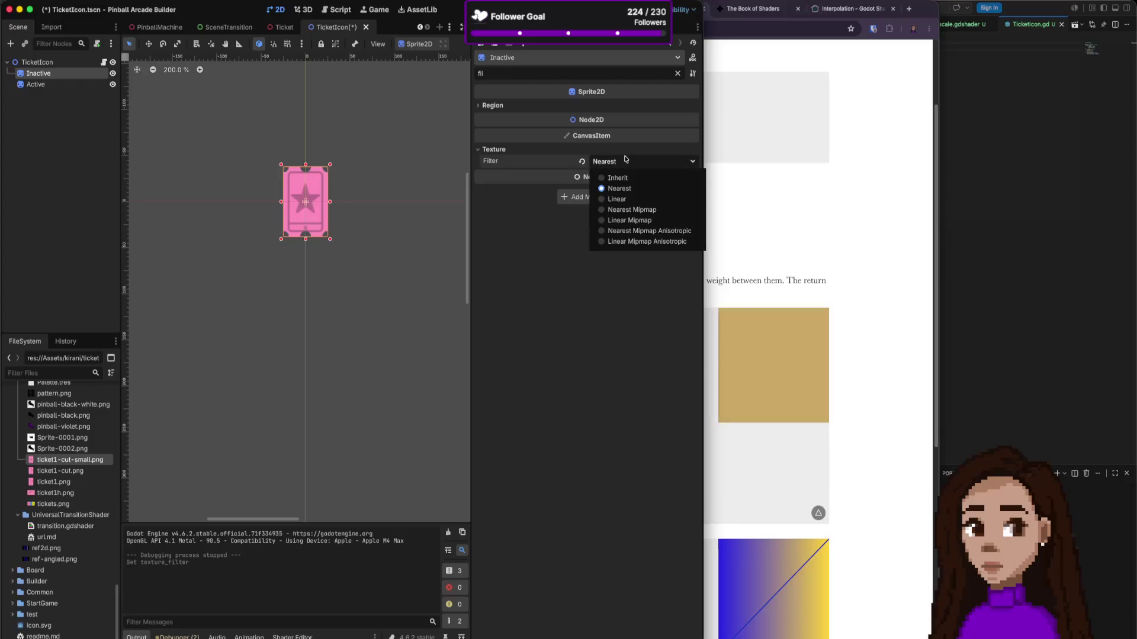
click(625, 159)
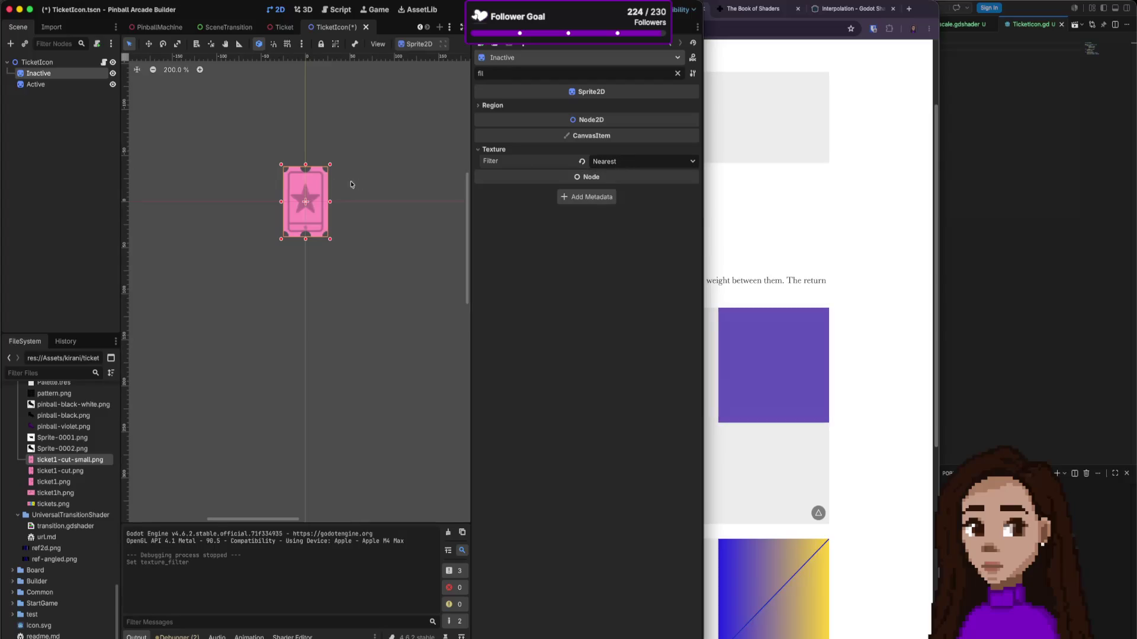
scroll(303, 196, up, 5)
scroll(304, 196, down, 3)
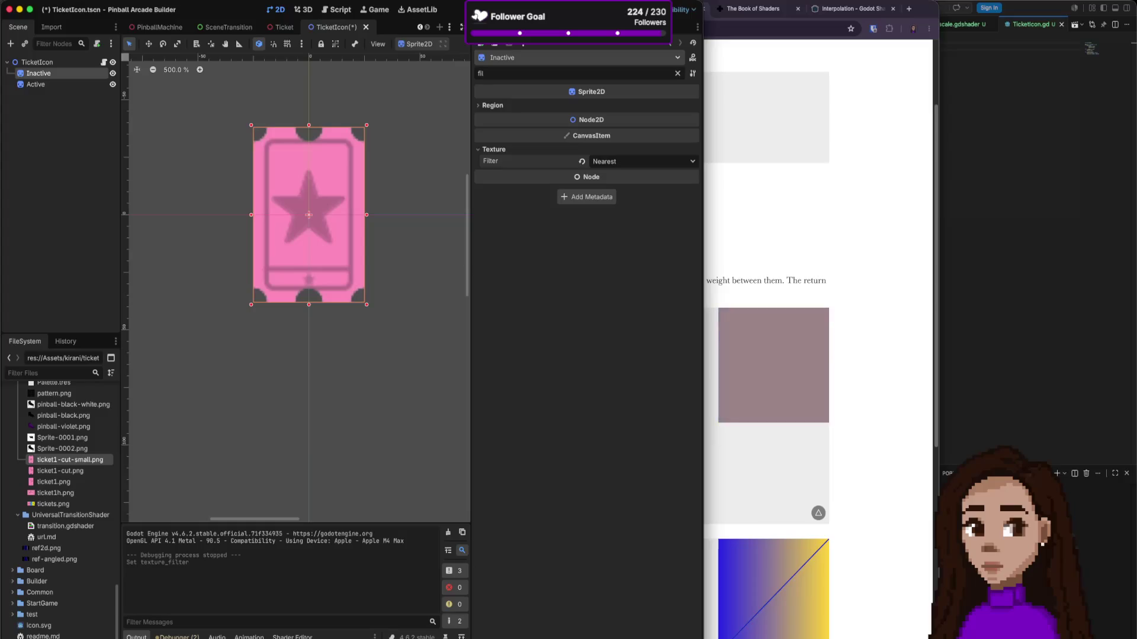
key(super+b)
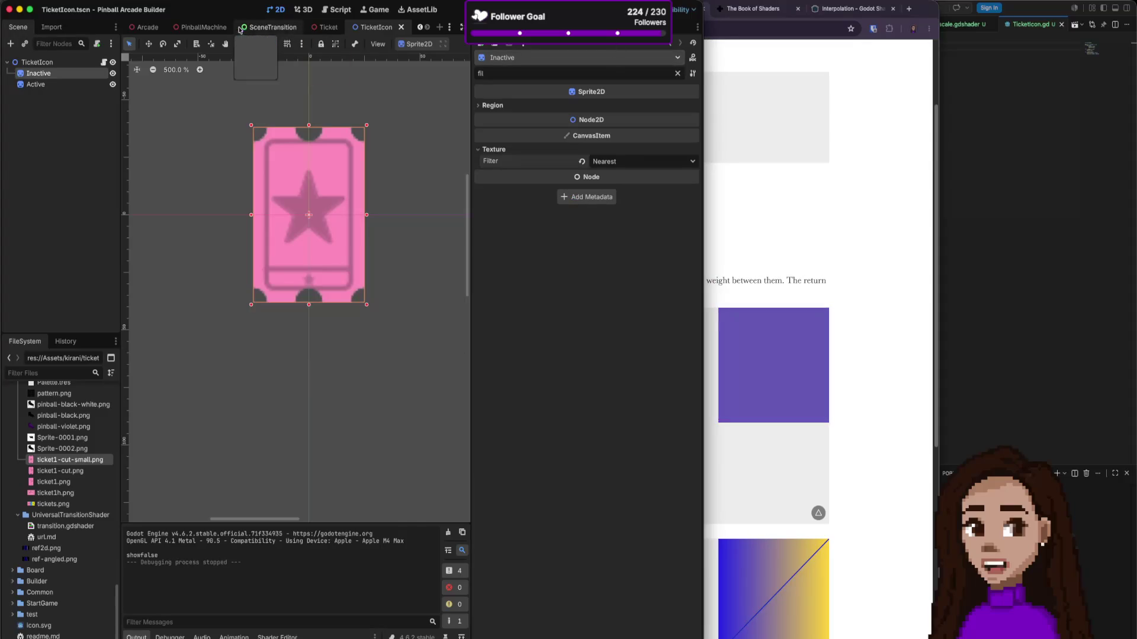
click(208, 31)
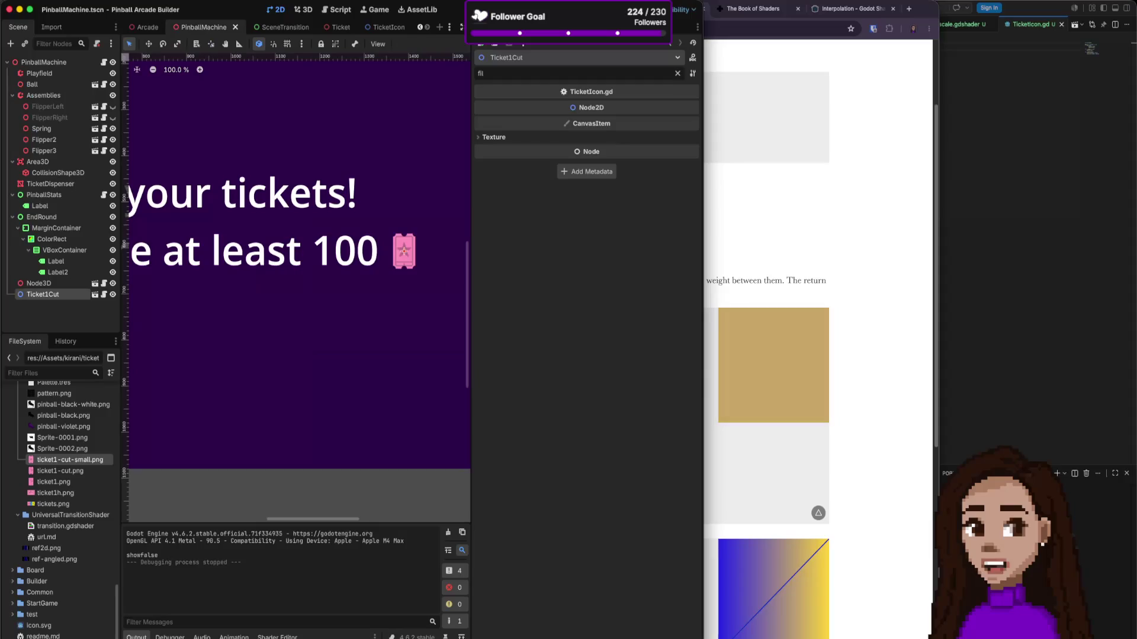
Run the game to check the ticket beside 'Score at least 100', then close the game window
scroll(400, 242, up, 5)
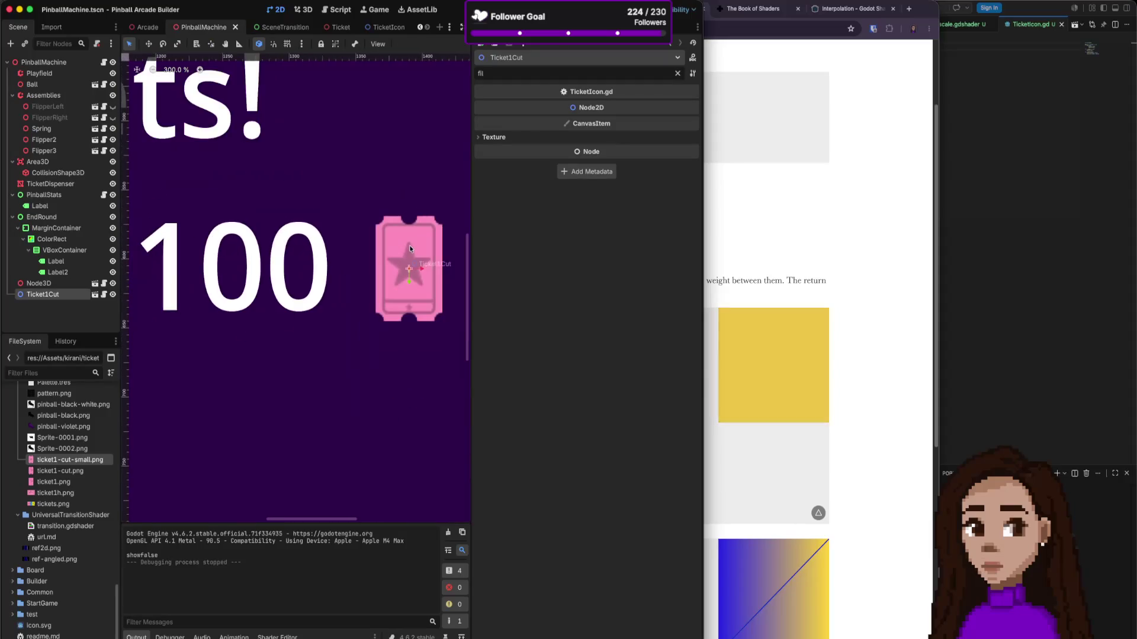
key(super+r)
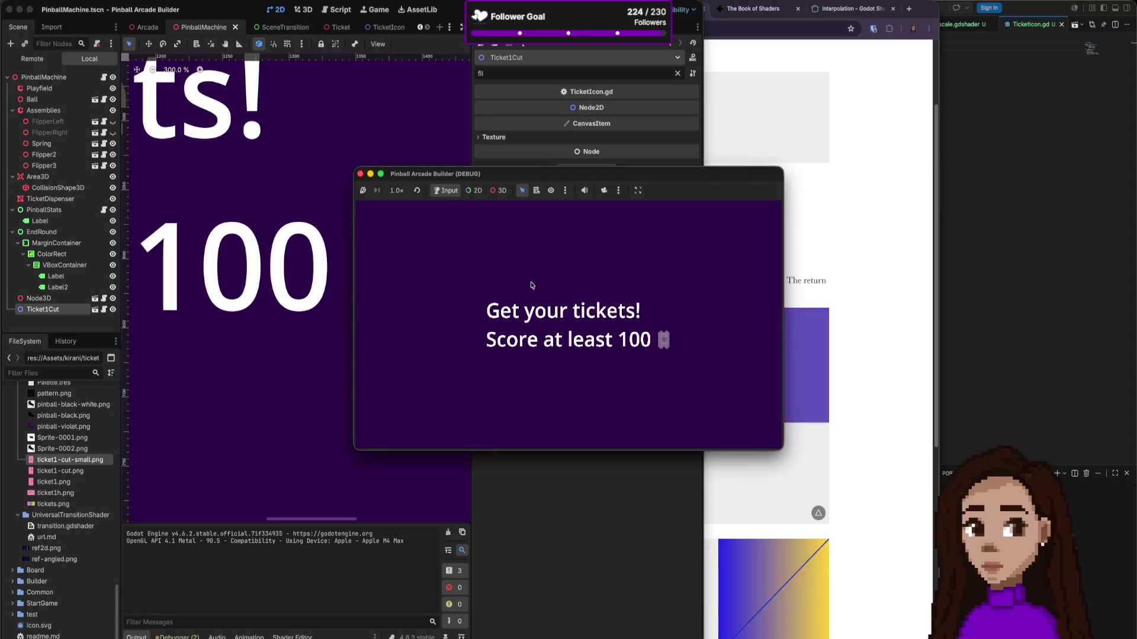
click(360, 174)
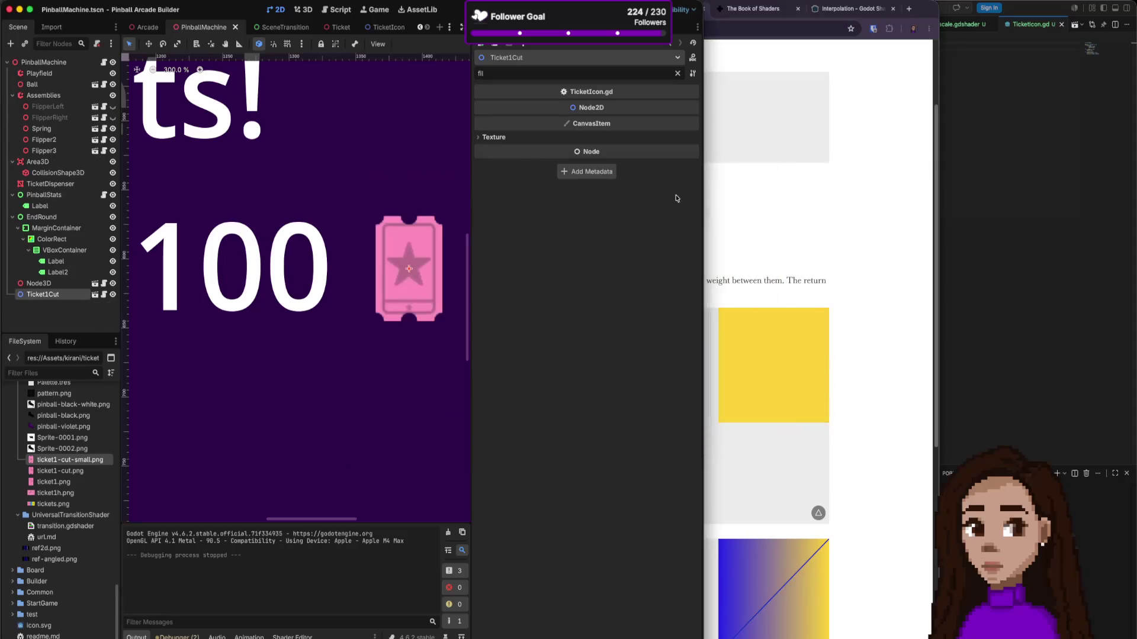
click(389, 29)
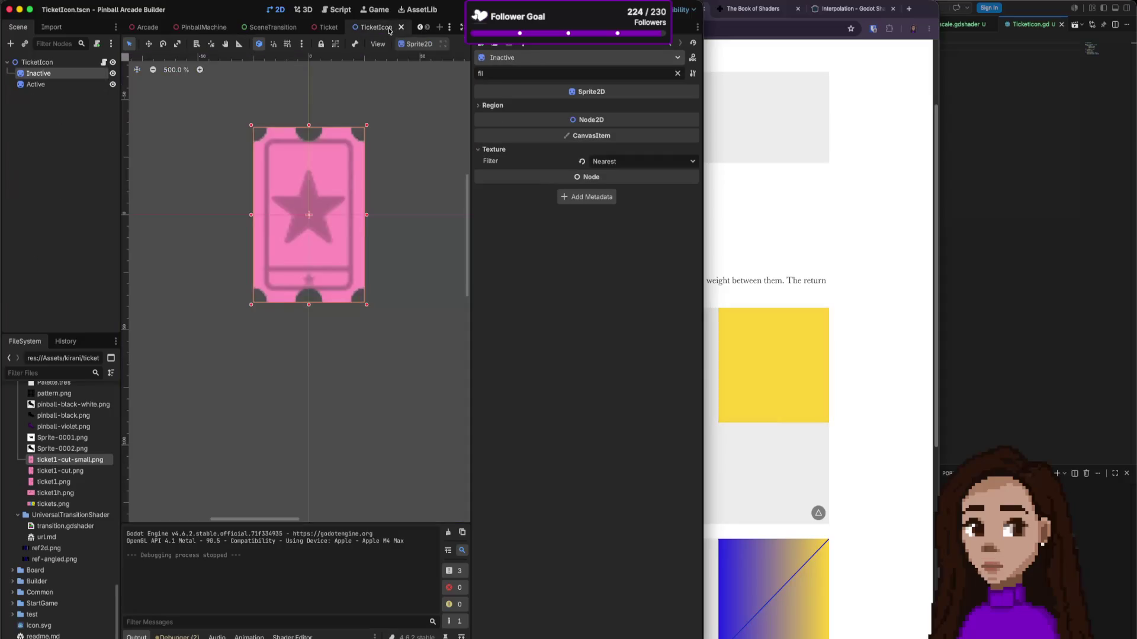
Set the Active ticket sprite's texture filter to Nearest and save TicketIcon.tscn
click(71, 85)
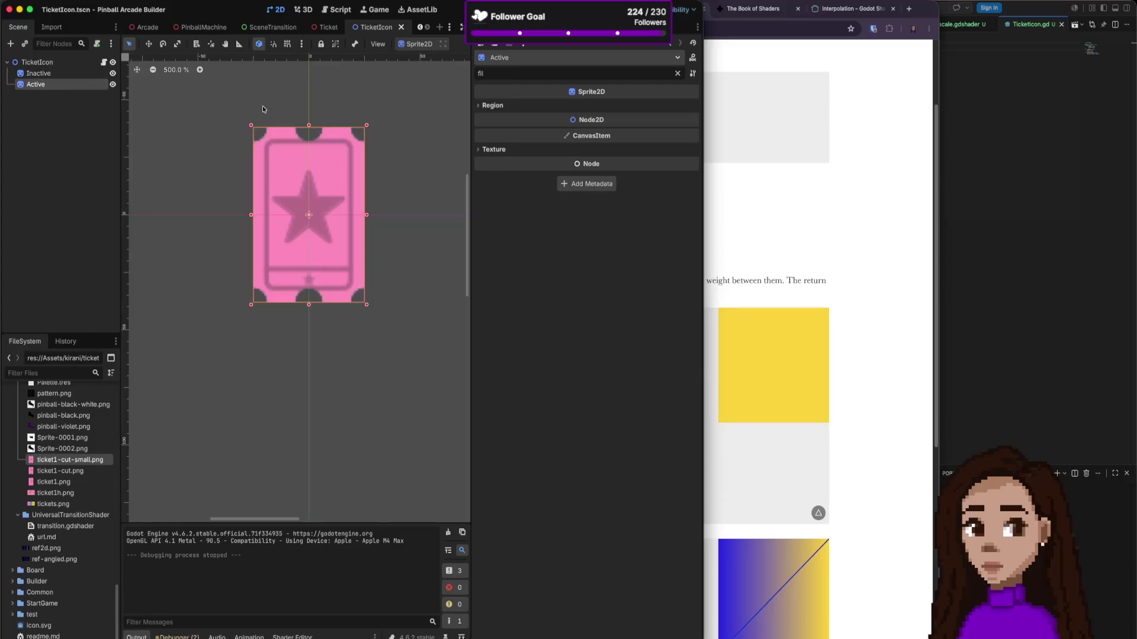
click(497, 149)
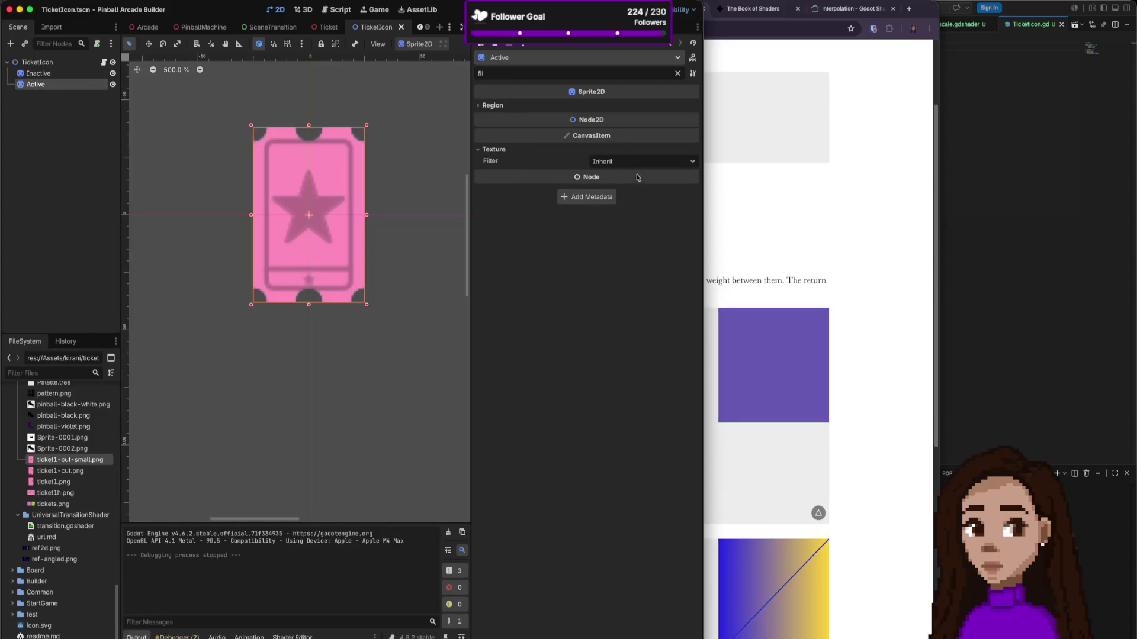
click(655, 162)
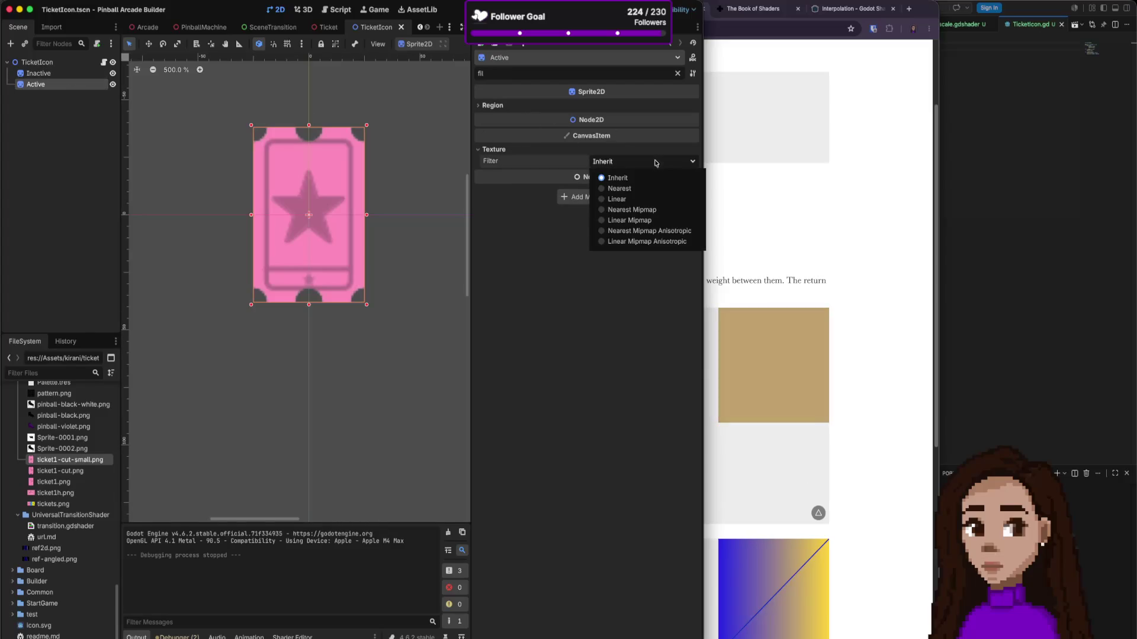
click(635, 188)
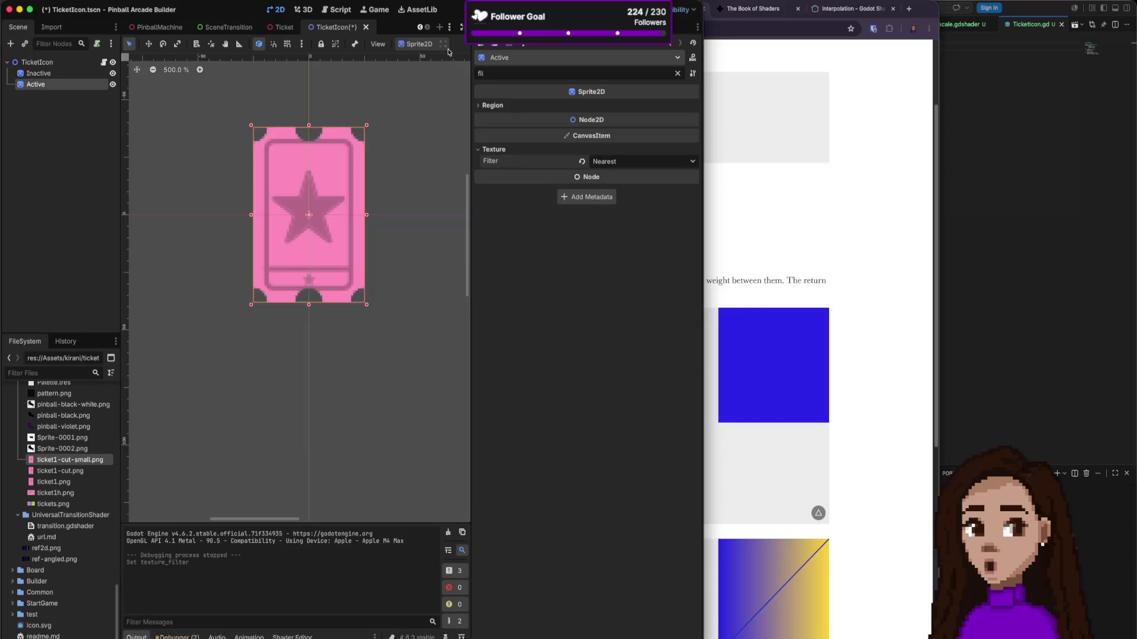
key(ctrl+s)
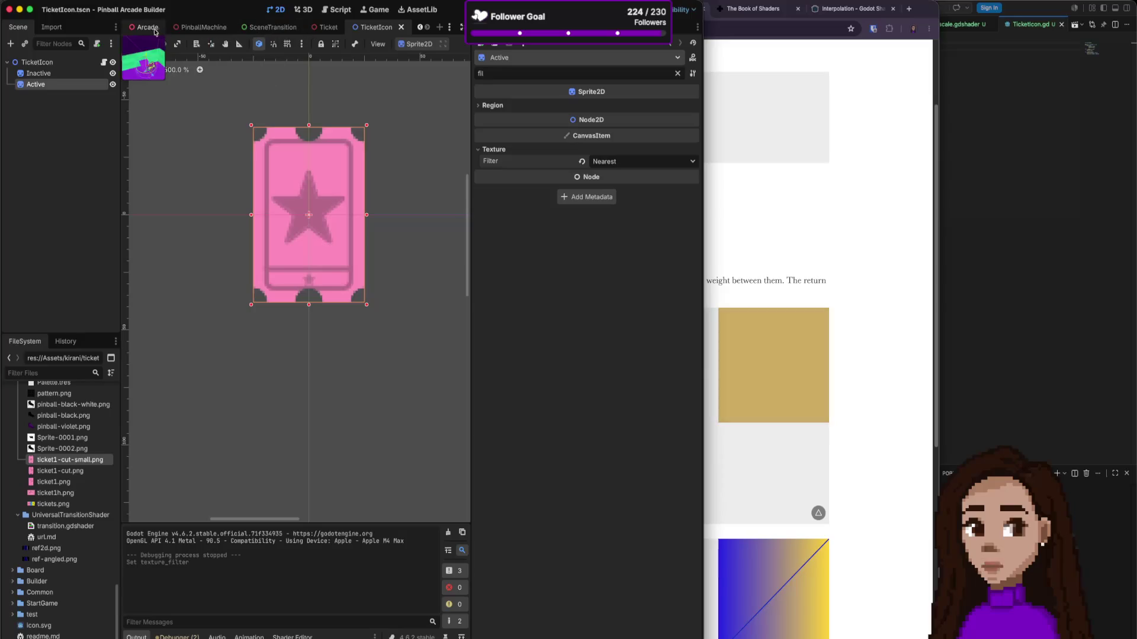
click(201, 27)
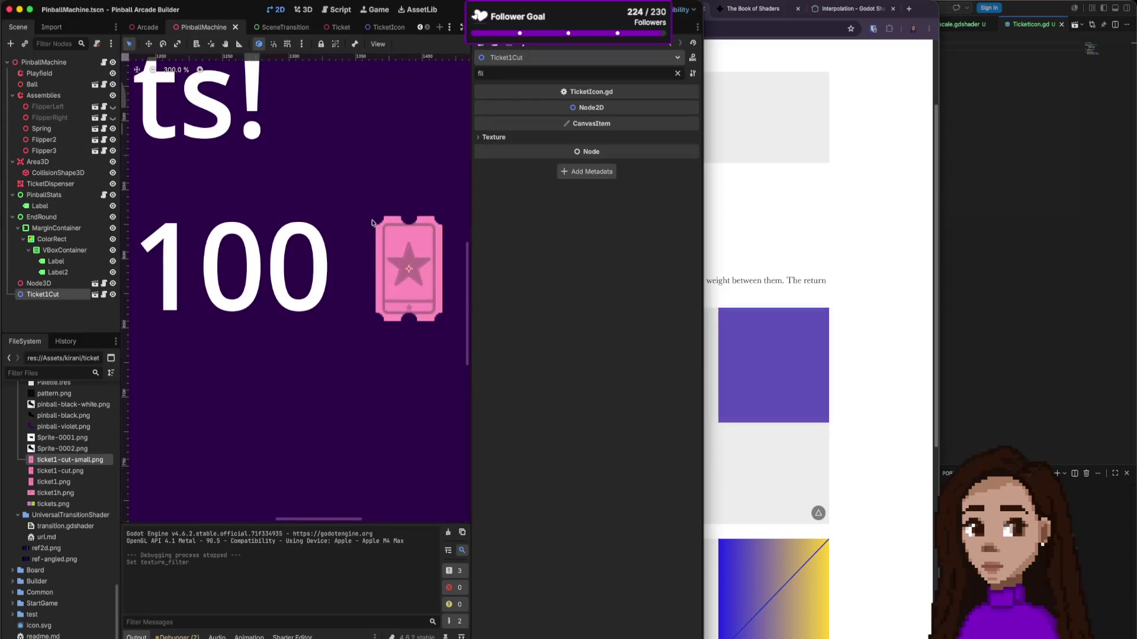
Deselect the ticket, view the whole end-round panel, and check TicketIcon.gd in VS Code
scroll(374, 223, down, 6)
scroll(374, 222, up, 3)
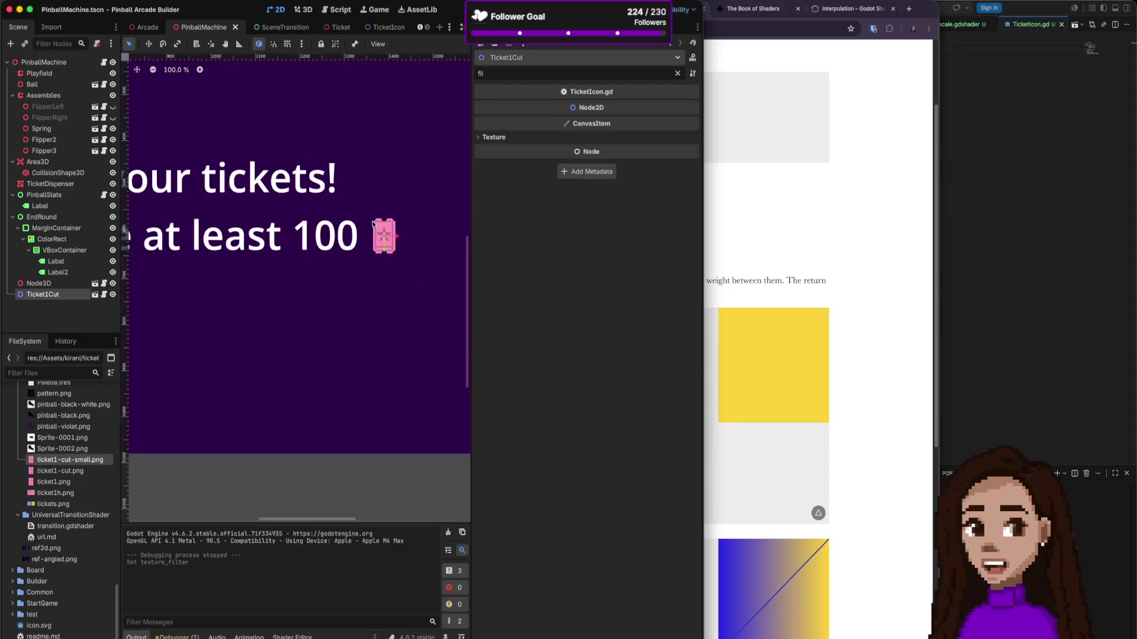
click(289, 463)
scroll(215, 309, down, 3)
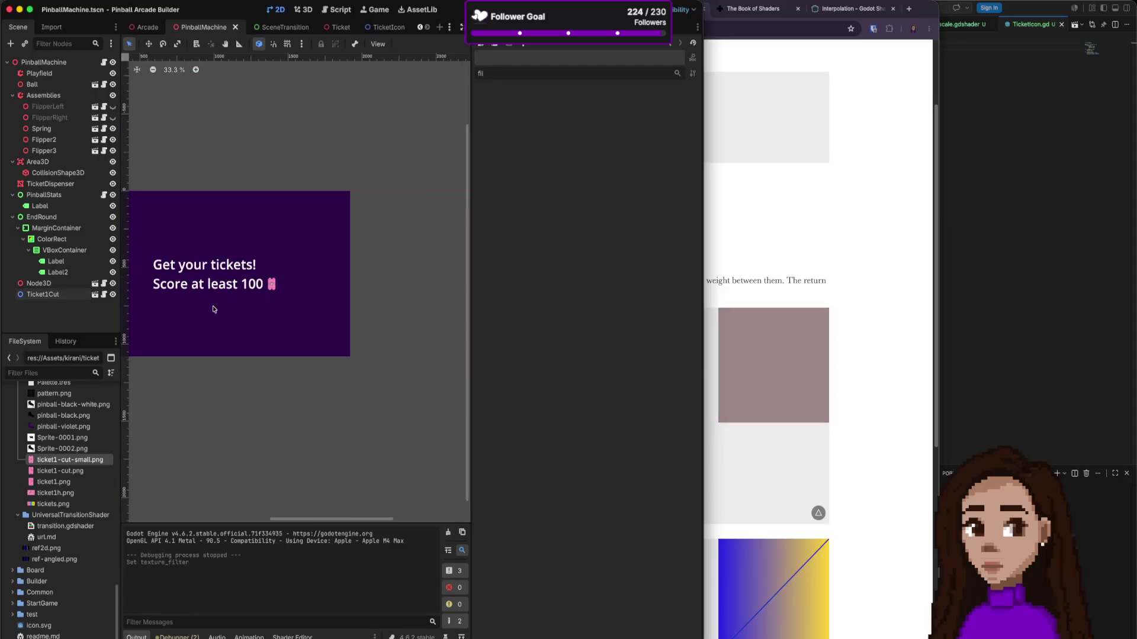
scroll(213, 309, left, 3)
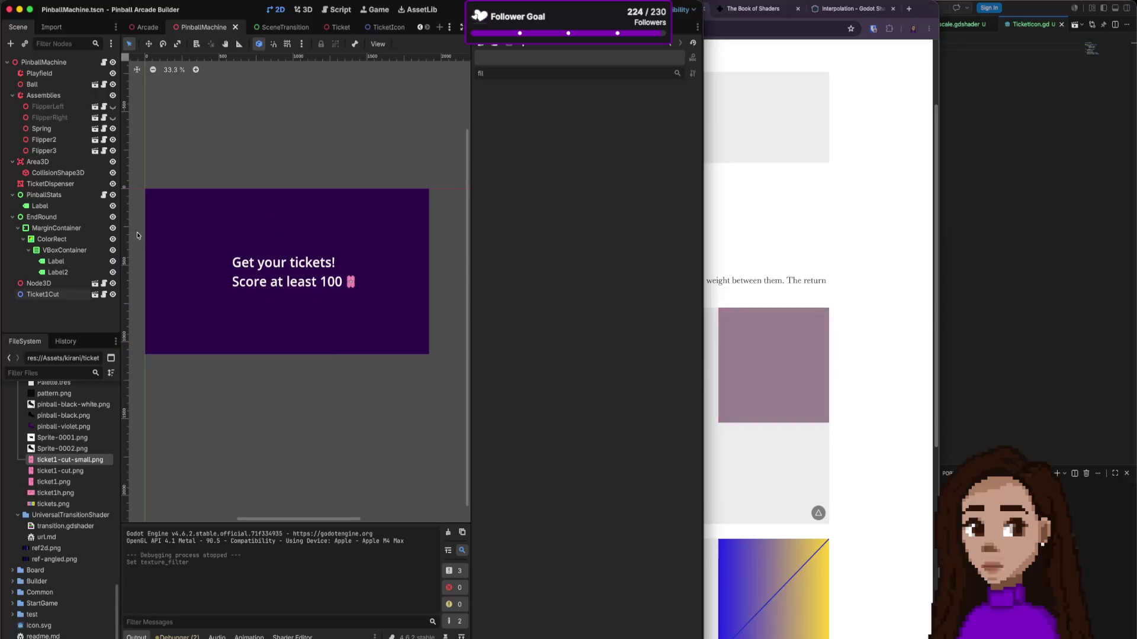
key(super+Tab)
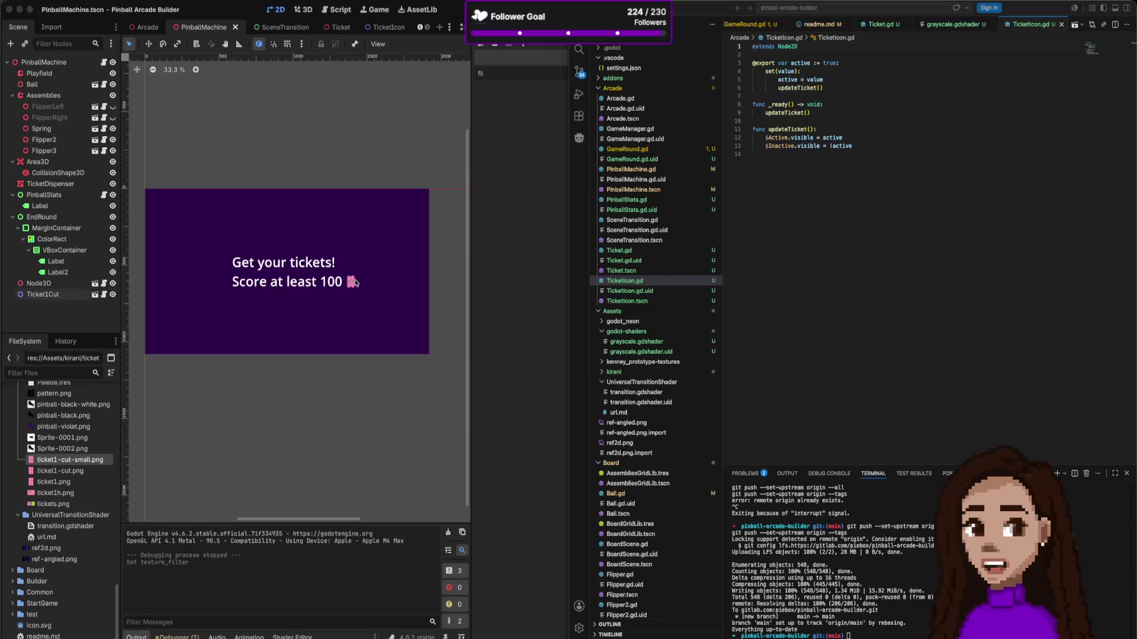
scroll(355, 283, up, 7)
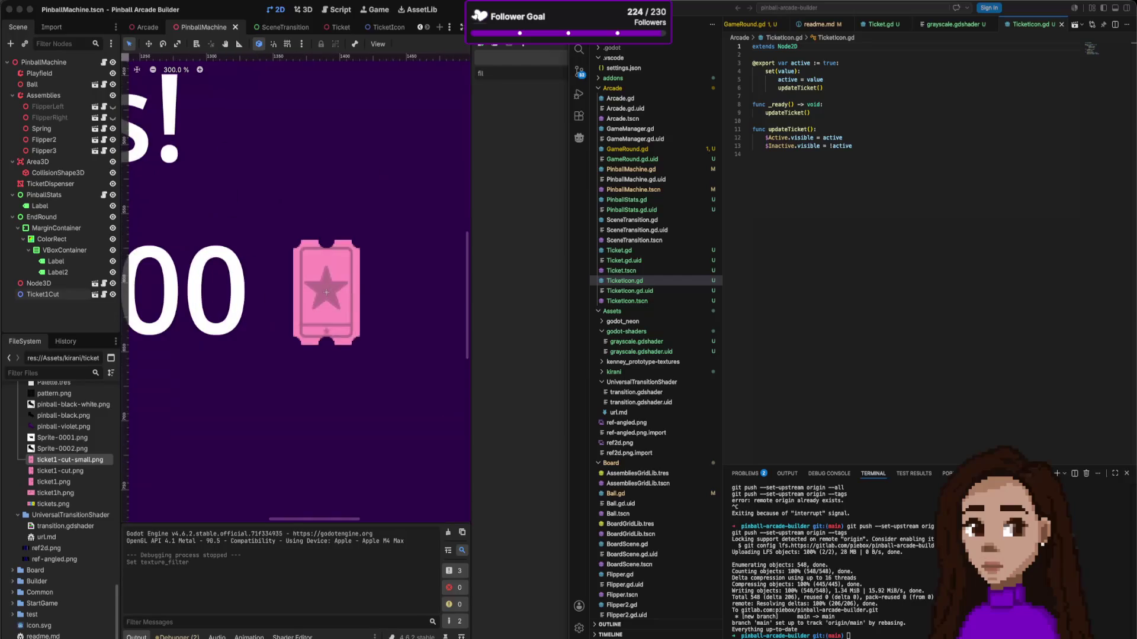
click(416, 28)
Try the Active sprite's Inherit, Nearest, Linear and Nearest Mipmap texture filters
click(384, 28)
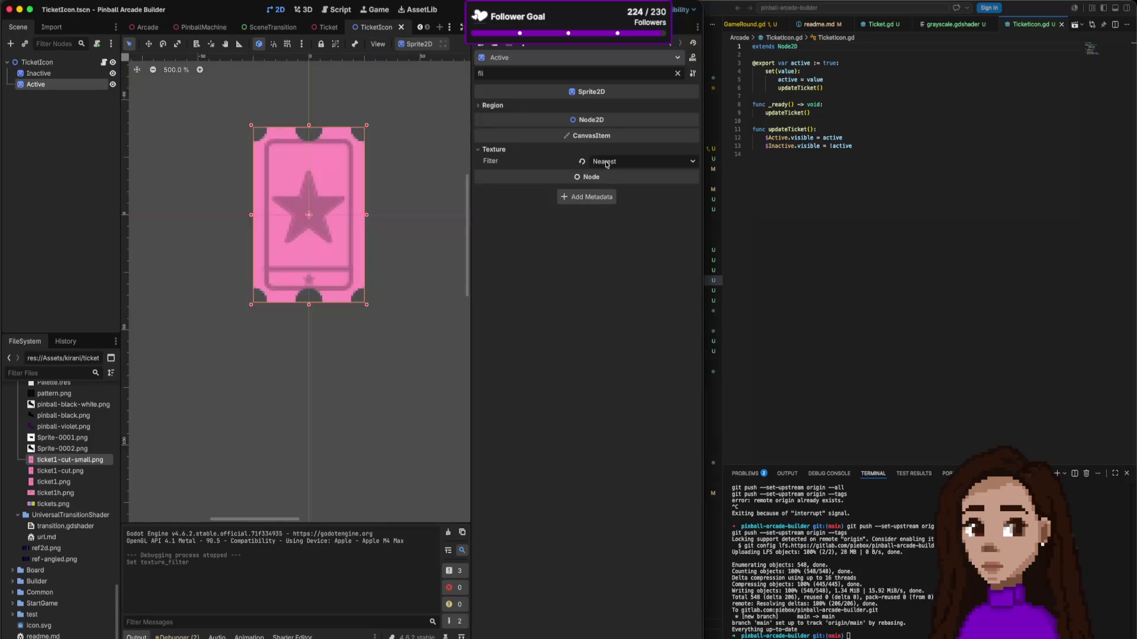
click(605, 162)
click(612, 179)
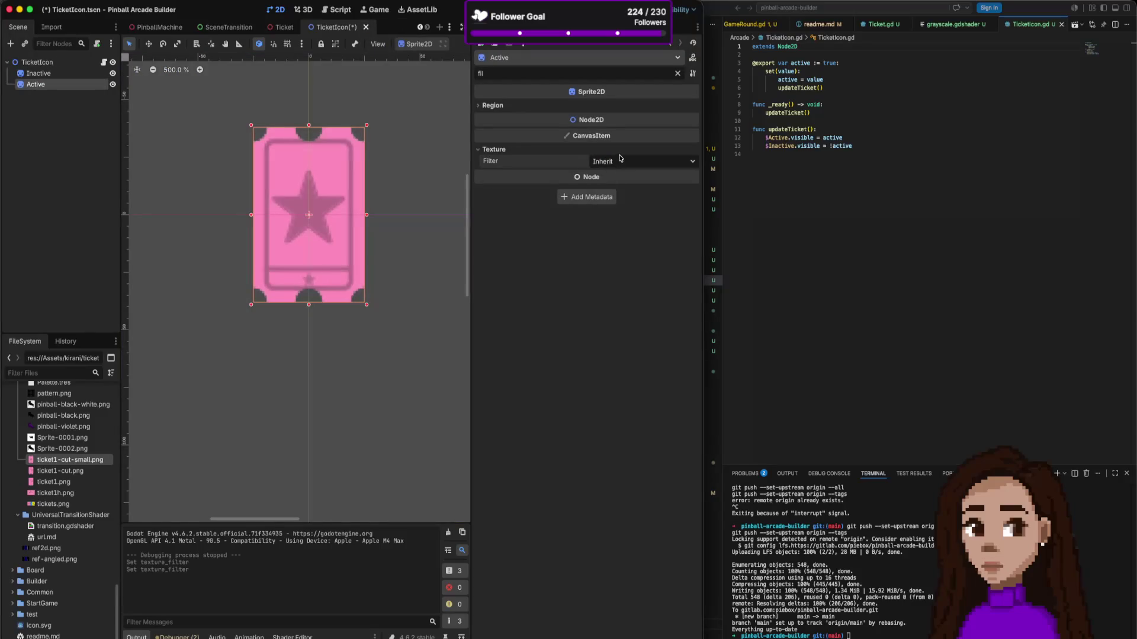
click(620, 159)
click(616, 190)
click(619, 162)
click(617, 199)
click(625, 167)
click(624, 208)
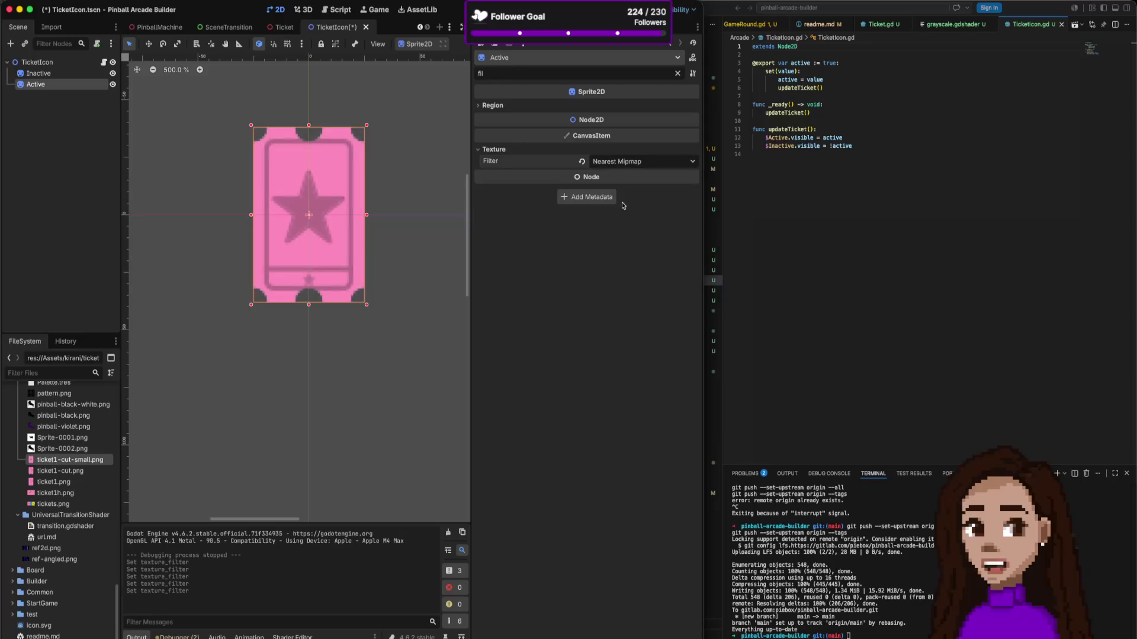
Try Linear Mipmap and both Anisotropic filters, settle on Nearest, and save TicketIcon
click(627, 163)
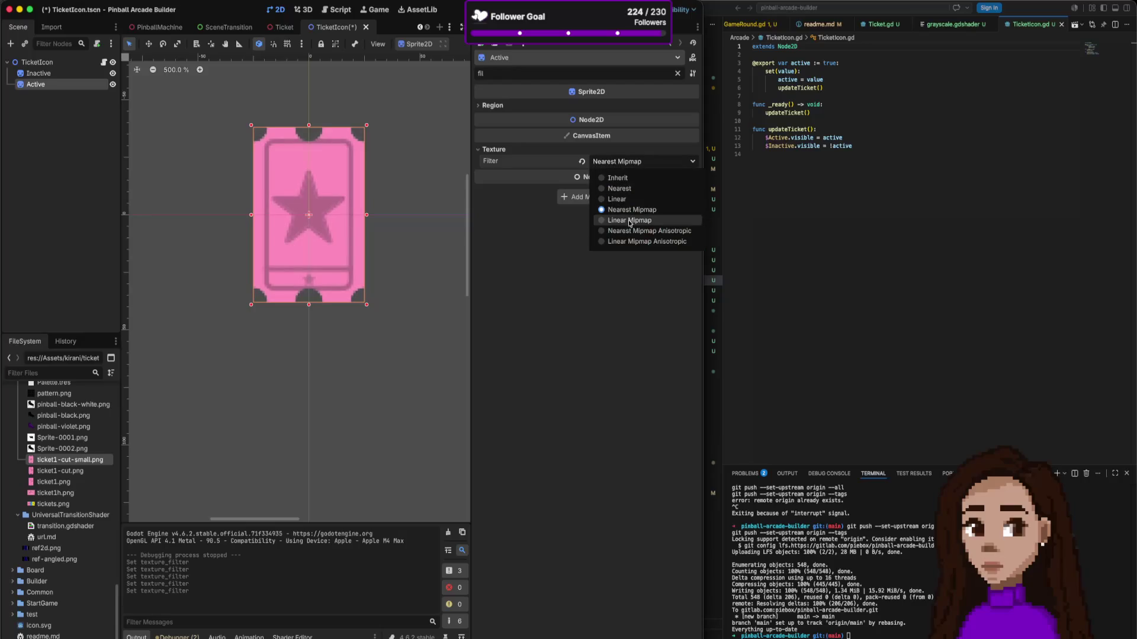
click(628, 219)
click(631, 164)
click(636, 231)
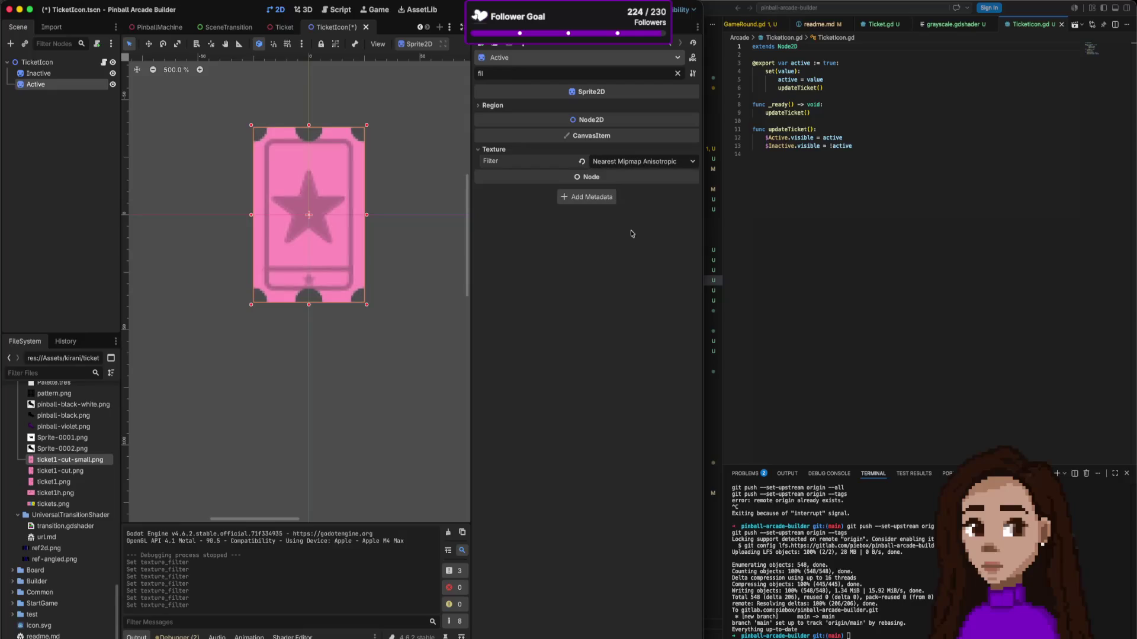
click(638, 164)
click(632, 241)
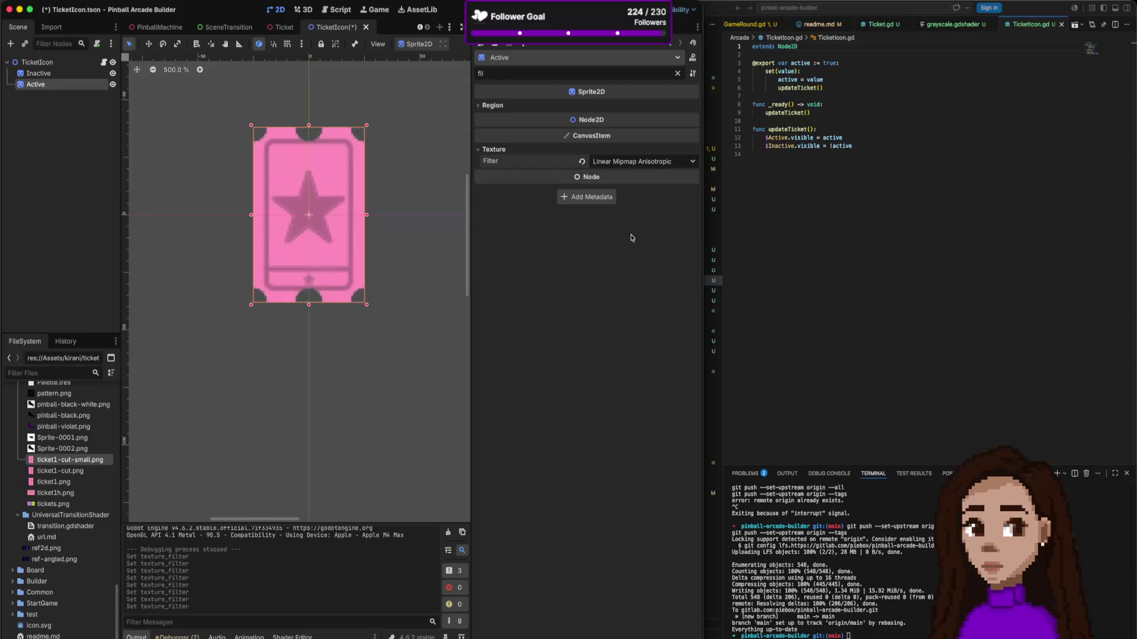
click(635, 166)
click(626, 188)
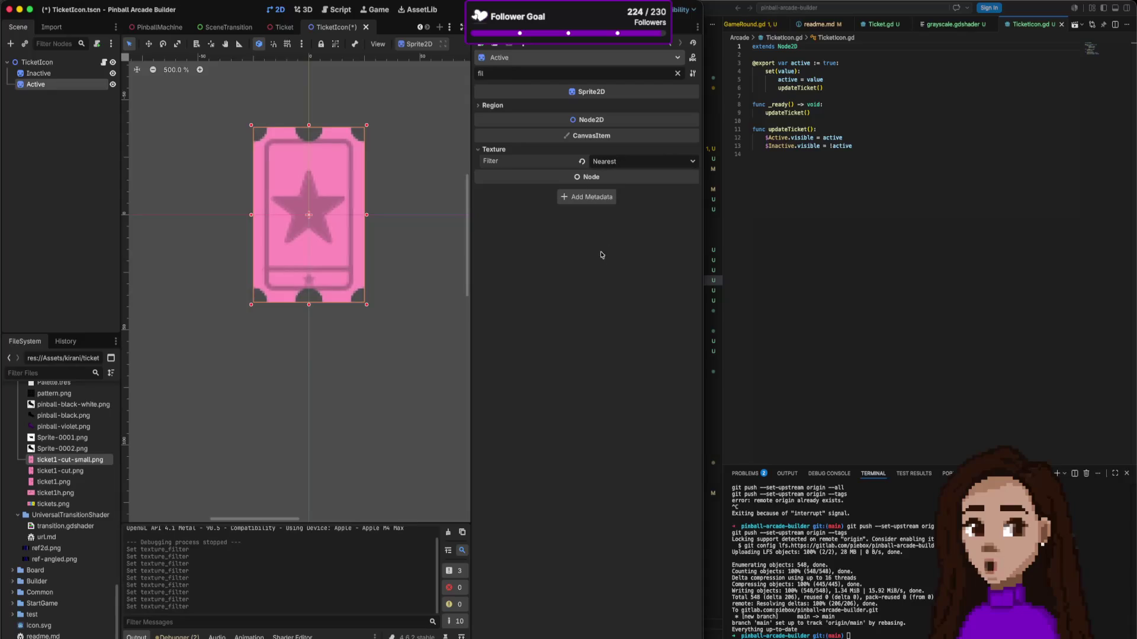
click(422, 292)
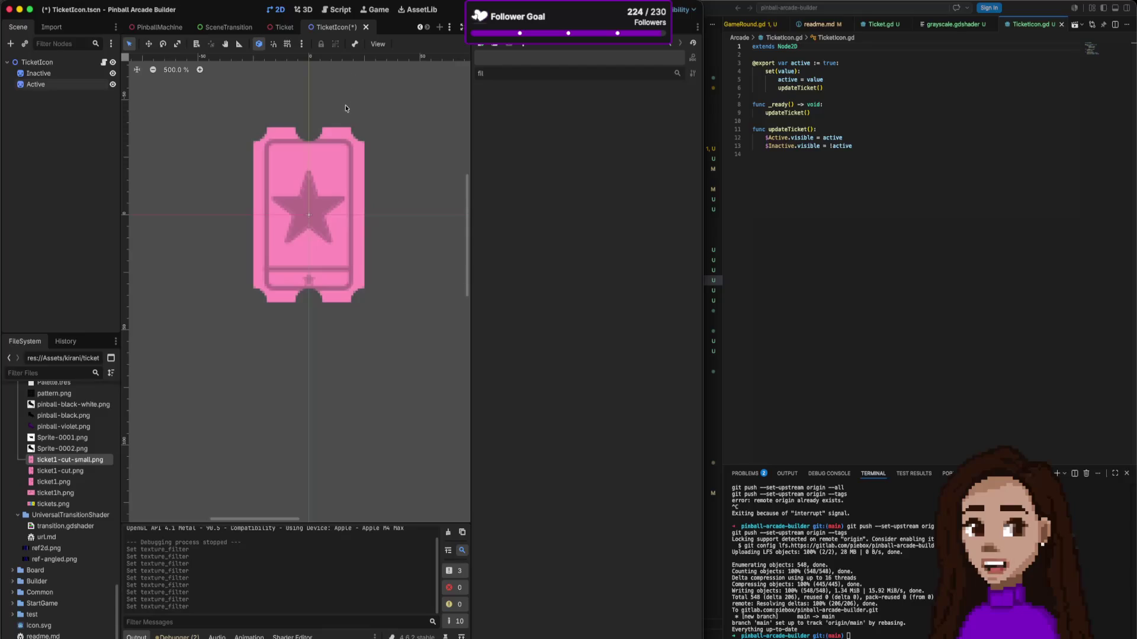
key(ctrl+s)
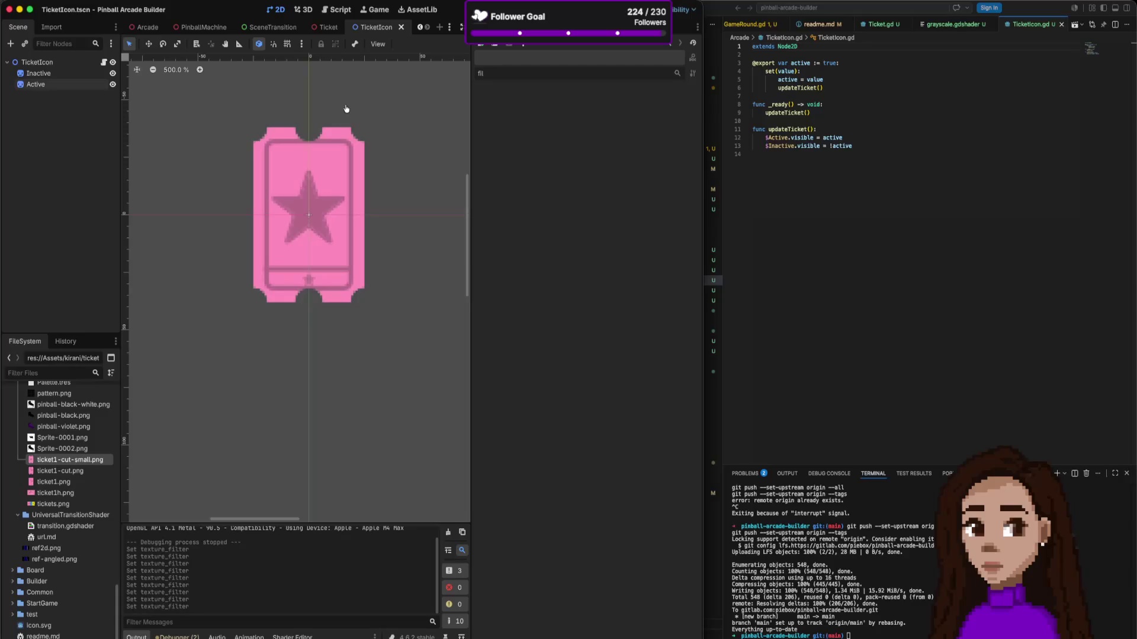
key(super+Tab)
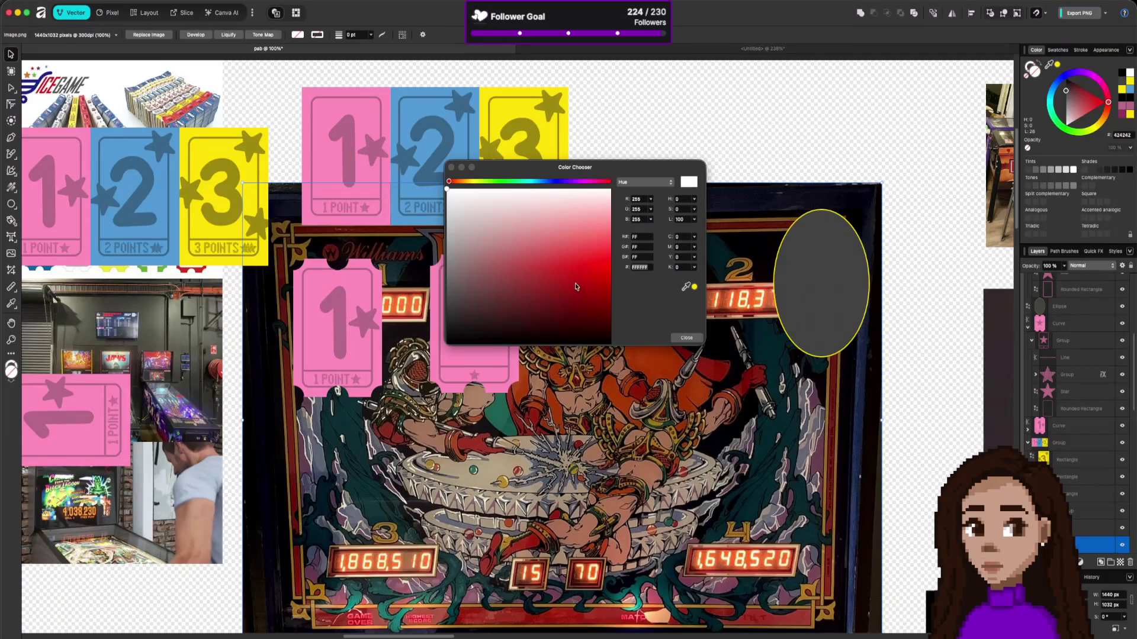
Clear the Affinity Designer selection and close the Color Chooser
key(super+d)
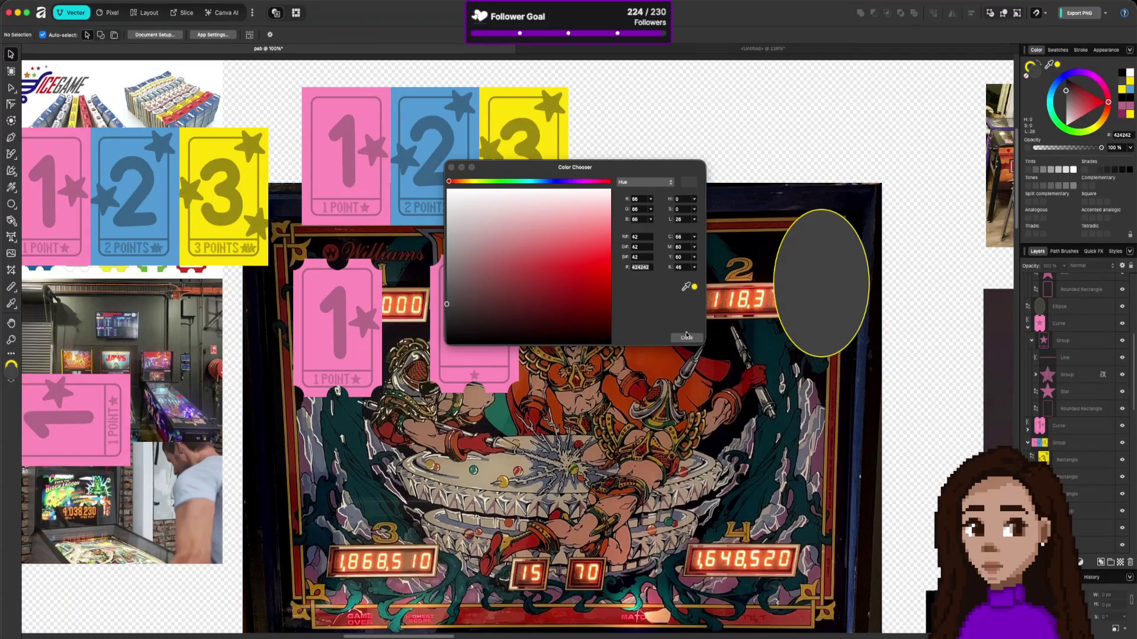
click(686, 337)
scroll(530, 303, down, 5)
scroll(530, 303, up, 4)
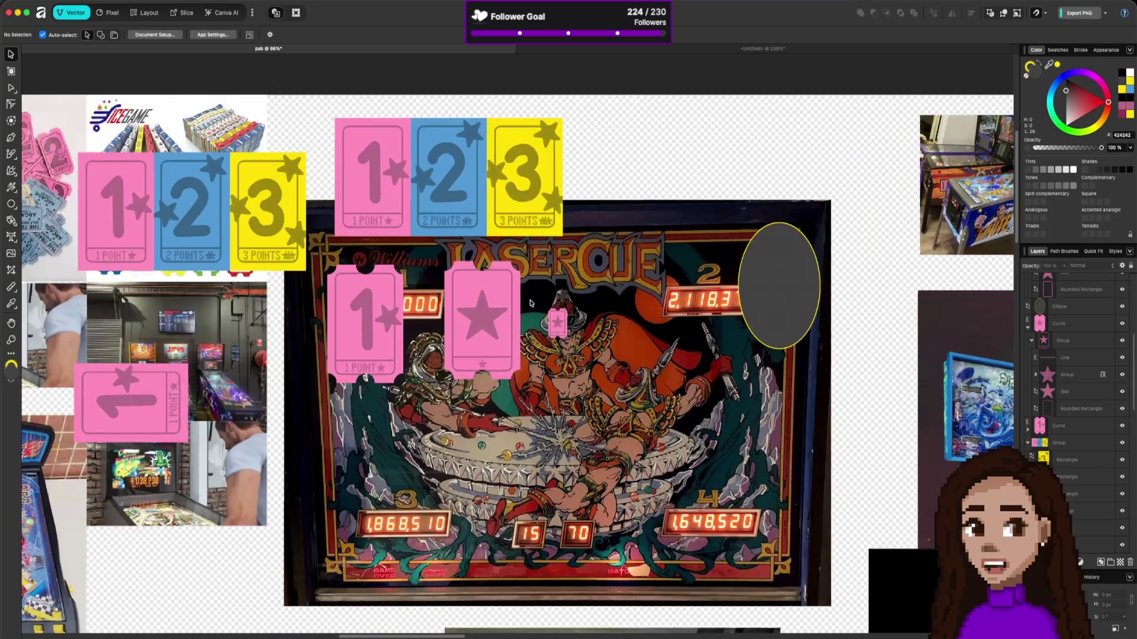
key(super+Tab)
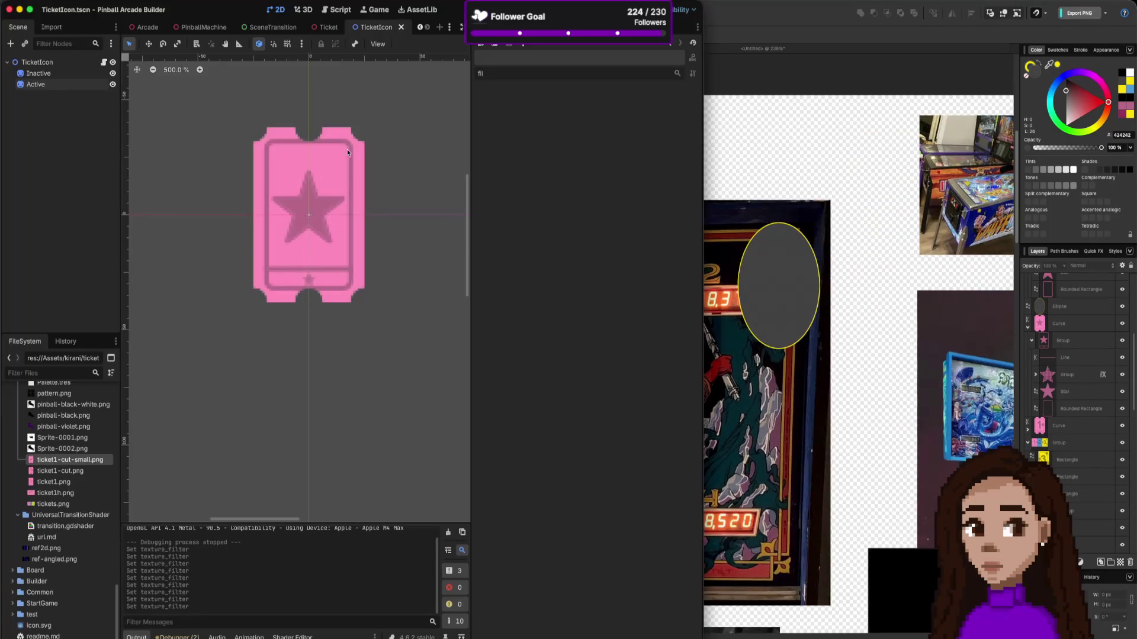
Look over the Arcade scene and select its SceneTransition panel
click(155, 29)
scroll(229, 107, up, 8)
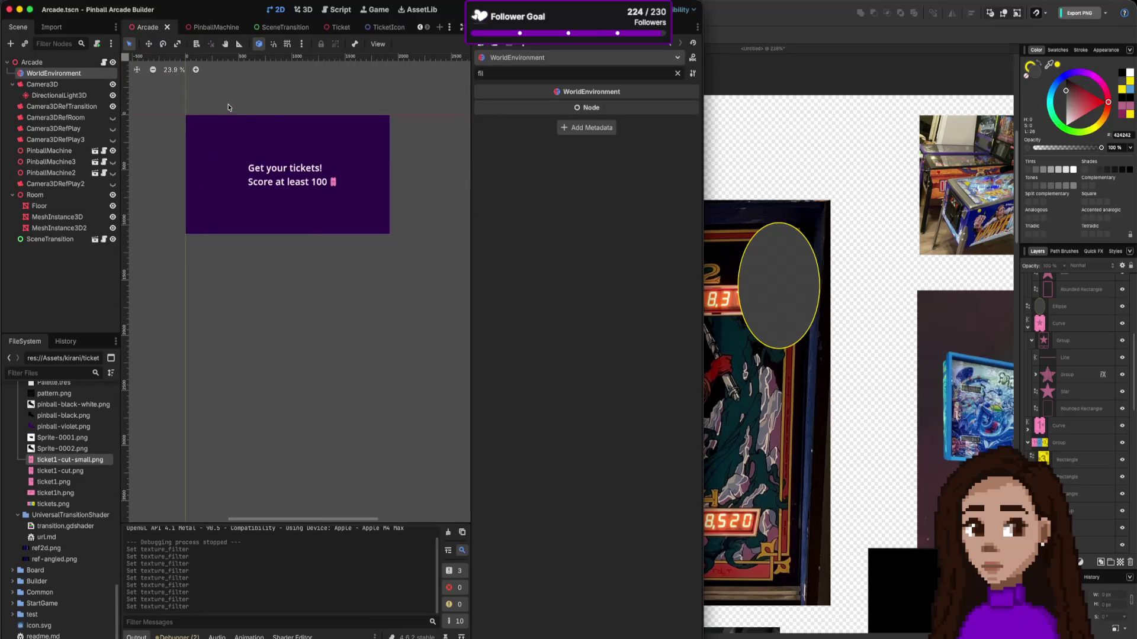
scroll(396, 221, down, 2)
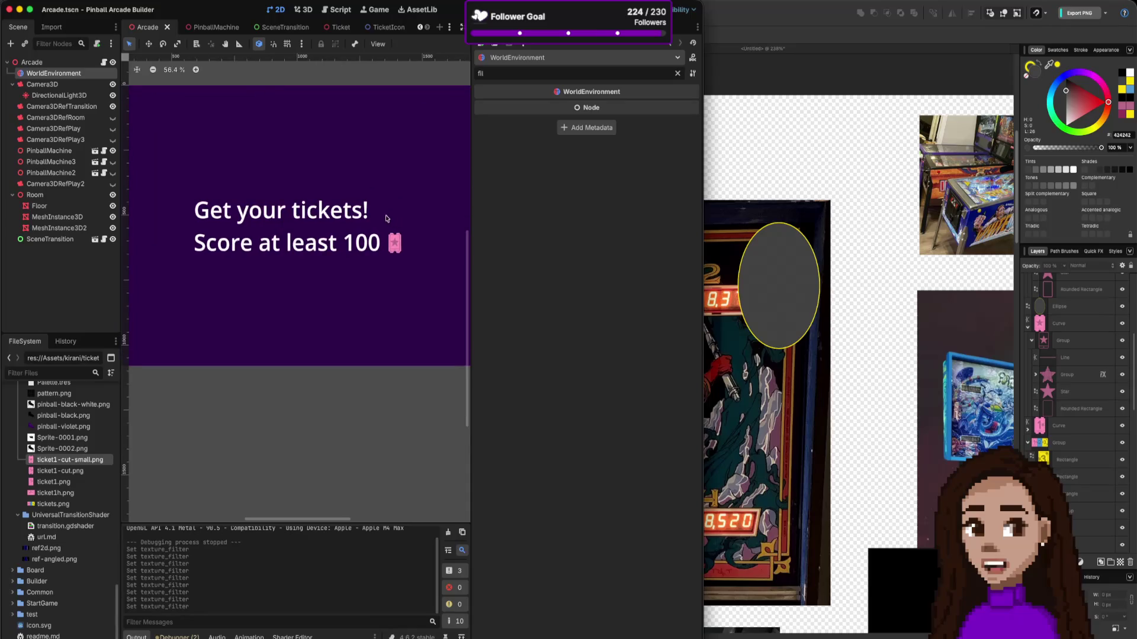
scroll(397, 204, down, 5)
scroll(371, 197, up, 8)
scroll(361, 225, down, 6)
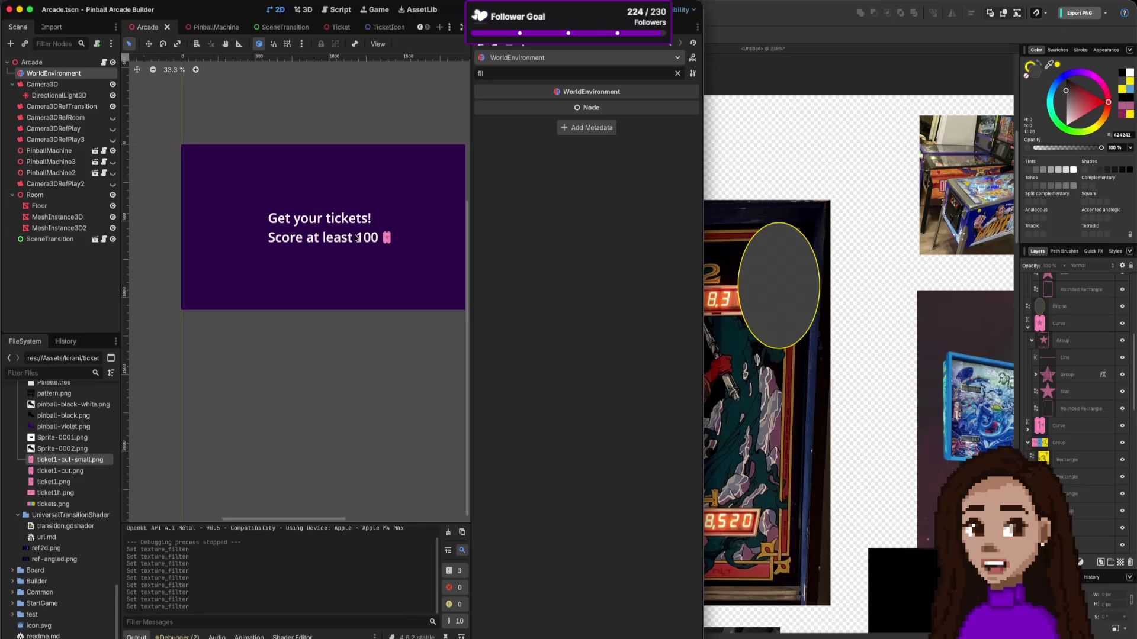
click(357, 238)
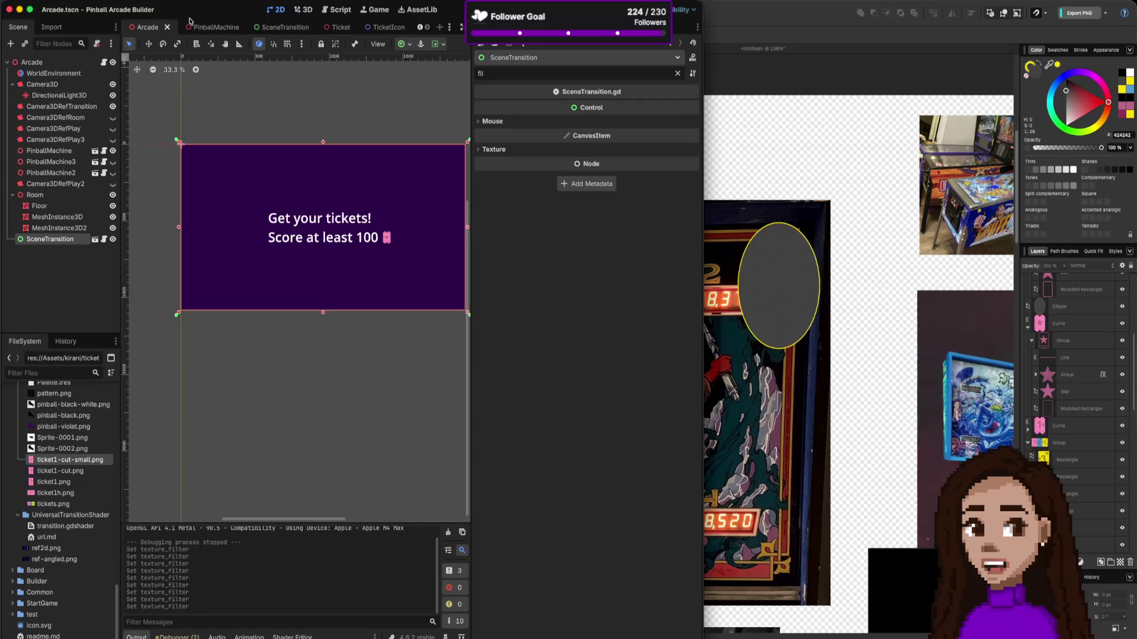
In PinballMachine, select the EndRound panel's 'Score at least 100' Label2 and open its context menu
click(207, 27)
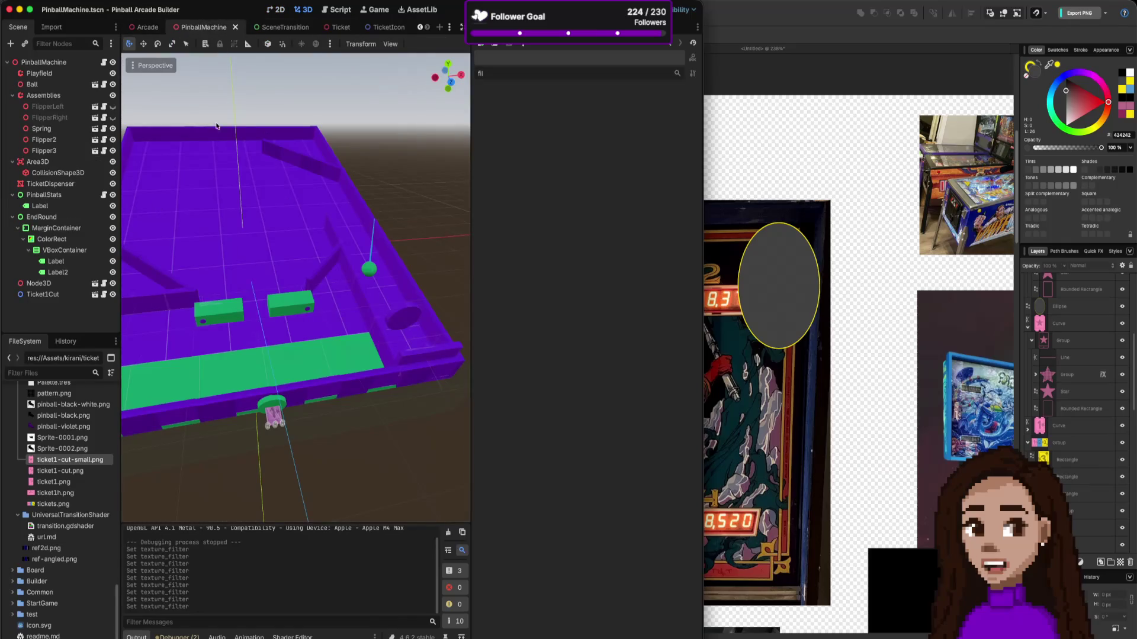
click(71, 219)
scroll(224, 226, down, 5)
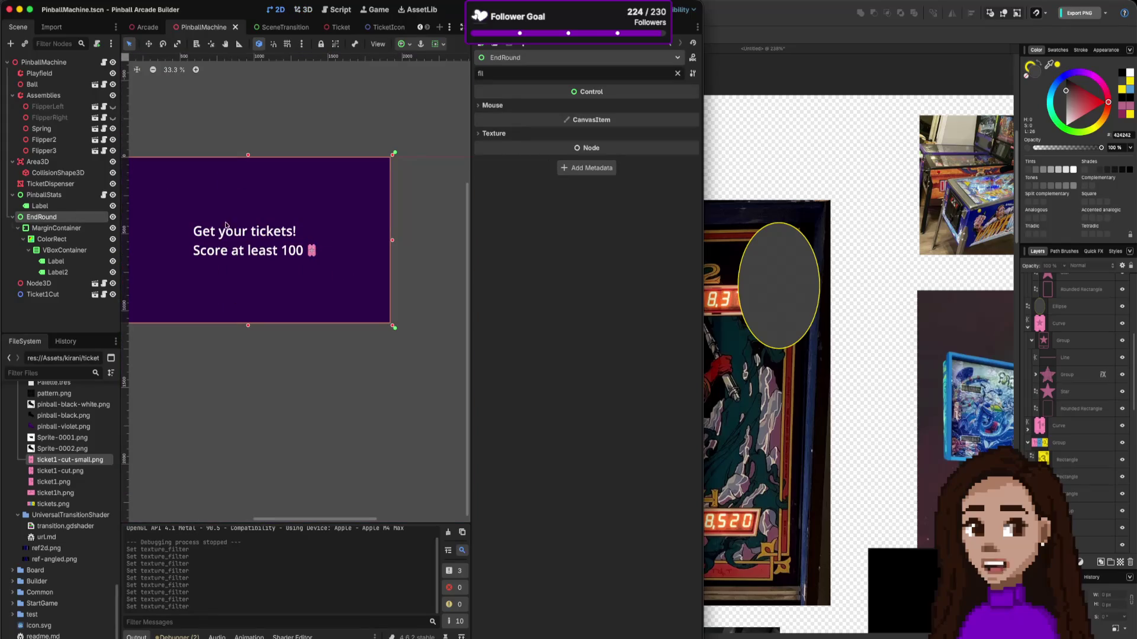
scroll(224, 226, left, 3)
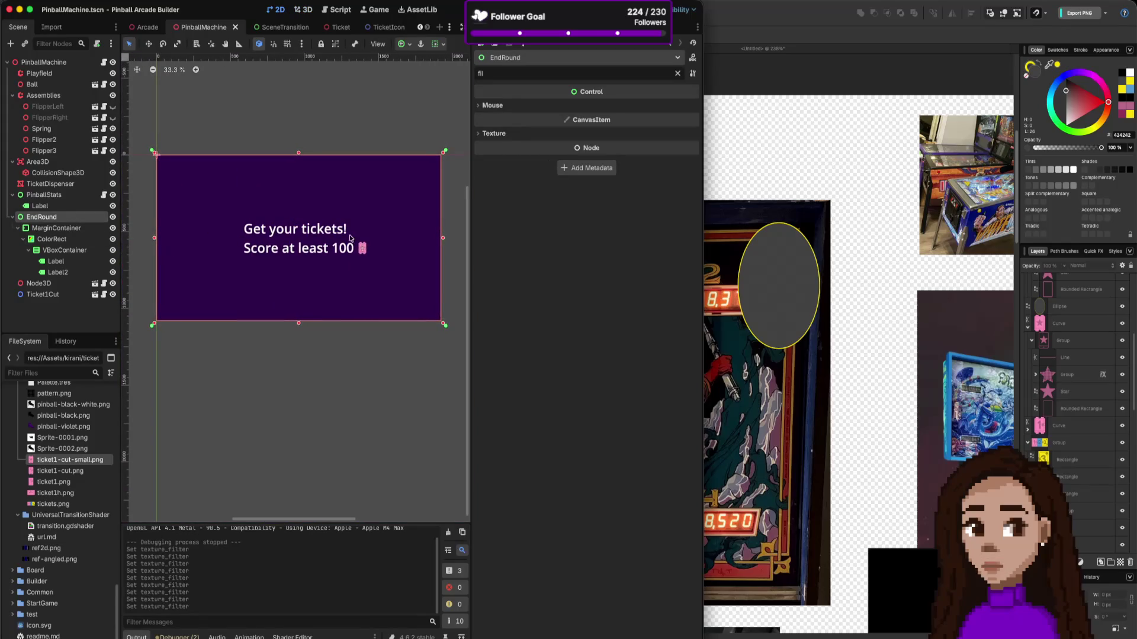
click(69, 271)
right_click(69, 274)
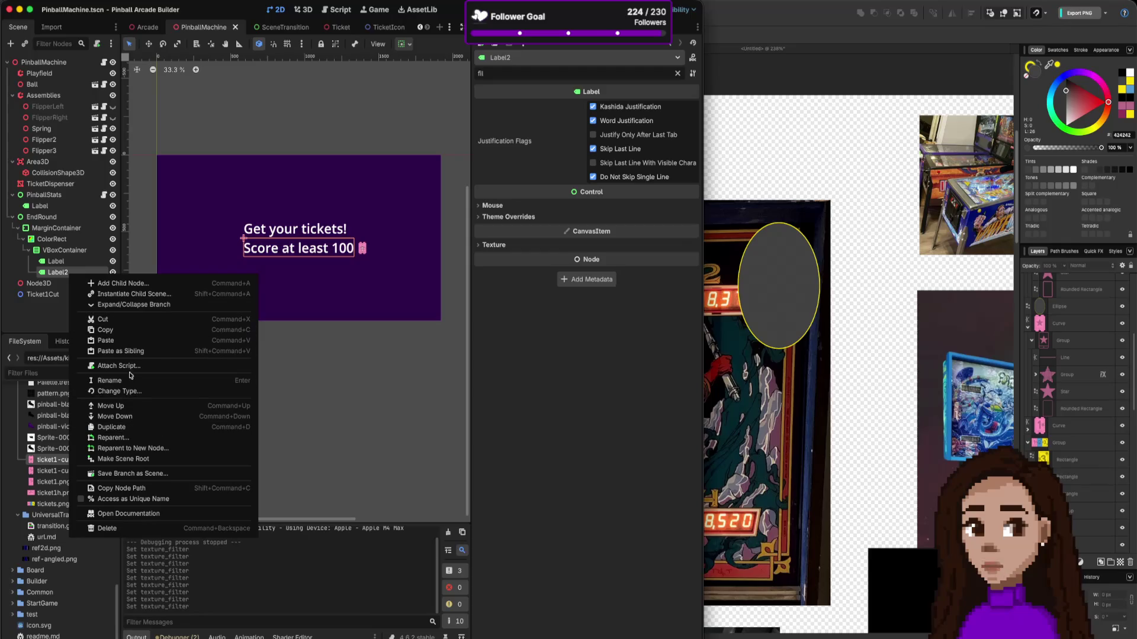
Duplicate Label2 and delete the copied 'Score at least 100' text
click(122, 426)
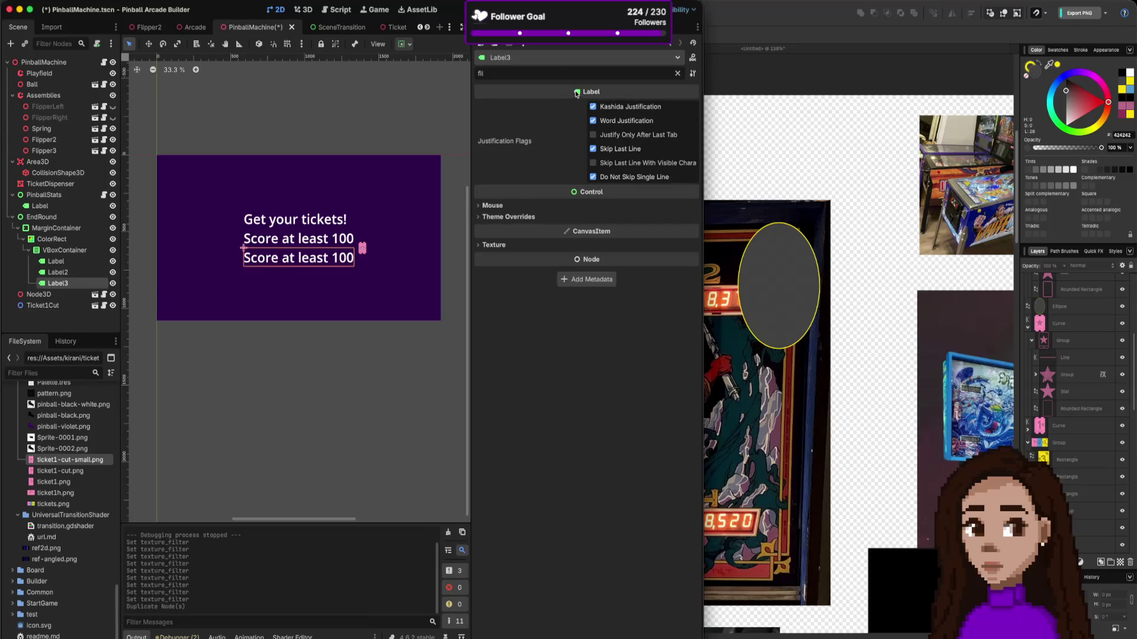
click(677, 74)
triple_click(514, 122)
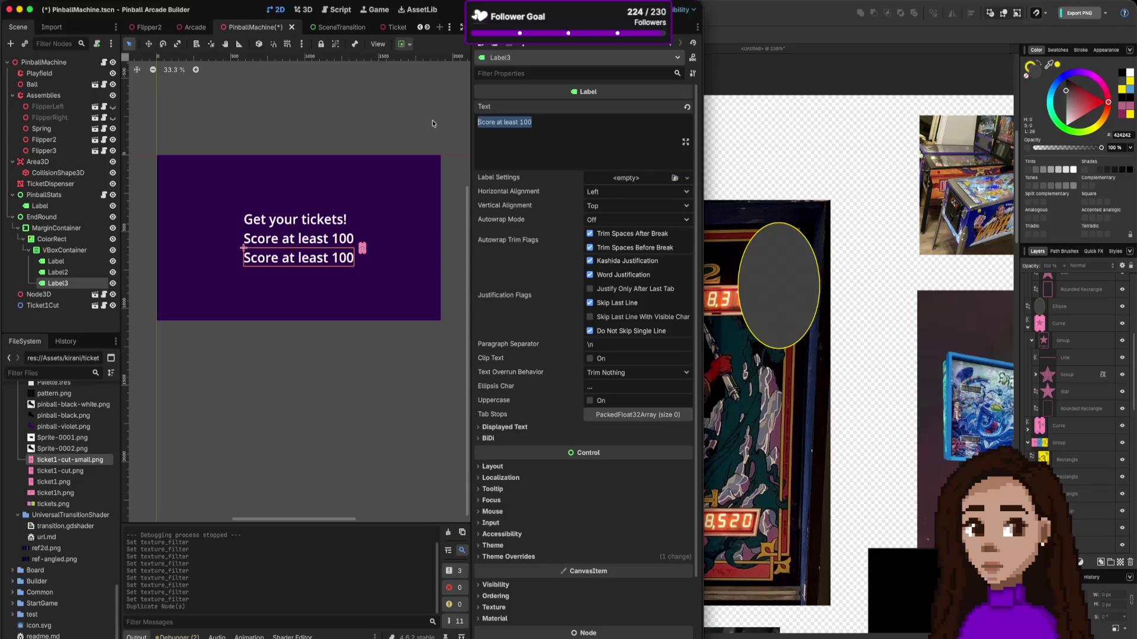
key(BackSpace)
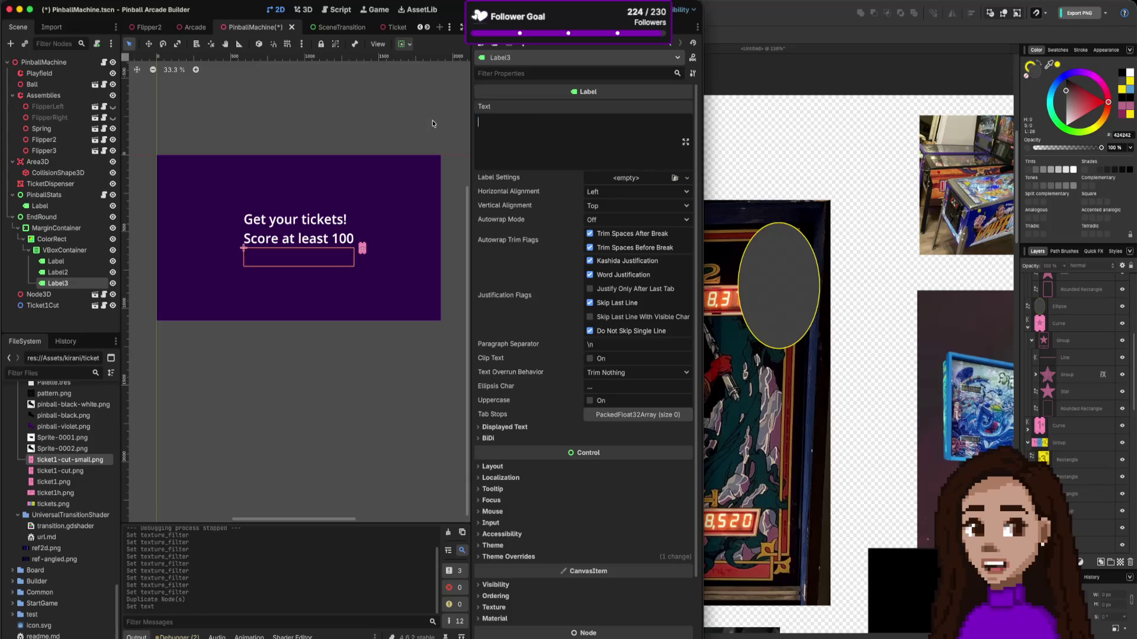
Enter the new label text, settling on 'Keep up to 60s' after trying other wordings
text(K)
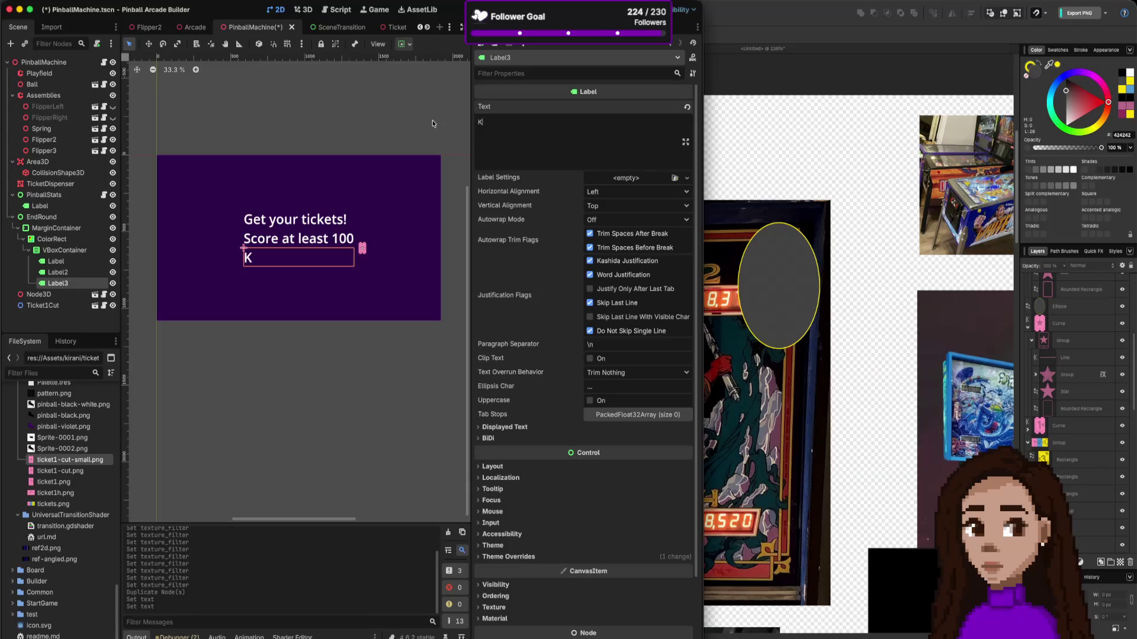
key(BackSpace)
text(S)
text(vi)
key(BackSpace)
key(BackSpace)
key(BackSpace)
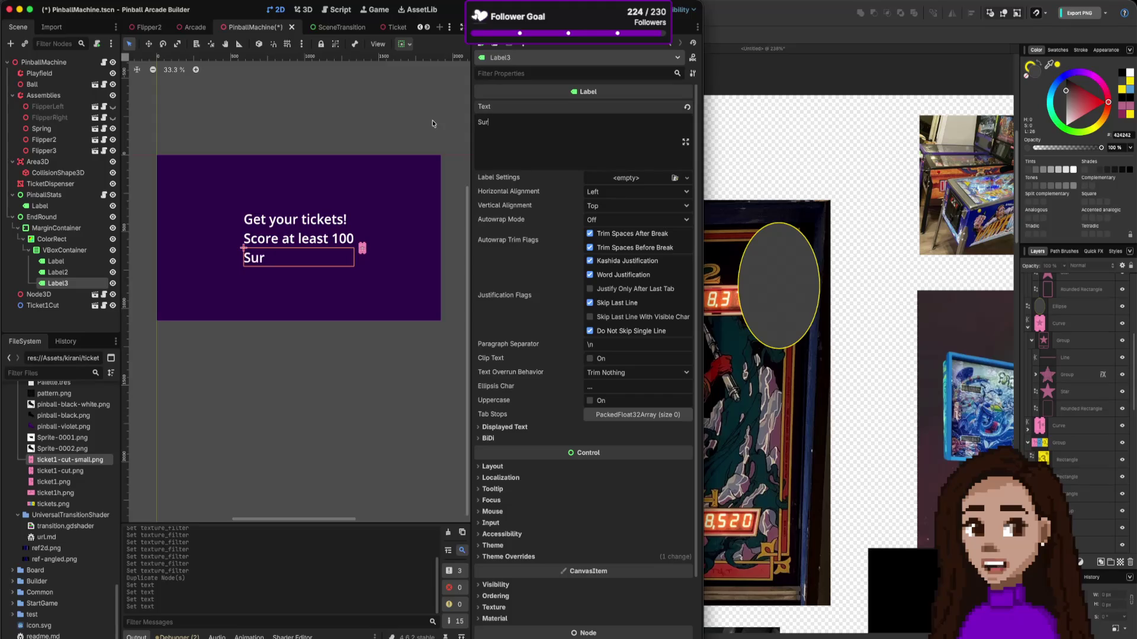
text(Hold)
key(BackSpace)
key(BackSpace)
text(Keep )
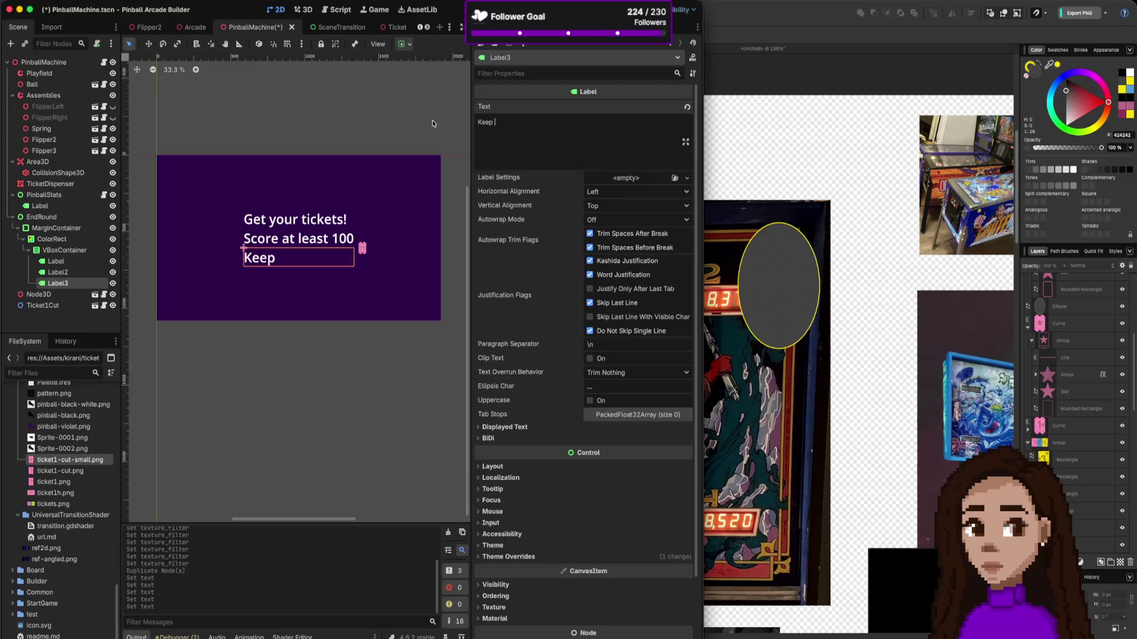
text(up to )
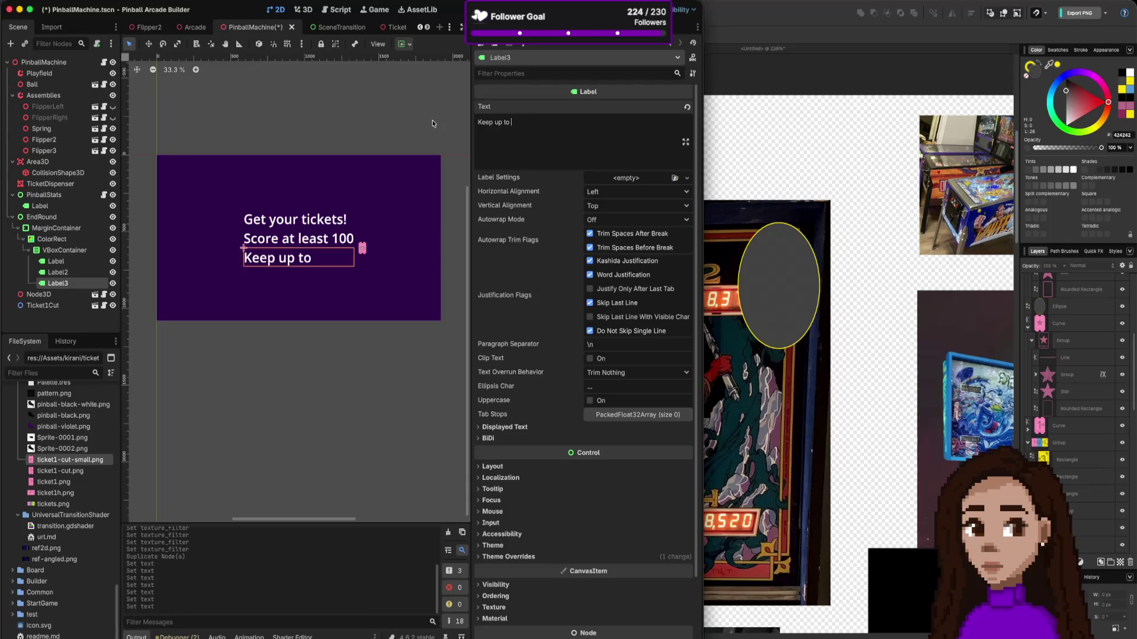
text(50)
key(BackSpace)
key(BackSpace)
text(50s)
key(BackSpace)
key(BackSpace)
key(BackSpace)
Add an HBoxContainer as a child of the VBoxContainer
text(60)
click(381, 222)
click(362, 248)
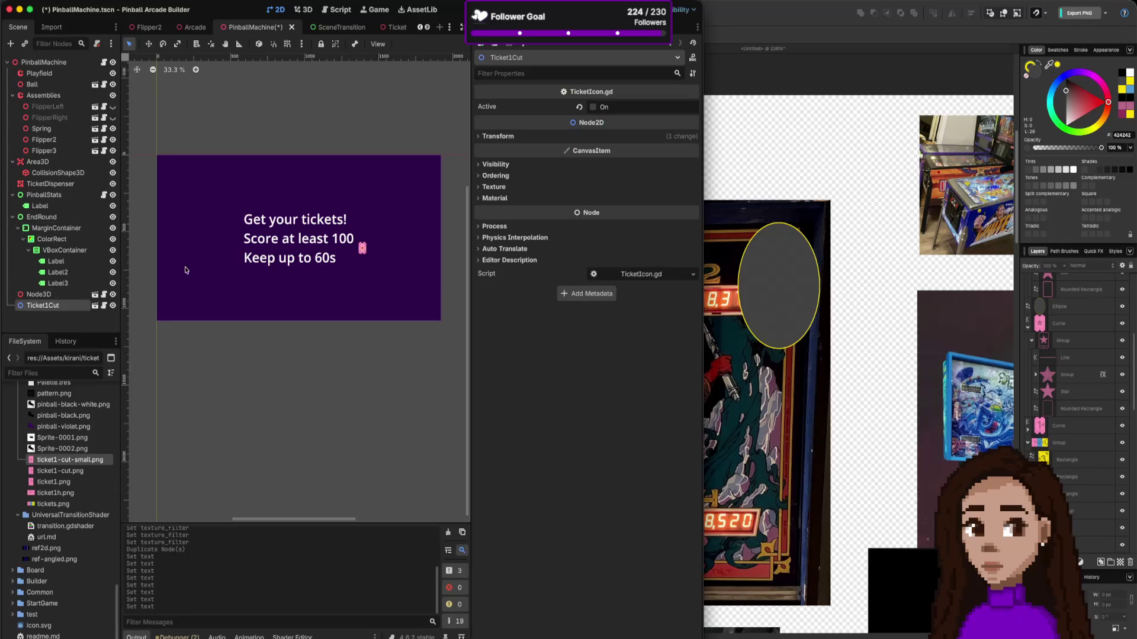
click(318, 248)
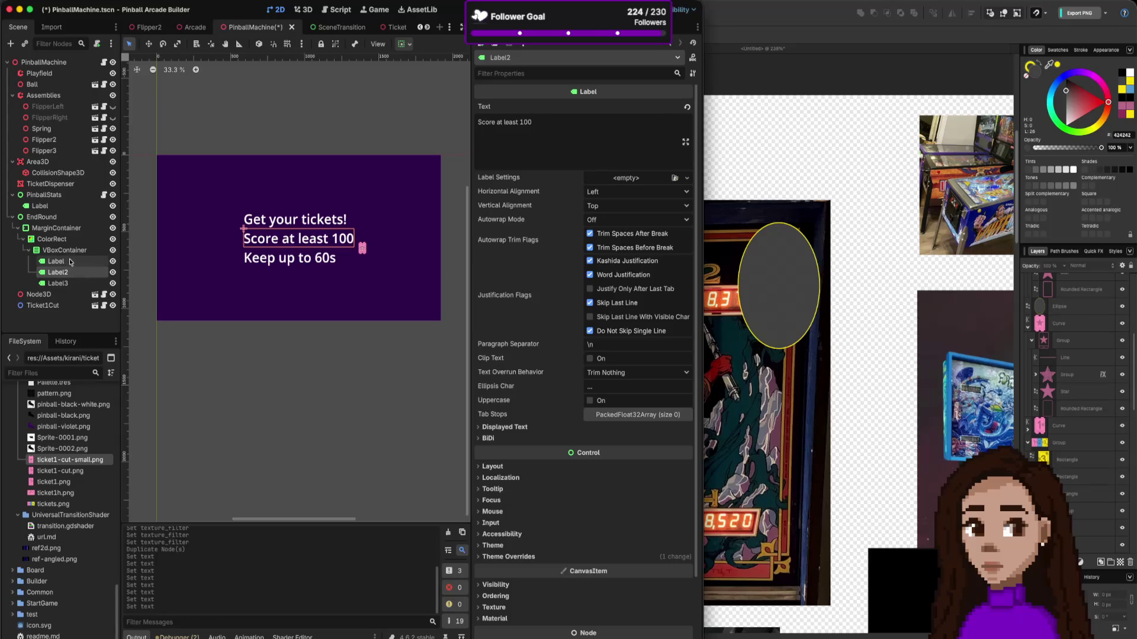
click(73, 251)
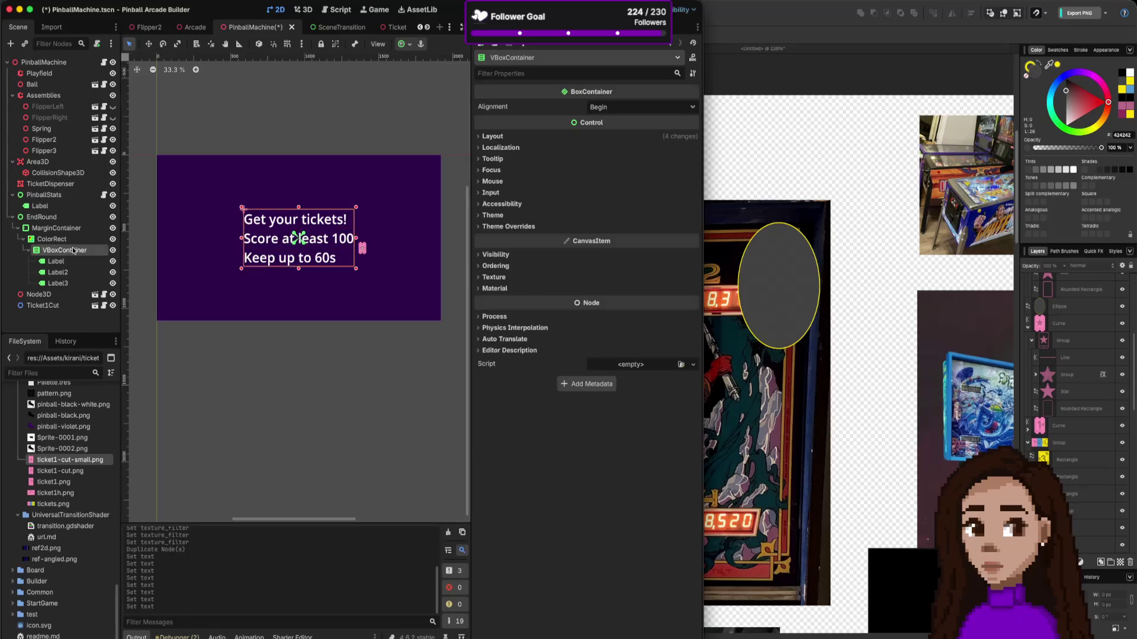
key(ctrl+a)
text(horo)
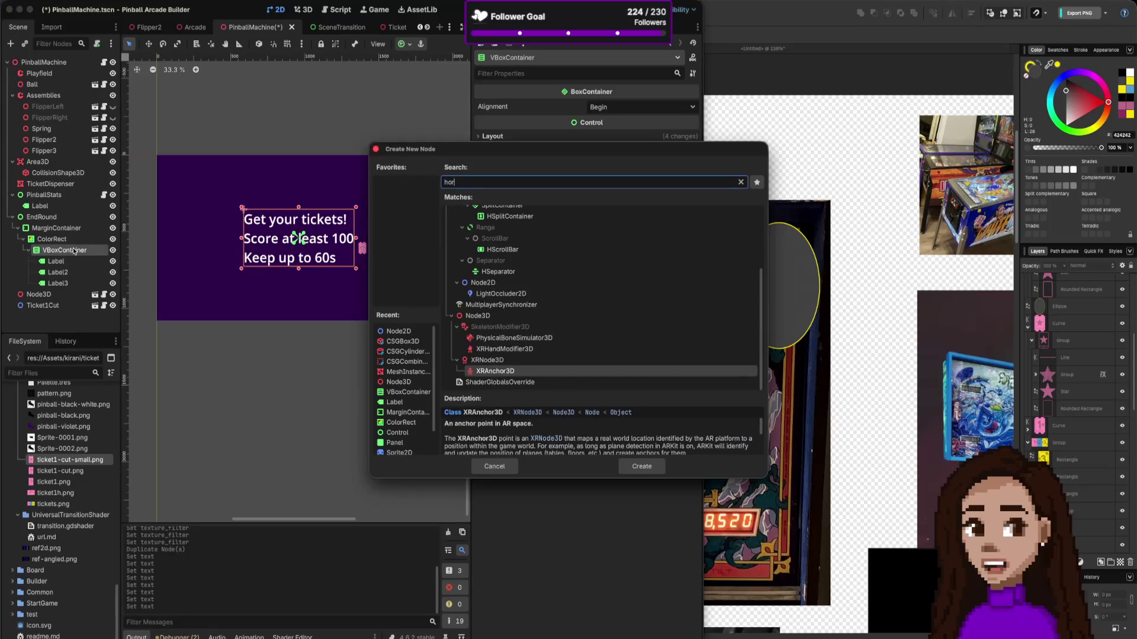
key(BackSpace)
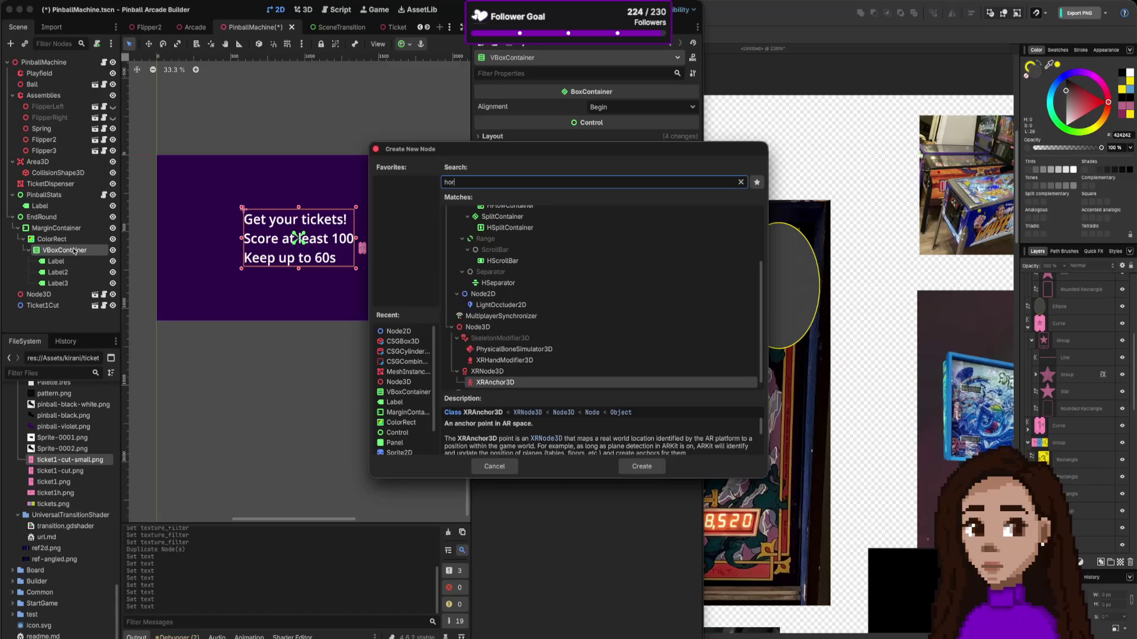
scroll(533, 266, up, 2)
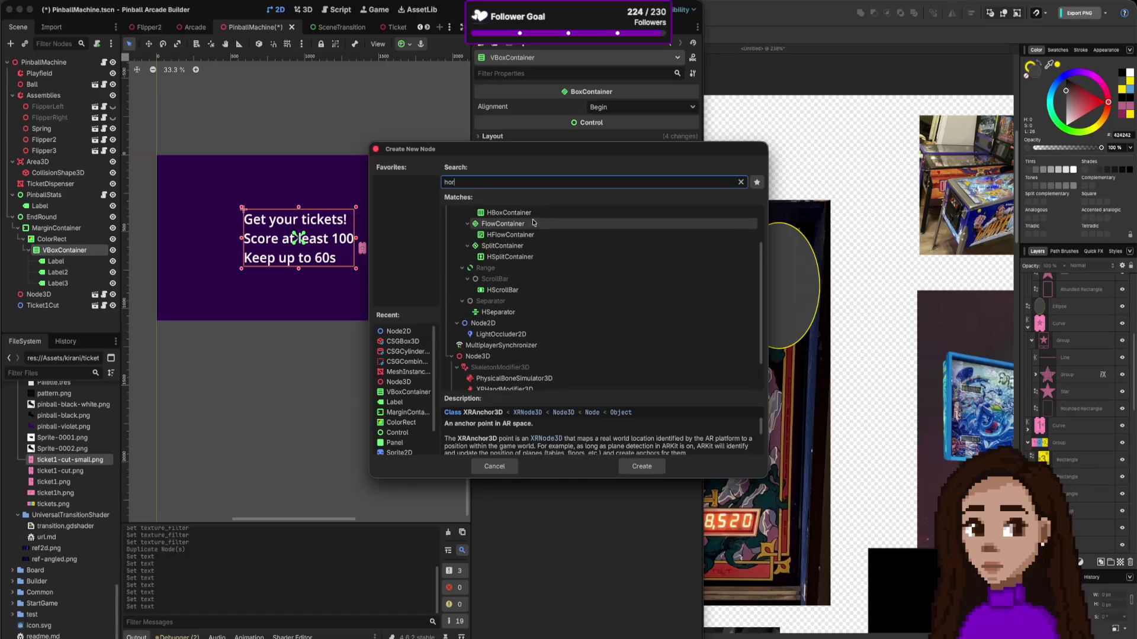
click(509, 213)
double_click(536, 218)
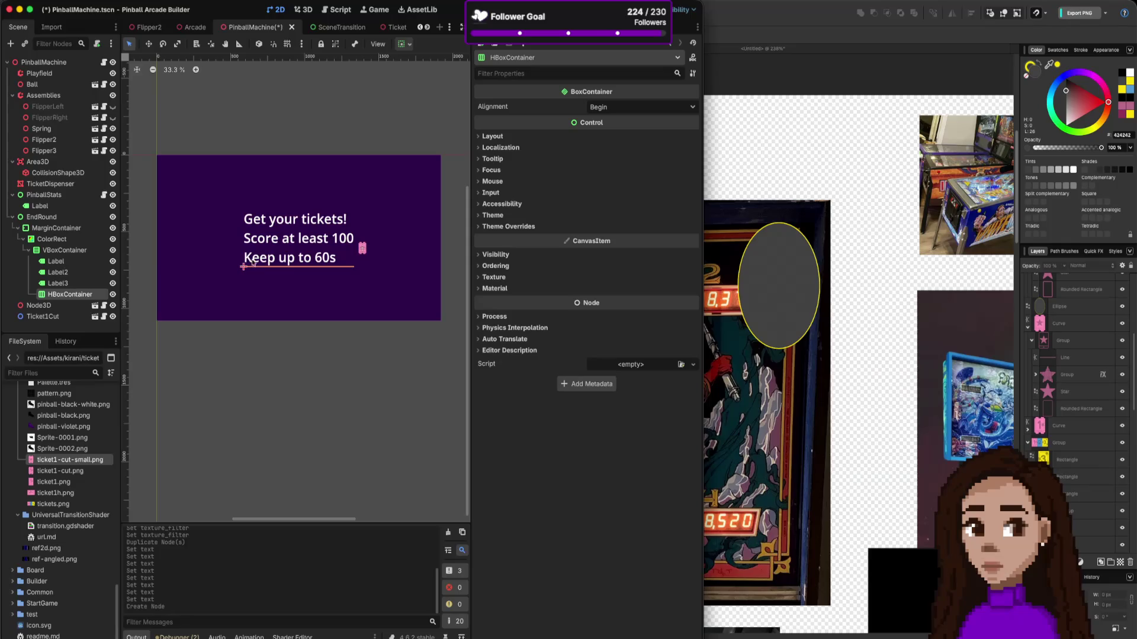
Move Label3 into the HBoxContainer and pick a Container node to add under it
drag(55, 287, 126, 309)
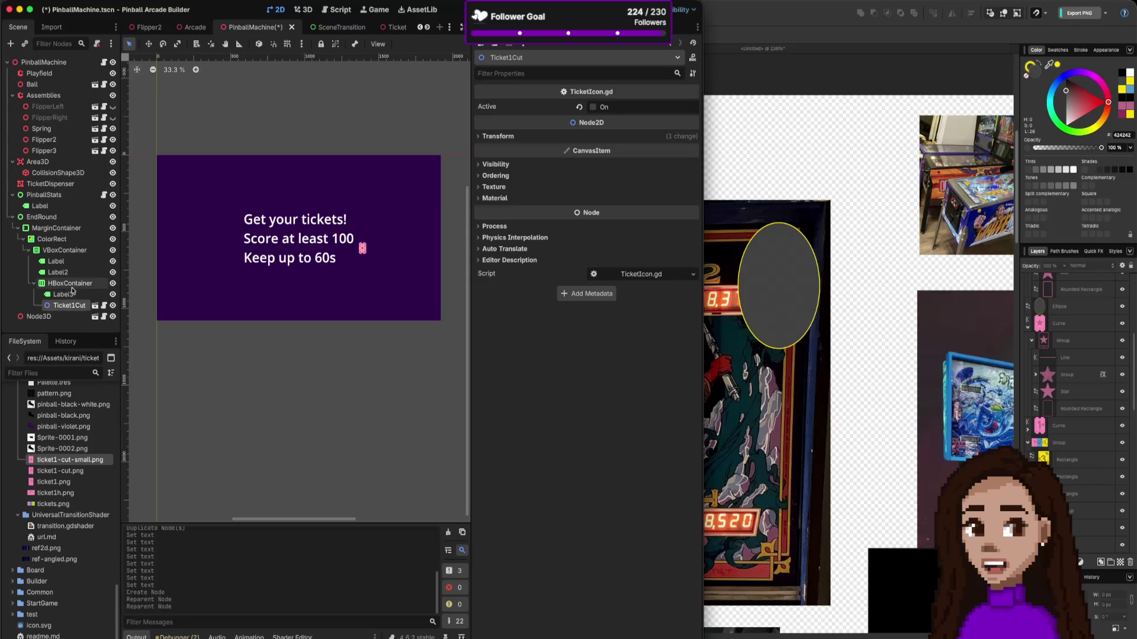
click(79, 285)
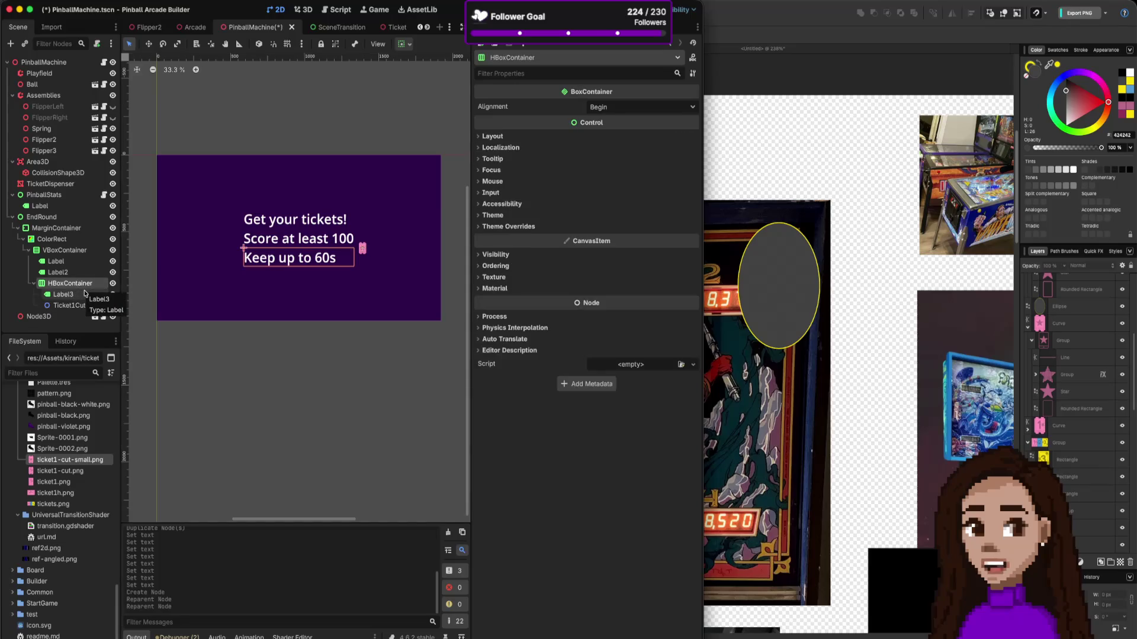
key(ctrl+a)
text(c)
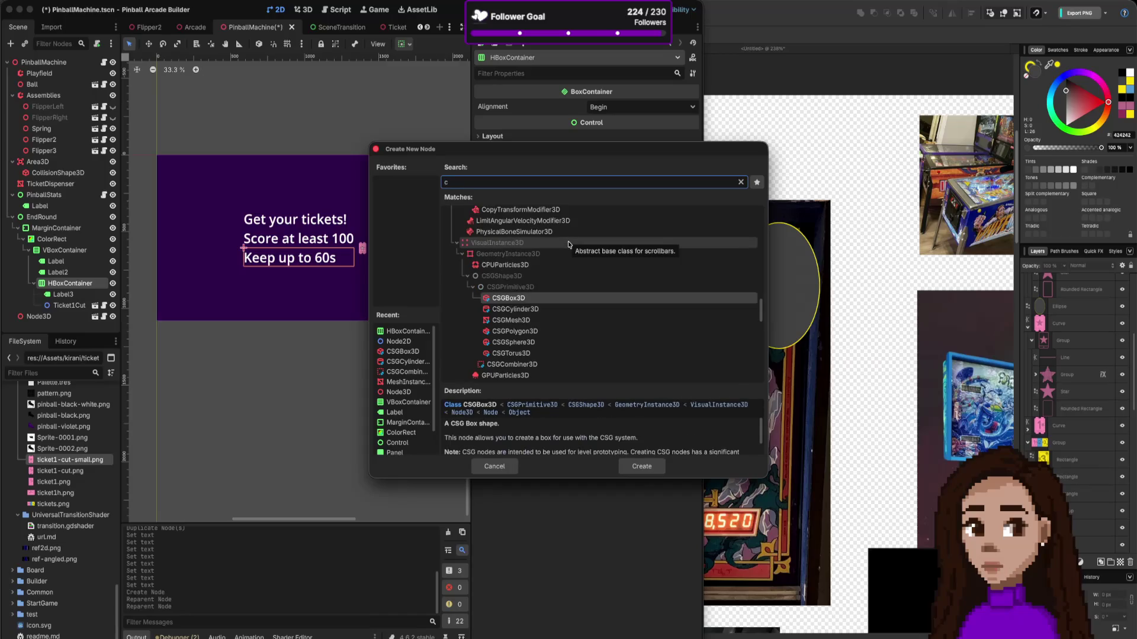
text(on)
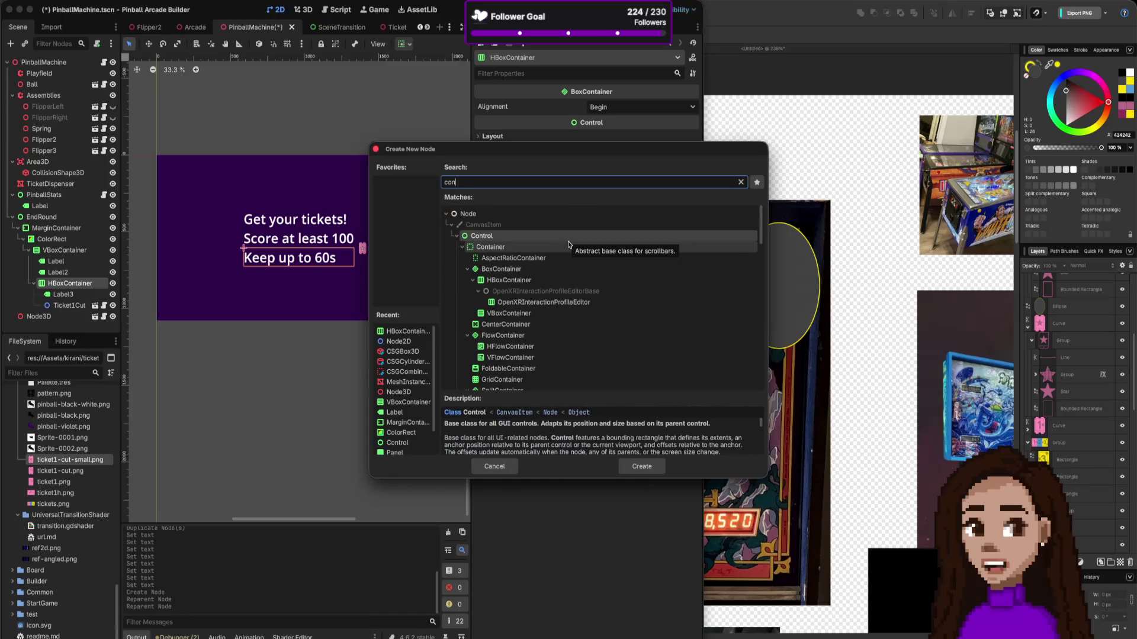
click(491, 247)
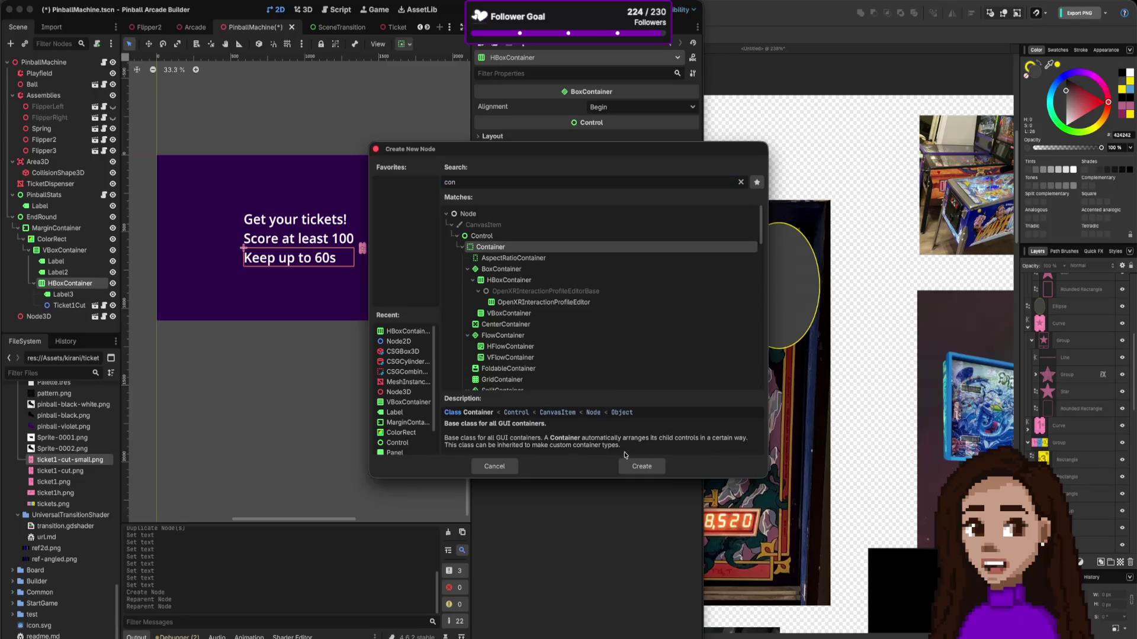
Add a Container, then a Control, under the HBoxContainer, and move the ticket into the Control
click(642, 467)
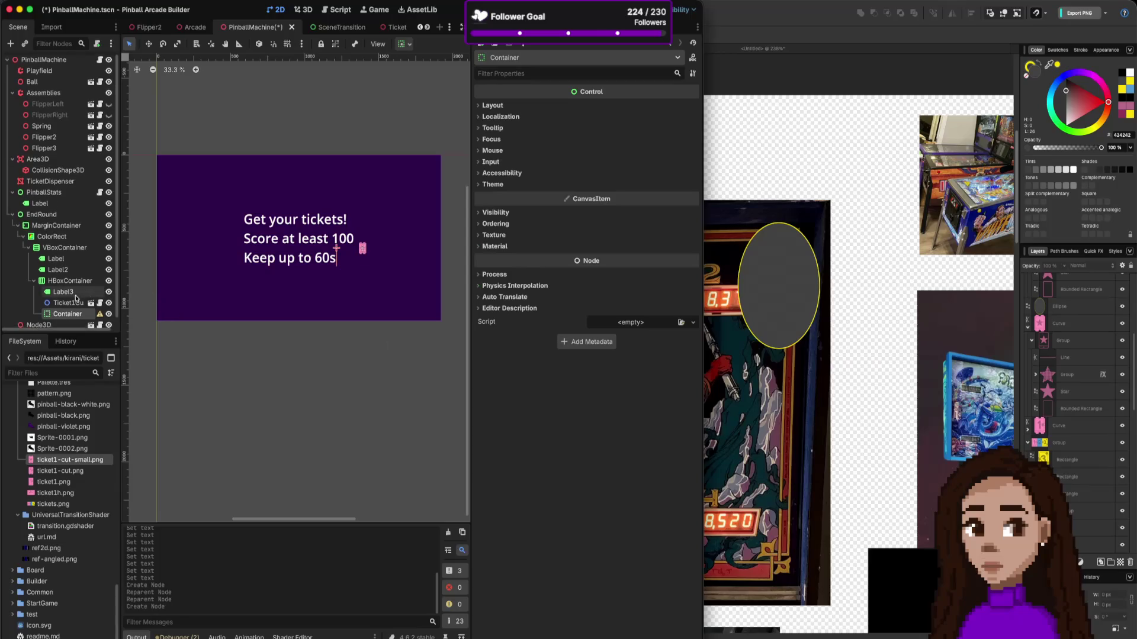
drag(74, 296, 74, 305)
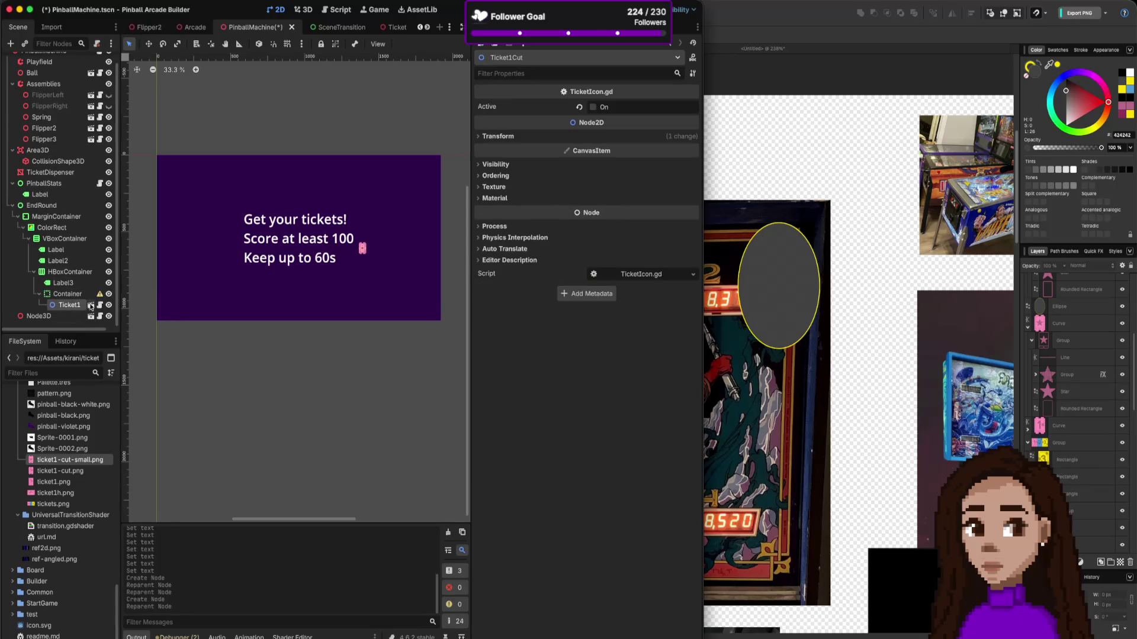
mouse_move(102, 298)
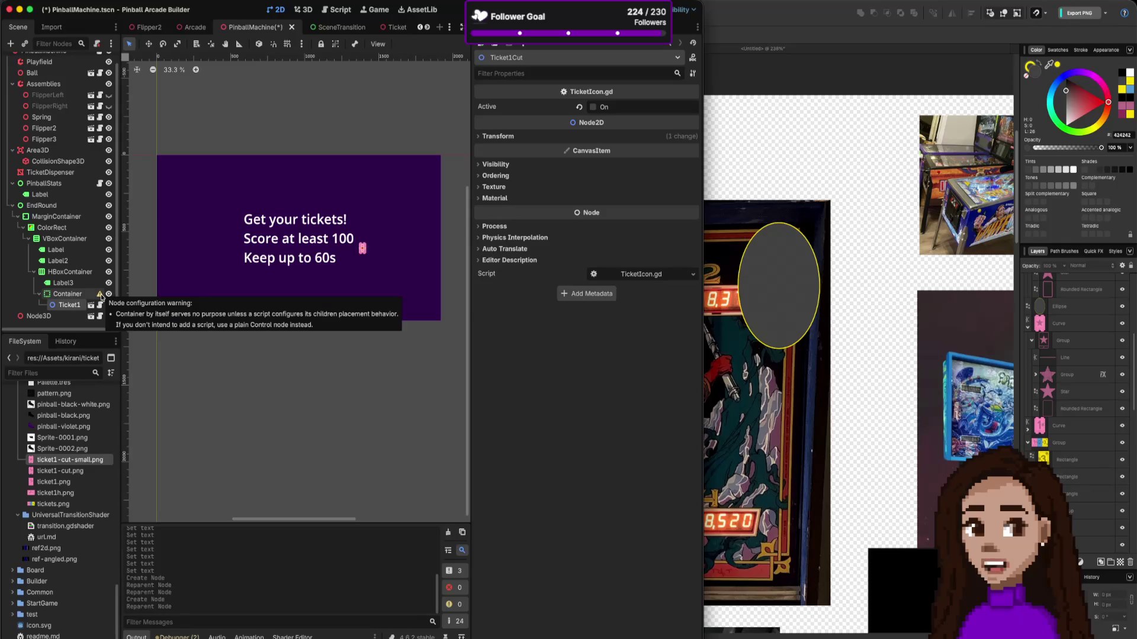
right_click(68, 275)
click(115, 283)
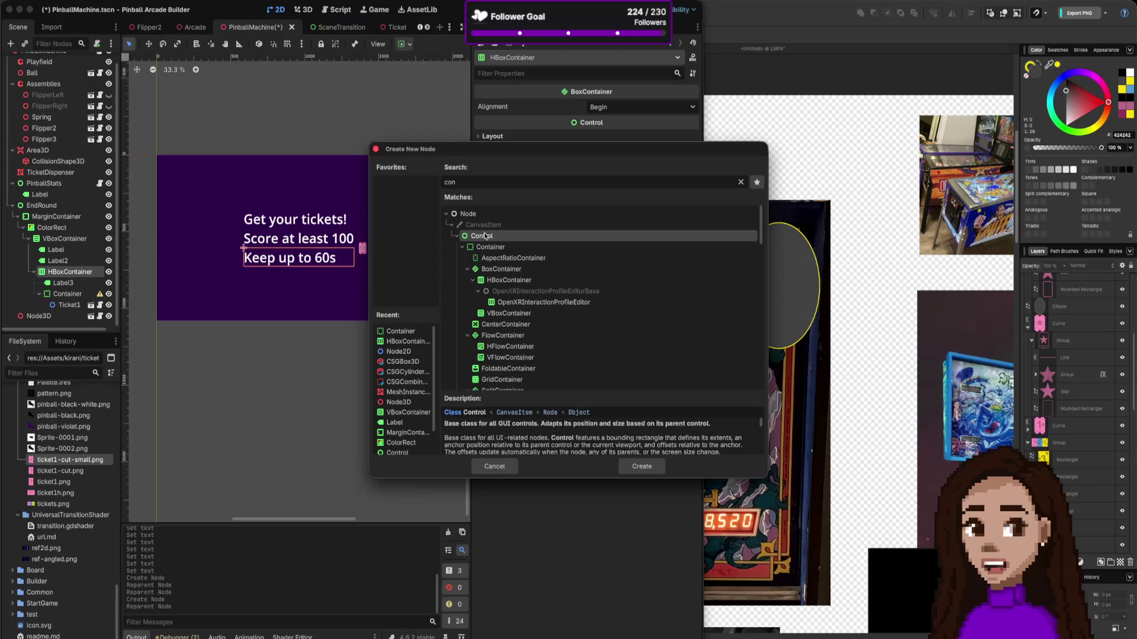
double_click(481, 237)
mouse_move(101, 308)
mouse_down()
mouse_move(68, 316)
mouse_move(69, 298)
mouse_up()
Delete the leftover Container node and reset the ticket's Transform Position to 0,0
click(68, 286)
right_click(70, 286)
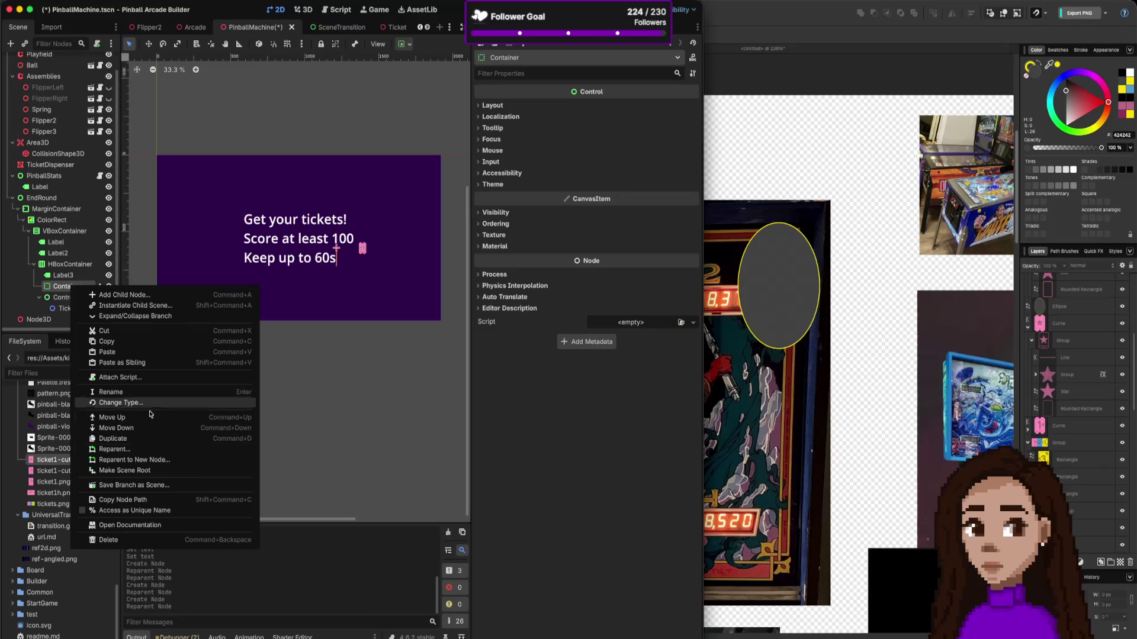
click(129, 540)
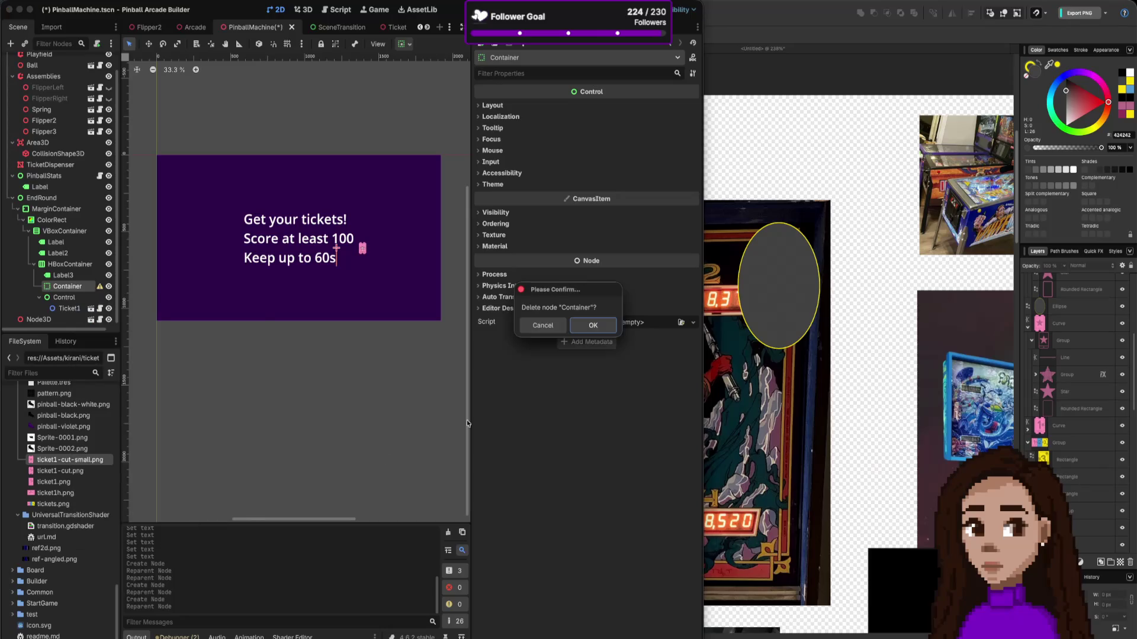
click(592, 327)
click(61, 305)
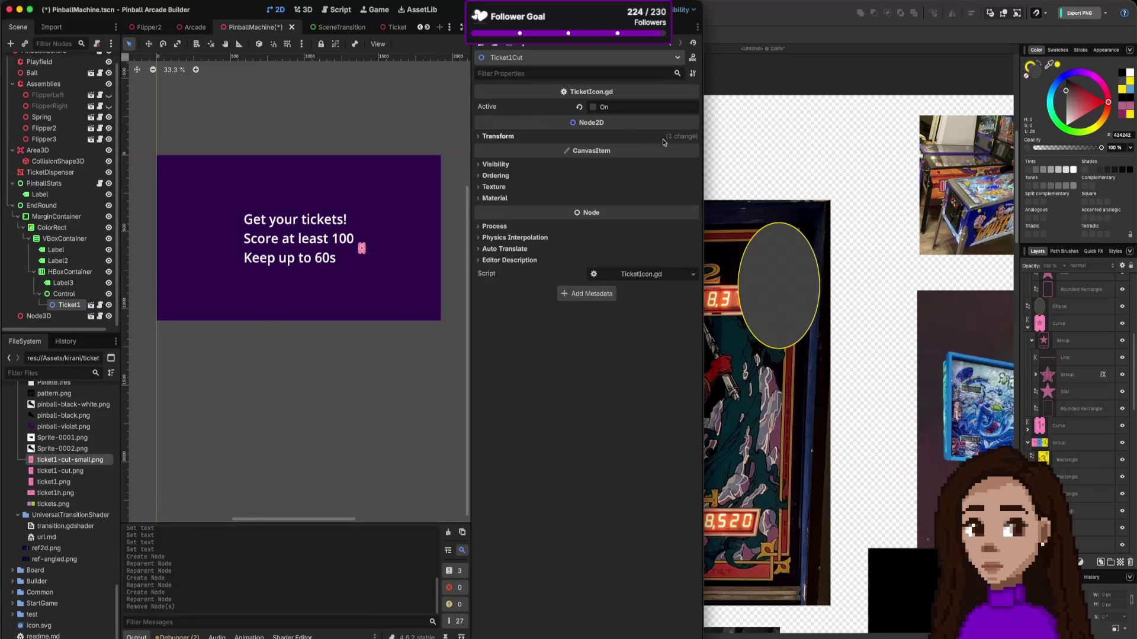
click(518, 137)
click(583, 155)
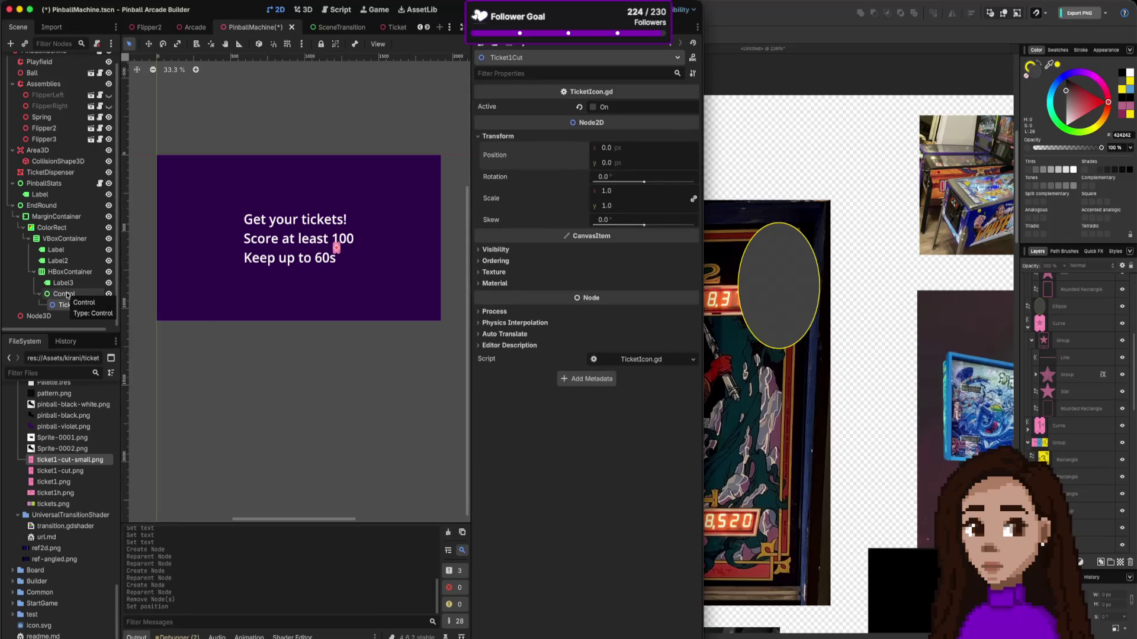
click(70, 291)
Inspect the Control node and its ticket in the Scene tree
key(Up)
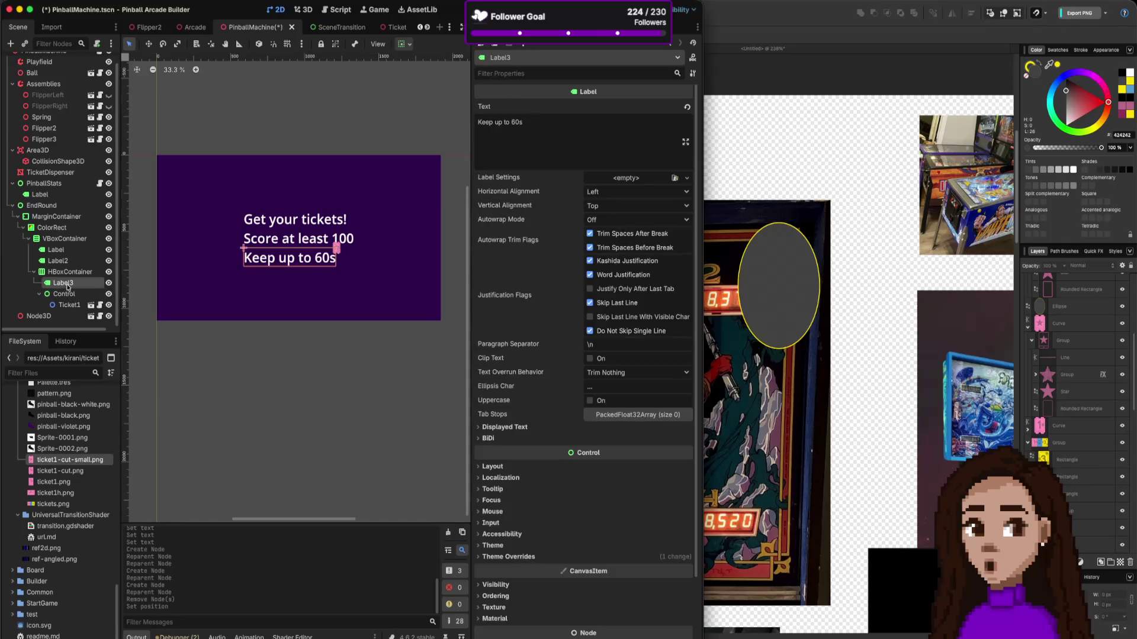
click(67, 295)
key(Return)
click(70, 304)
key(Up)
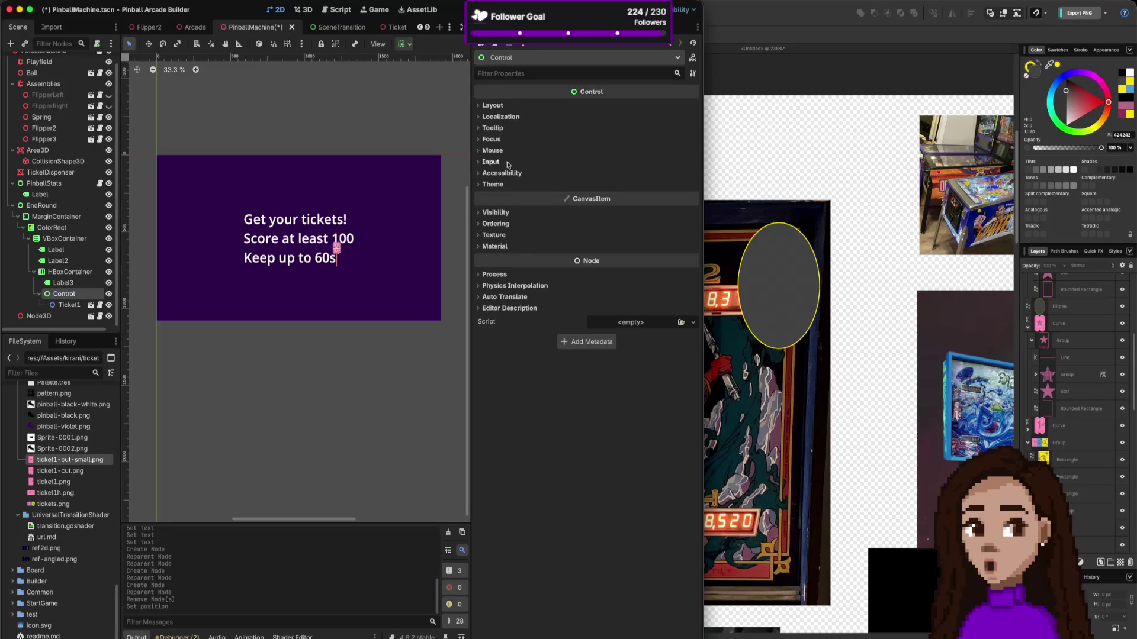
key(Up)
key(Down)
click(70, 305)
click(72, 296)
Duplicate the ticket-holding Control twice, creating Control2 and Control3
key(ctrl+d)
key(ctrl+d)
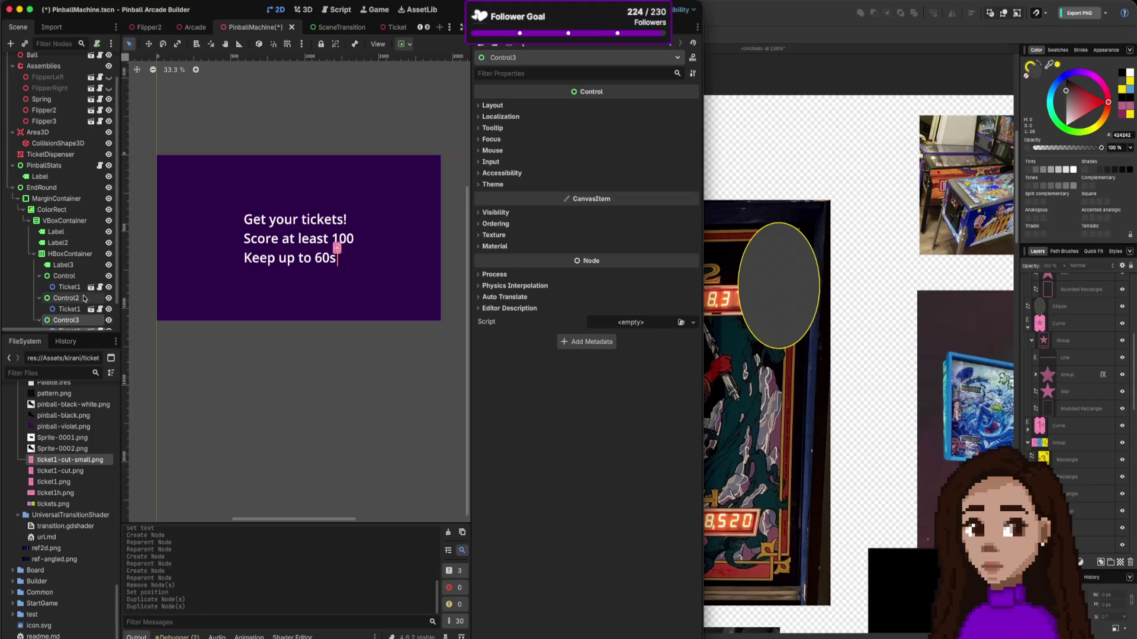
click(71, 277)
click(72, 317)
scroll(71, 306, down, 1)
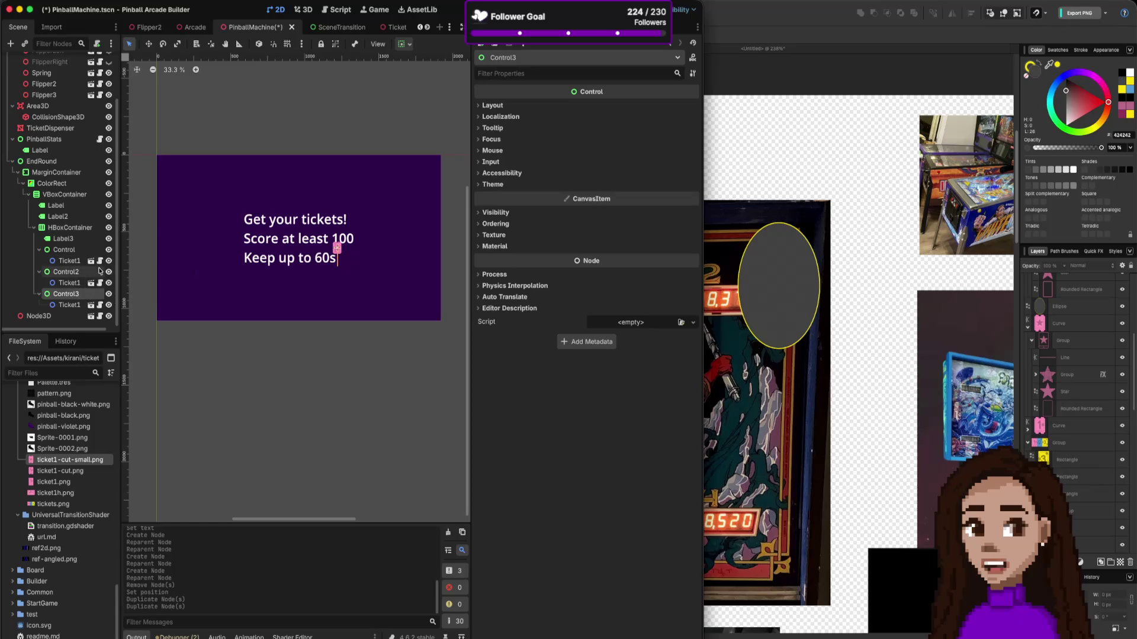
click(69, 251)
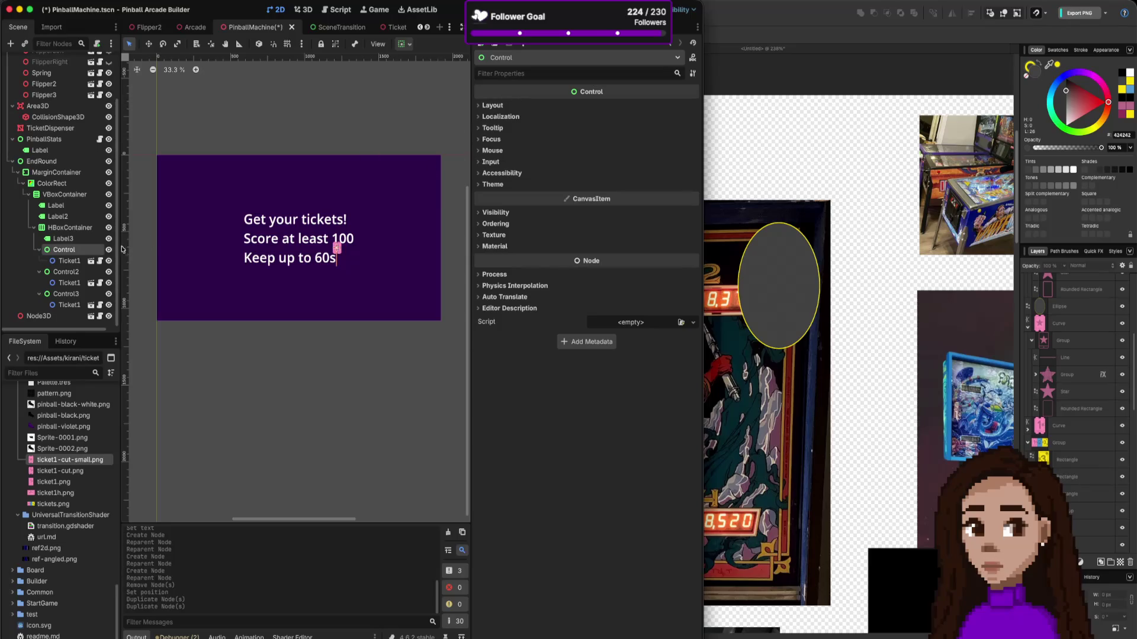
Delete Control2 and Control3 with their tickets, keeping only the original Control
click(76, 271)
key(Delete)
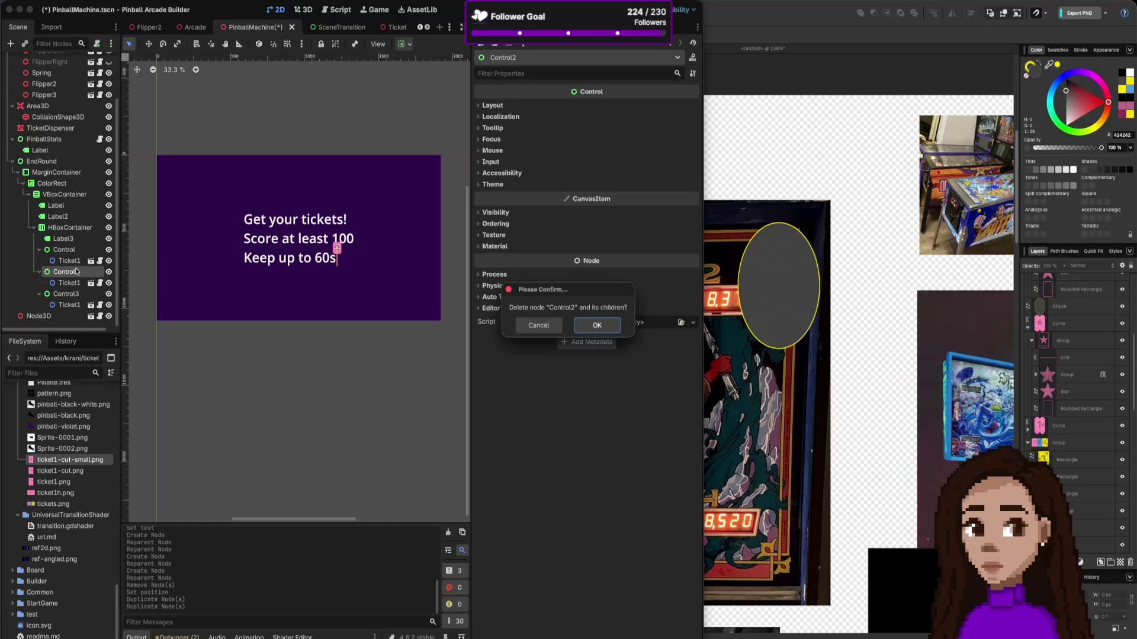
key(Return)
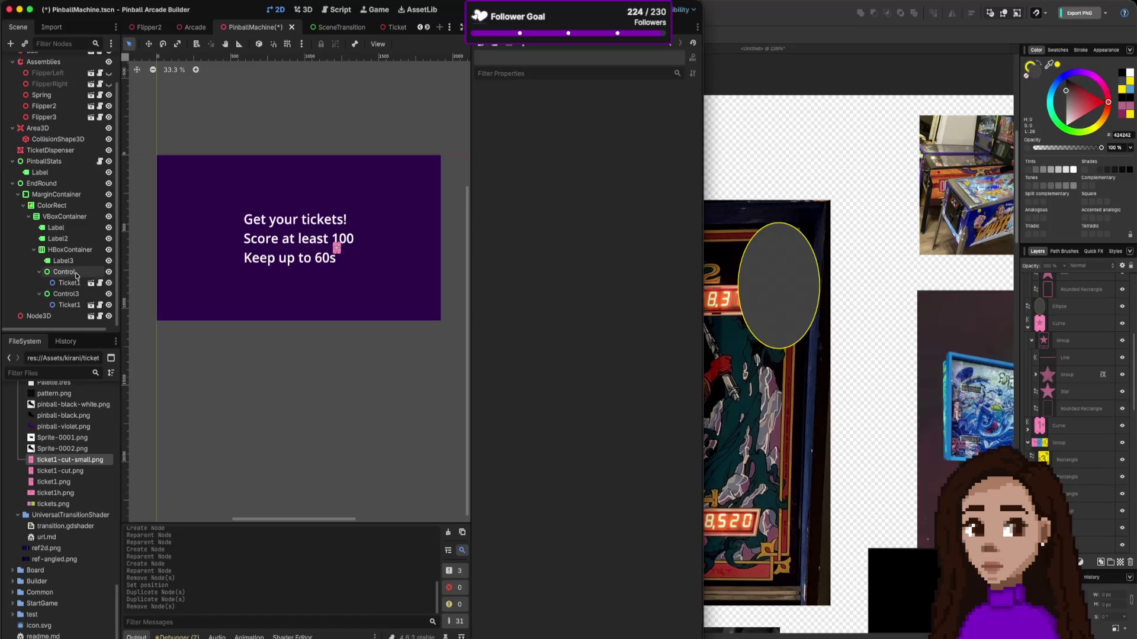
click(66, 294)
key(Delete)
key(Return)
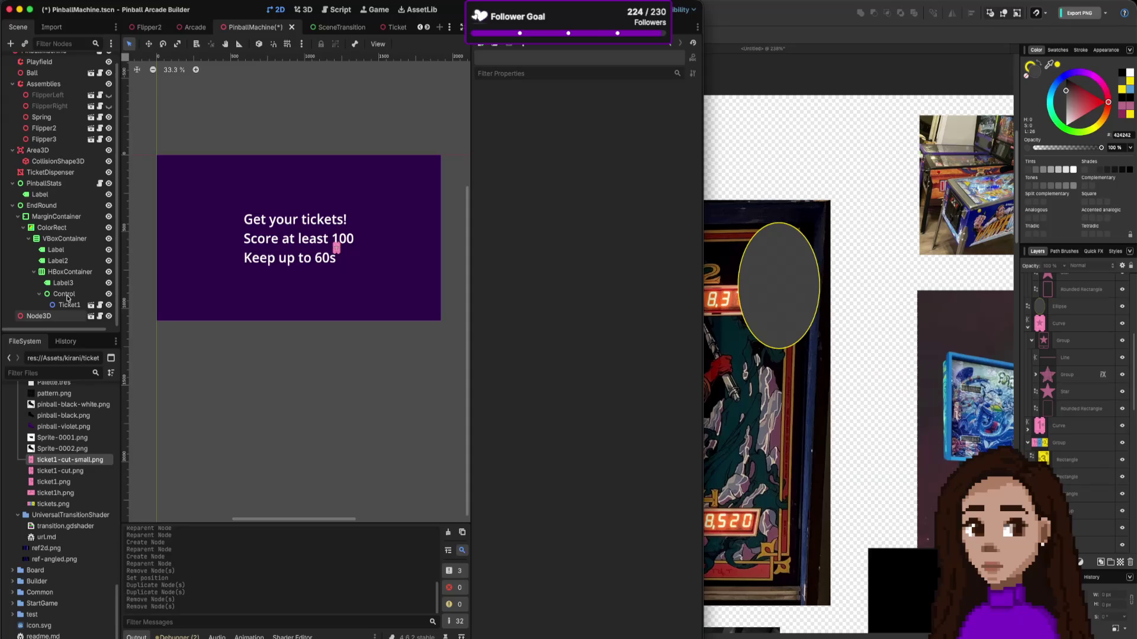
click(81, 294)
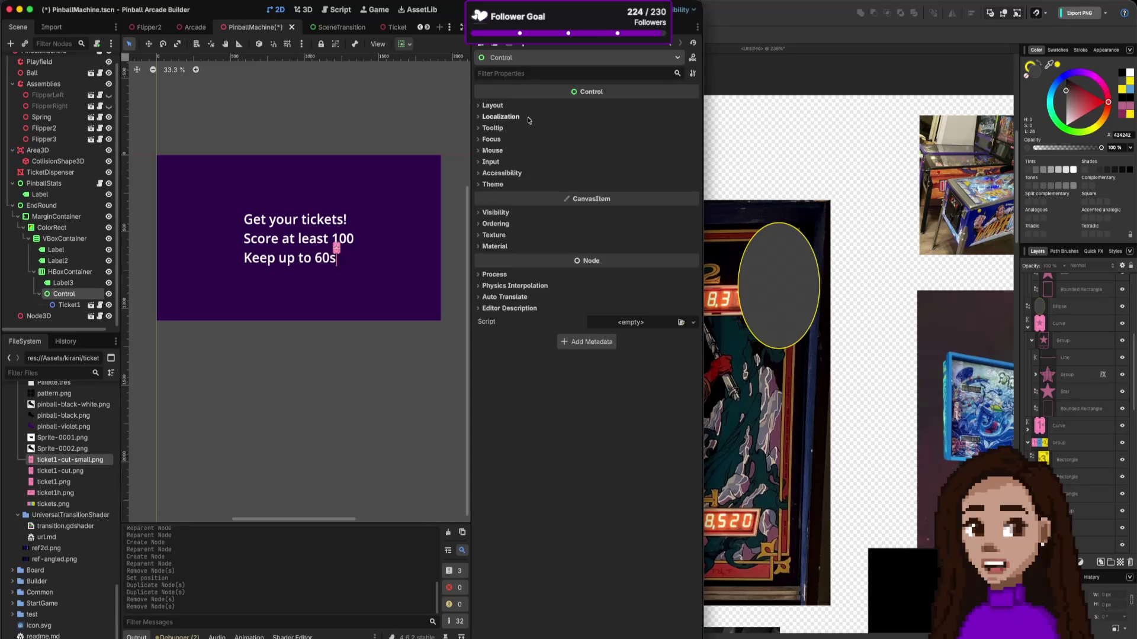
Set the Control's Layout Custom Minimum Size to 50 × 75
click(502, 107)
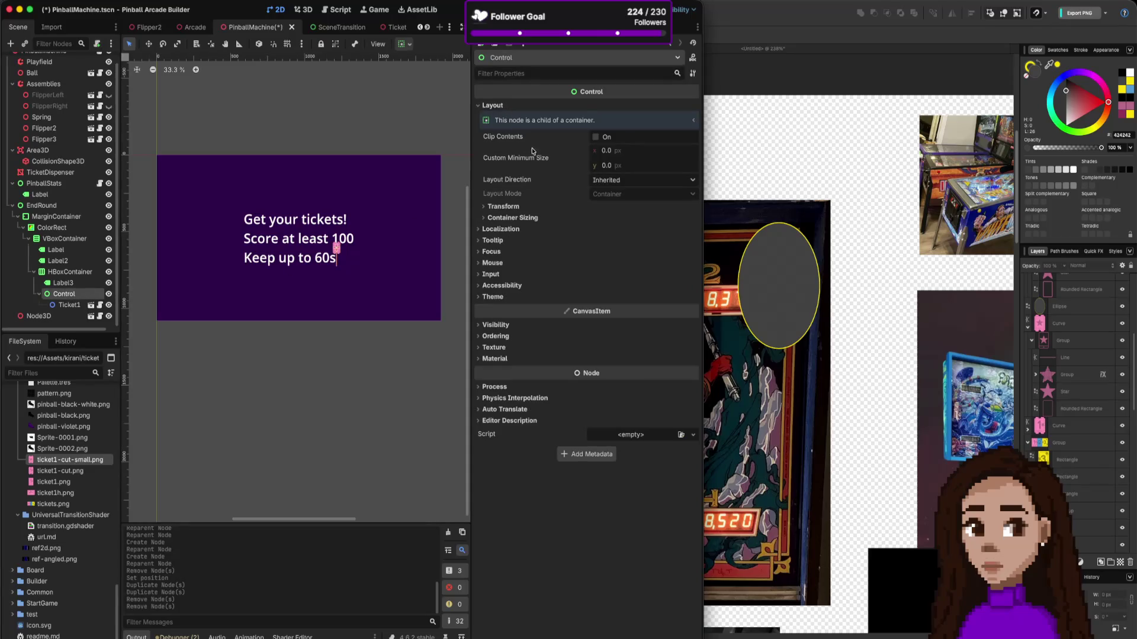
click(623, 152)
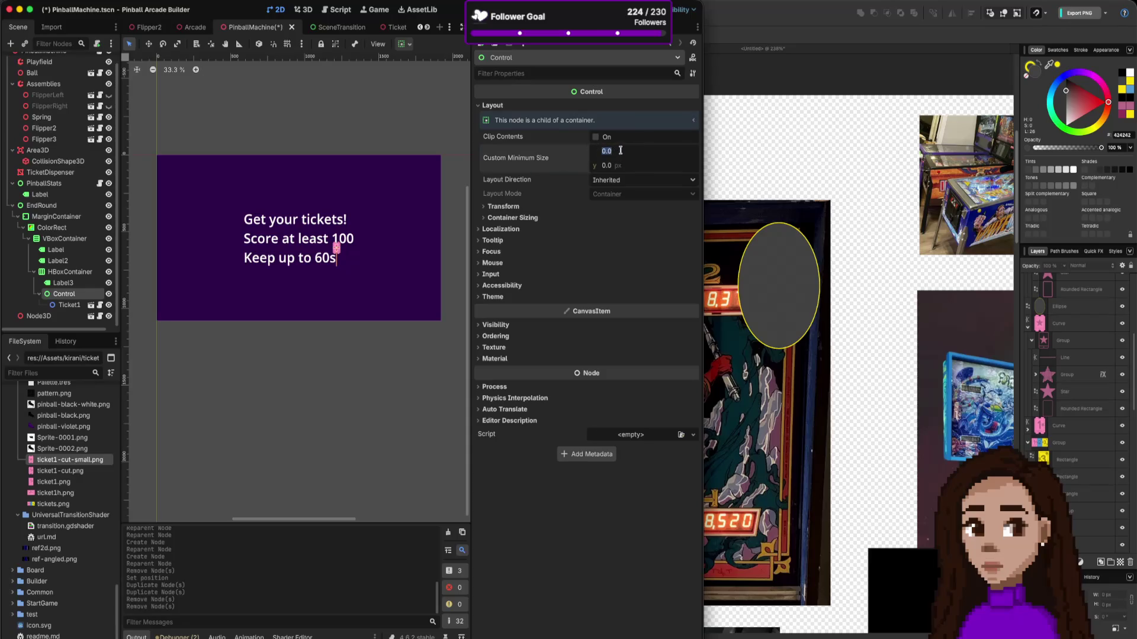
text(50)
key(Tab)
text(75)
key(Return)
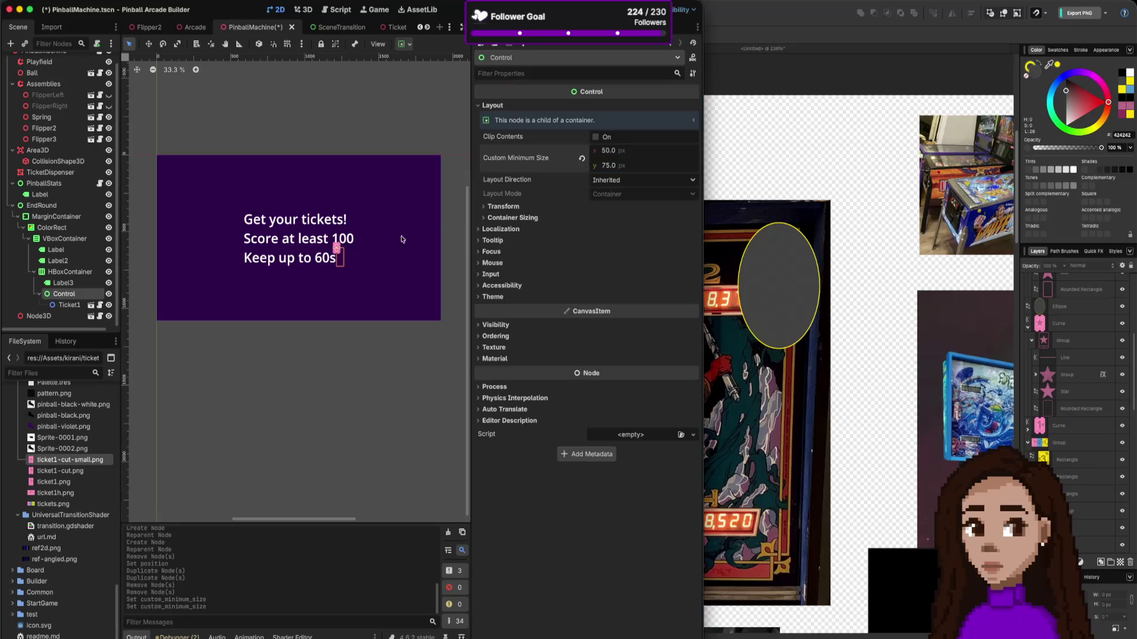
Nudge Ticket1's position inside the Control by dragging its transform values and on the canvas
click(336, 248)
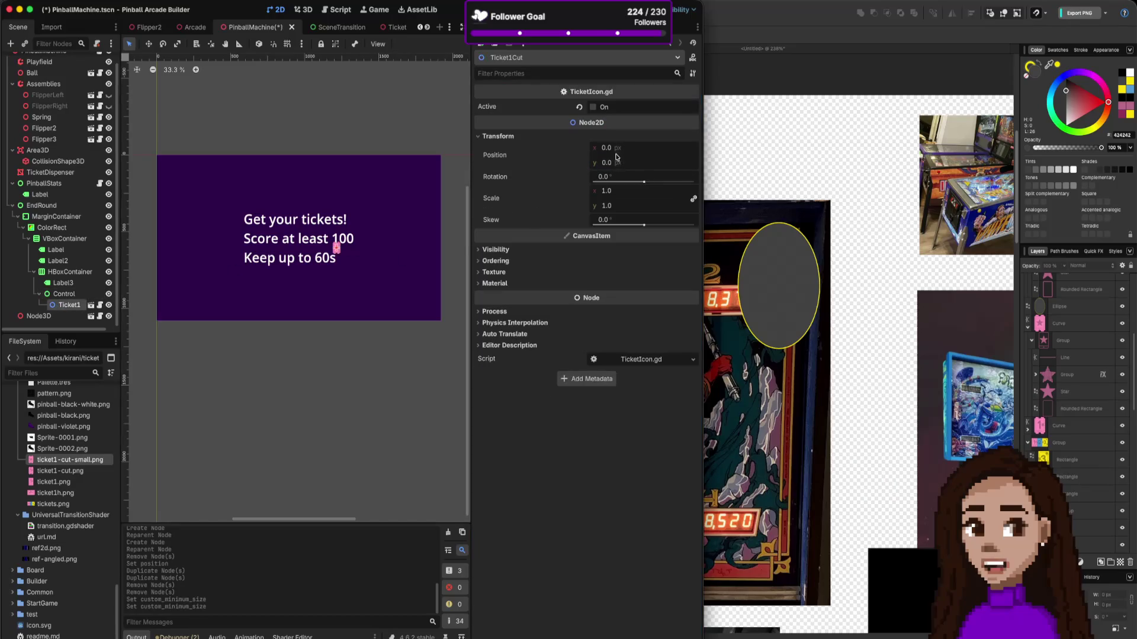
drag(610, 149, 612, 149)
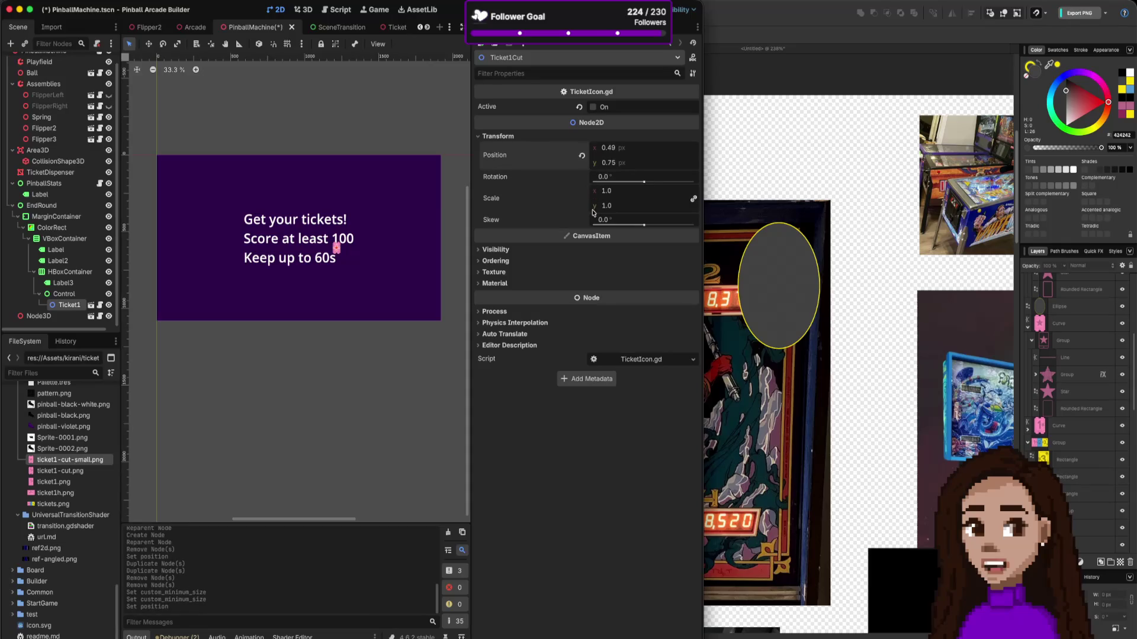
click(581, 154)
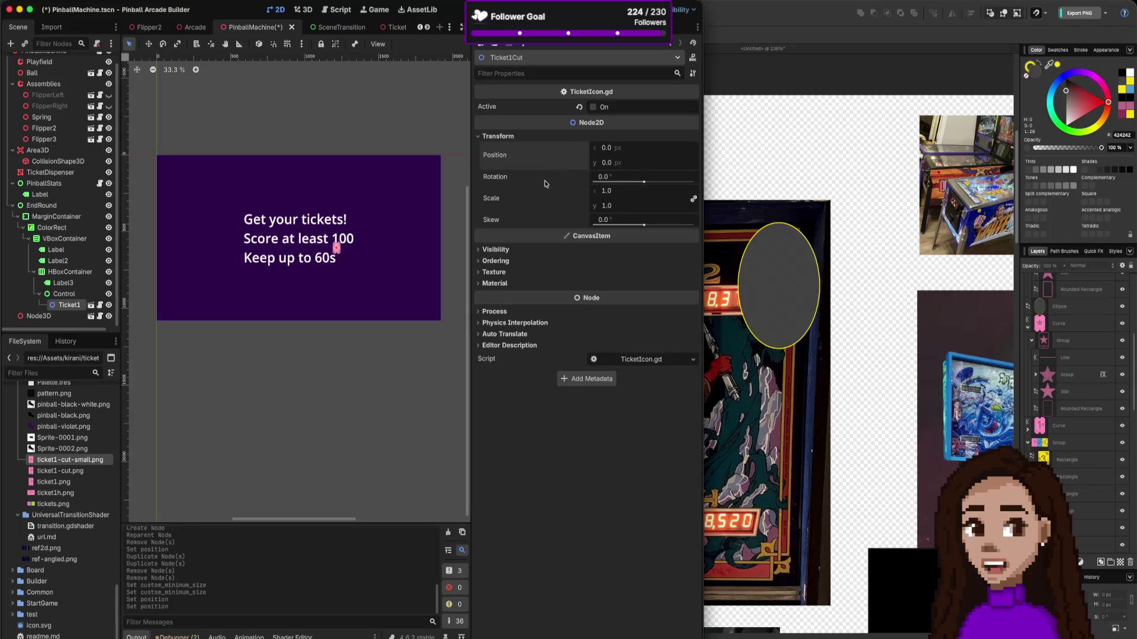
click(66, 293)
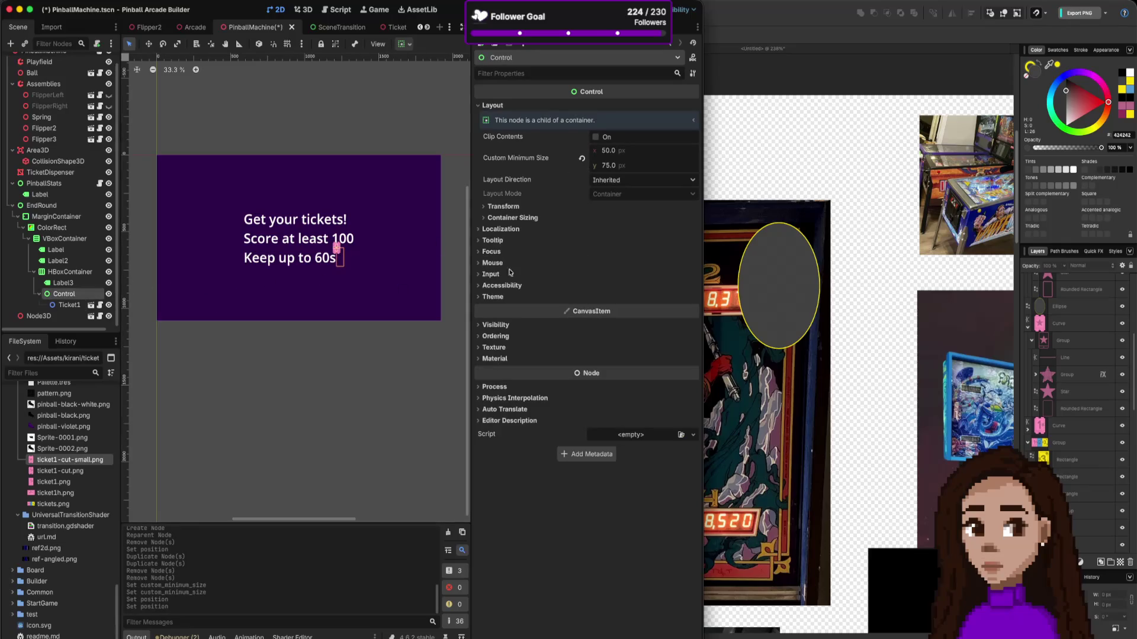
click(69, 305)
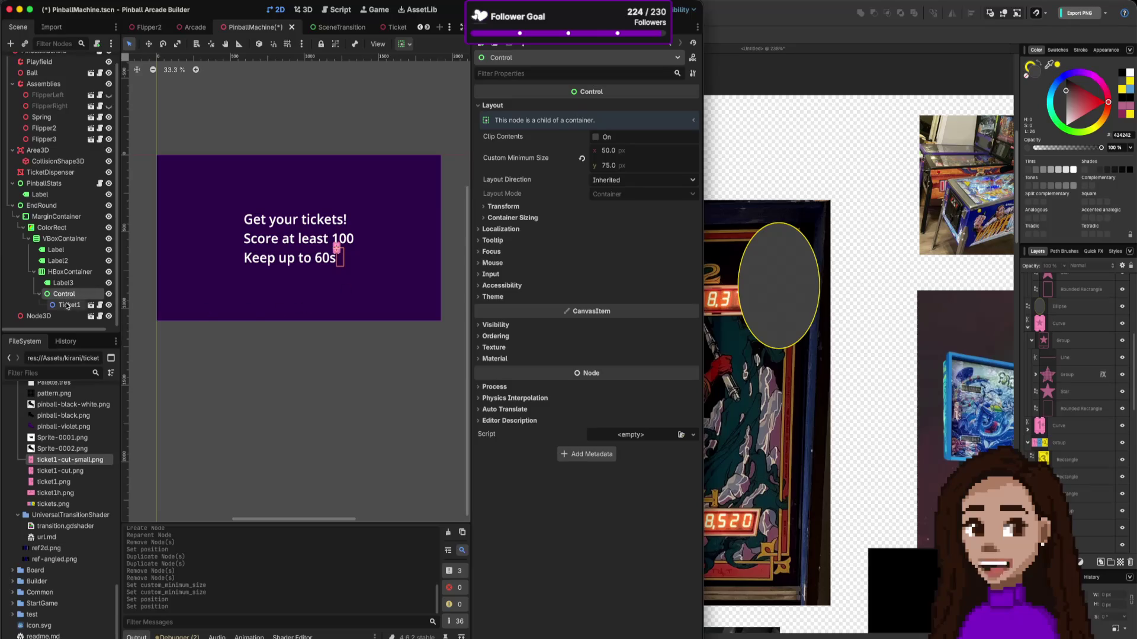
drag(636, 152, 643, 152)
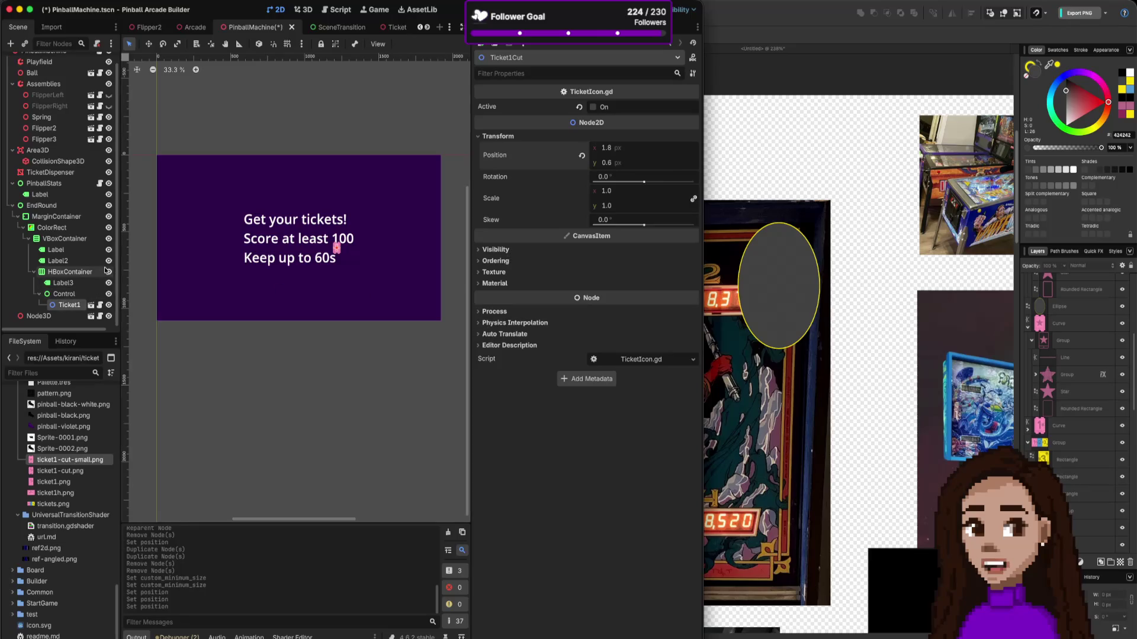
drag(624, 147, 627, 147)
drag(339, 247, 340, 256)
Set Ticket1's Transform Position to x 25, y 75 after trying 32.5, 42.5 and 82.5
click(691, 150)
text(25)
key(Tab)
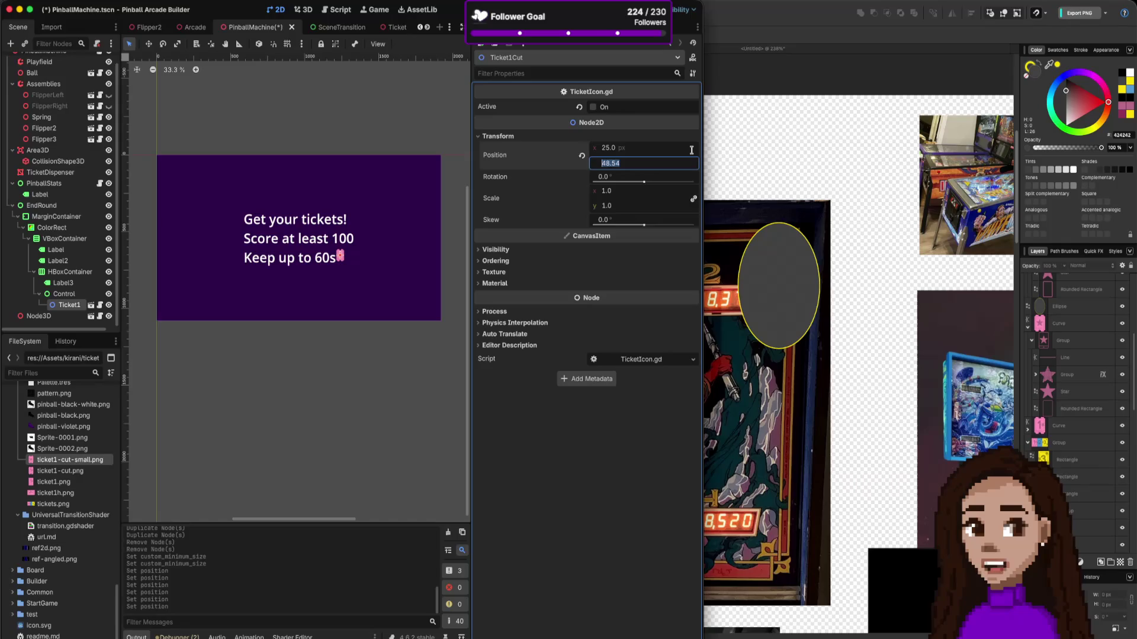
text(32.5)
key(Return)
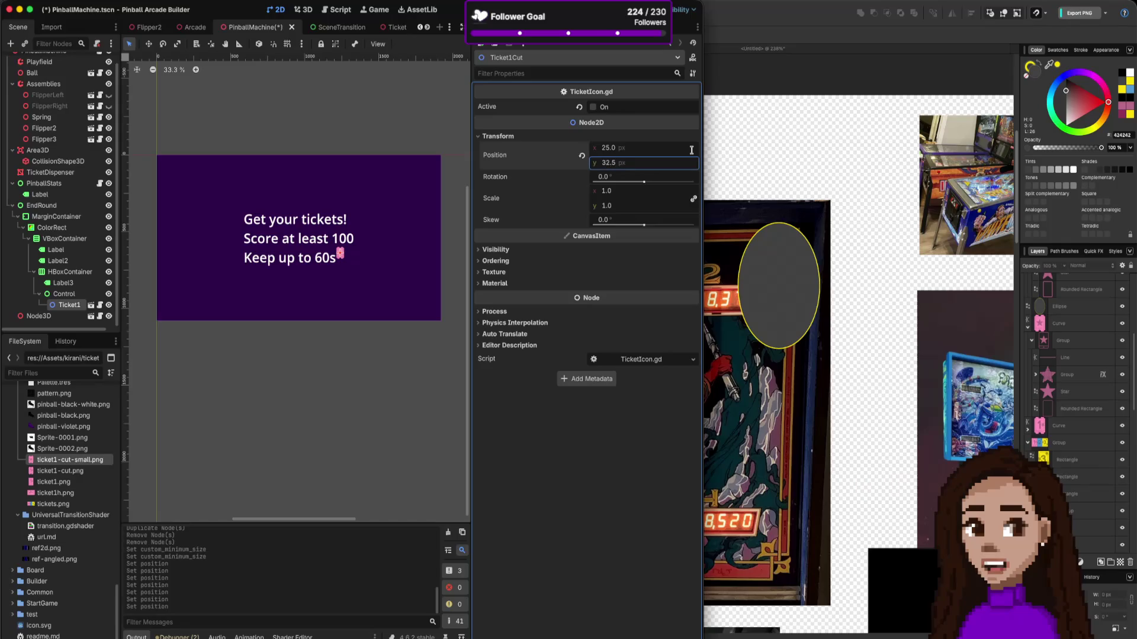
click(653, 166)
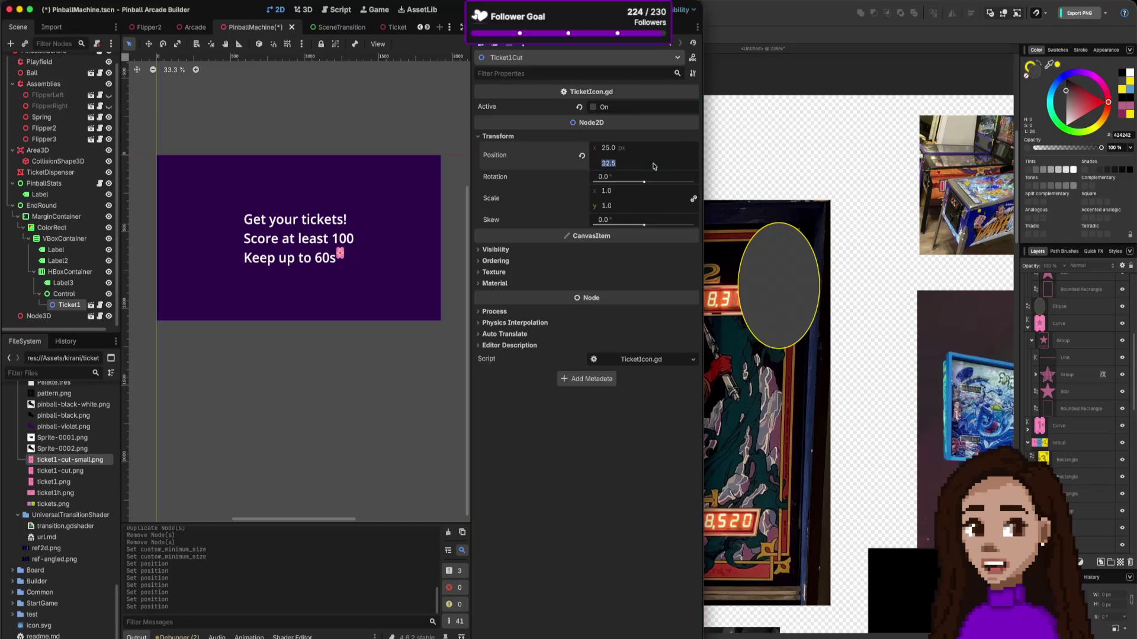
text(42.5)
key(Return)
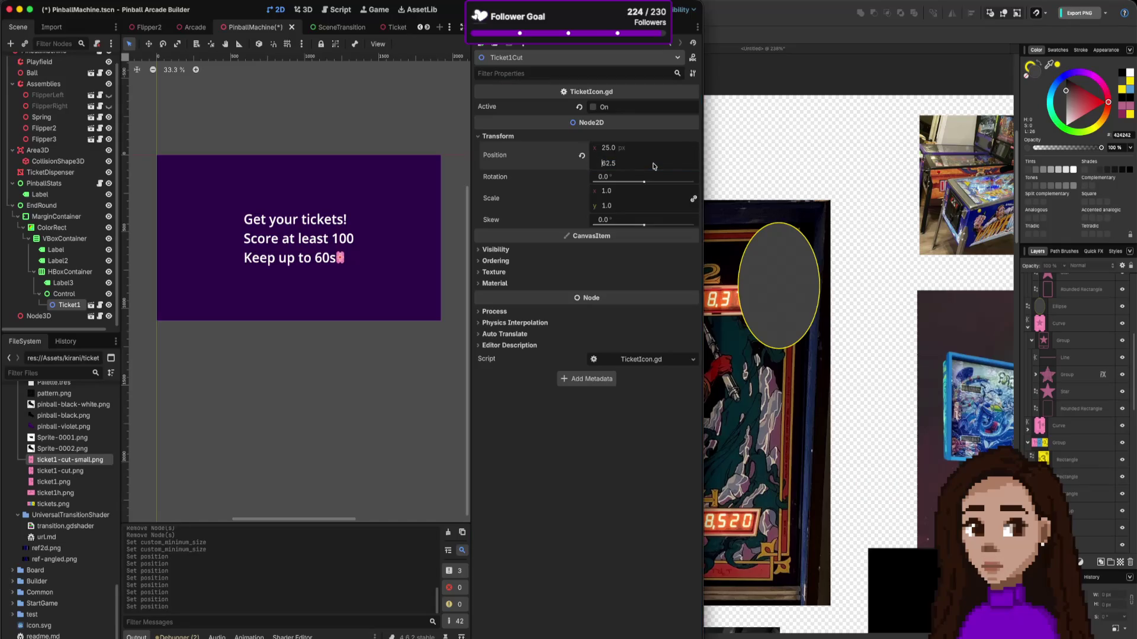
text(82.5)
key(Return)
text(75)
key(Return)
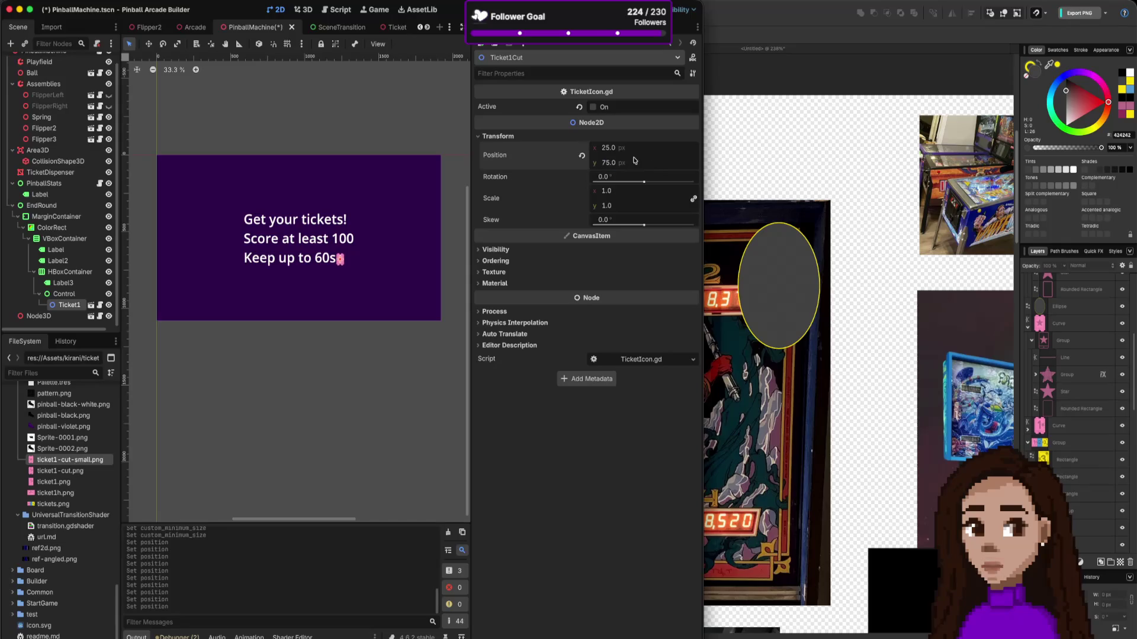
Compare the Control's outline with Ticket1 on the canvas by switching between them
click(75, 294)
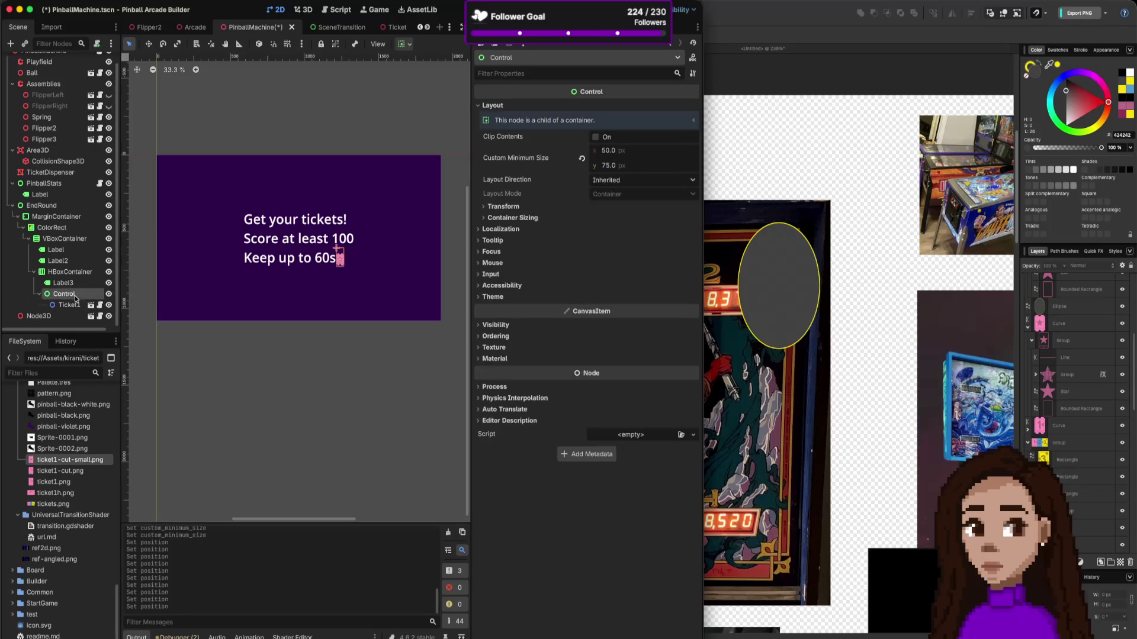
click(70, 305)
click(74, 294)
click(69, 305)
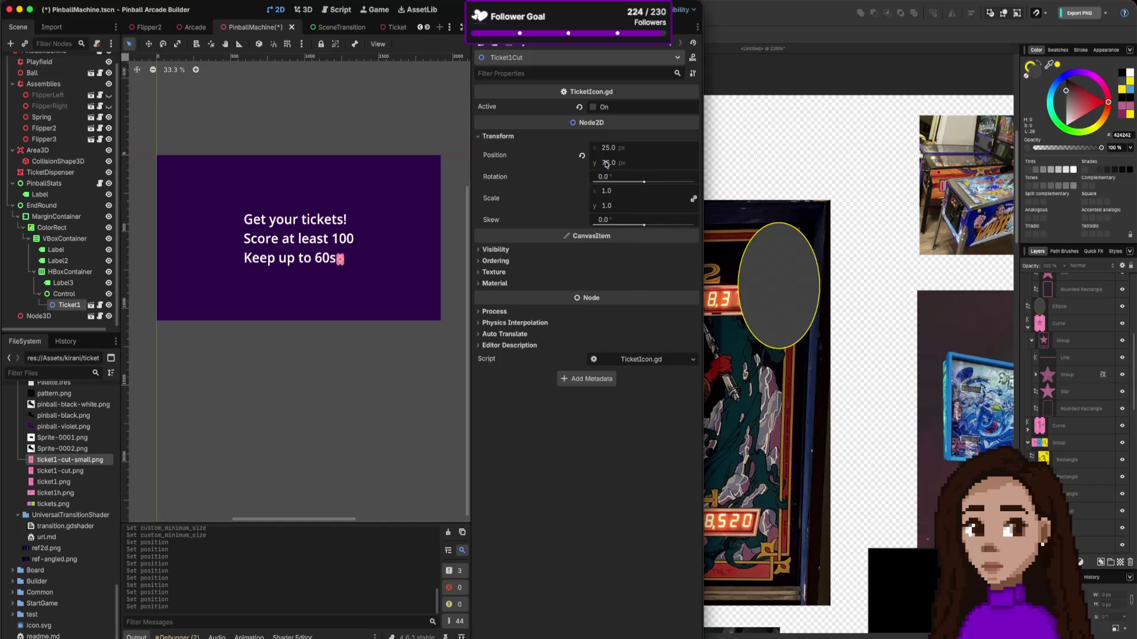
click(75, 296)
click(76, 301)
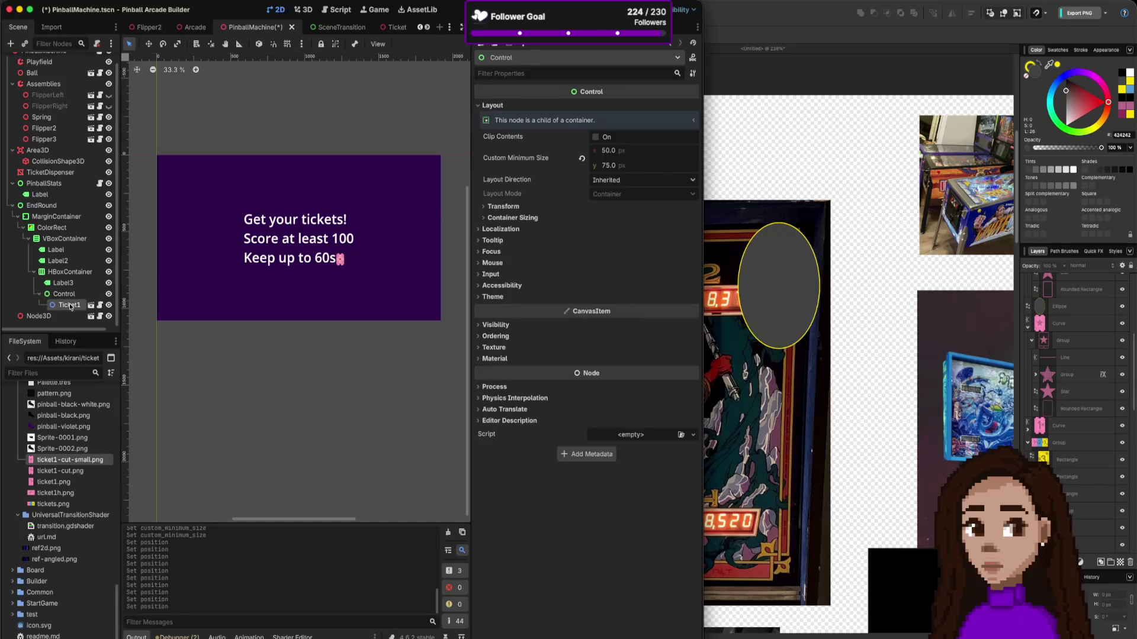
click(76, 295)
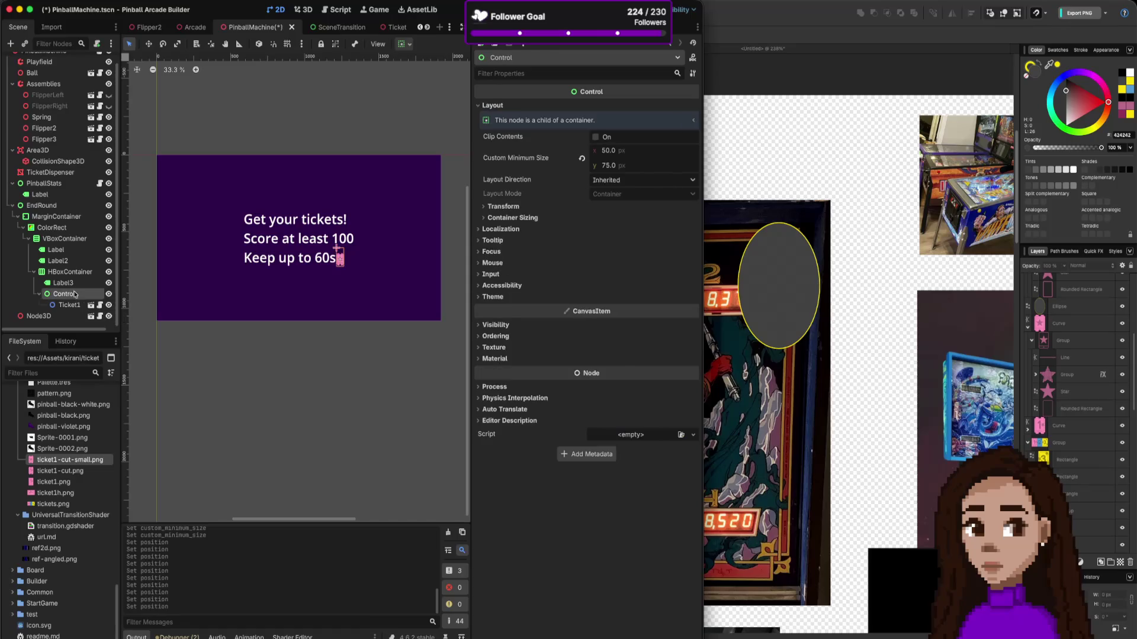
click(70, 272)
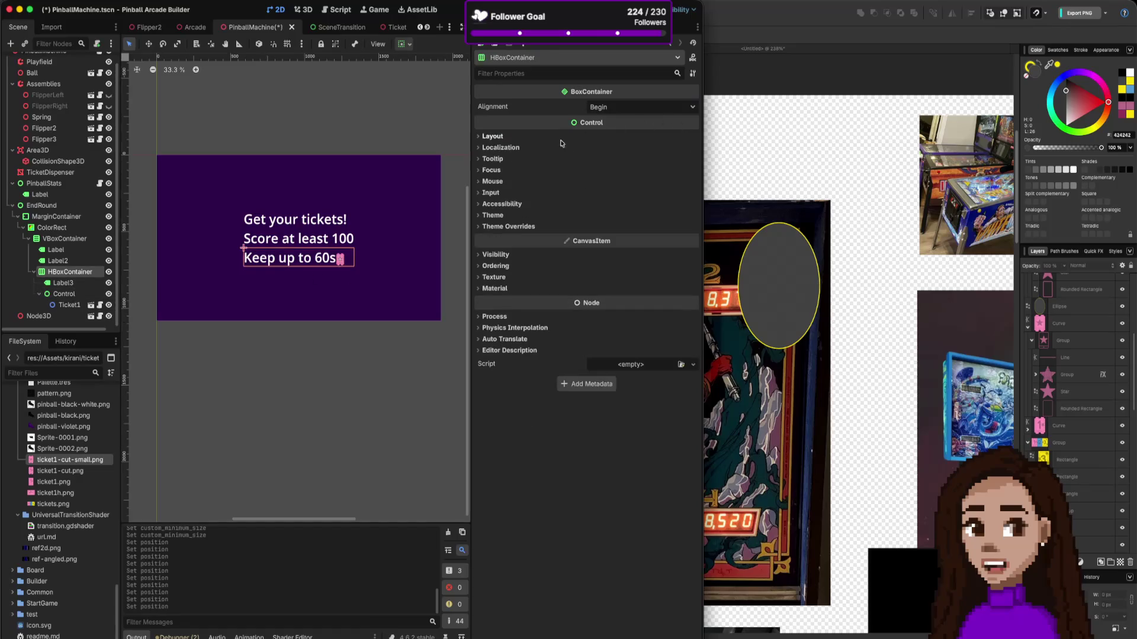
Keep Begin alignment, tick Vertical Expand under Container Sizing, and keep the stretch ratio at 1.0
click(647, 105)
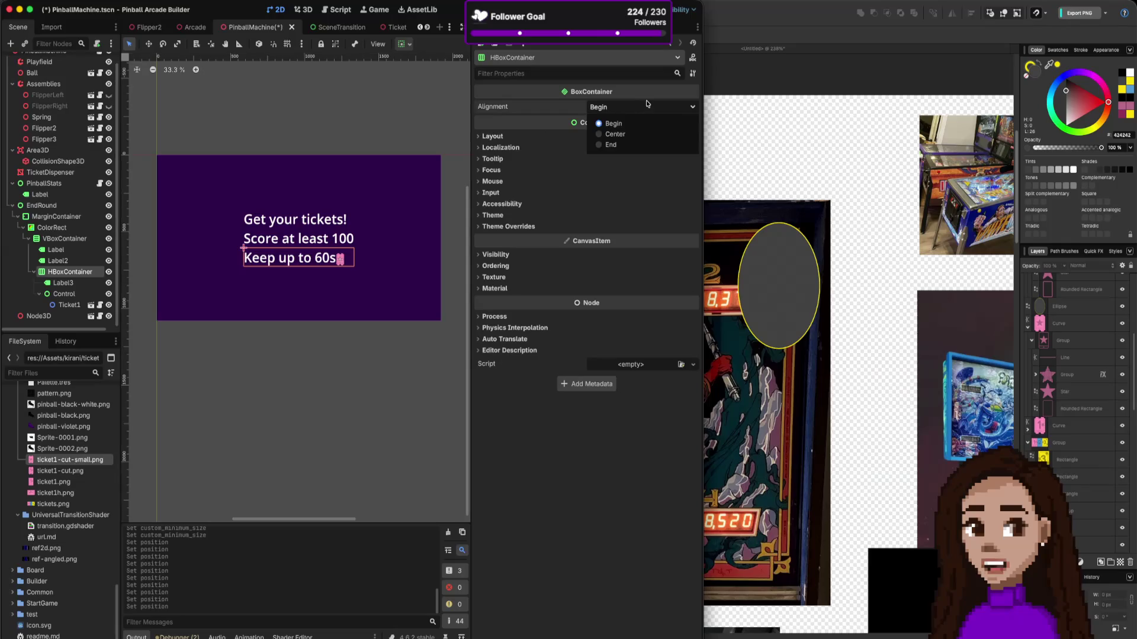
click(647, 105)
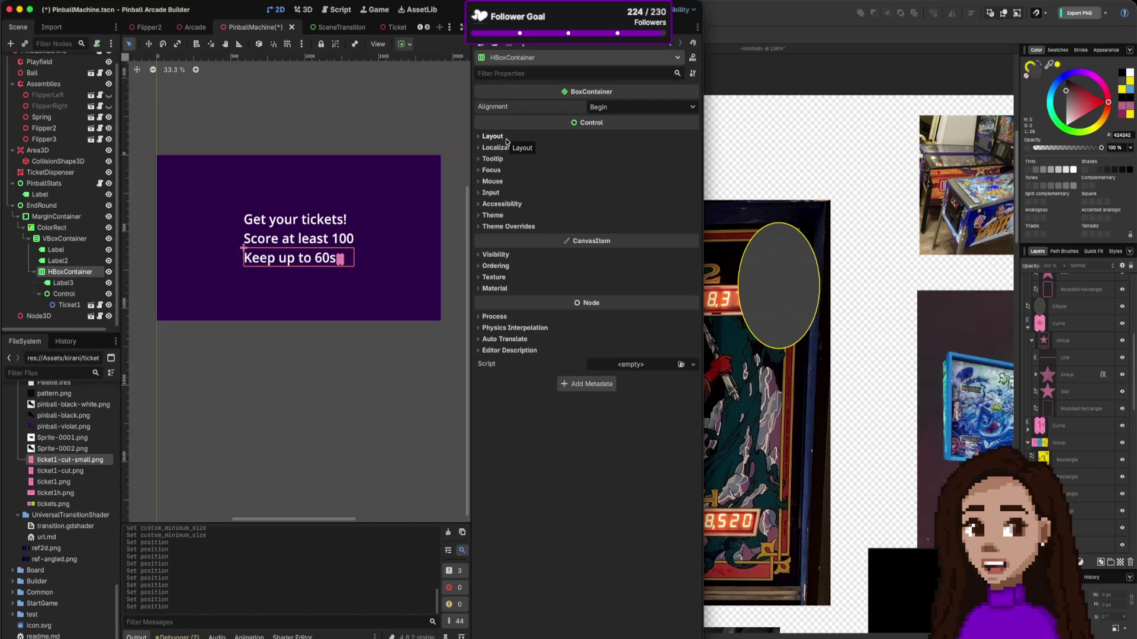
click(506, 141)
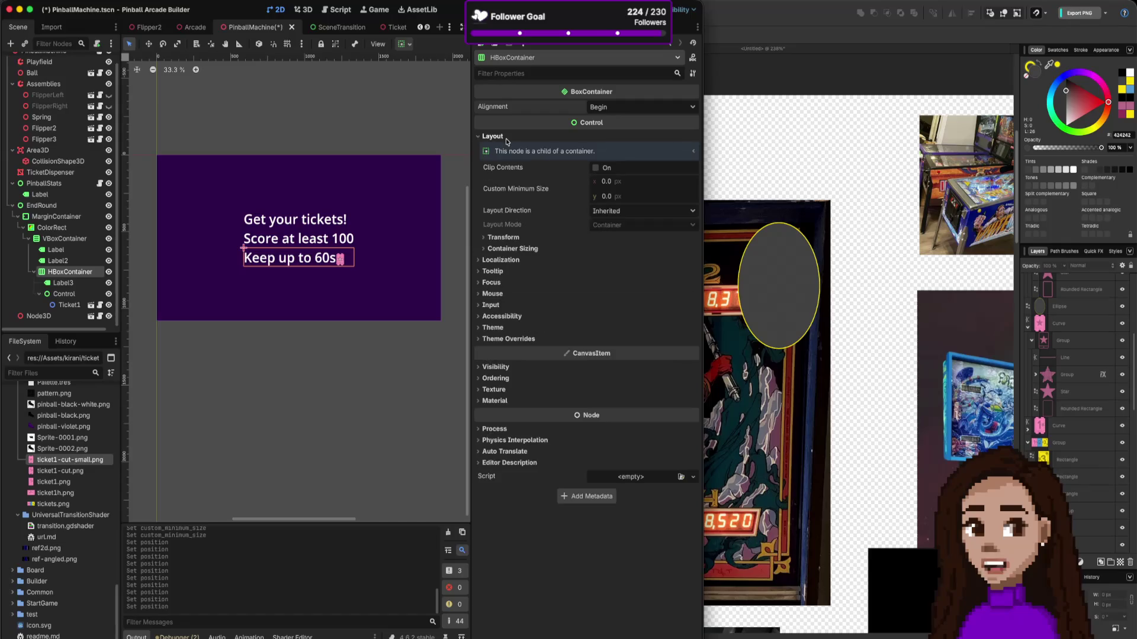
click(520, 250)
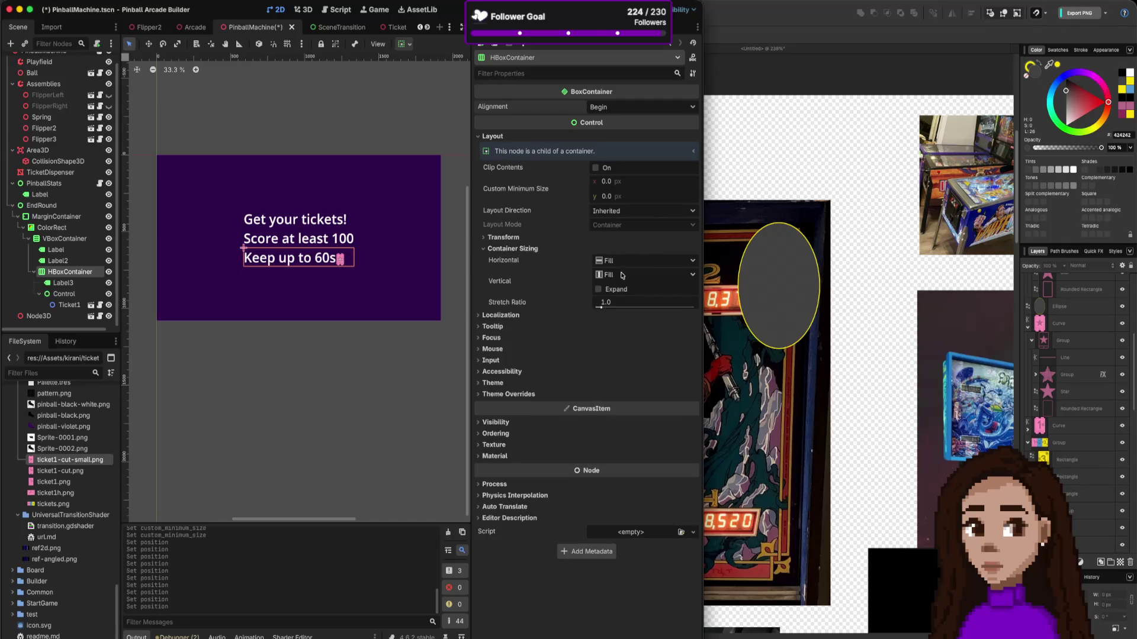
drag(610, 312, 615, 308)
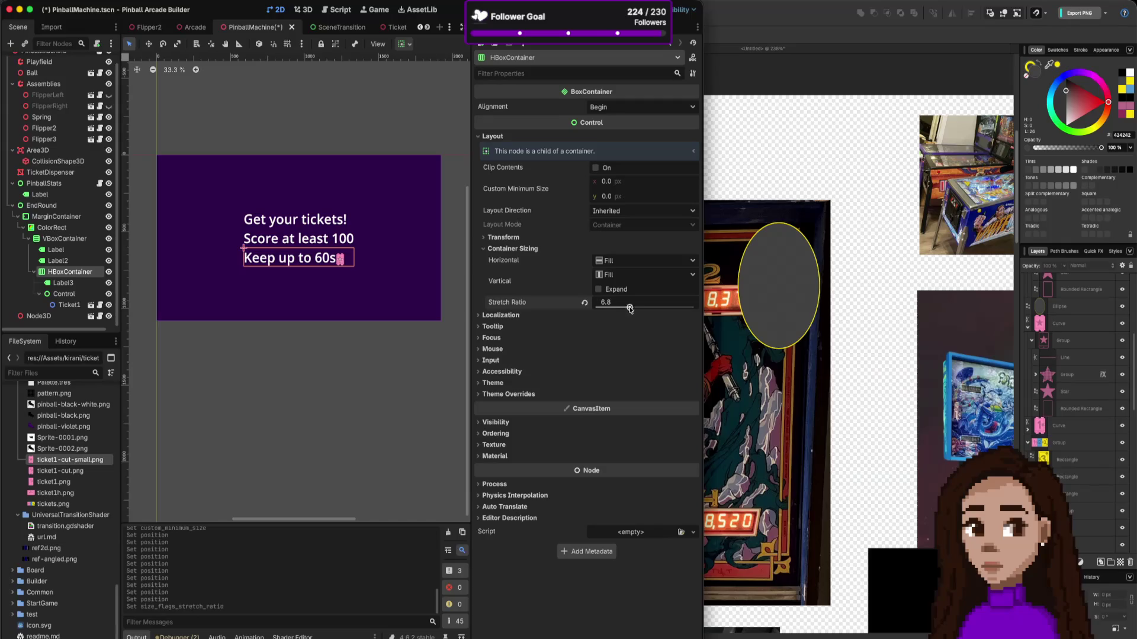
click(599, 290)
click(585, 303)
click(515, 318)
click(515, 317)
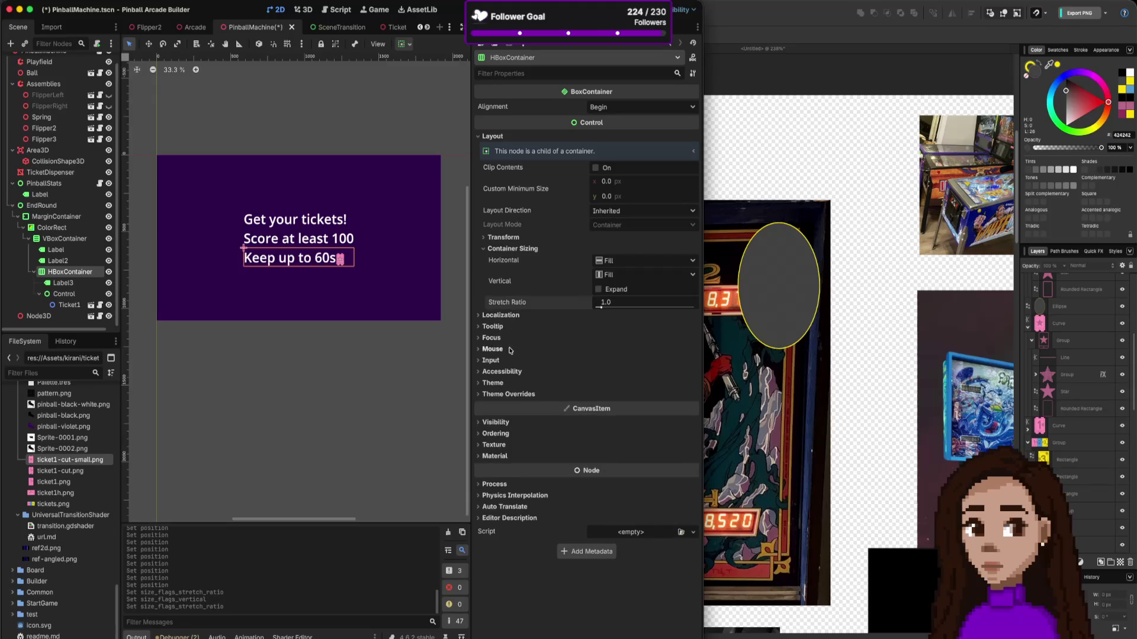
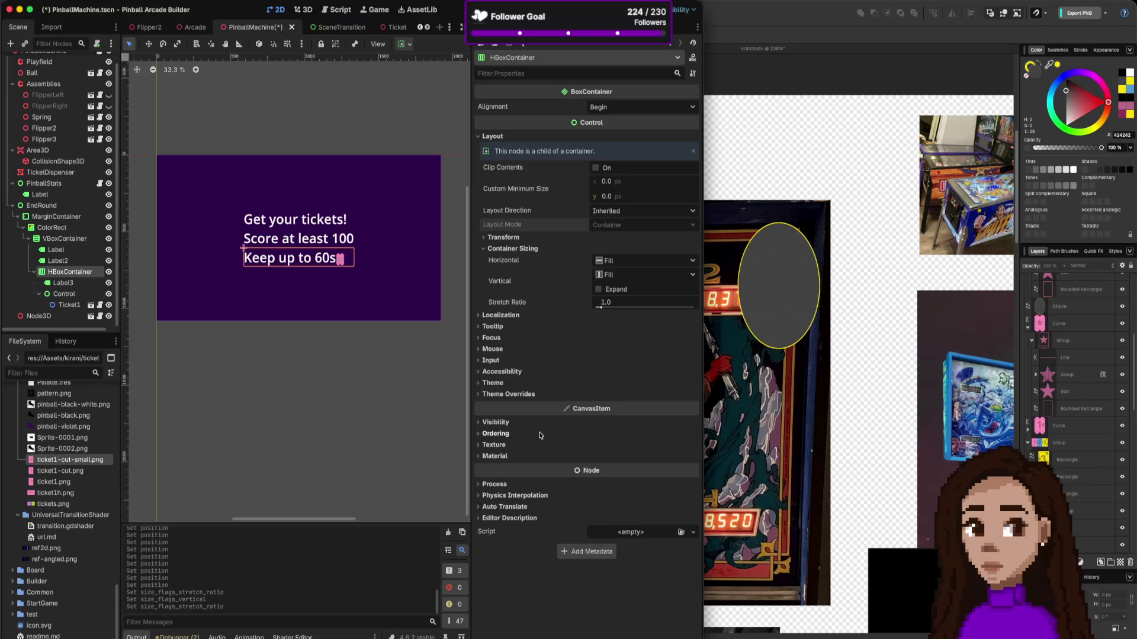
Give the Control holding the ticket icon a 70 px custom minimum width
click(73, 295)
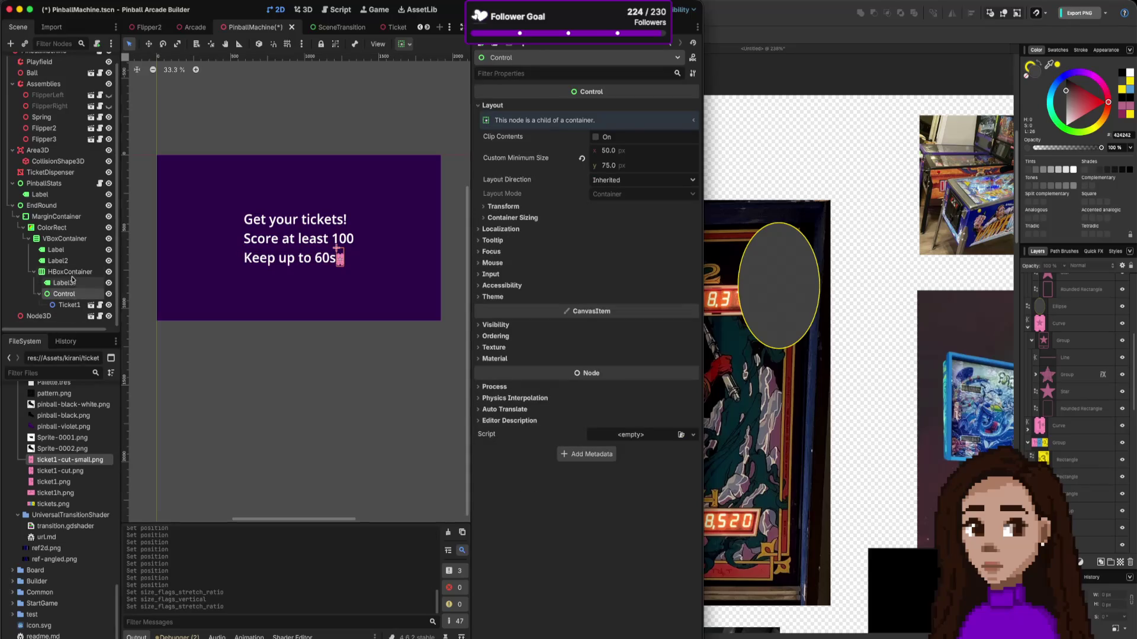
click(72, 275)
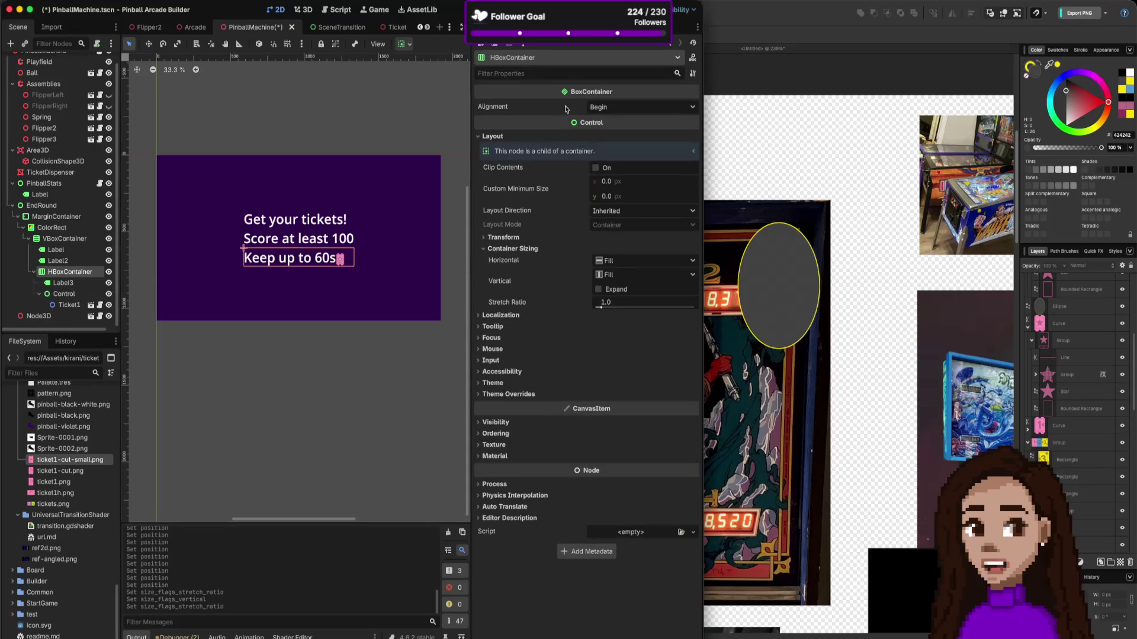
click(58, 294)
click(673, 156)
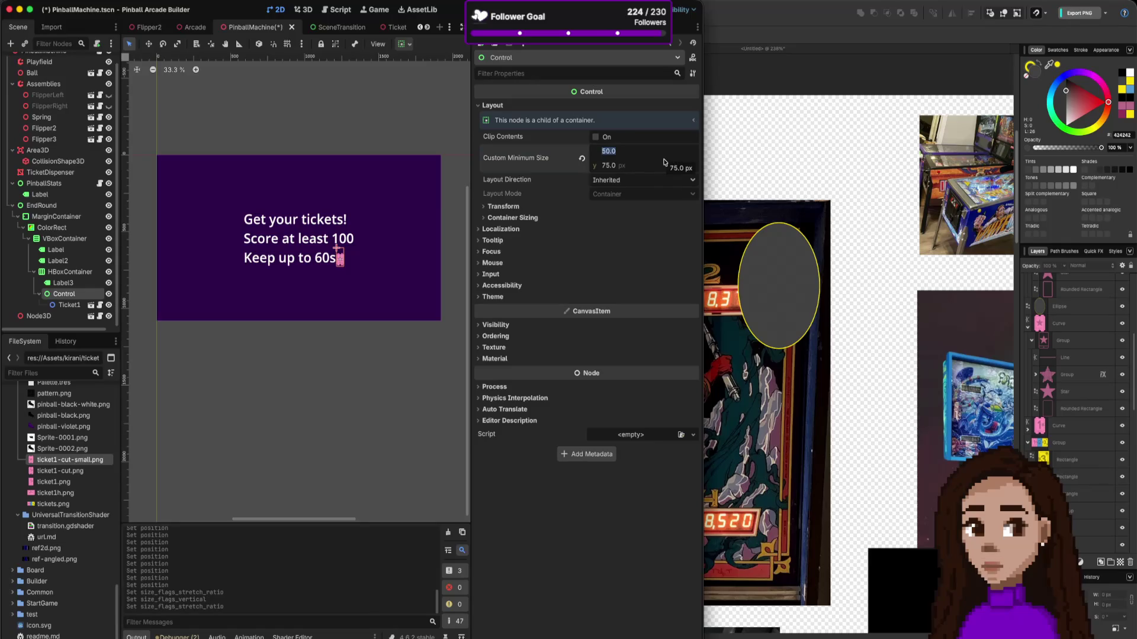
text(0)
key(Return)
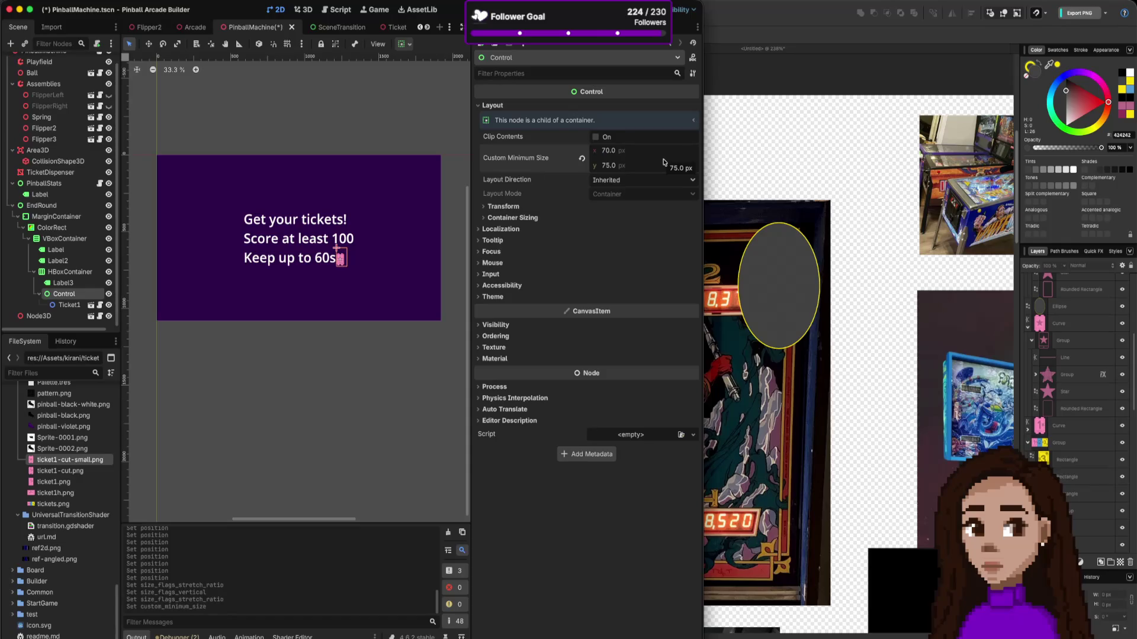
Set the Ticket1 icon's x position to 30 px
click(68, 305)
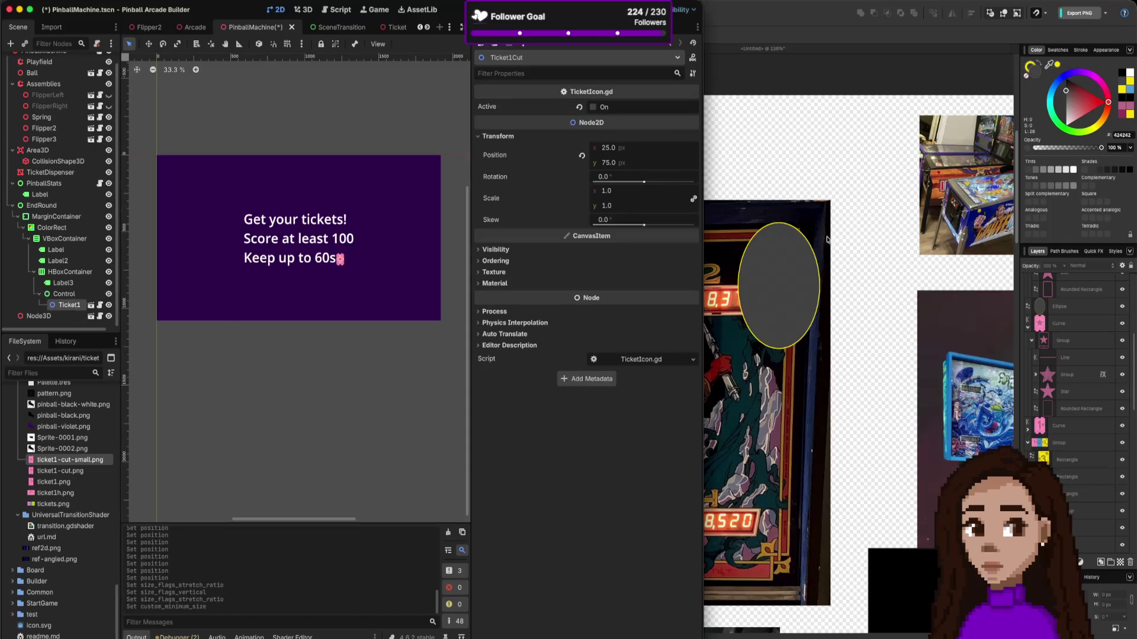
drag(603, 151, 575, 150)
click(632, 148)
text(30)
key(Return)
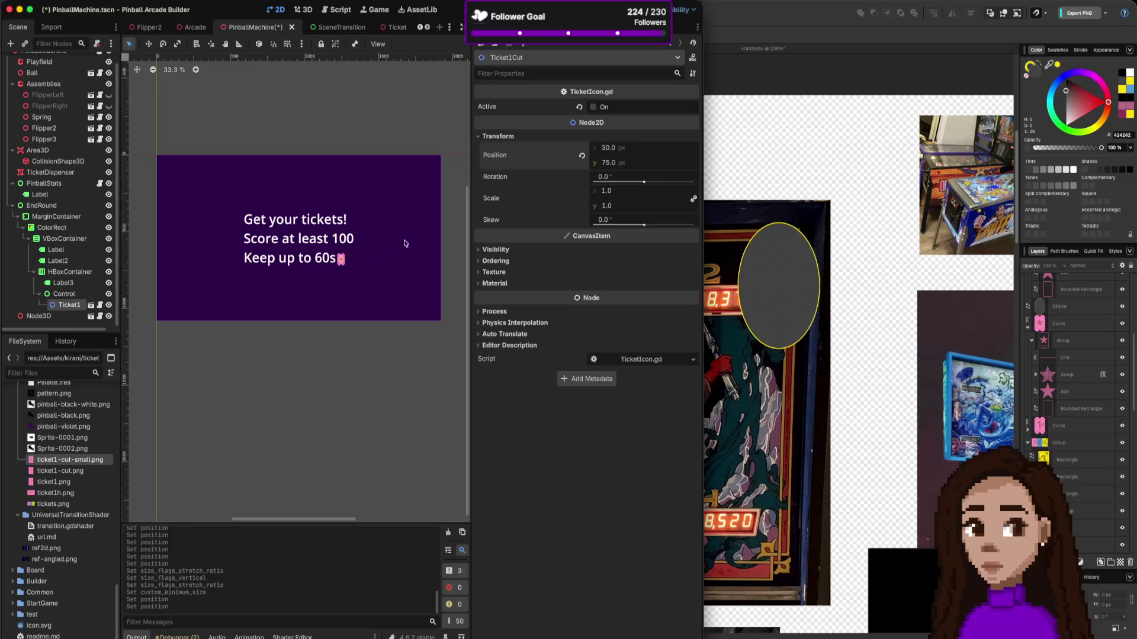
click(382, 254)
click(357, 340)
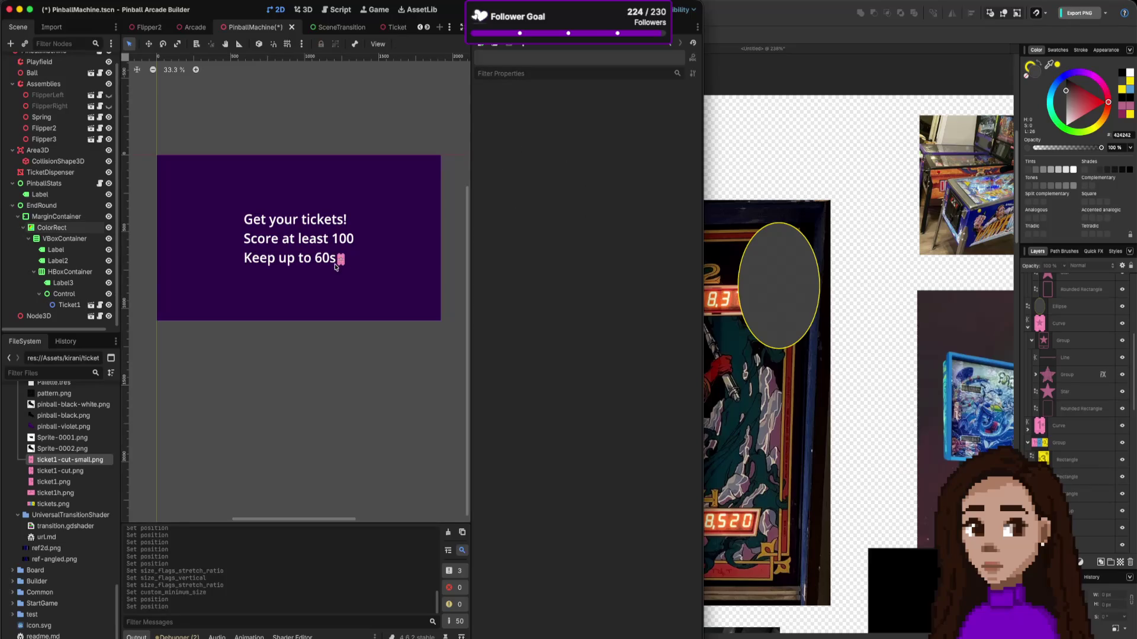
Position Ticket1 at x 50, y 65.26 px inside its Control
click(71, 305)
click(641, 147)
key(Return)
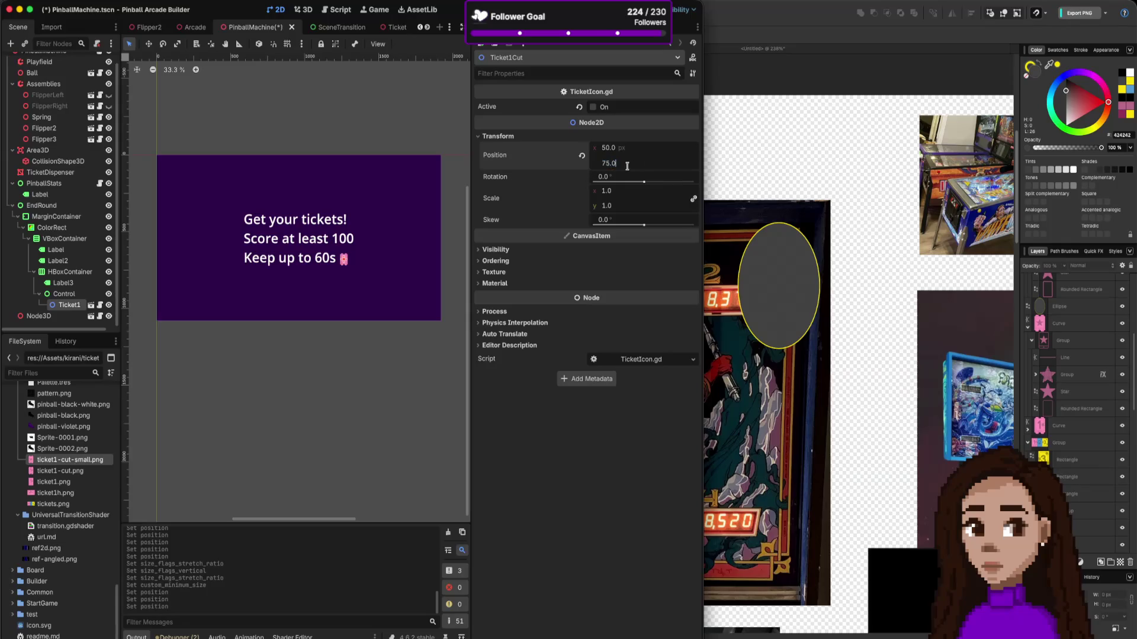
drag(597, 164, 599, 164)
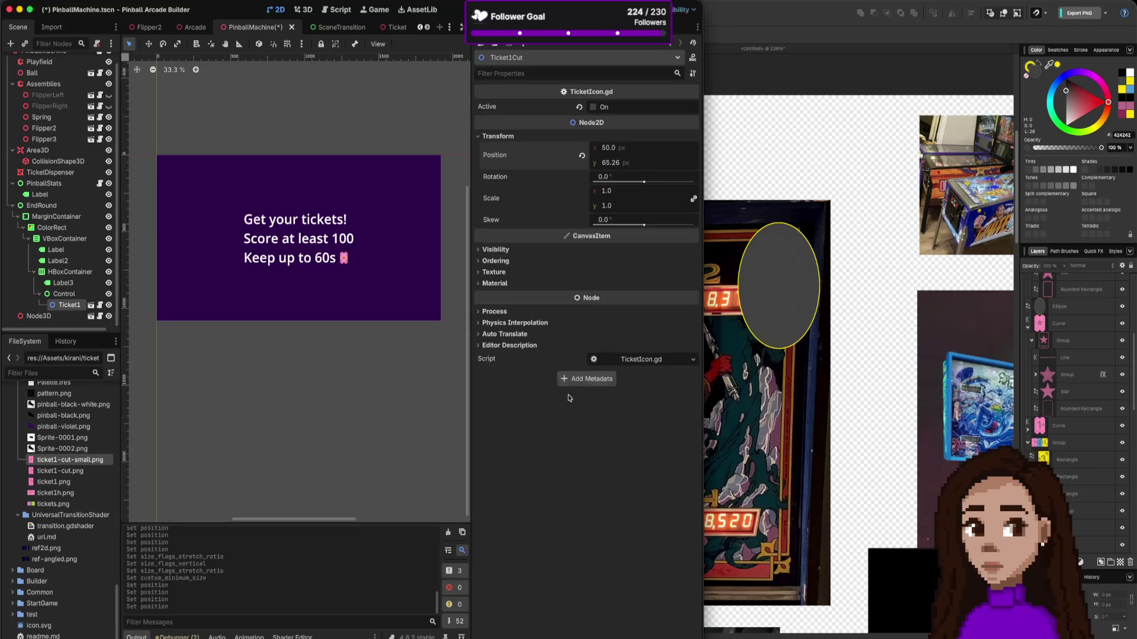
click(402, 372)
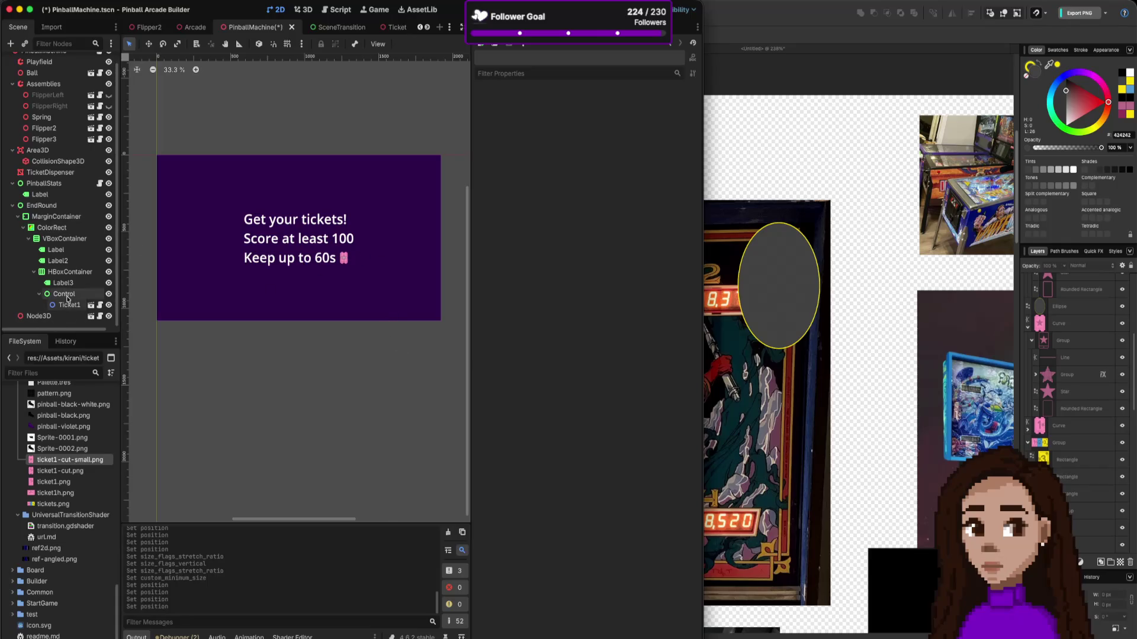
Copy the Control node containing the ticket from the Scene tree
click(68, 298)
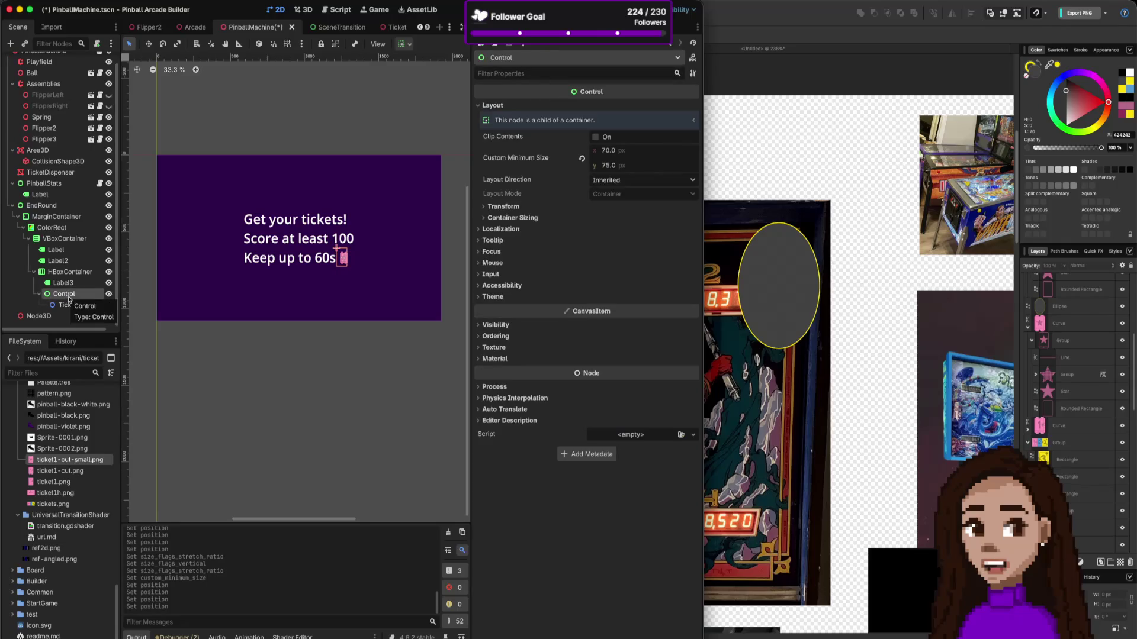
click(67, 305)
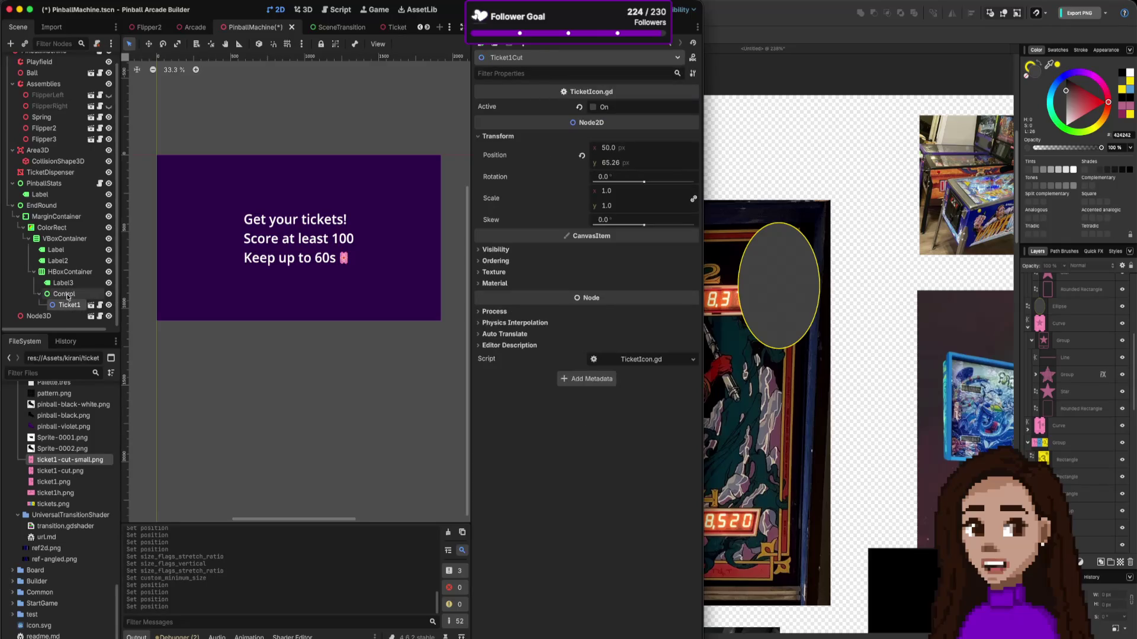
click(68, 296)
right_click(67, 296)
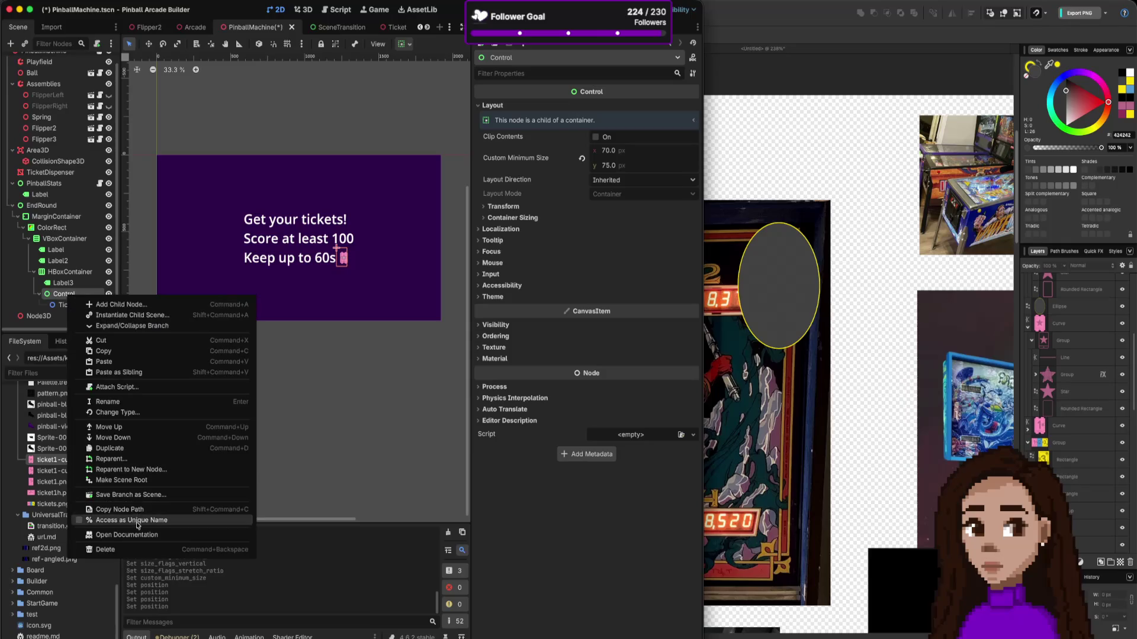
click(125, 352)
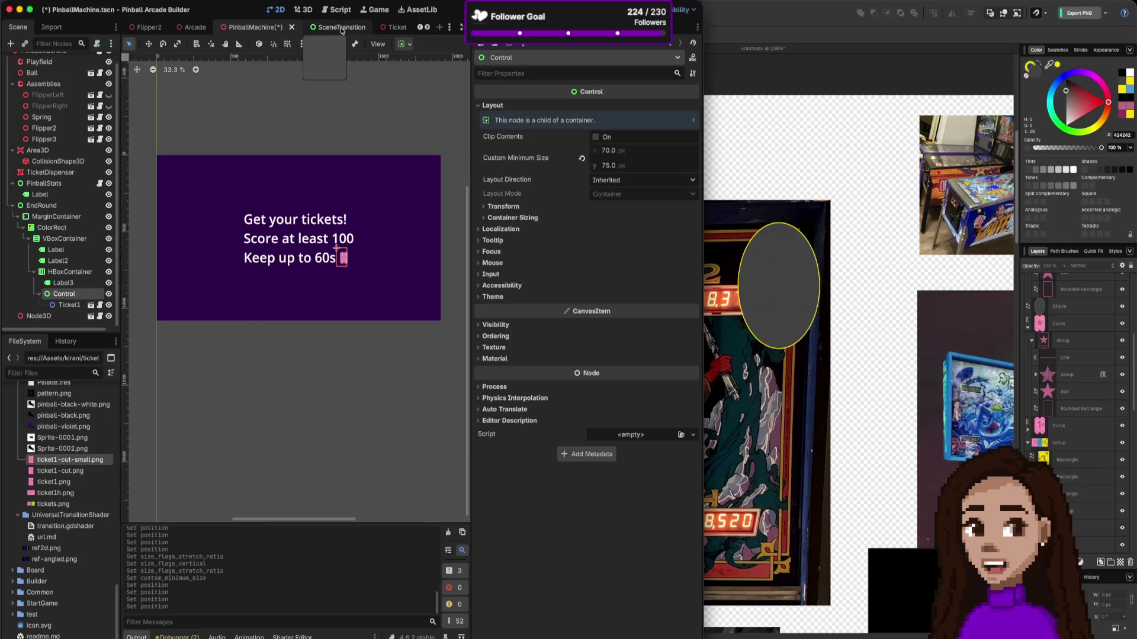
Paste the copied Control into the TicketIcon scene with Cmd+V
scroll(382, 27, down, 1)
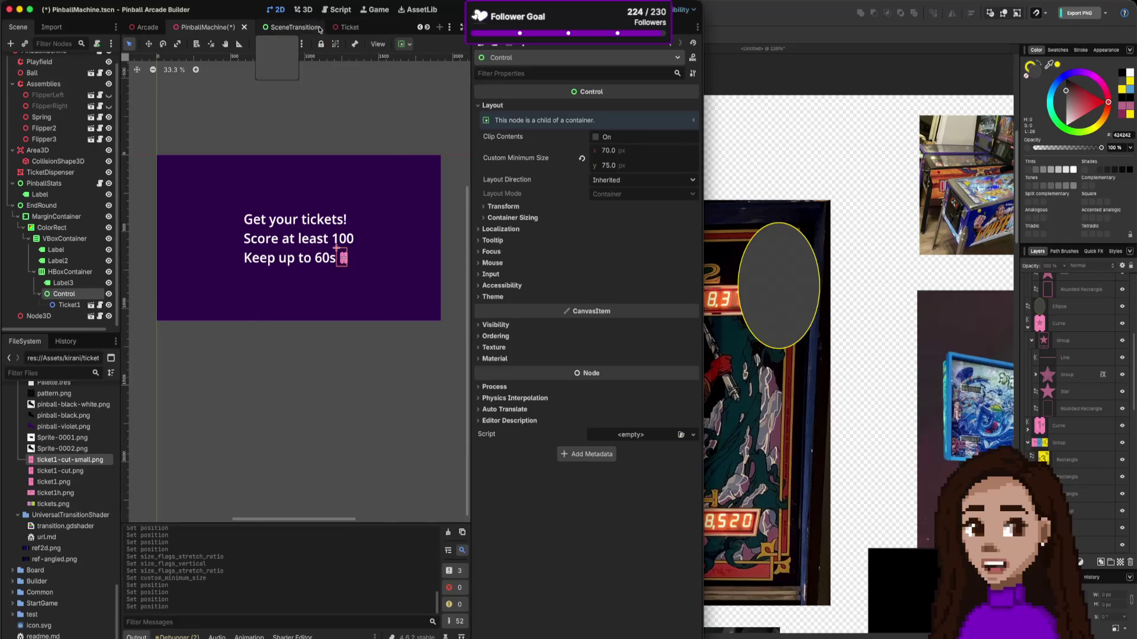
click(351, 27)
click(56, 184)
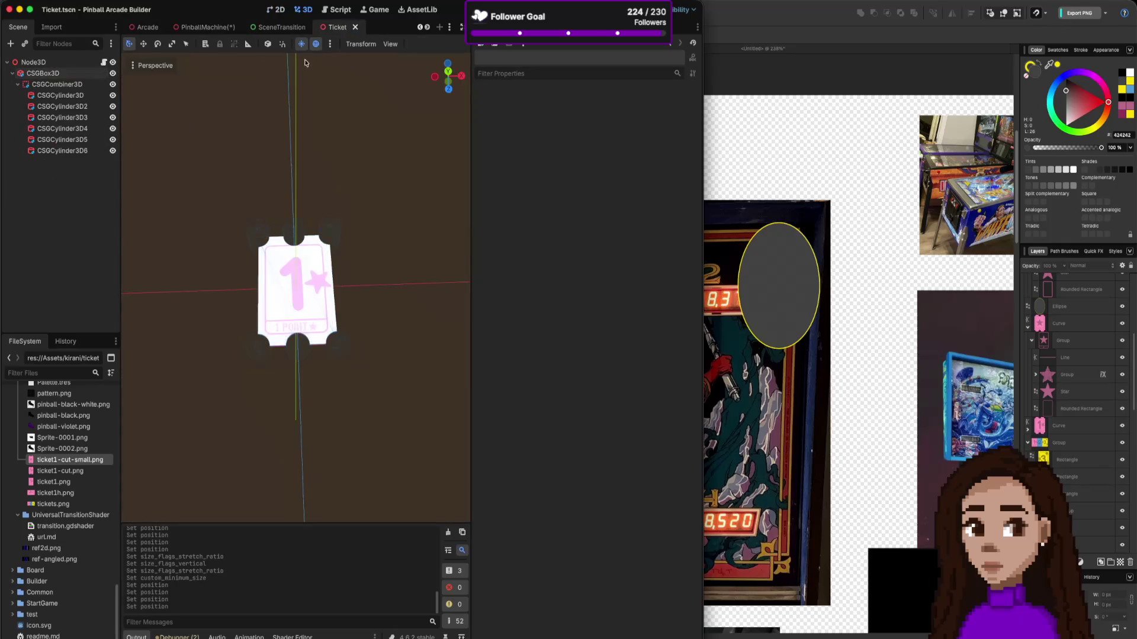
scroll(249, 27, down, 1)
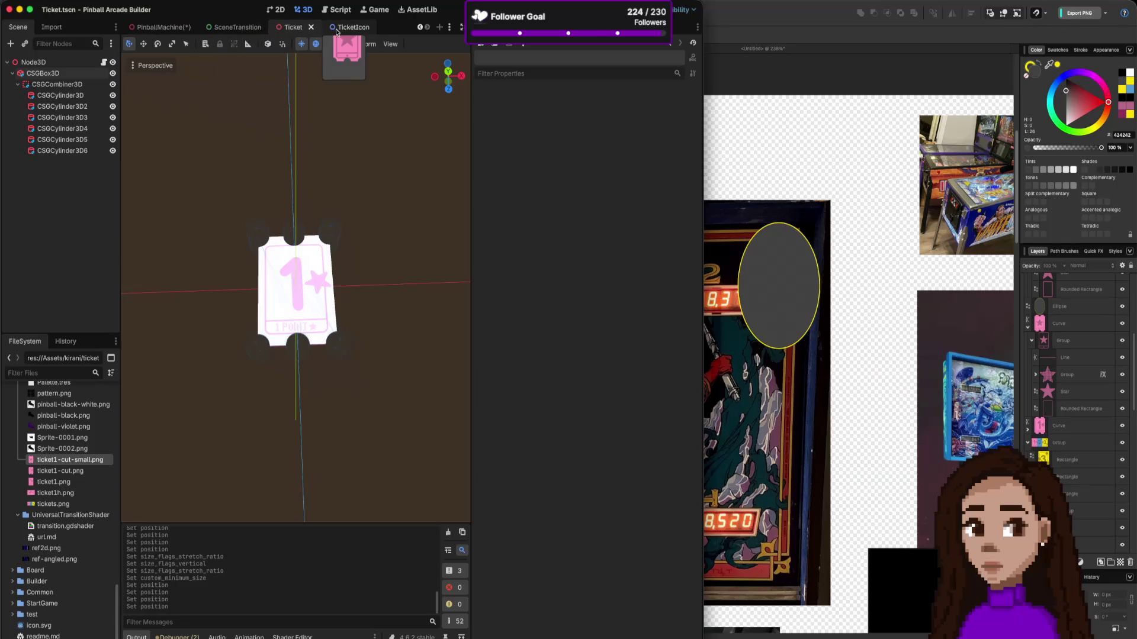
click(337, 27)
key(super+v)
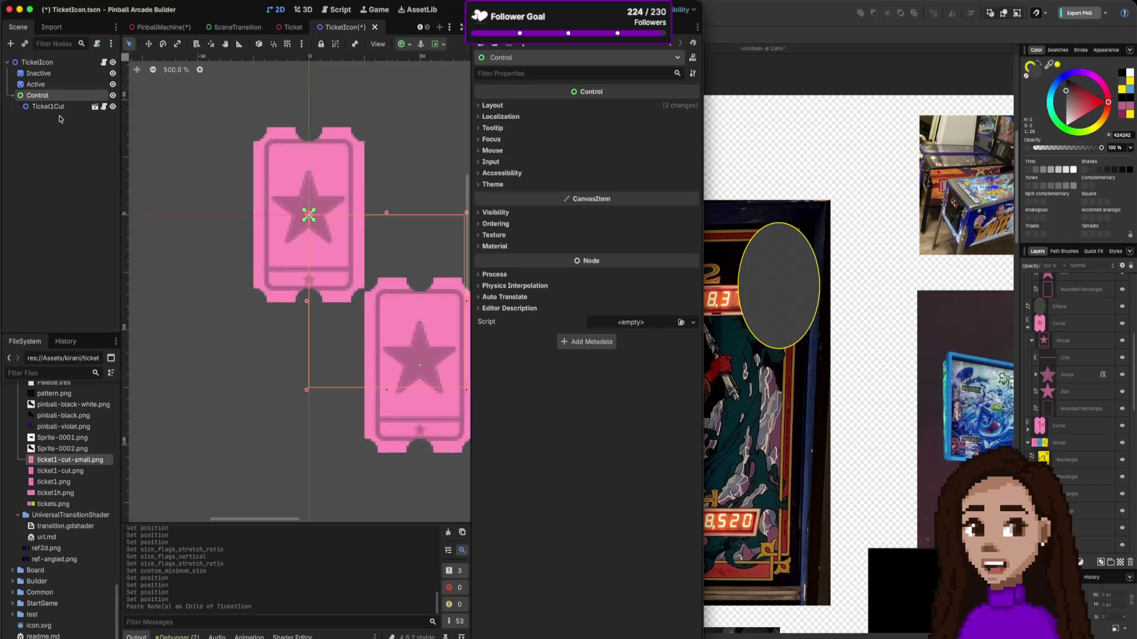
Delete the pasted Ticket1Cut and make the Control the scene root
right_click(63, 107)
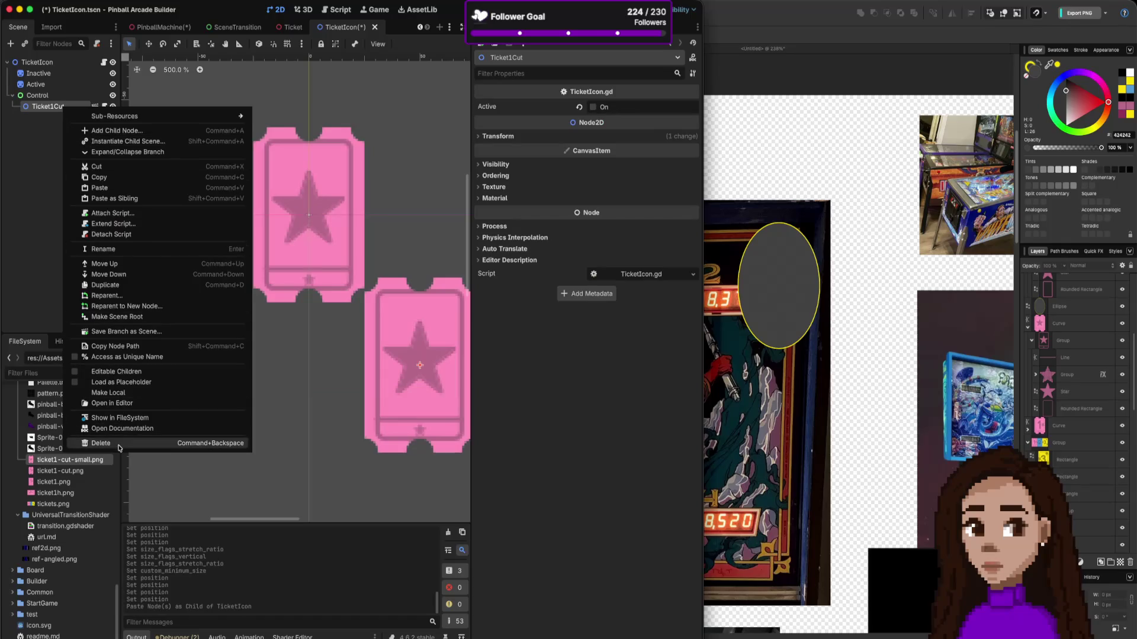
click(101, 444)
click(592, 326)
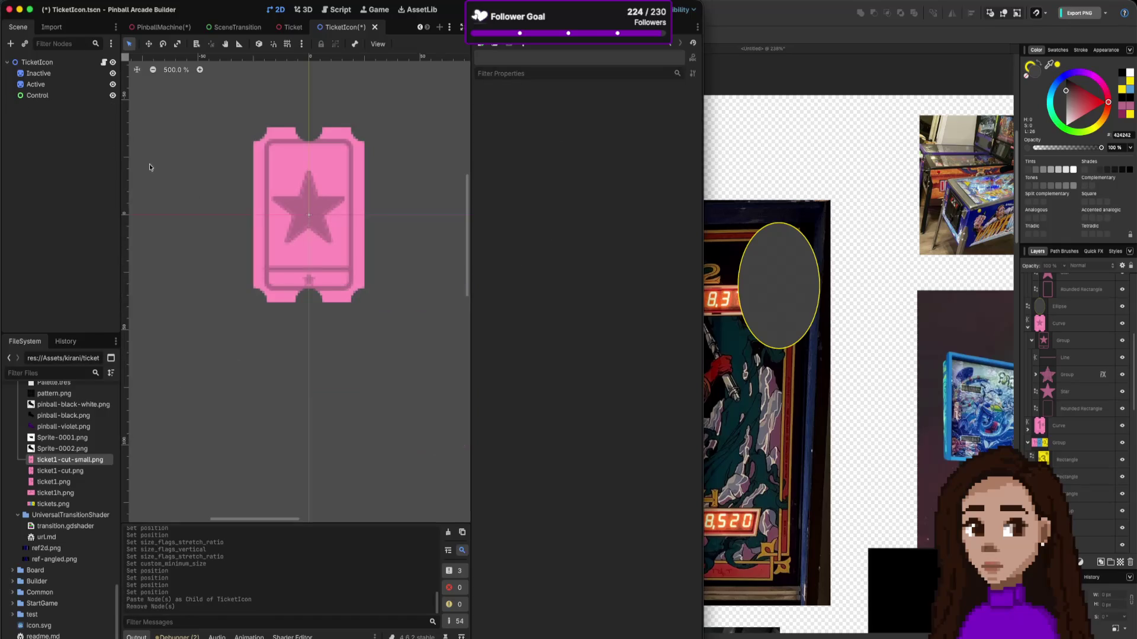
click(46, 96)
right_click(46, 97)
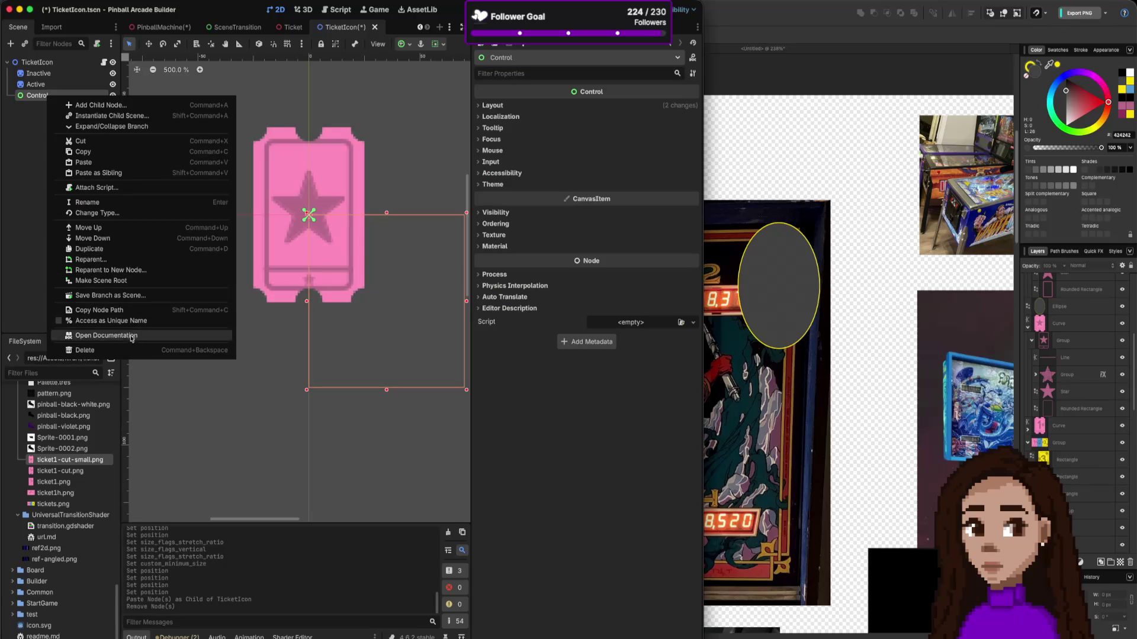
click(142, 282)
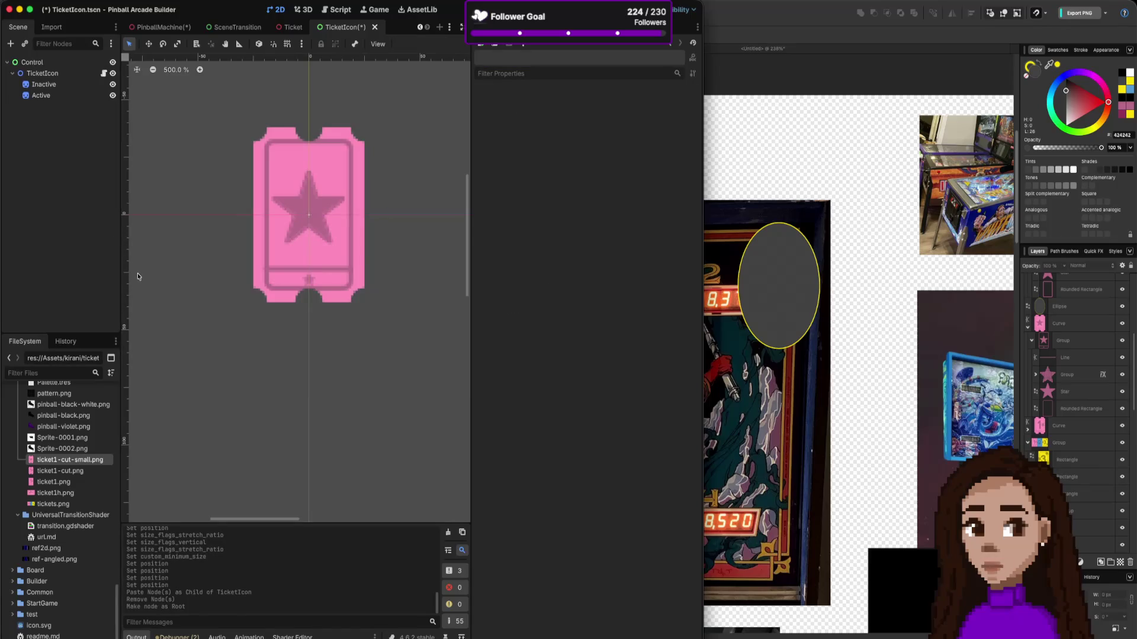
Inspect the Control and TicketIcon nodes, cancelling a script attach on Control
click(46, 61)
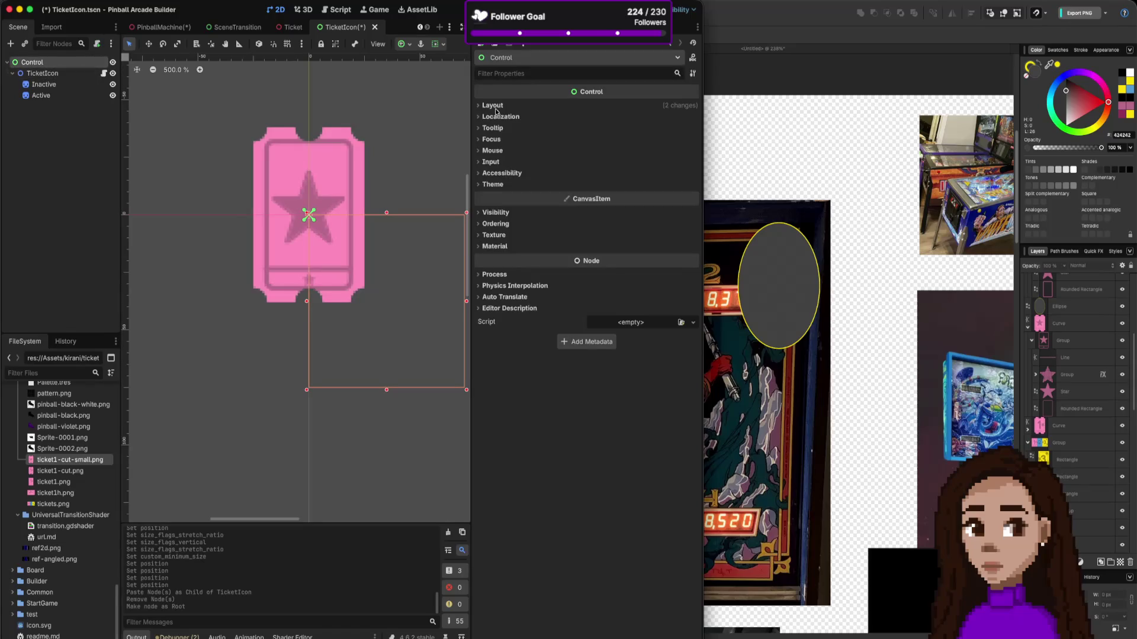
click(549, 106)
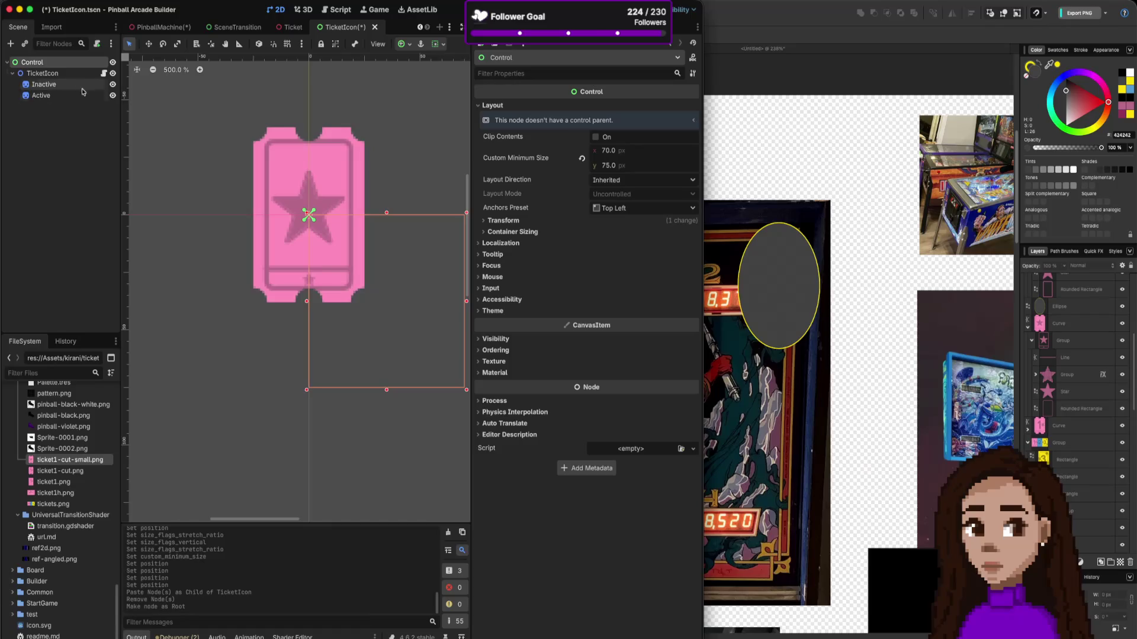
click(67, 74)
click(54, 66)
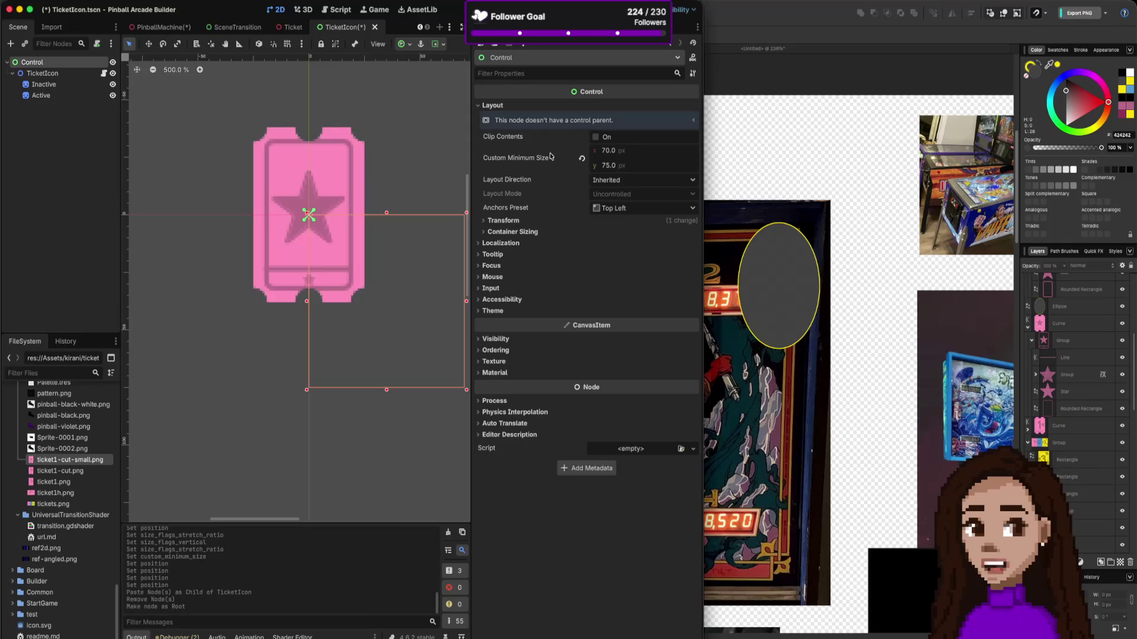
click(59, 73)
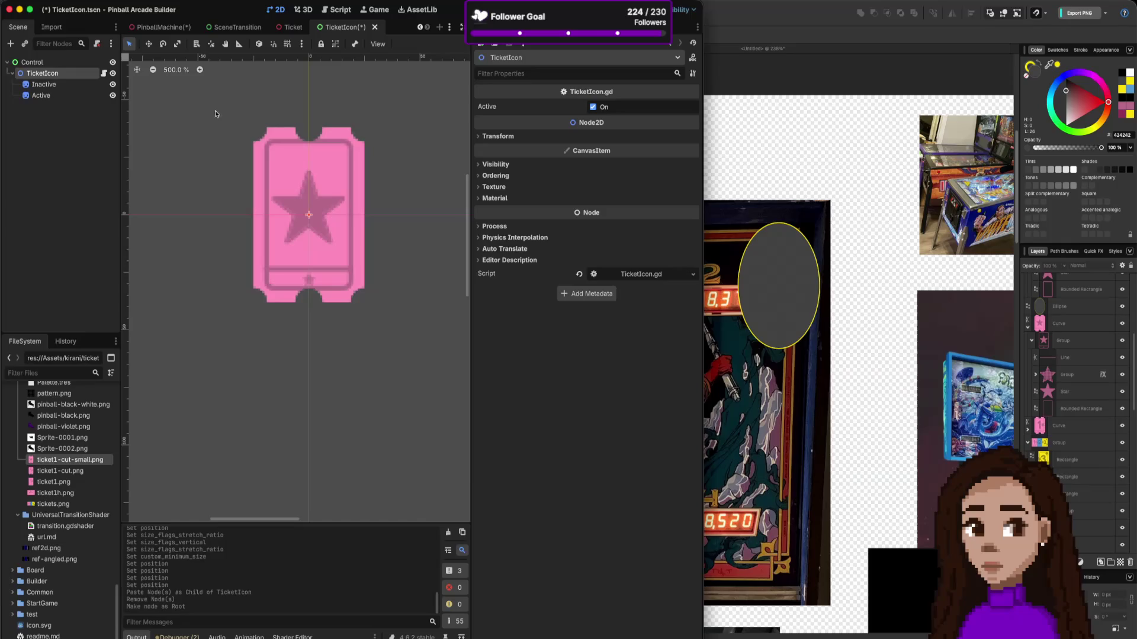
right_click(94, 65)
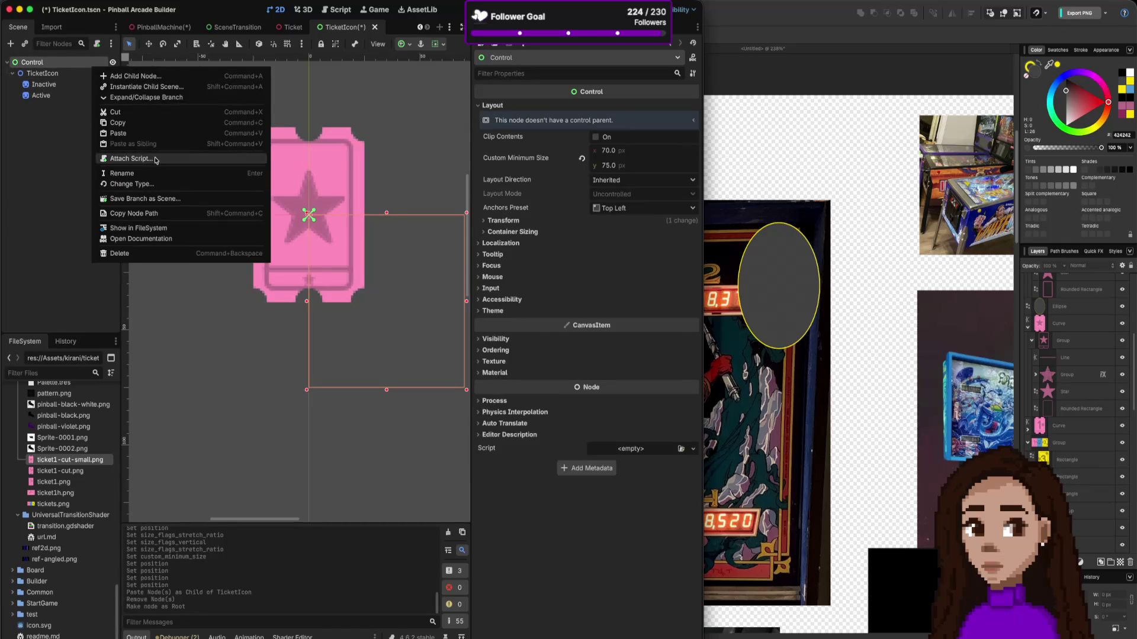
click(154, 159)
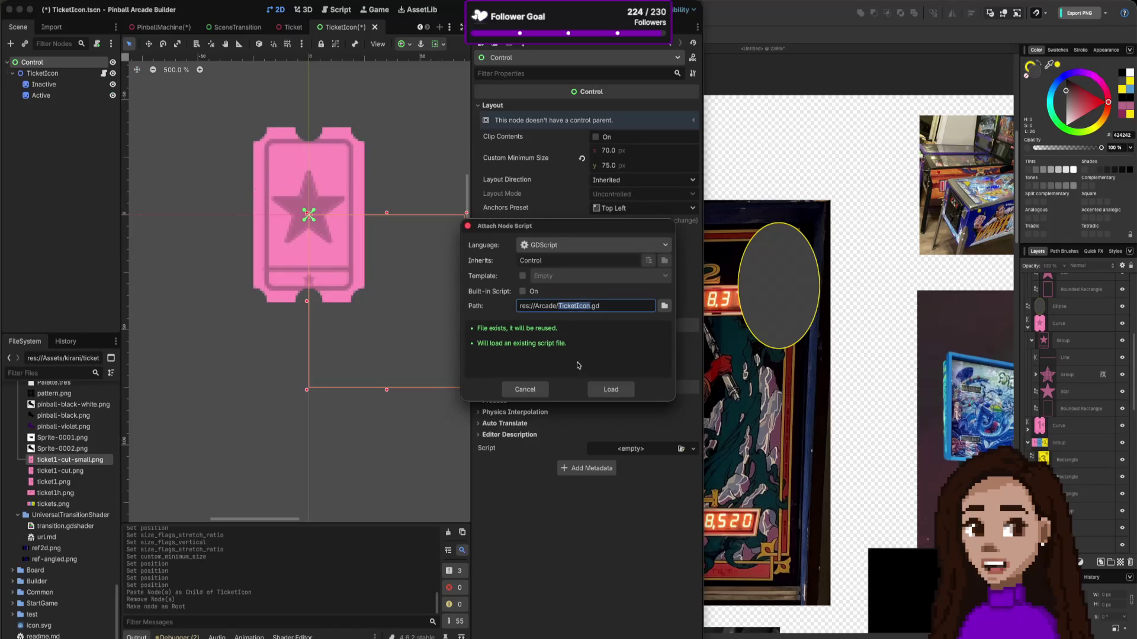
click(524, 389)
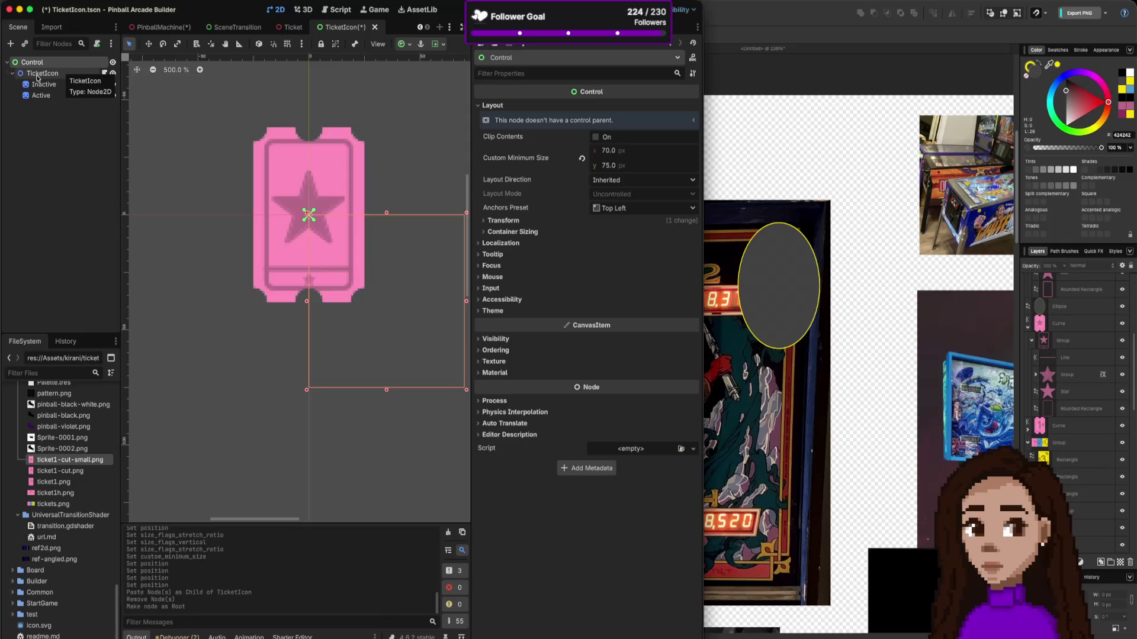
Move the Inactive and Active sprites under the Control node
click(37, 75)
click(48, 85)
click(50, 75)
click(41, 96)
shift+click(53, 87)
drag(53, 88, 36, 62)
Detach the script from the old TicketIcon node and delete it
click(61, 73)
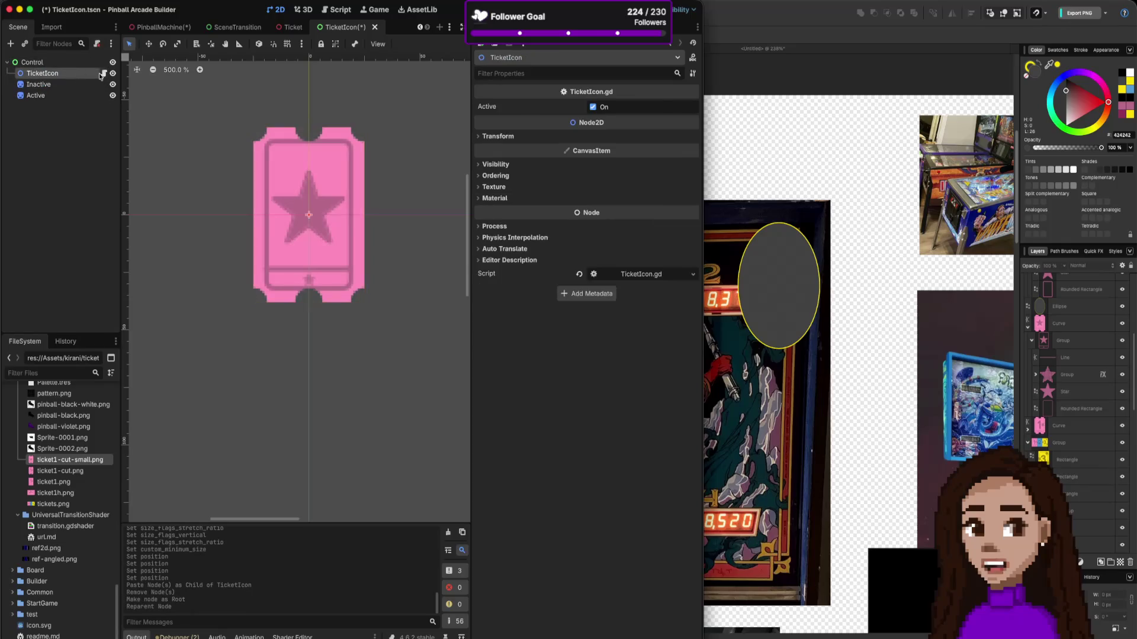
right_click(85, 75)
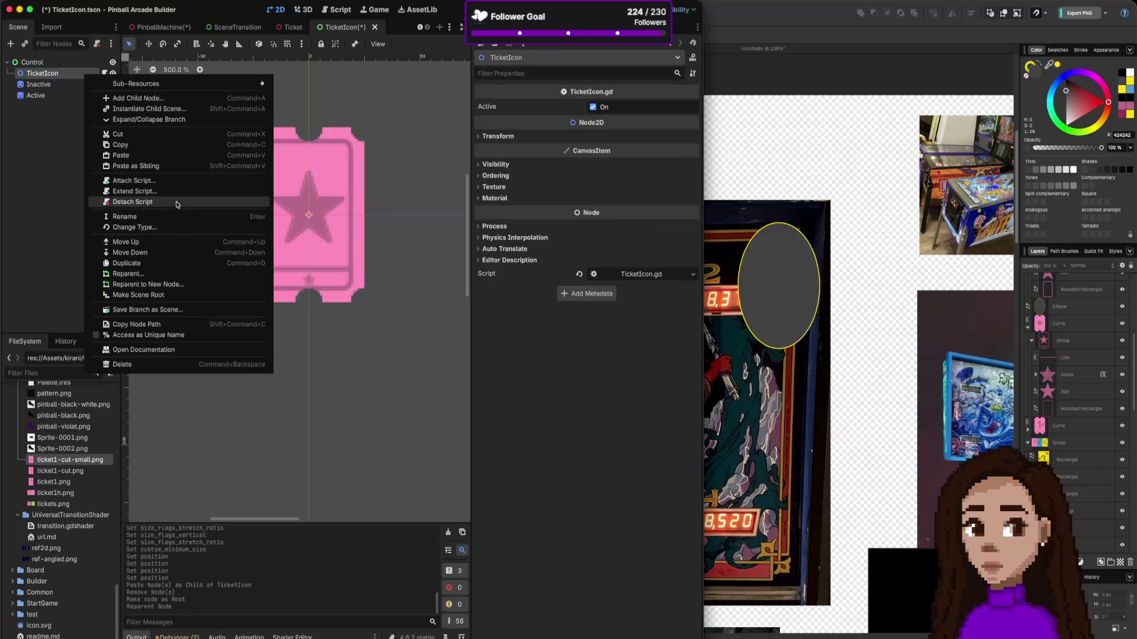
click(176, 202)
right_click(78, 74)
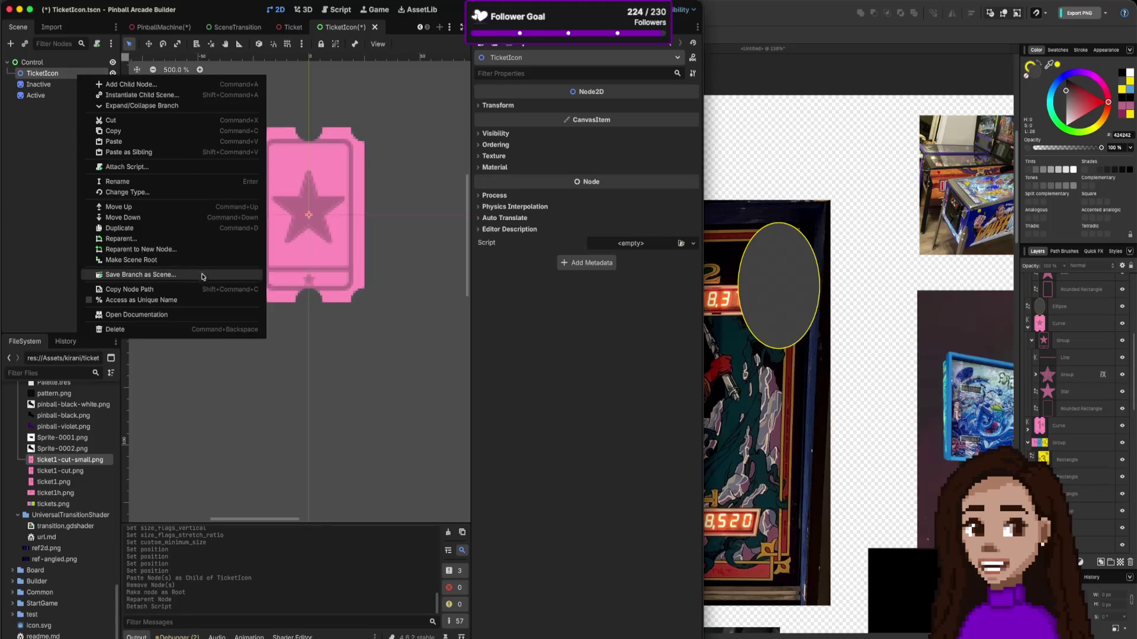
click(188, 329)
click(594, 326)
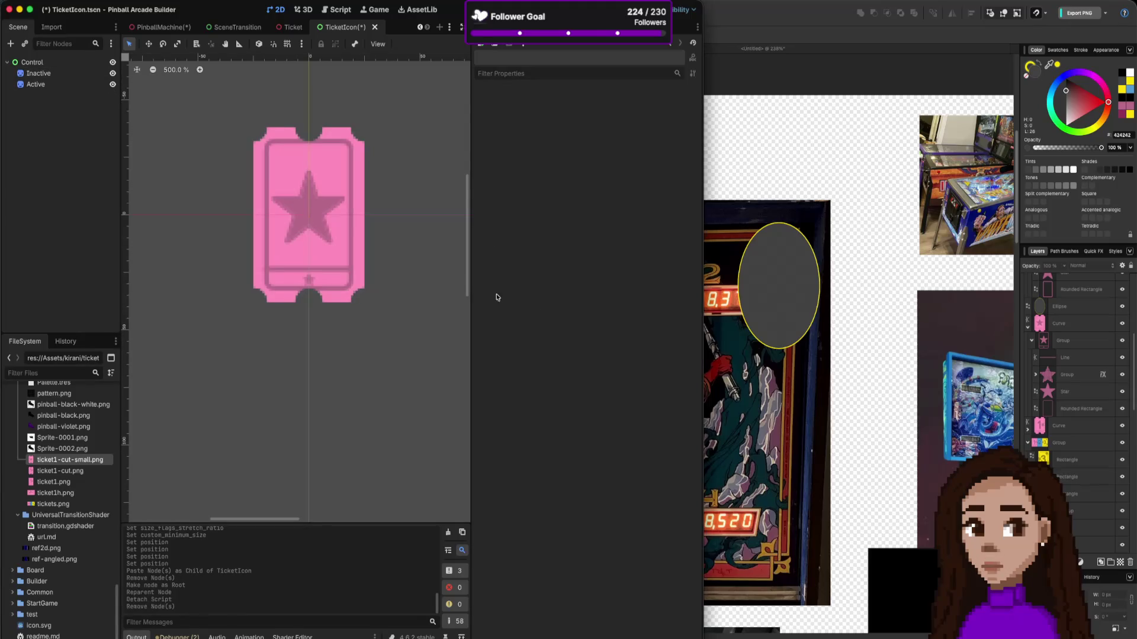
click(72, 62)
right_click(72, 61)
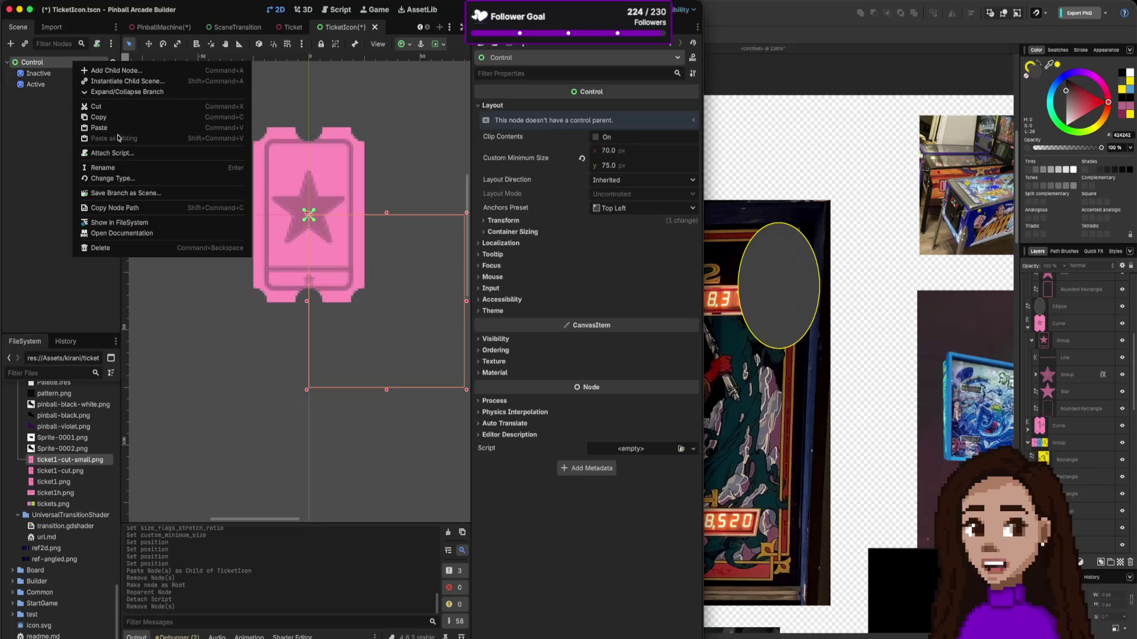
Attach TicketIcon.gd to the Control root and rename it TicketIcon
click(112, 152)
double_click(39, 62)
text(TicketIcon)
key(Return)
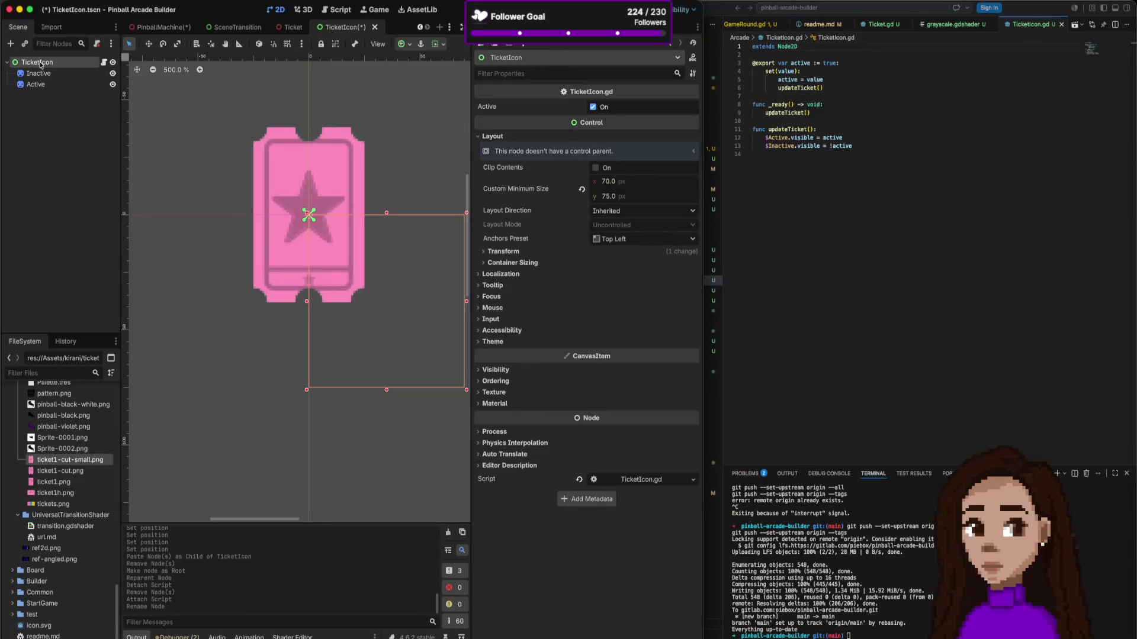
Change the script's base class to 'extends Control' in VS Code
click(788, 49)
double_click(788, 49)
text(Control)
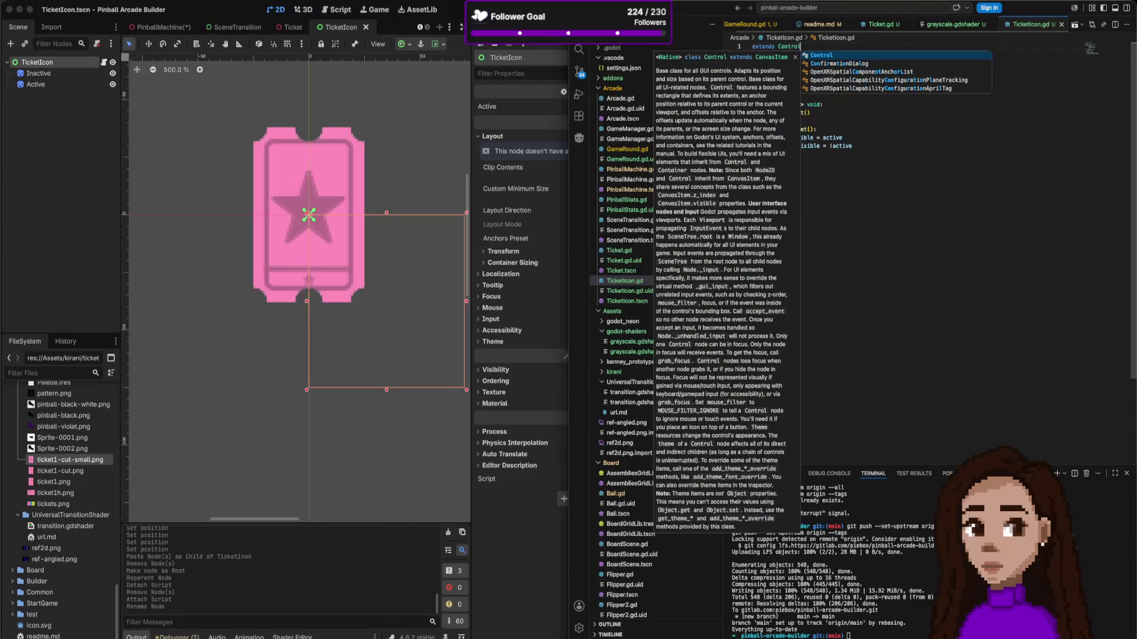
key(Escape)
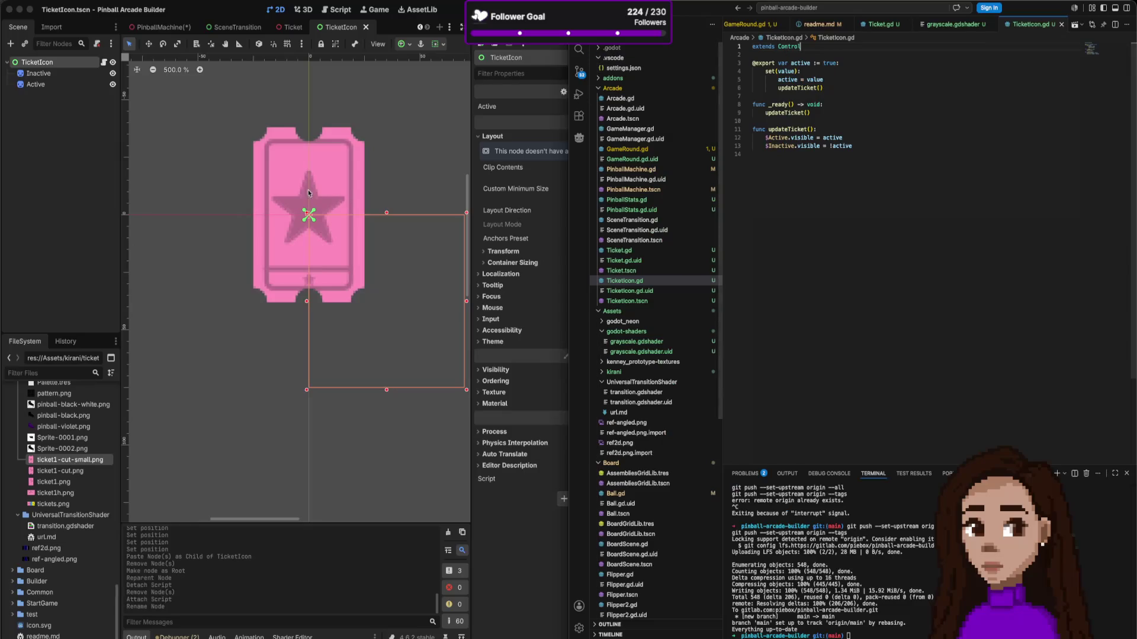
Move both ticket sprites down and back up into the TicketIcon box
click(35, 84)
shift+click(37, 72)
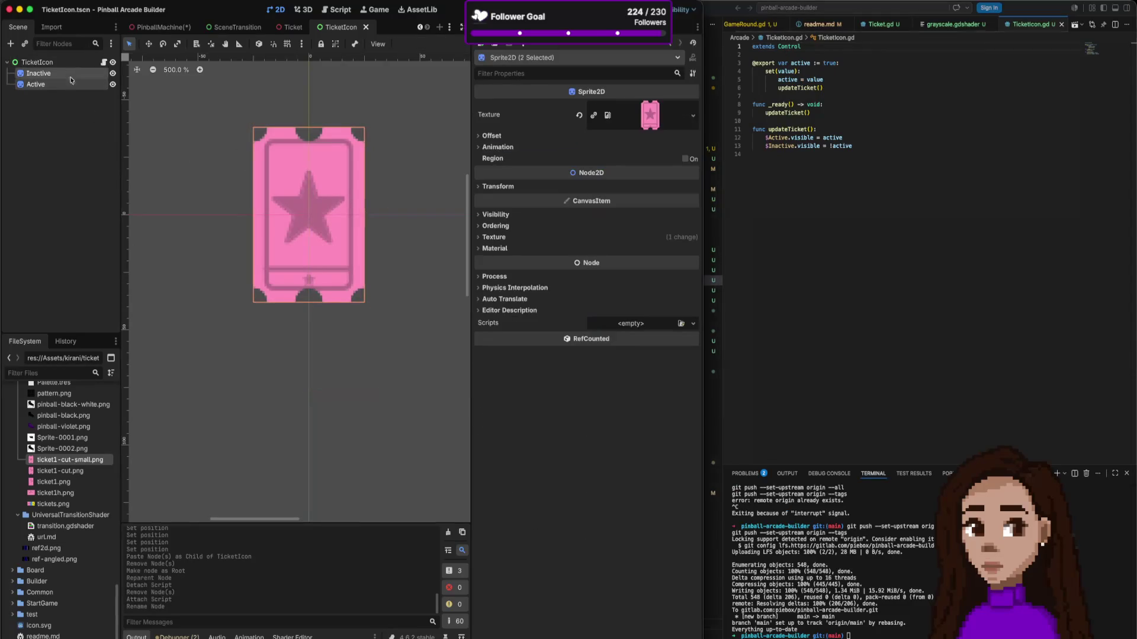
mouse_move(330, 194)
mouse_down()
mouse_move(404, 267)
mouse_move(405, 299)
mouse_up()
click(36, 62)
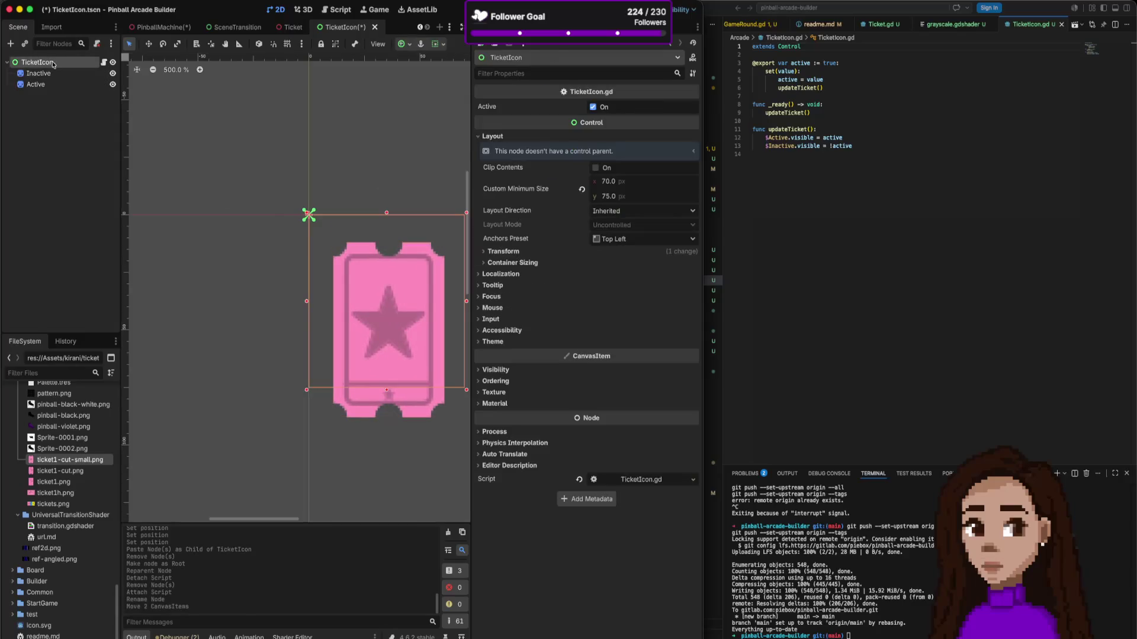
click(45, 75)
shift+click(48, 88)
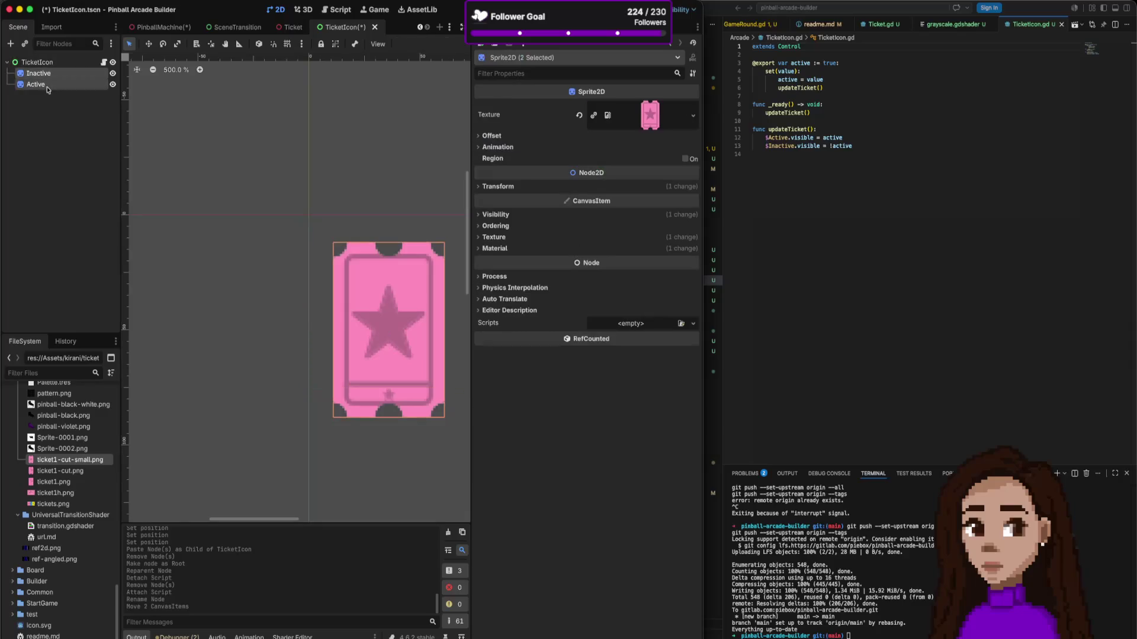
drag(399, 335, 402, 307)
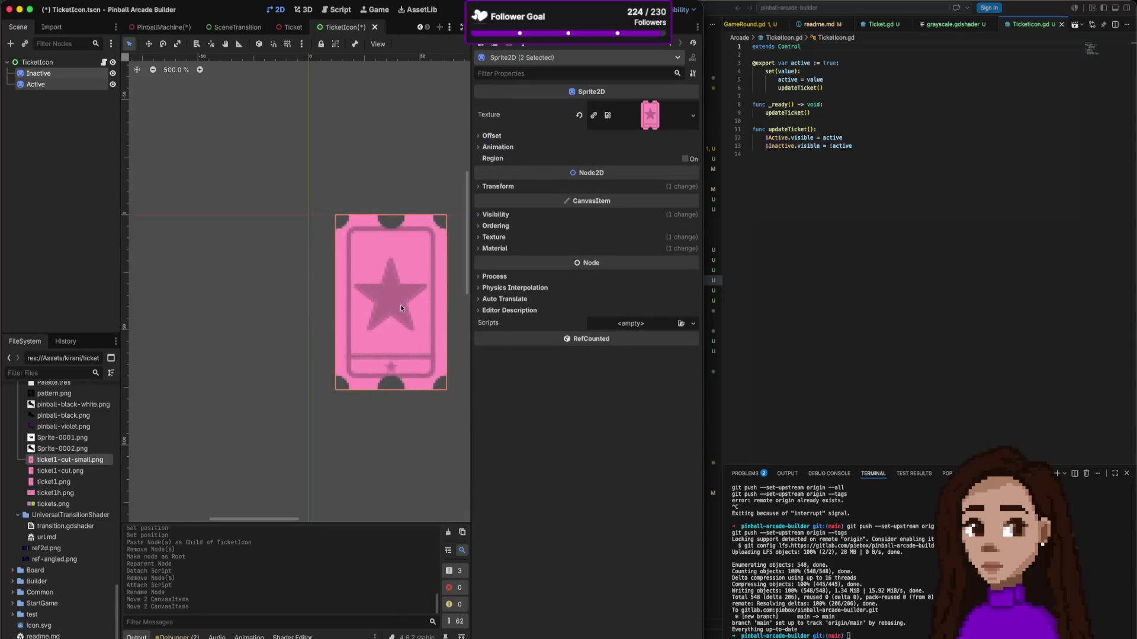
Fine-tune both sprites' position to sit inside the TicketIcon root's bounds
click(38, 62)
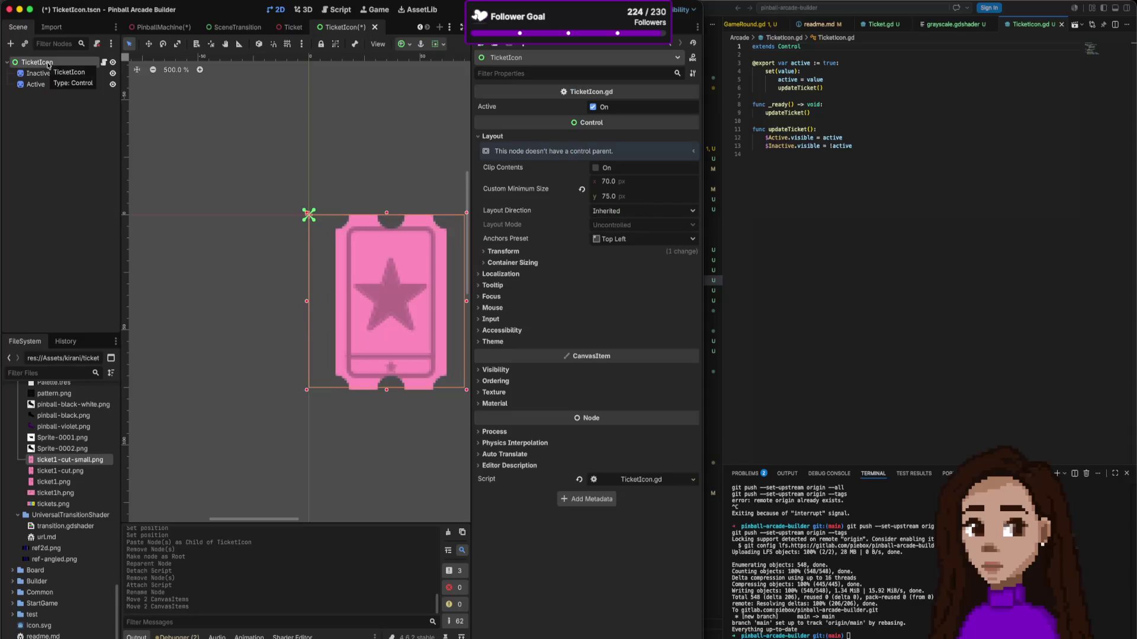
click(50, 76)
click(37, 84)
drag(385, 286, 382, 286)
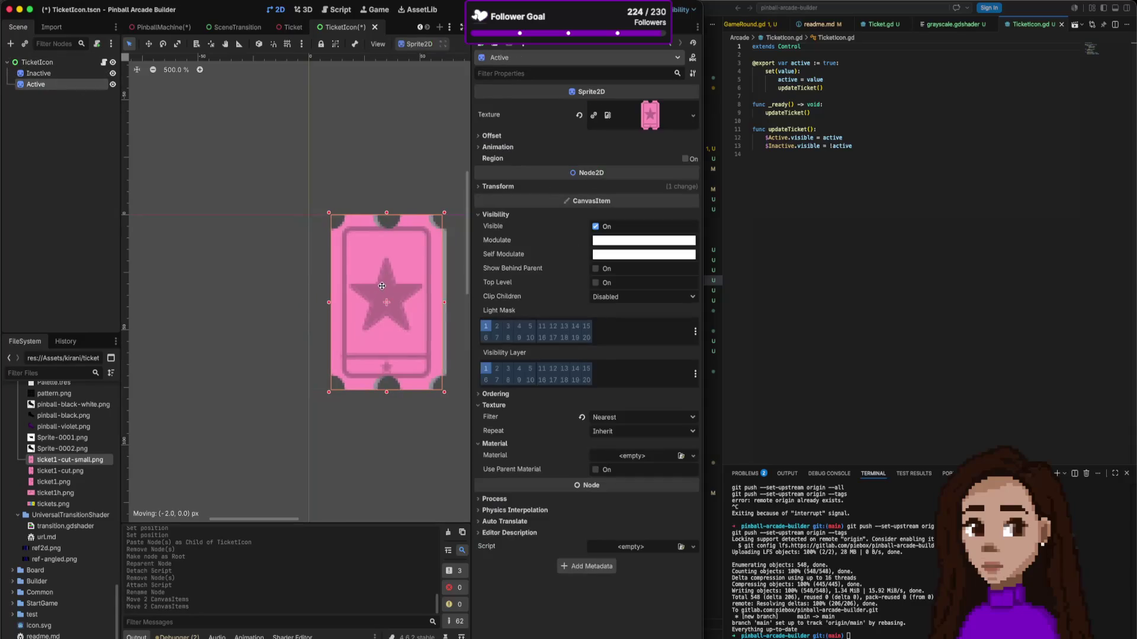
key(ctrl+z)
shift+click(55, 78)
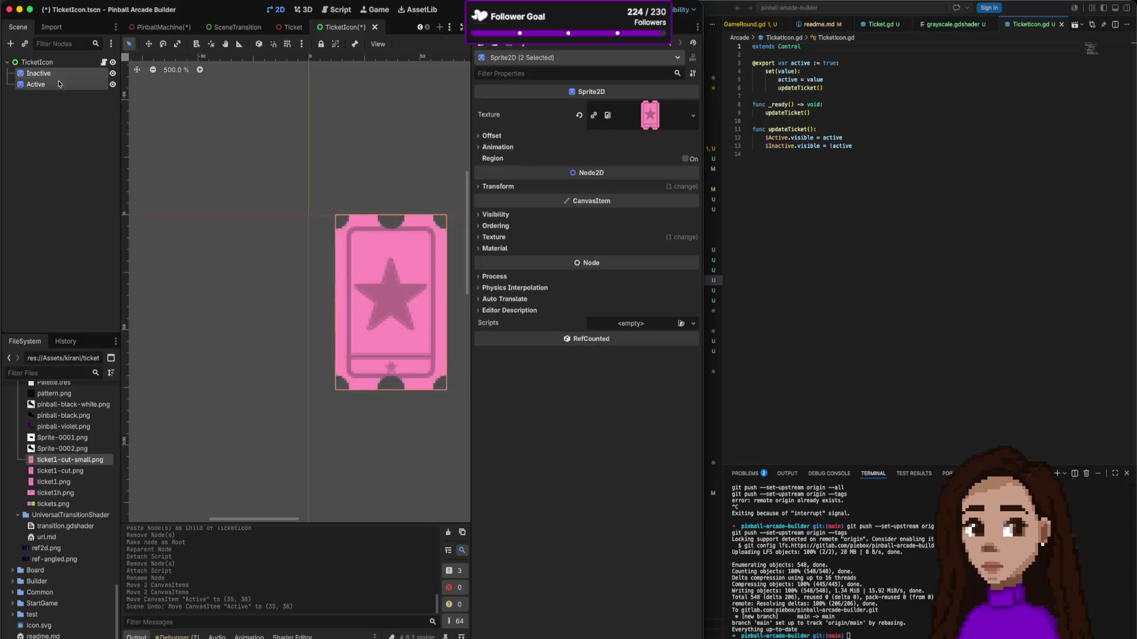
drag(409, 305, 400, 302)
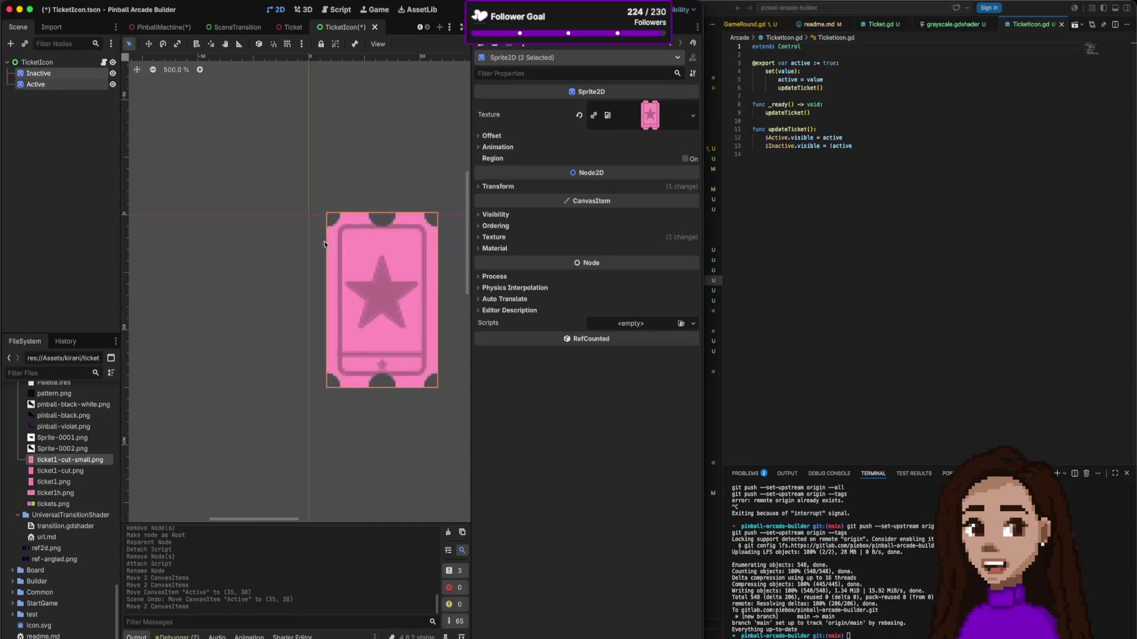
click(64, 65)
click(38, 73)
shift+click(35, 84)
drag(369, 276, 375, 278)
Save the TicketIcon scene and return to the PinballMachine scene
click(48, 63)
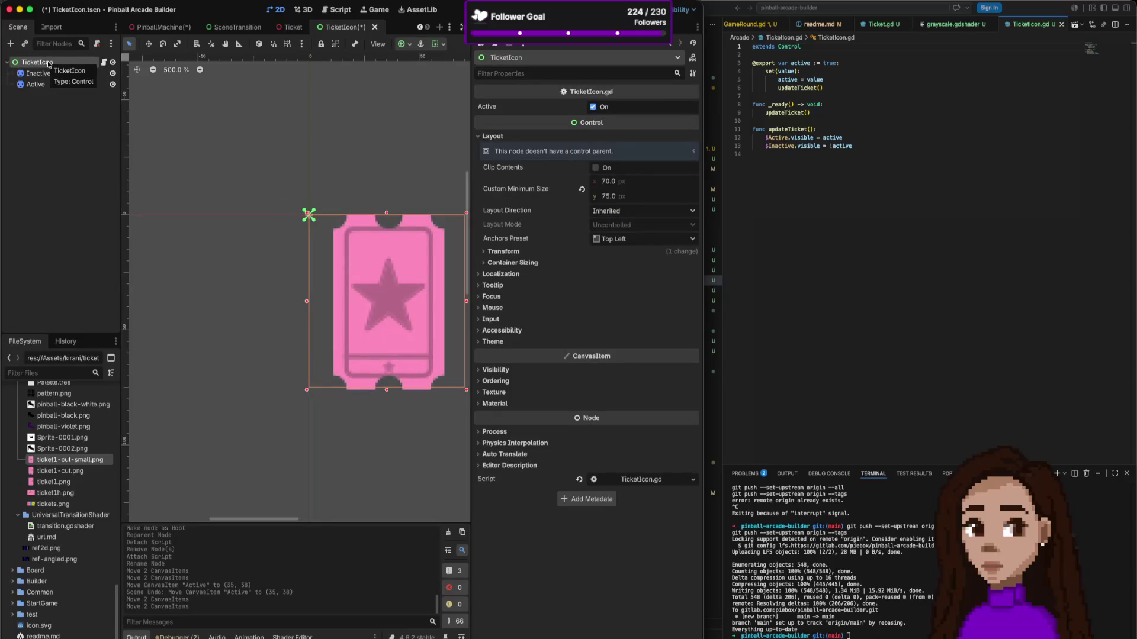
key(ctrl+s)
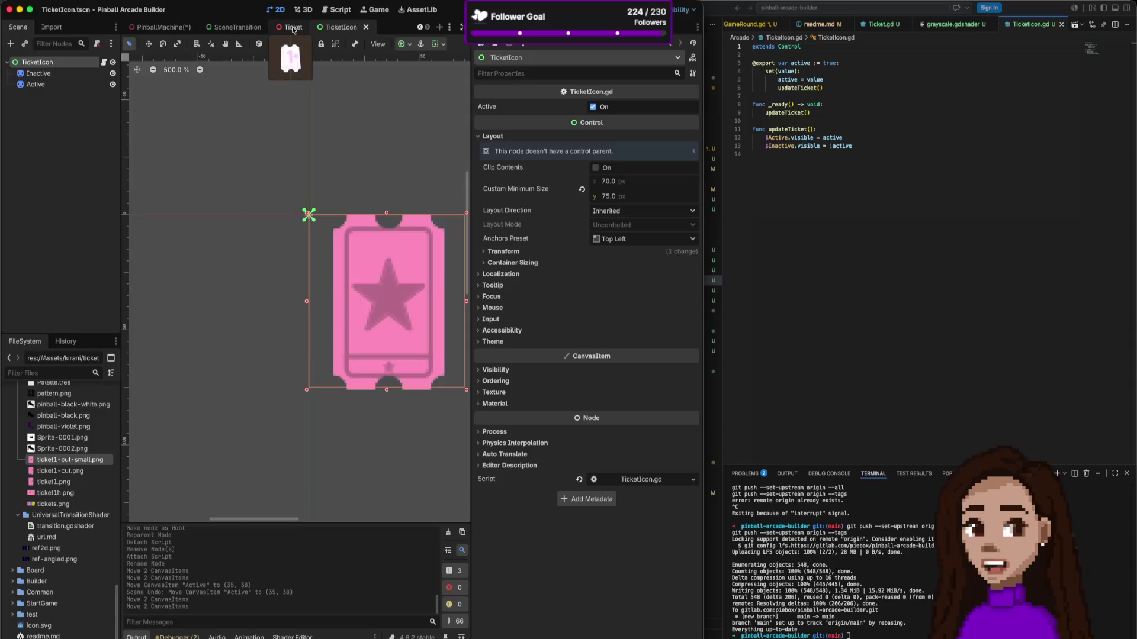
click(292, 27)
click(176, 27)
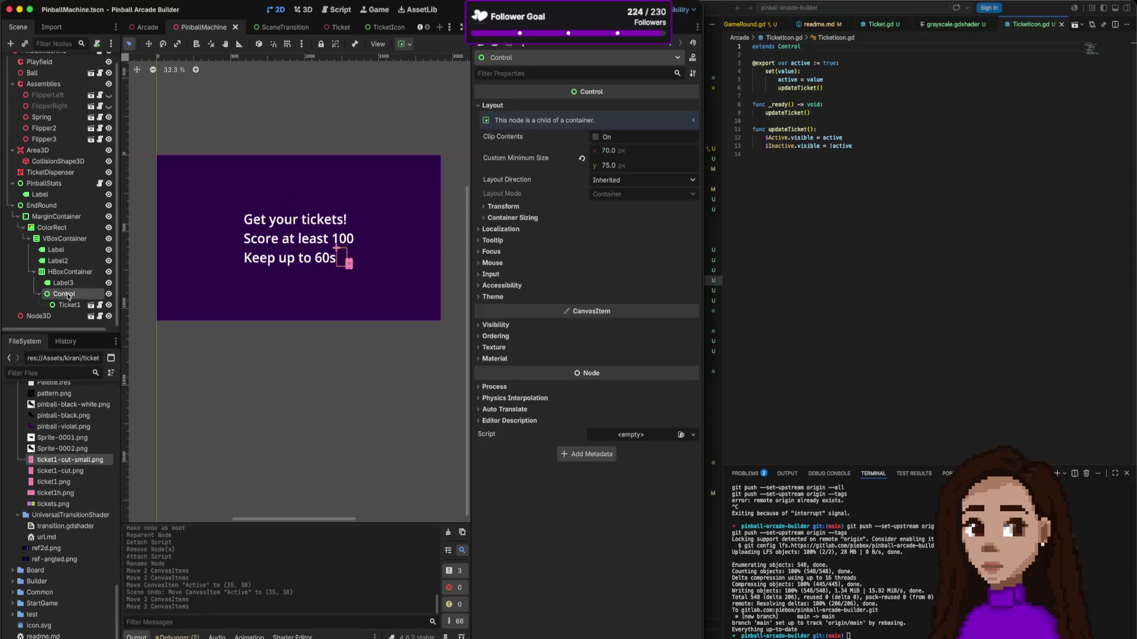
Move Ticket1Cut above the leftover Control node and delete that Control
drag(69, 304, 66, 292)
click(70, 306)
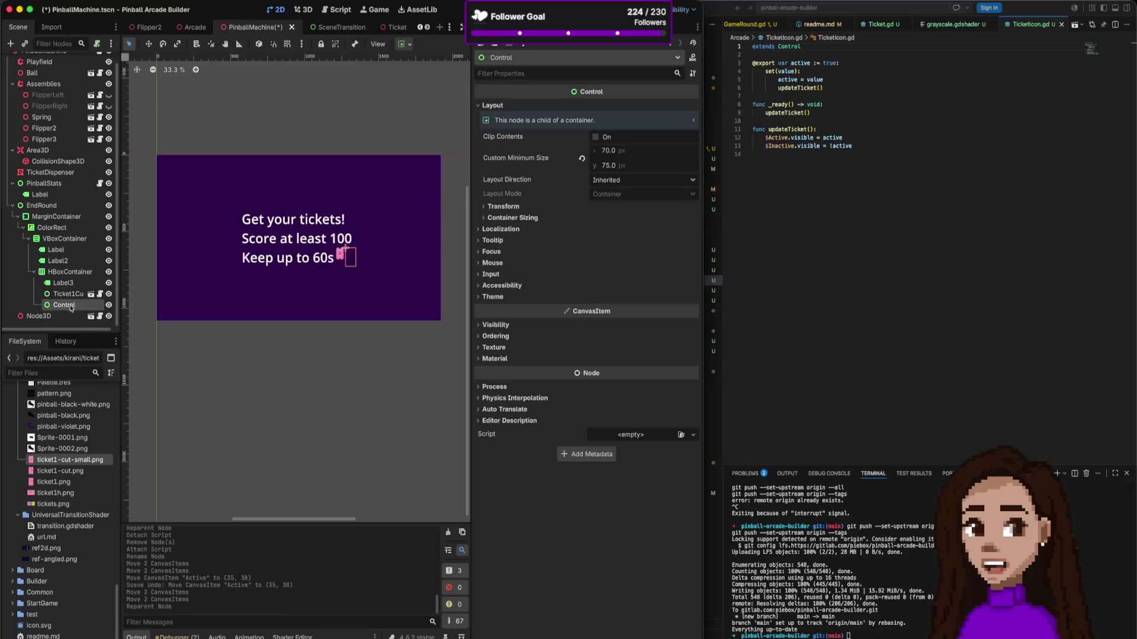
right_click(71, 306)
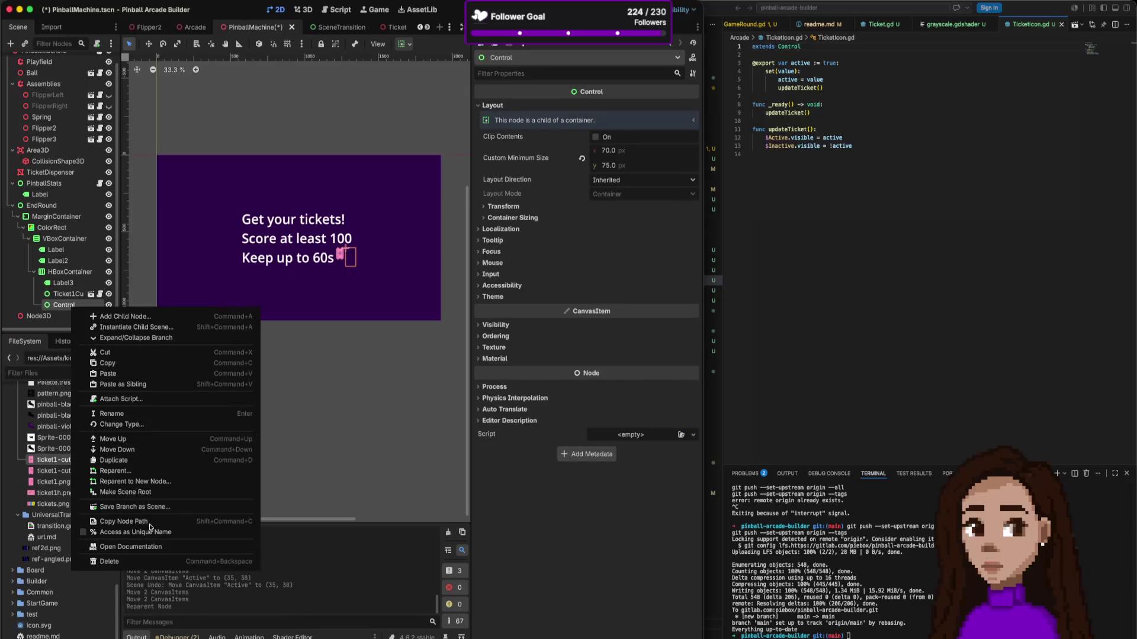
click(142, 562)
click(589, 326)
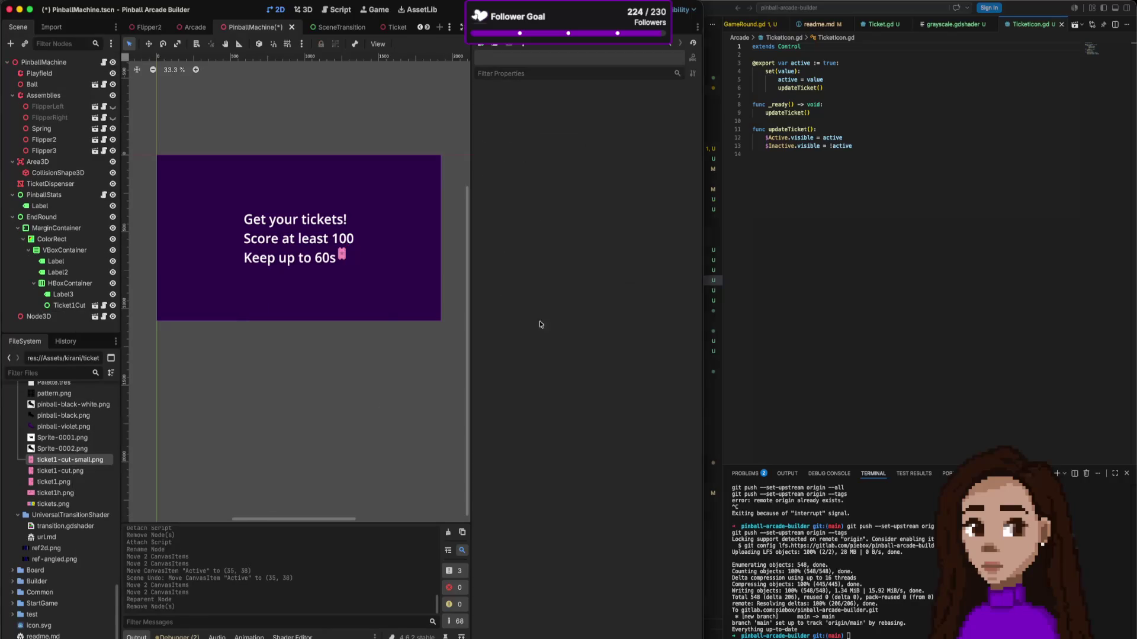
click(64, 305)
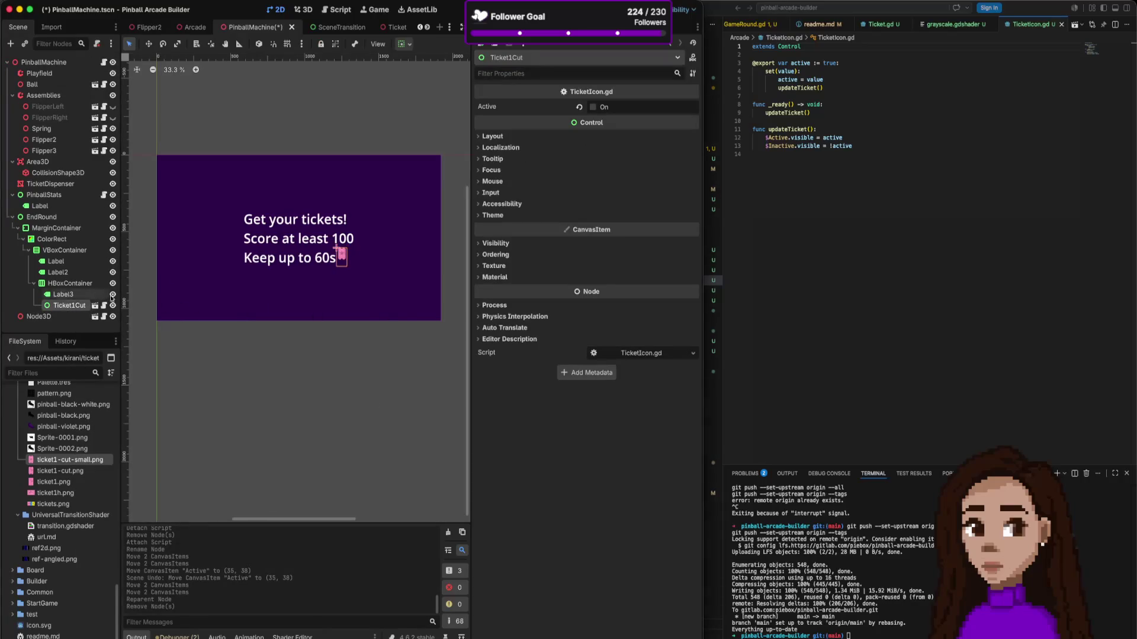
Shift both ticket sprites slightly down in TicketIcon and save the scene
click(397, 27)
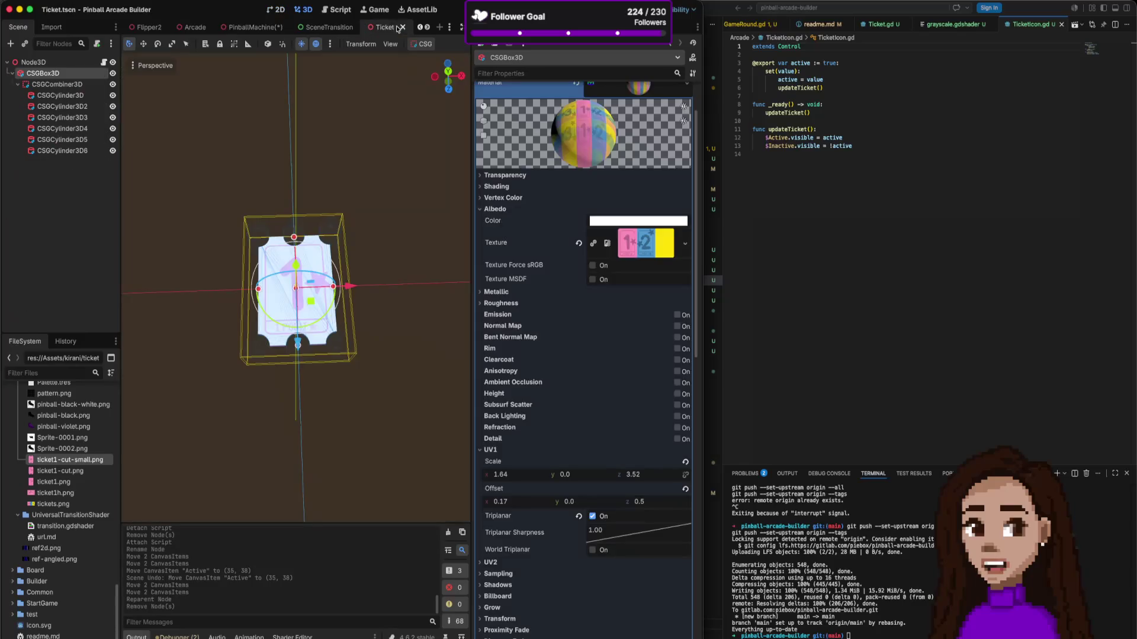
click(426, 27)
click(344, 28)
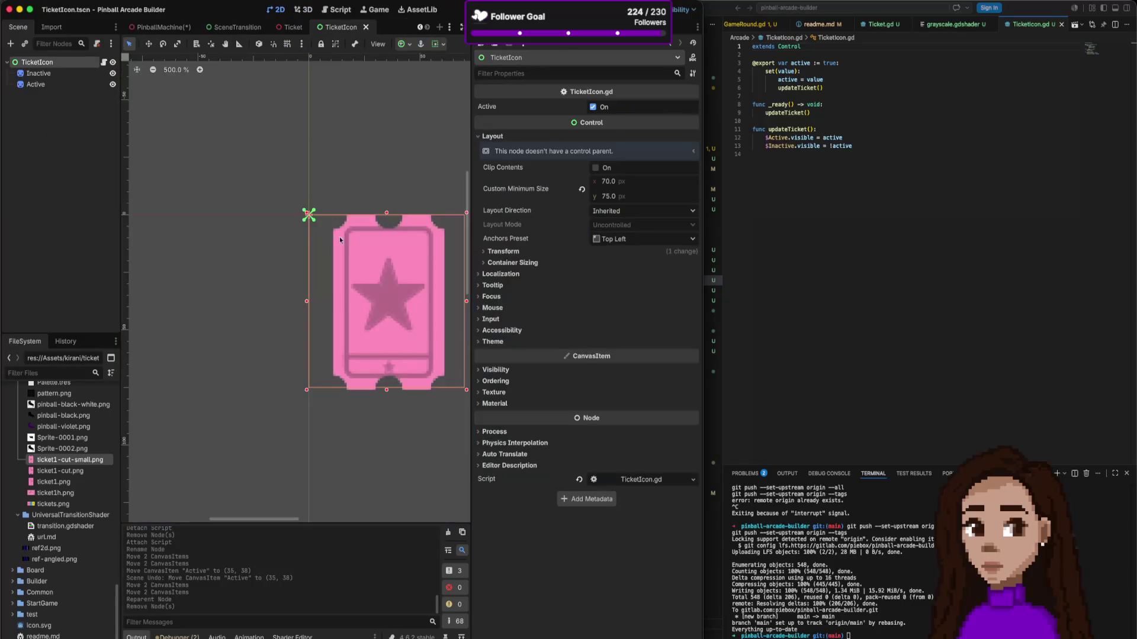
click(39, 73)
shift+click(70, 85)
drag(405, 258, 418, 308)
key(ctrl+s)
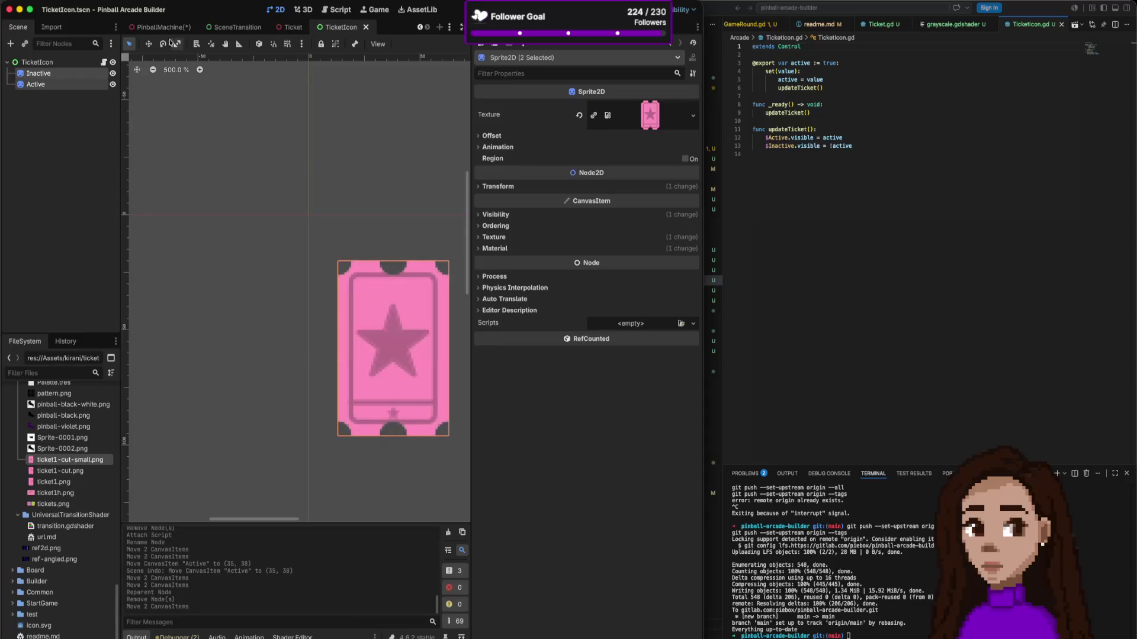
Compare the PinballMachine ticket message with the TicketIcon scene
click(160, 26)
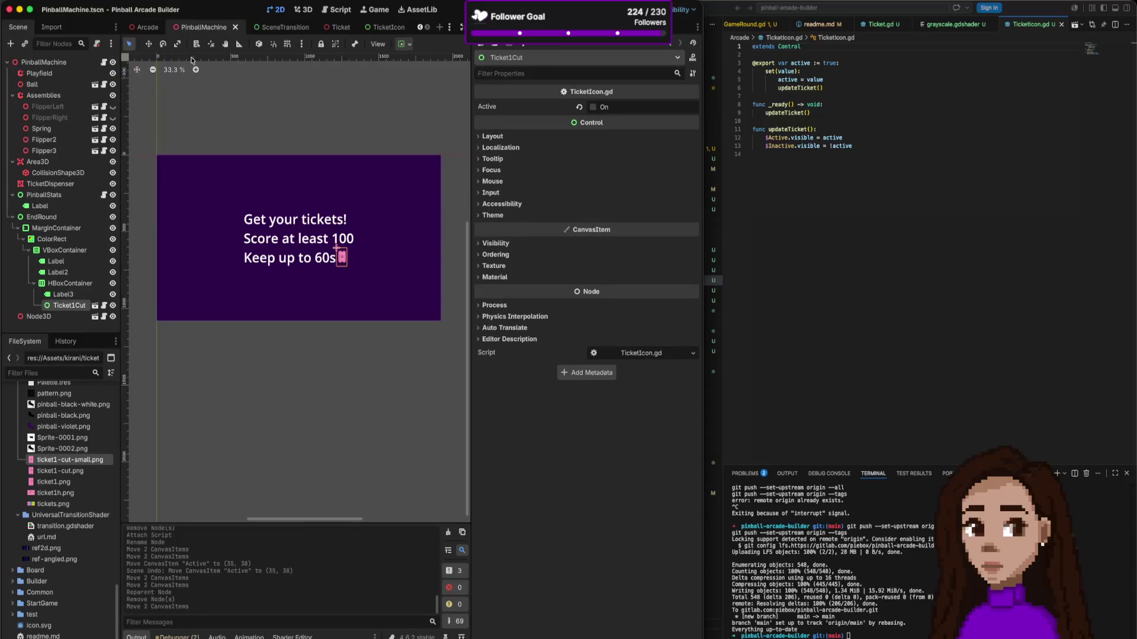
click(374, 392)
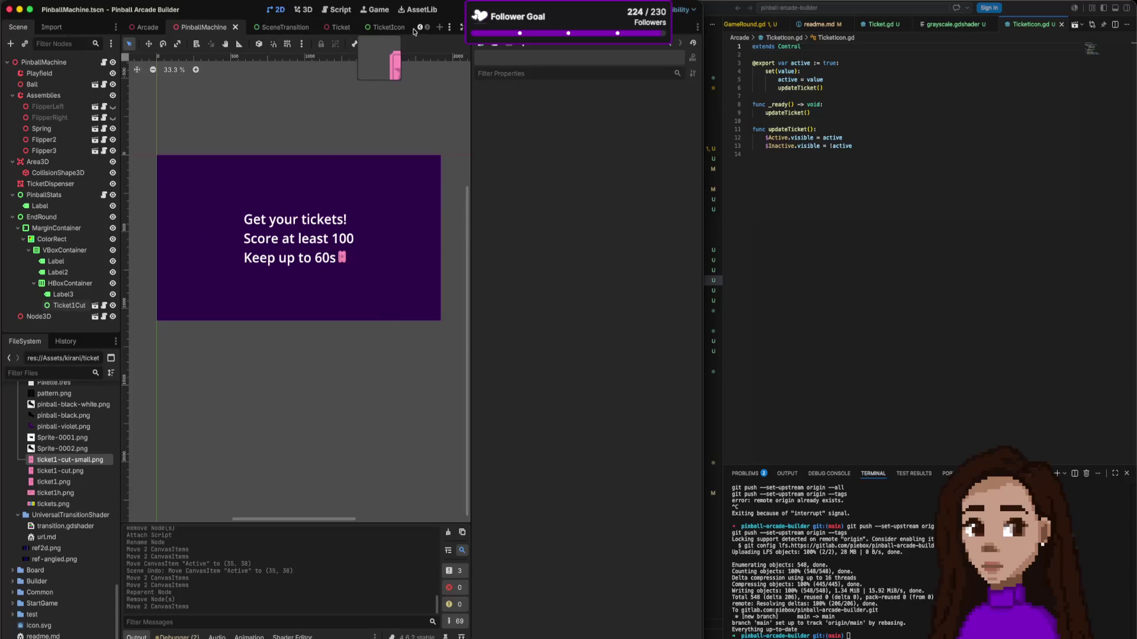
click(385, 29)
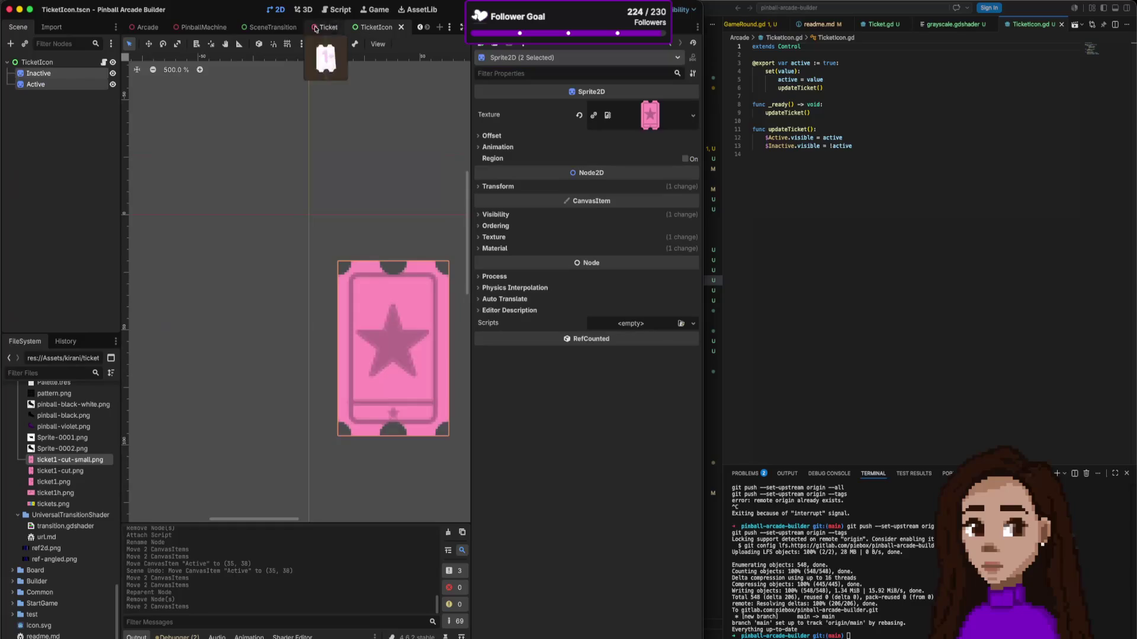
click(204, 27)
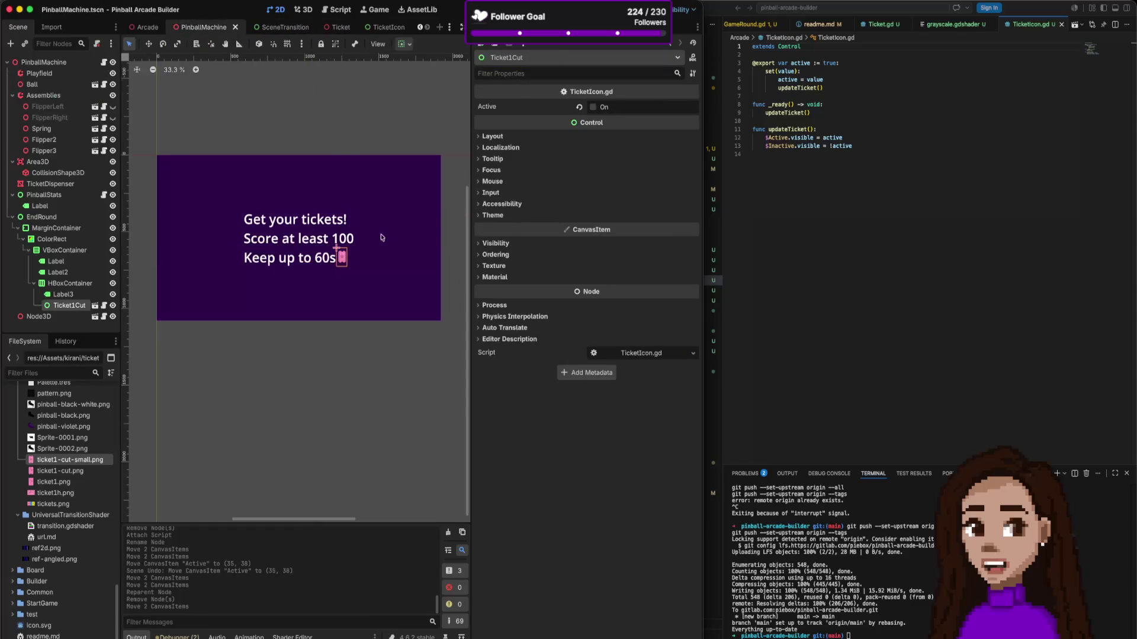
Duplicate the HBoxContainer row, move Label2 into it, and delete the extra Label3
click(61, 283)
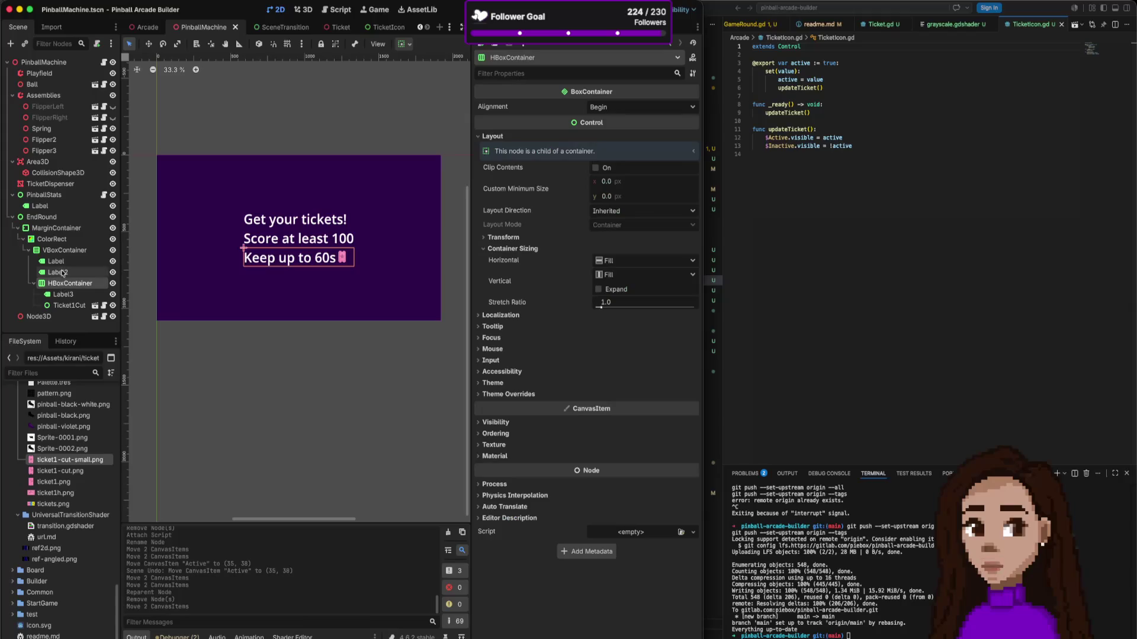
right_click(62, 283)
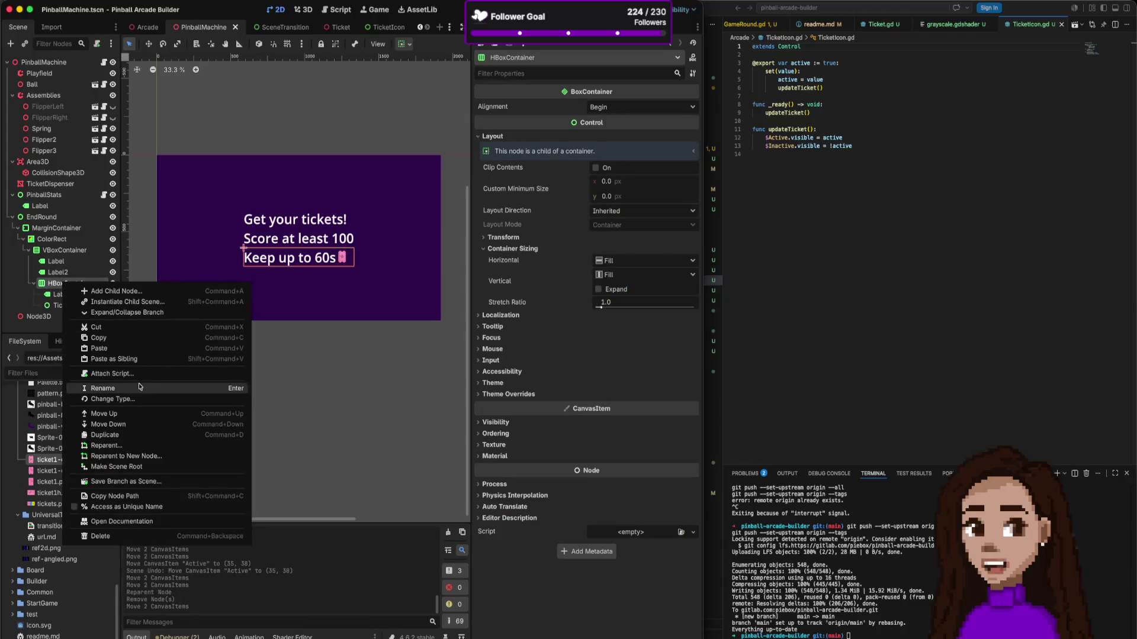
click(112, 435)
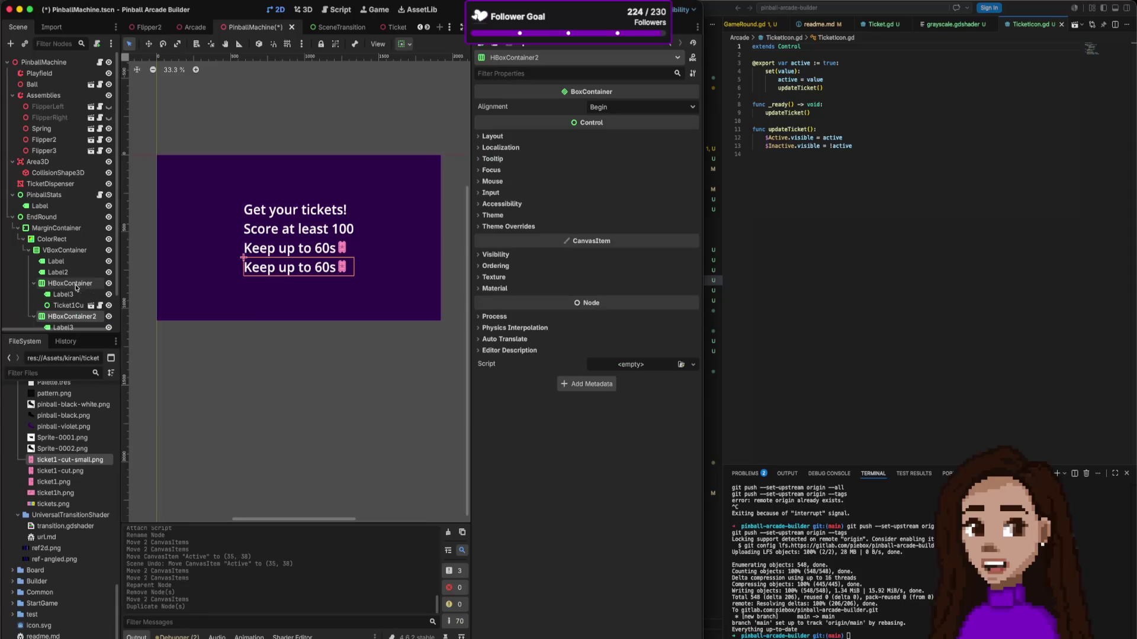
drag(70, 262, 72, 282)
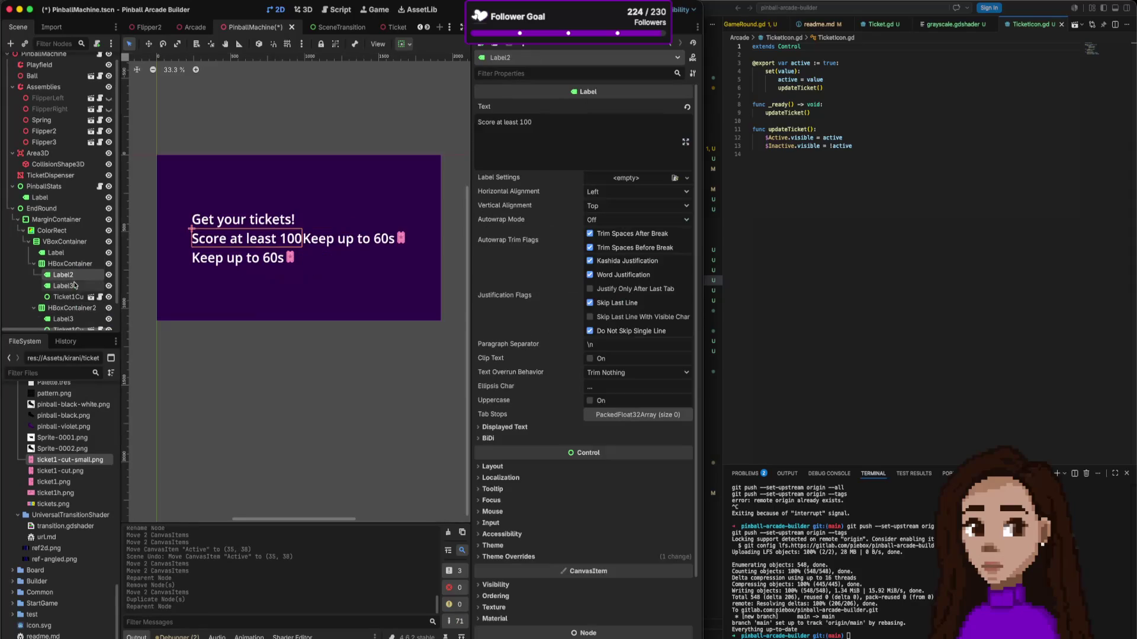
click(73, 288)
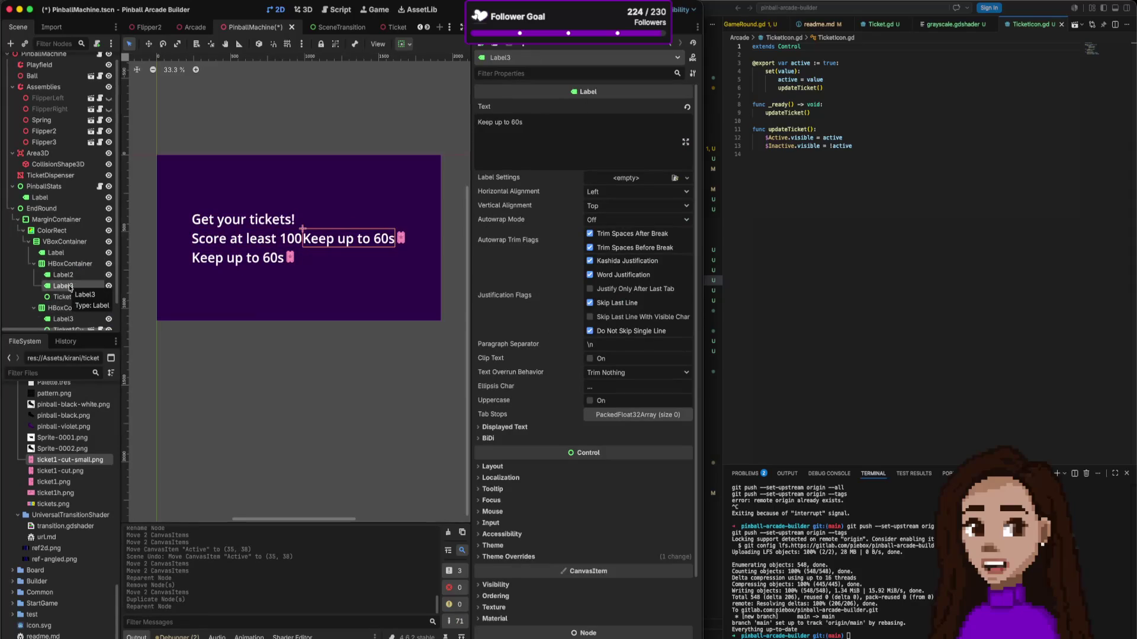
key(Delete)
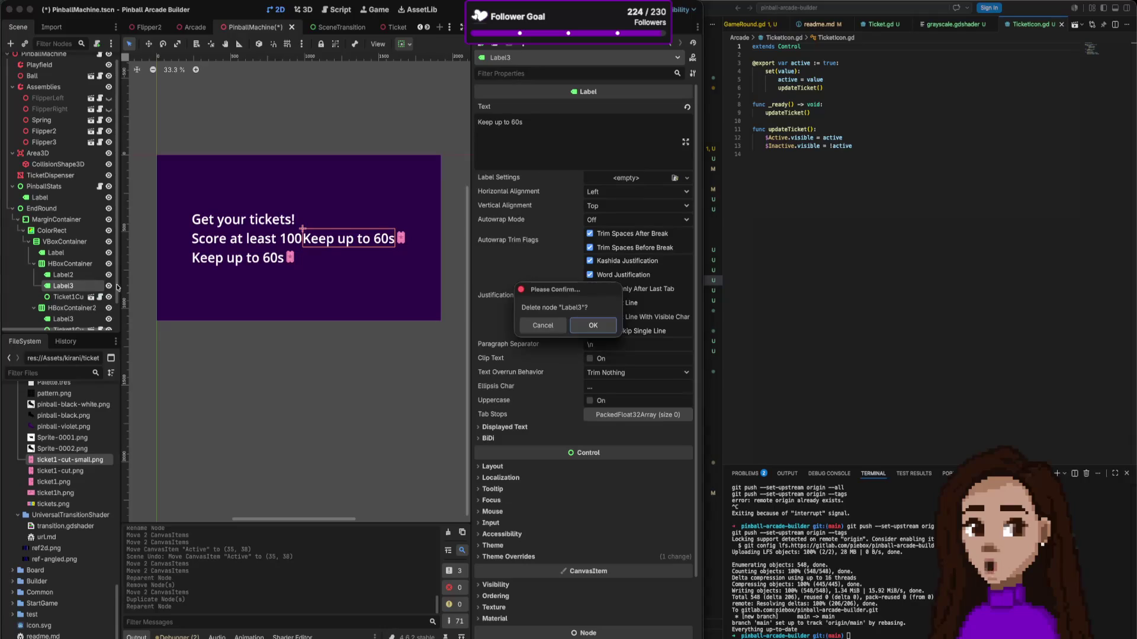
key(Return)
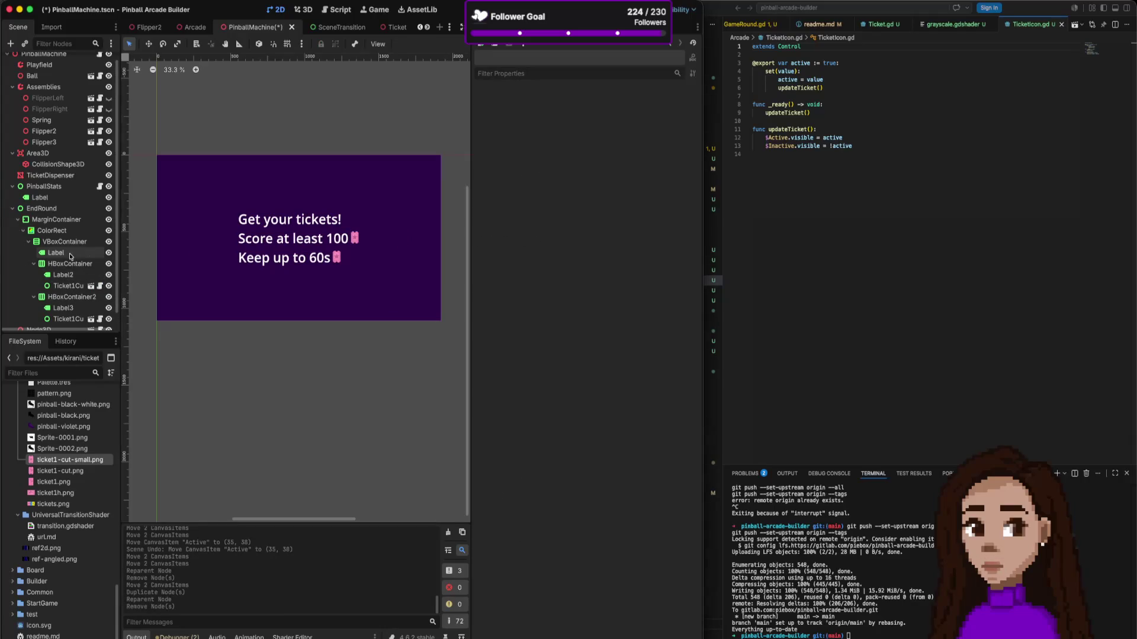
Verify both 'Score at least 100' and 'Keep up to 60s' show ticket icons
scroll(73, 263, down, 2)
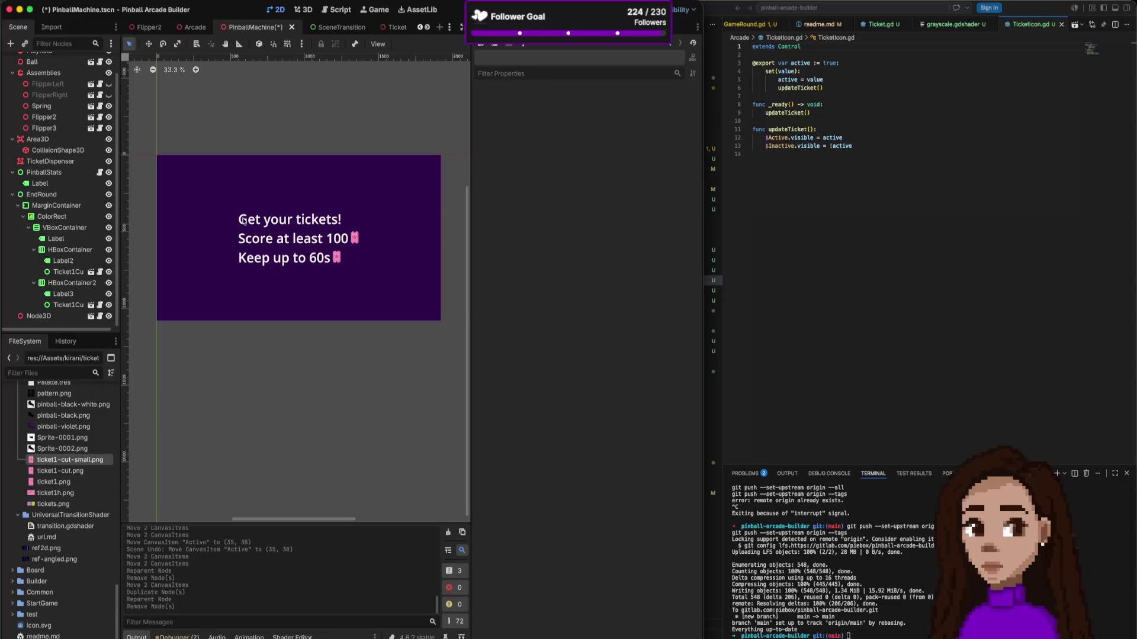
scroll(389, 274, down, 1)
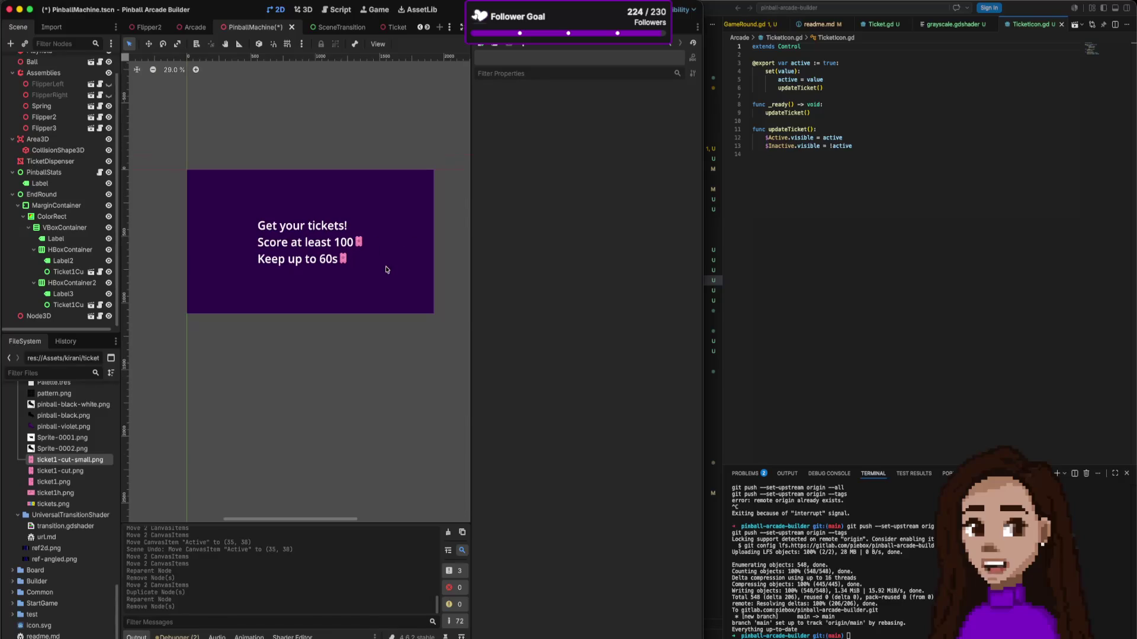
scroll(355, 265, up, 1)
scroll(331, 246, down, 2)
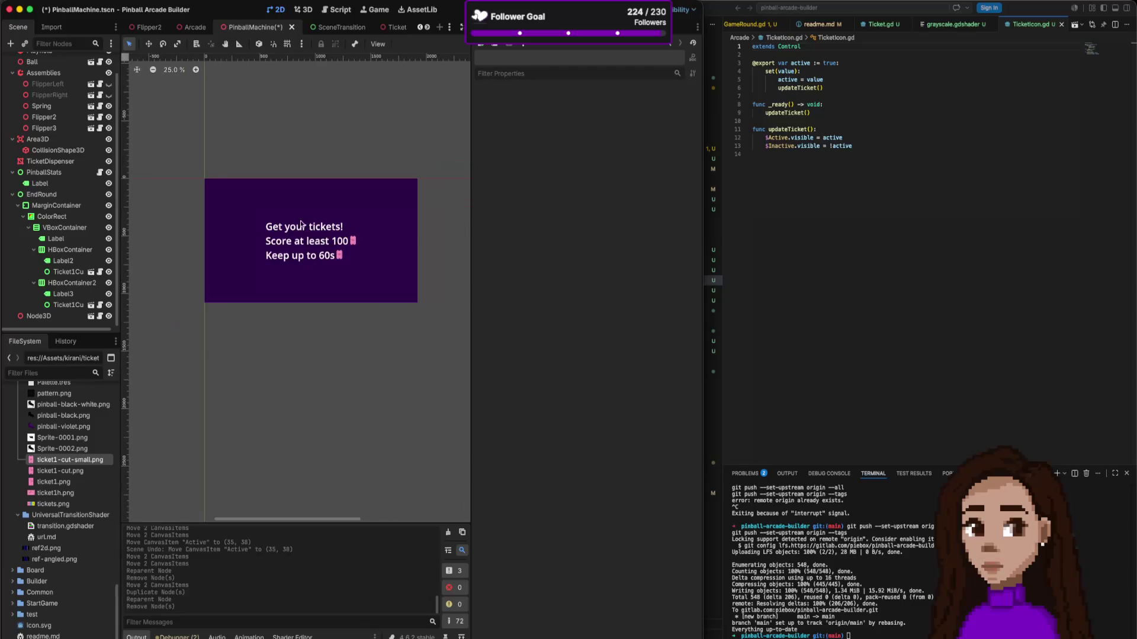
scroll(301, 224, up, 5)
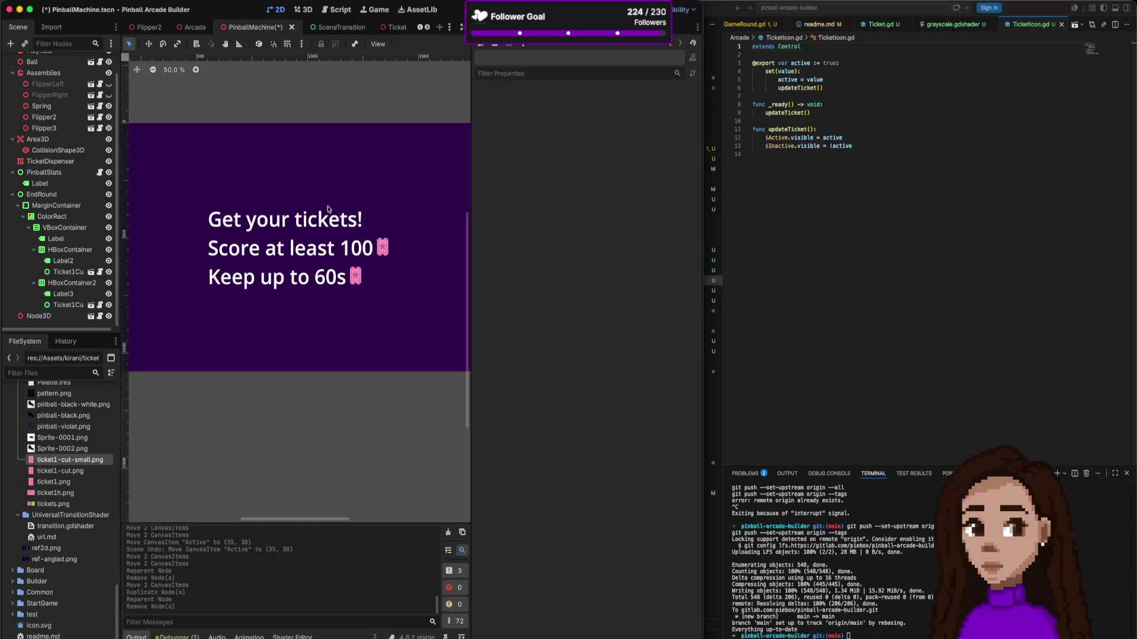
click(295, 253)
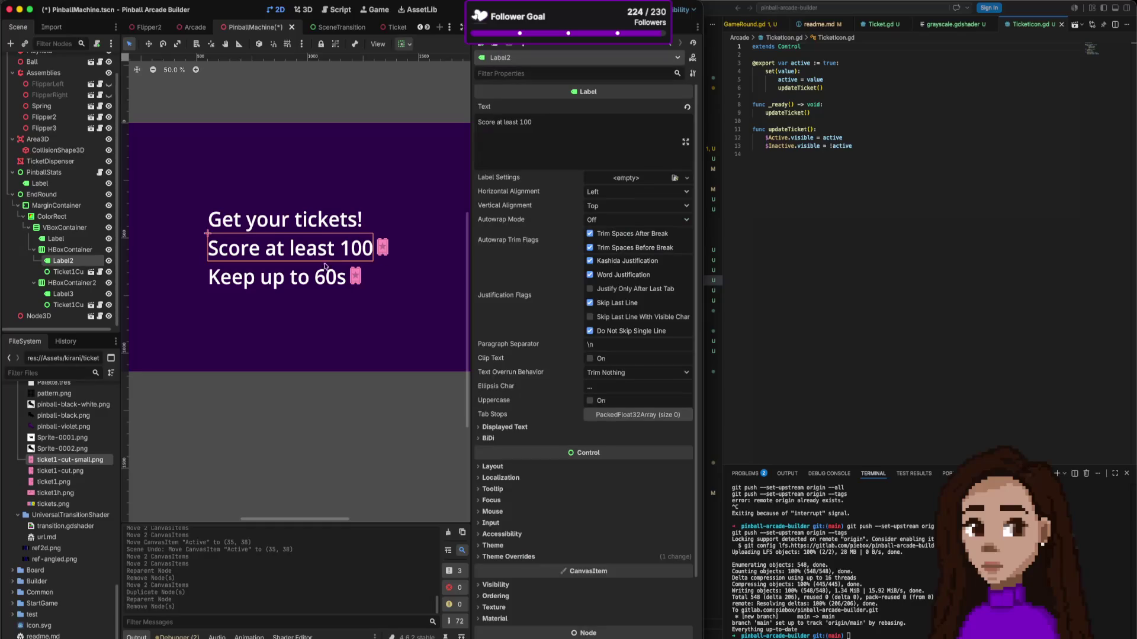
click(331, 276)
click(357, 276)
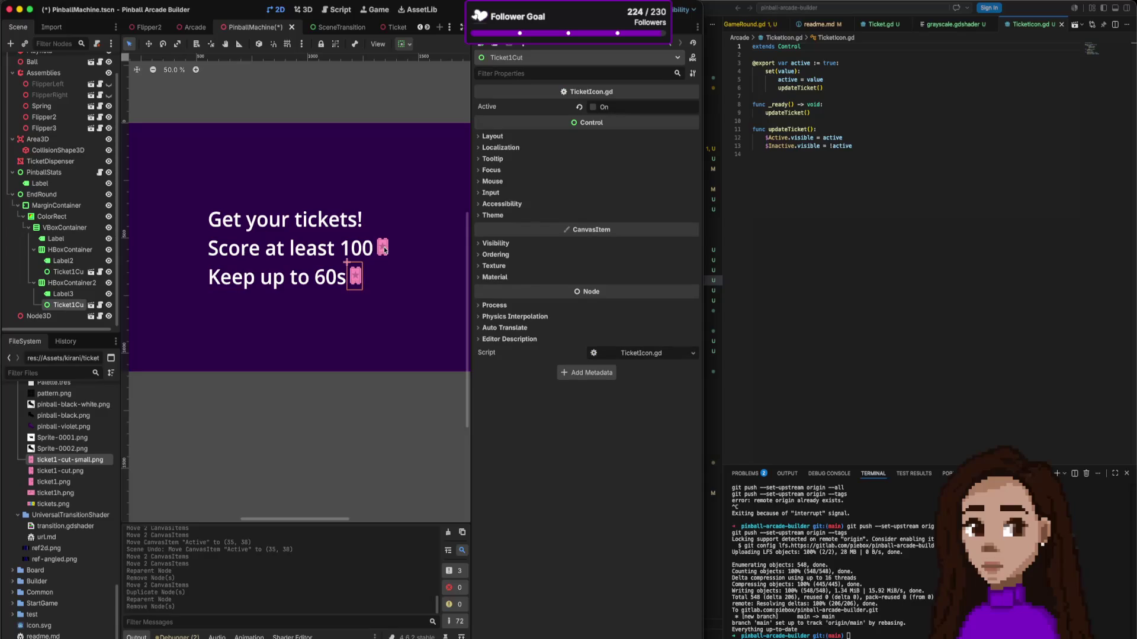
click(76, 272)
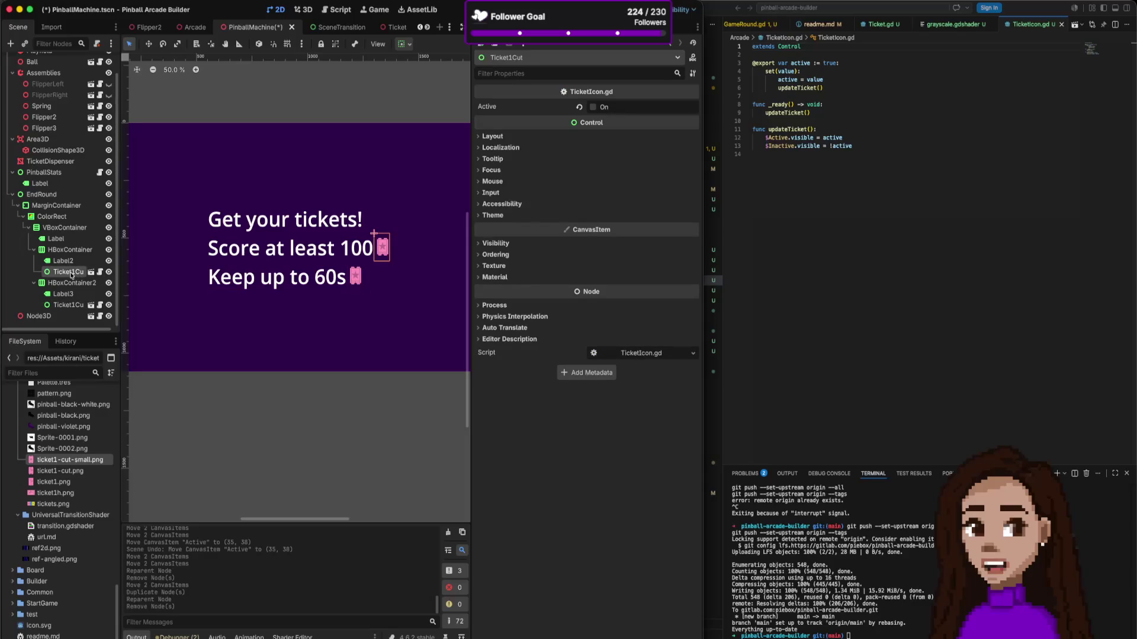
click(66, 306)
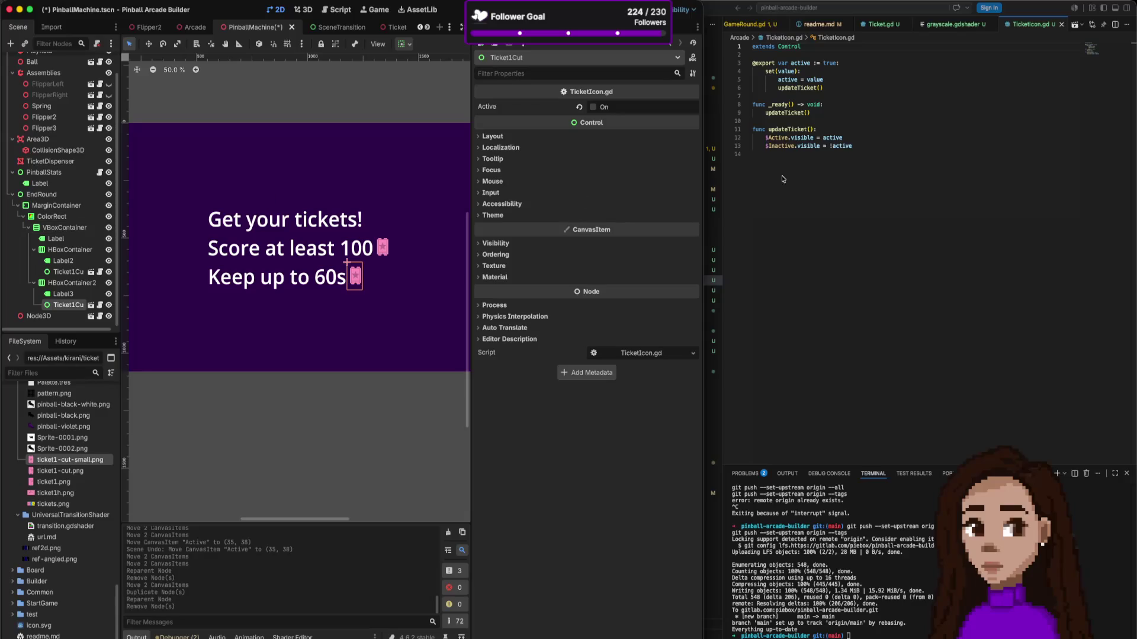
click(805, 153)
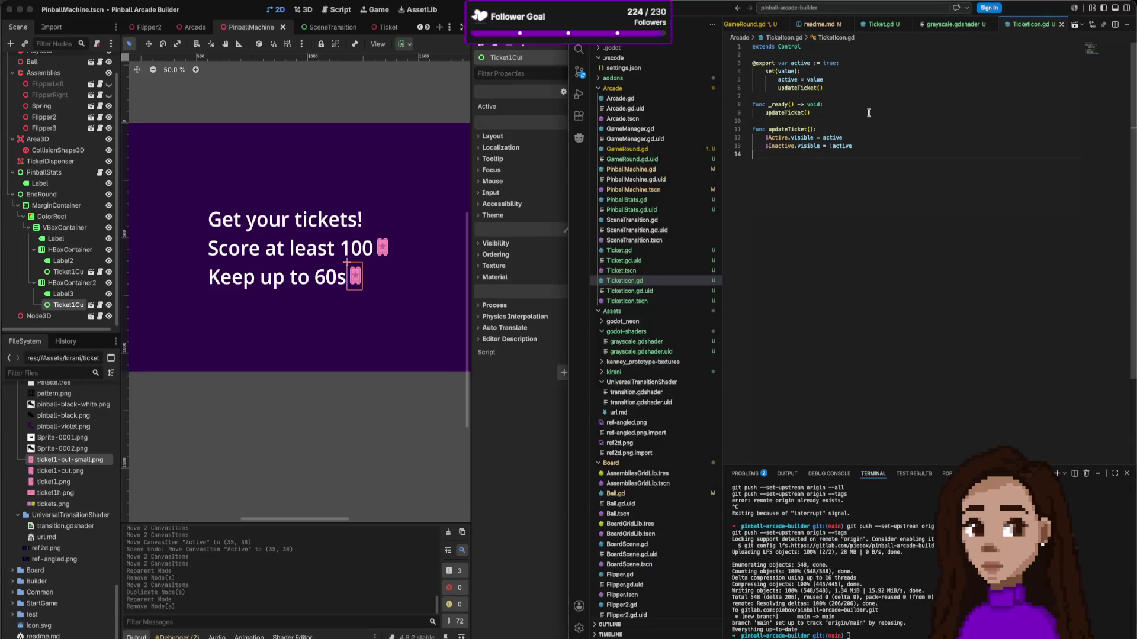
Open and read through GameRound.gd in VS Code
click(750, 25)
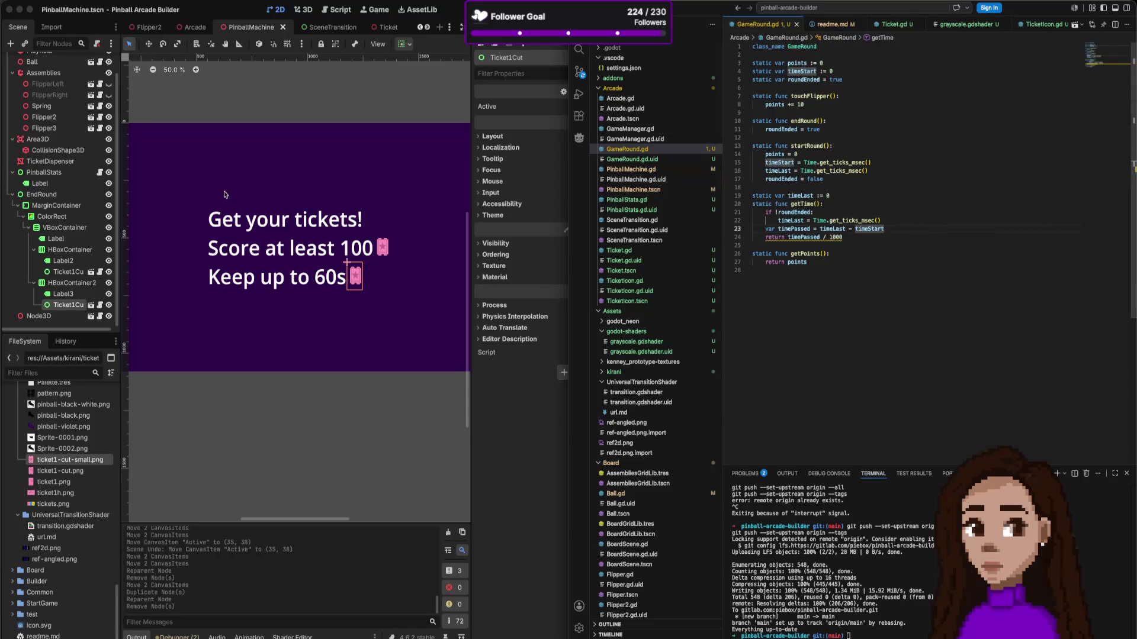
scroll(267, 181, down, 1)
scroll(306, 127, down, 3)
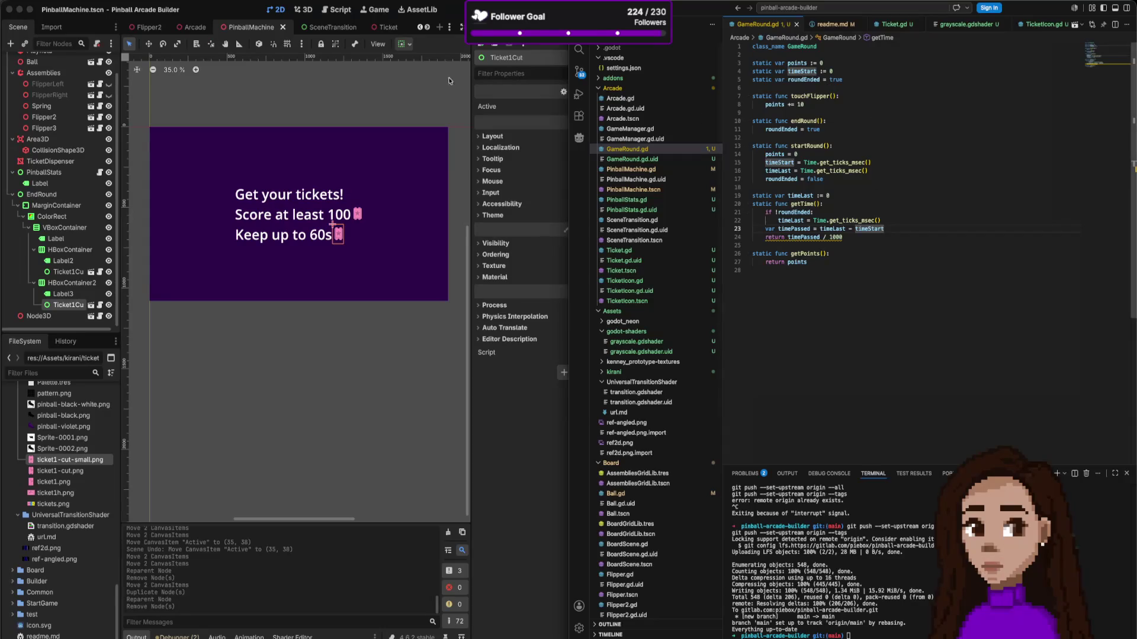
Hide the EndRound panel, open PinballStats.gd, and run the project
click(108, 195)
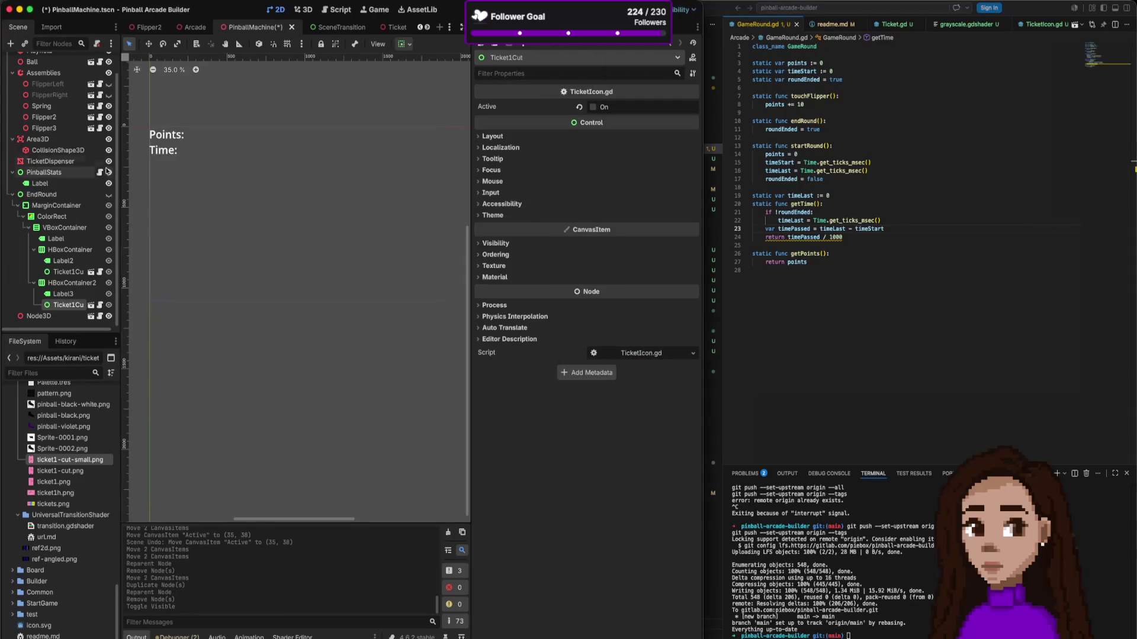
click(100, 173)
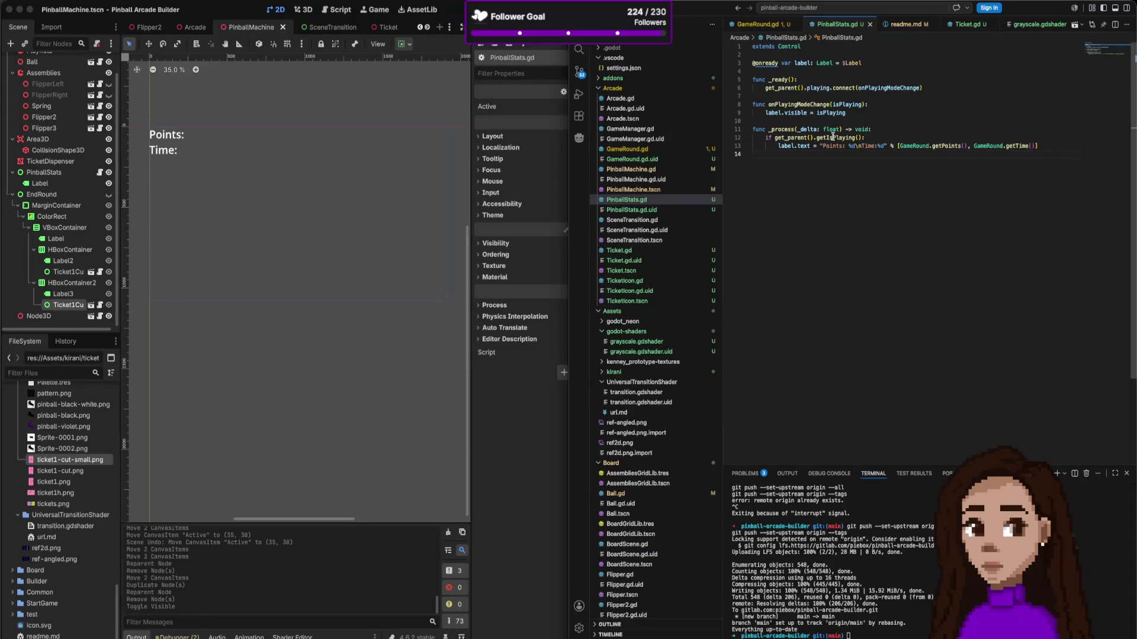
key(super+Tab)
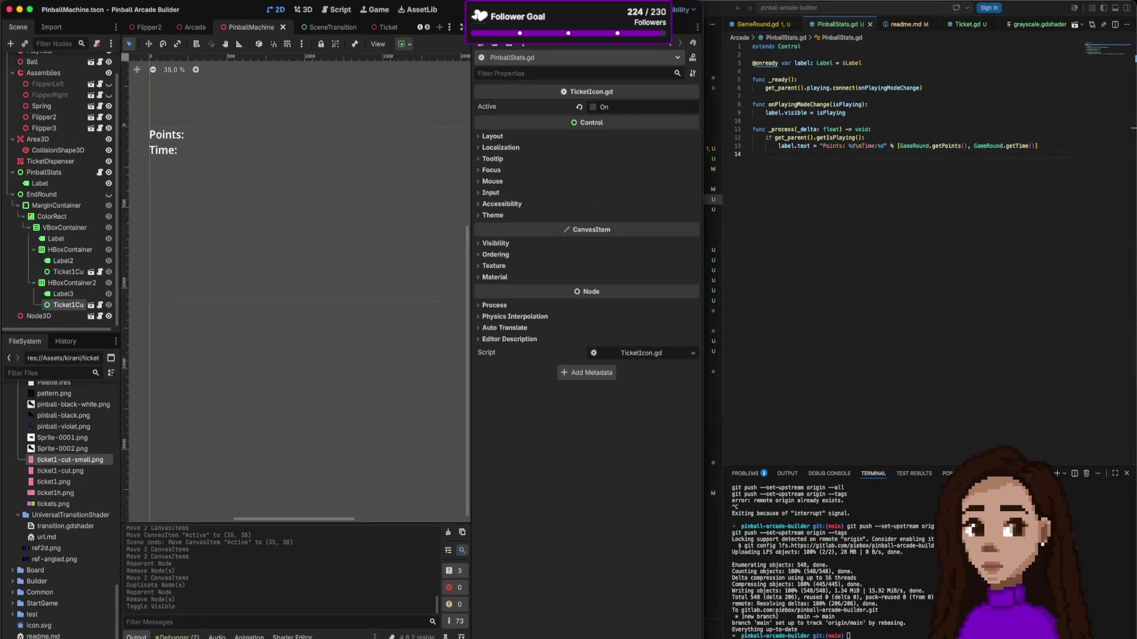
key(super+b)
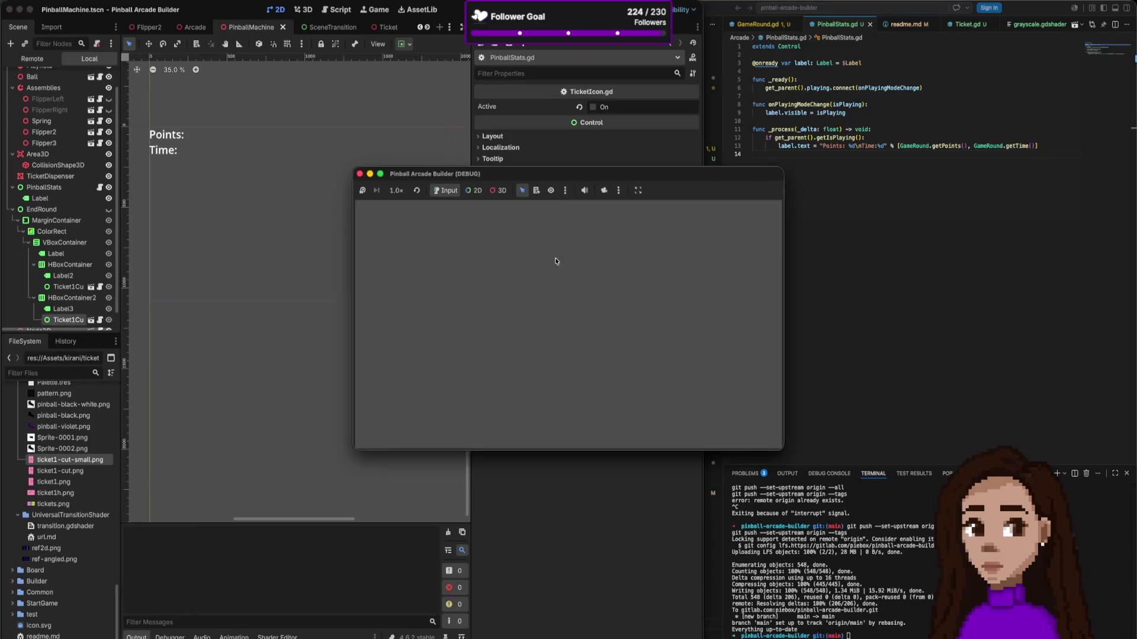
Start a round, launch the ball and use the left flipper to 10 points, then close the game
click(589, 317)
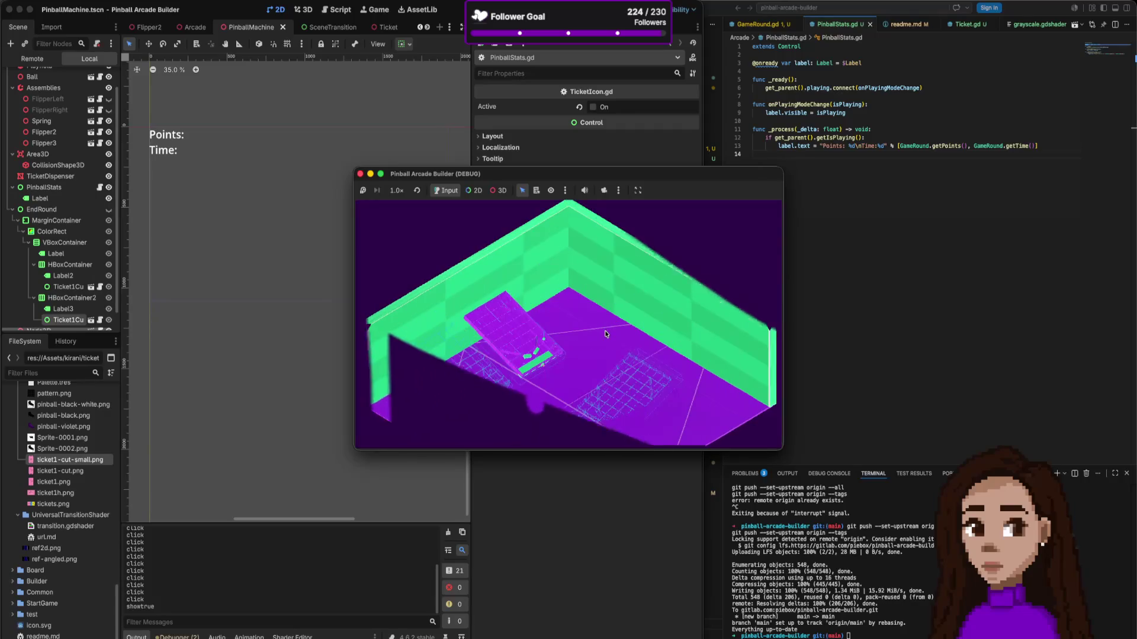
click(537, 355)
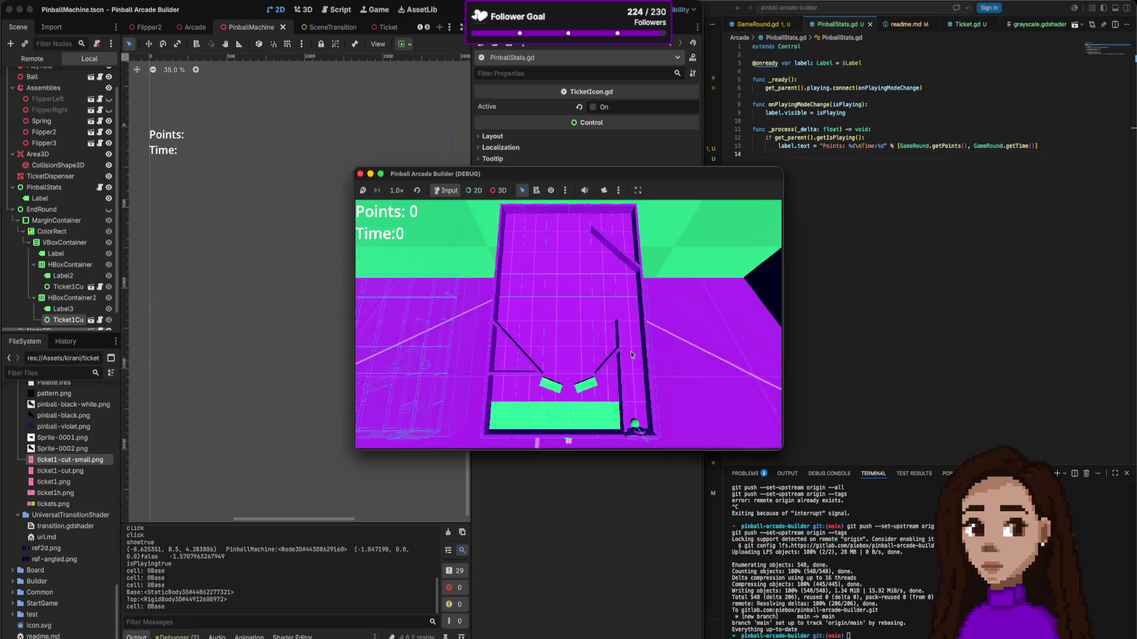
key(space)
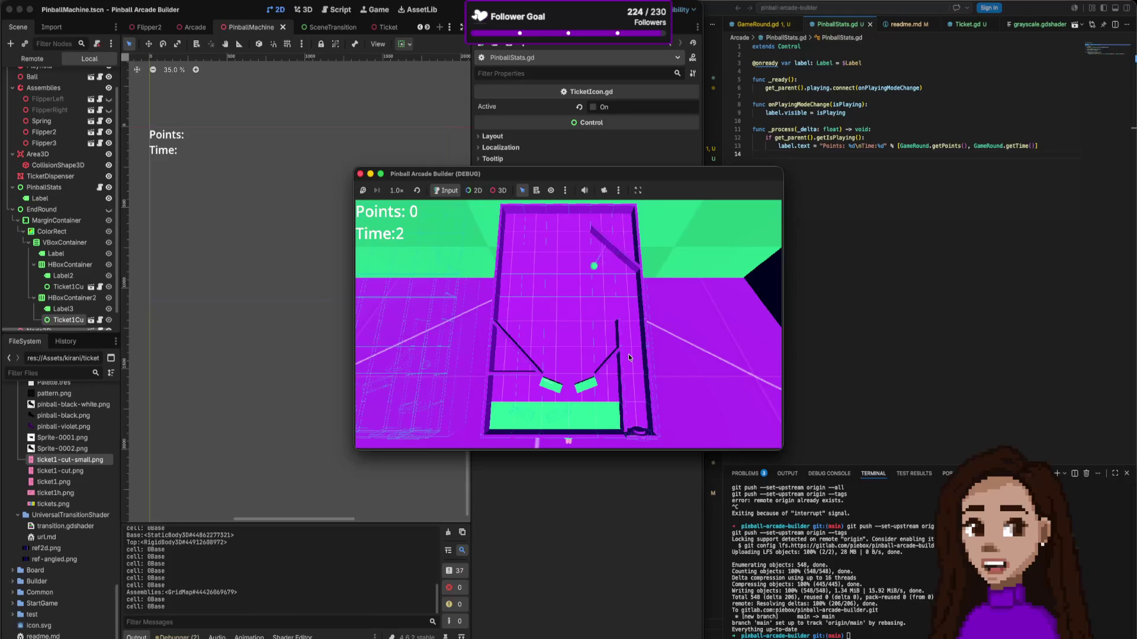
key(Left)
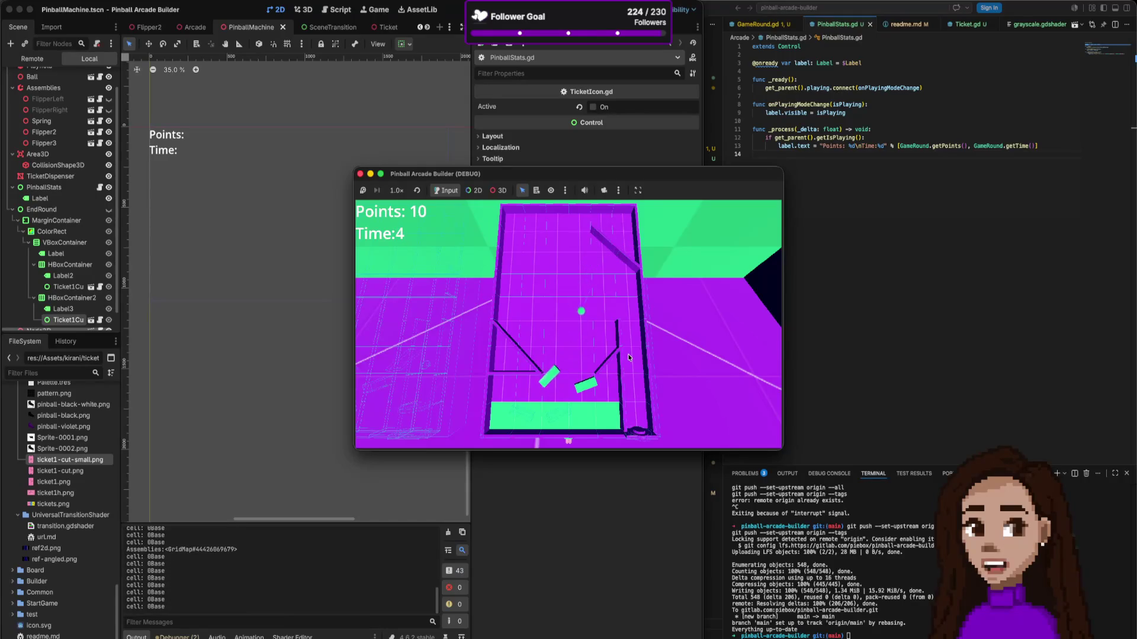
key(Left)
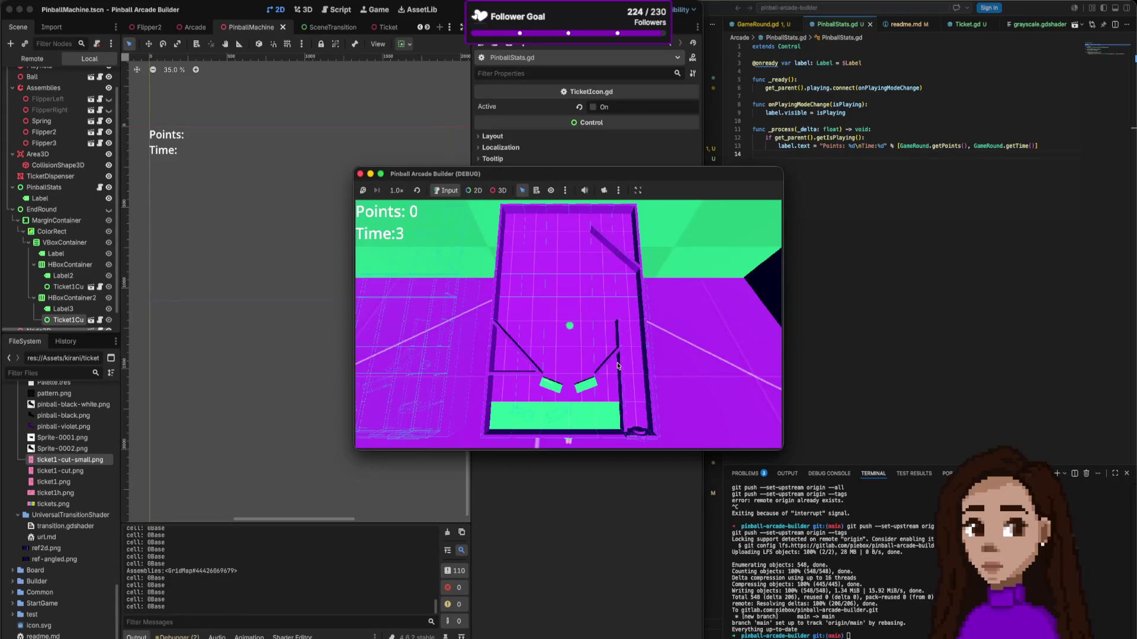
key(Left)
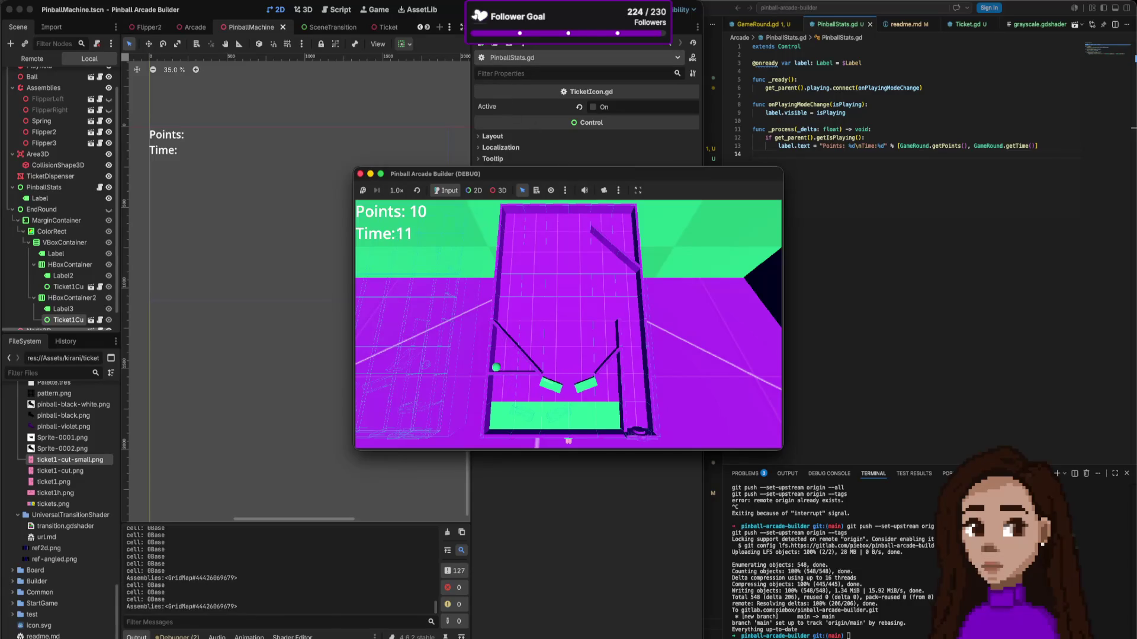
click(360, 174)
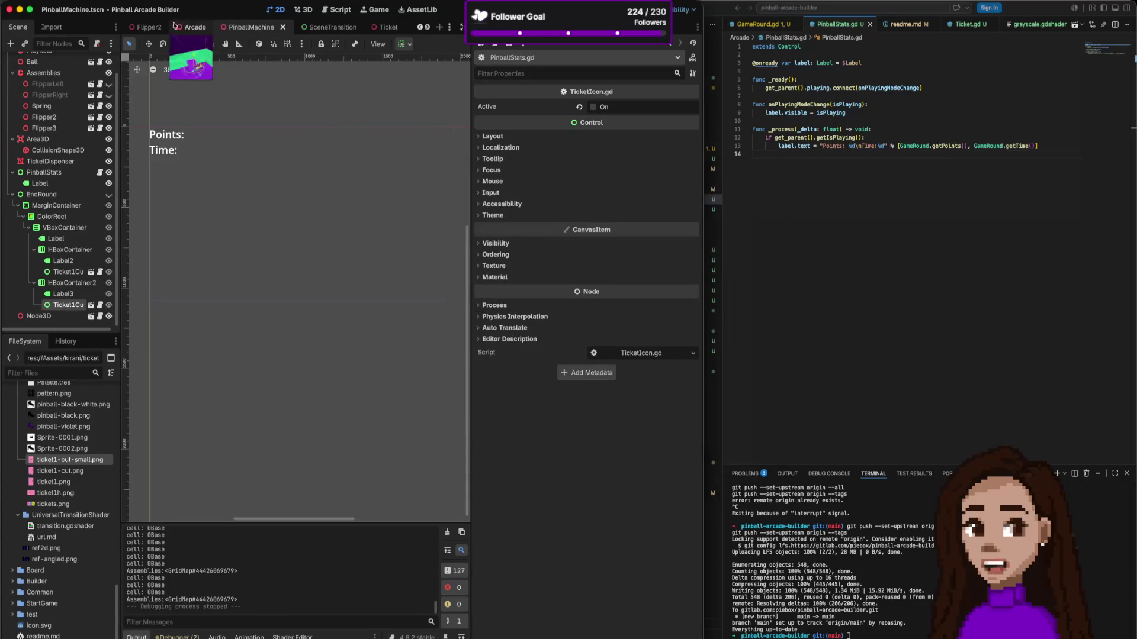
Collapse the Assets and Arcade folders, expand Board, and open BoardGridLib.tscn
scroll(219, 34, up, 1)
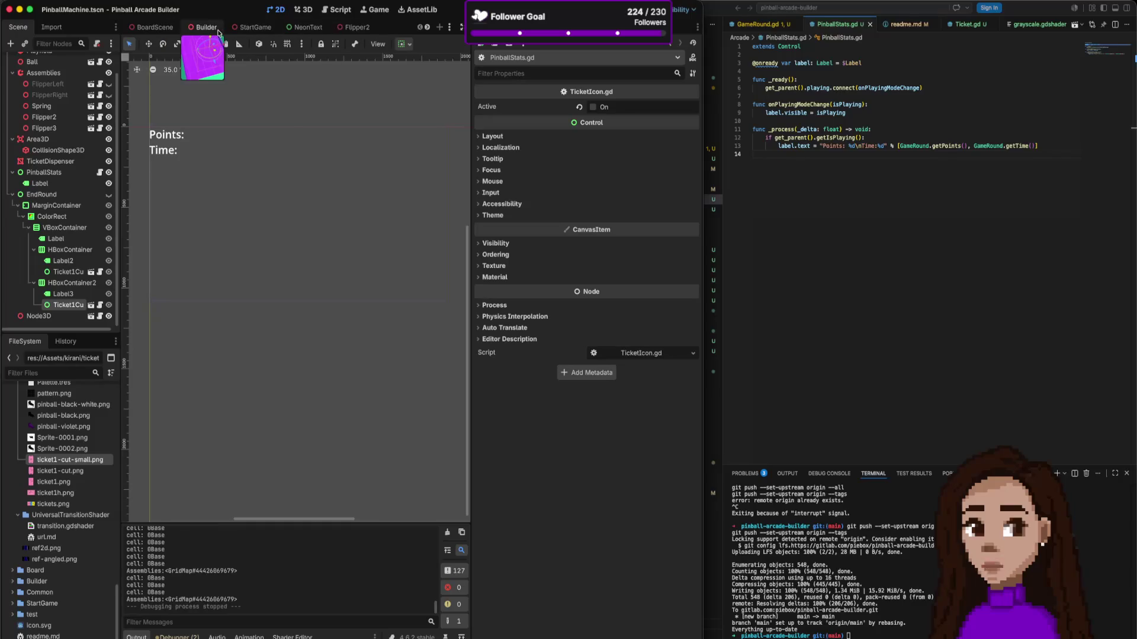
scroll(213, 33, up, 1)
scroll(213, 32, down, 1)
scroll(67, 453, down, 10)
scroll(67, 453, up, 10)
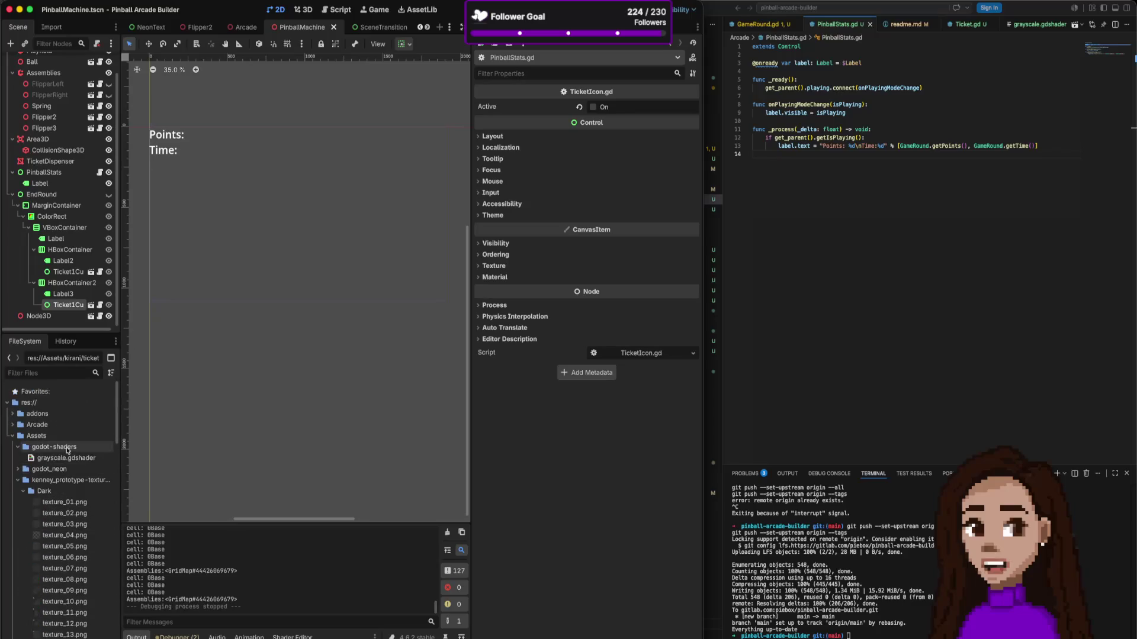
click(11, 437)
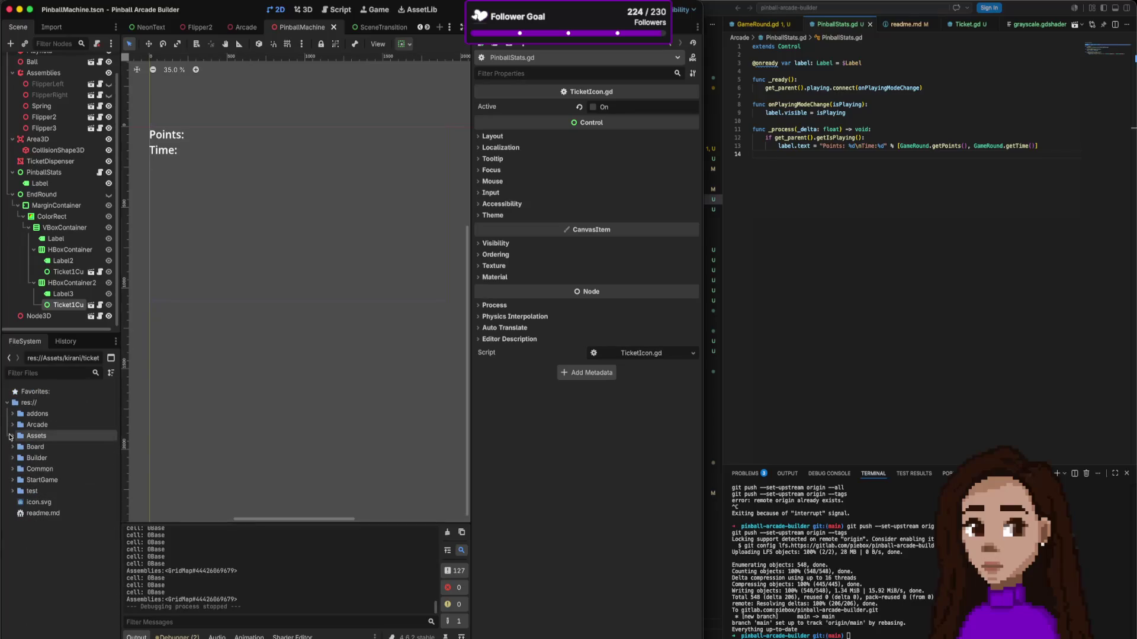
click(11, 425)
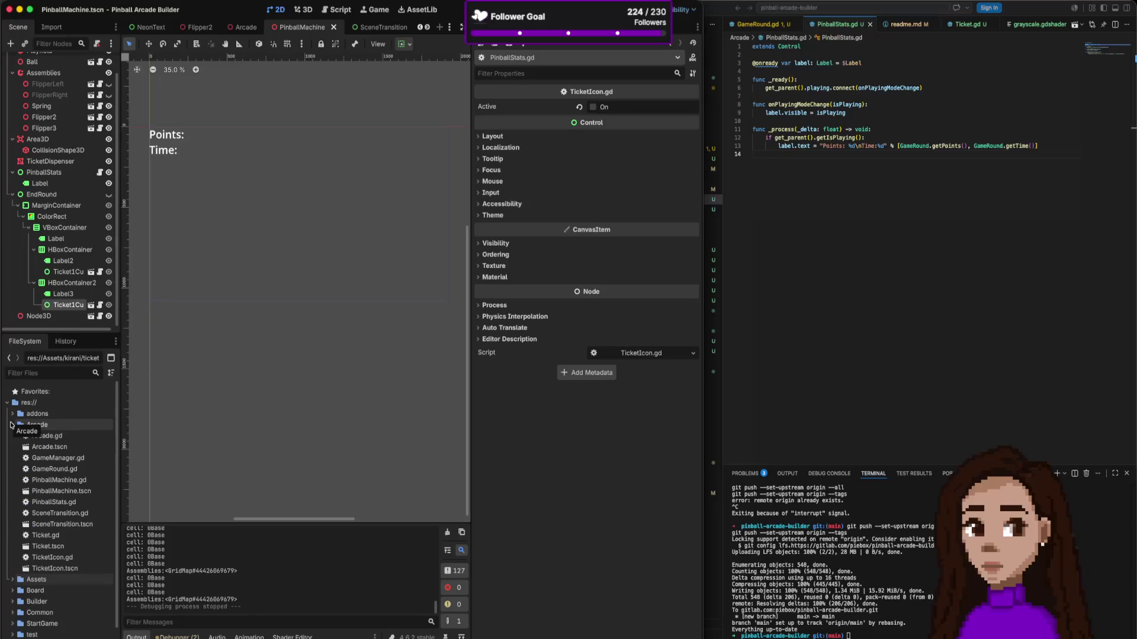
click(11, 425)
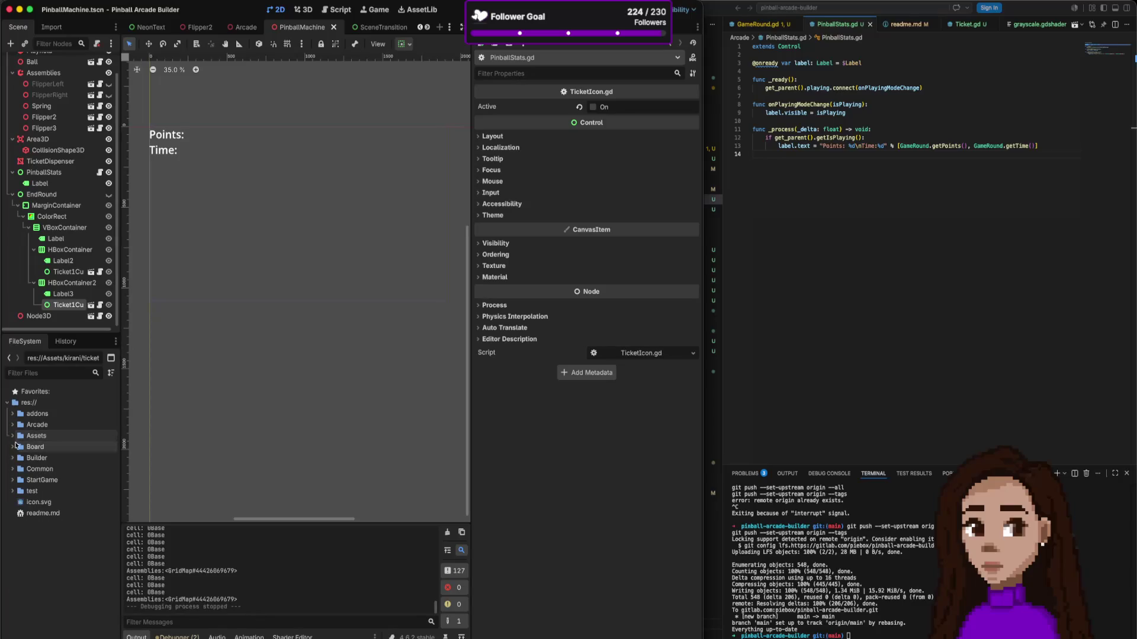
click(12, 448)
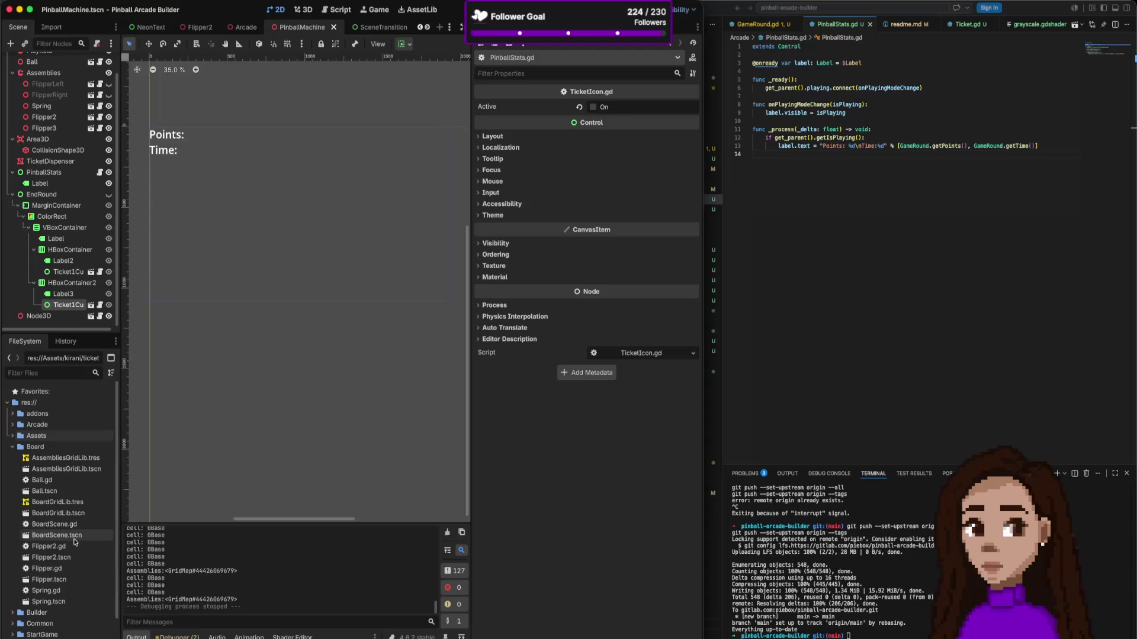
double_click(53, 515)
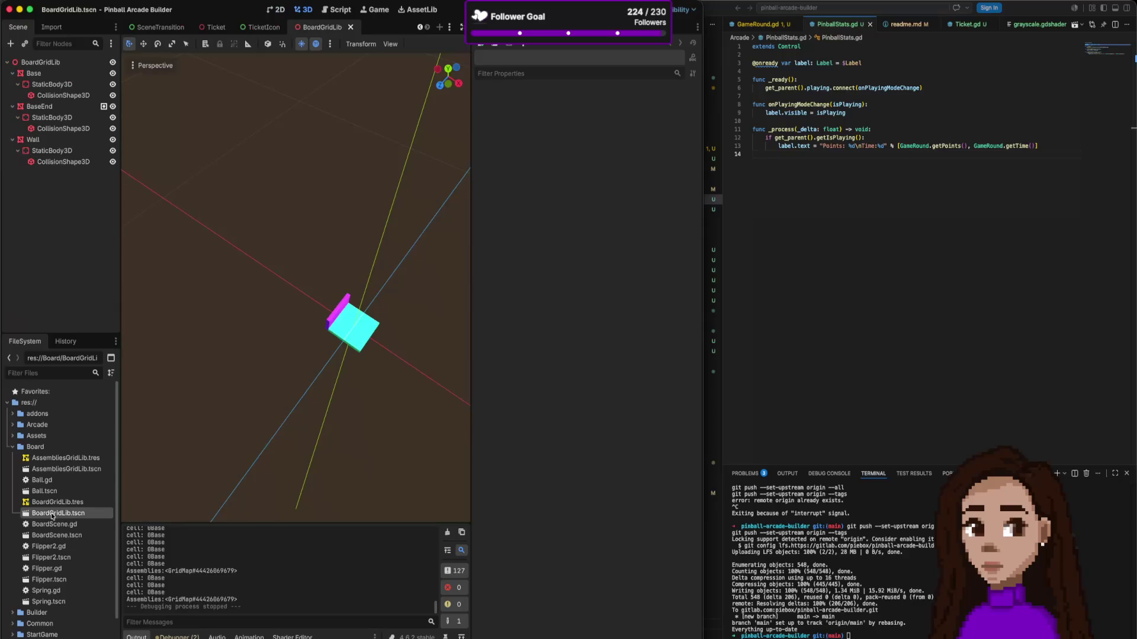
Open AssembliesGridLib.tscn, then return to BoardGridLib.tscn and zoom around its pieces
double_click(66, 469)
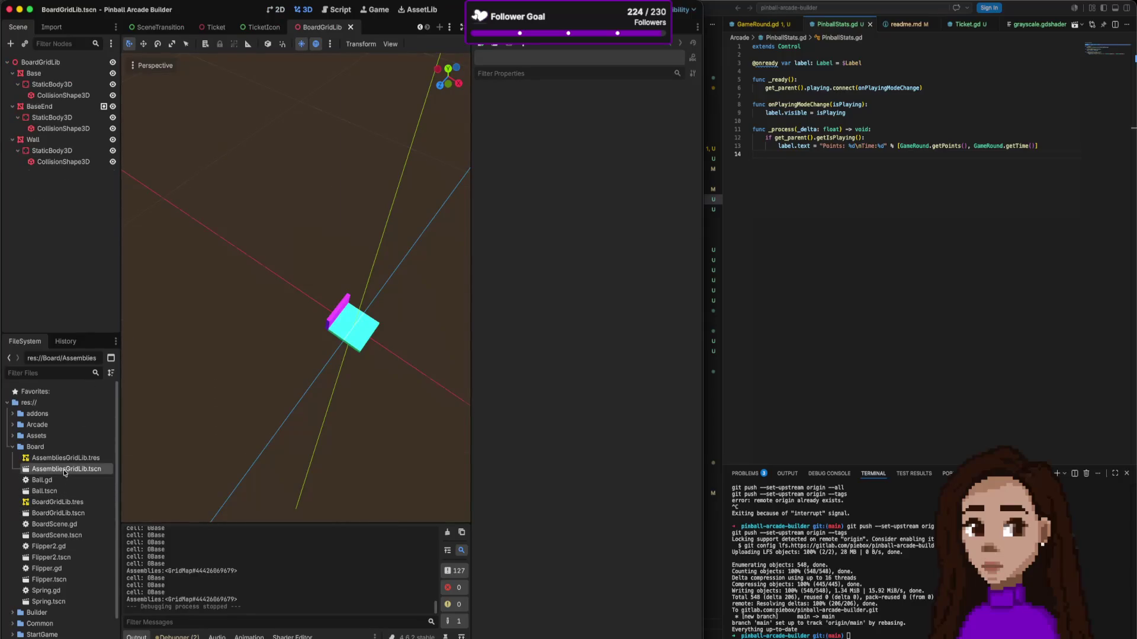
double_click(58, 514)
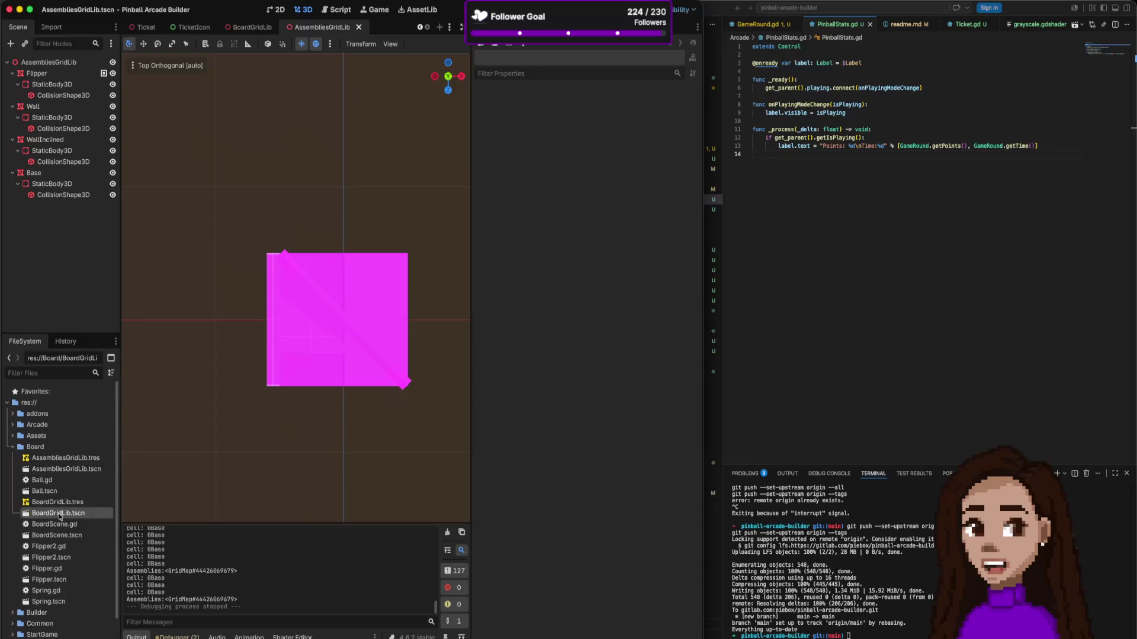
scroll(302, 382, down, 5)
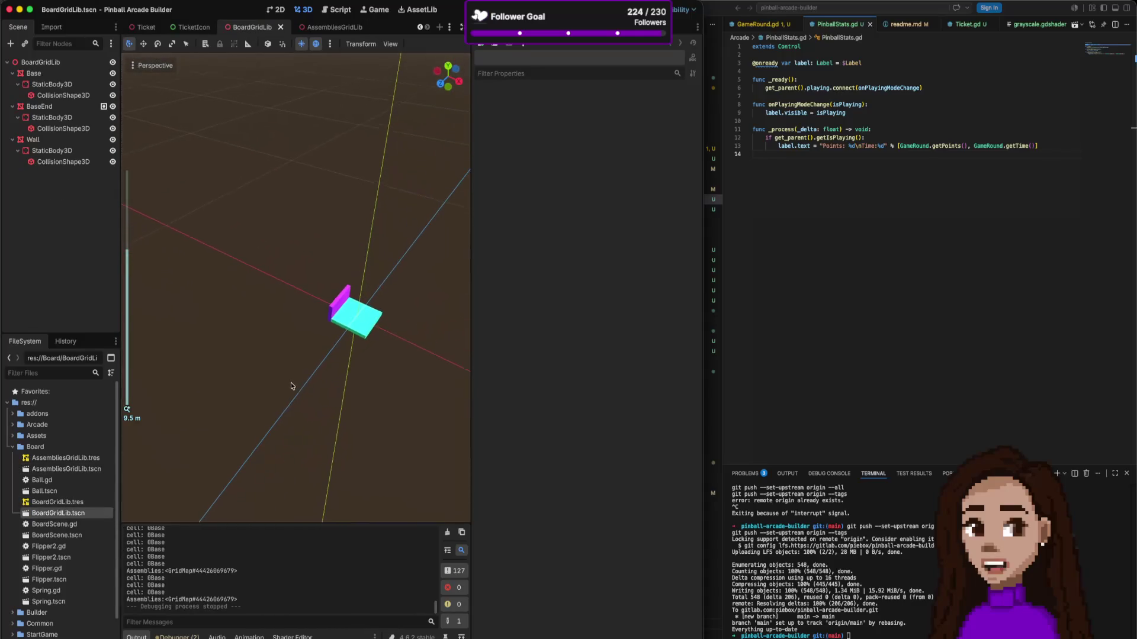
scroll(384, 320, up, 2)
scroll(383, 320, up, 10)
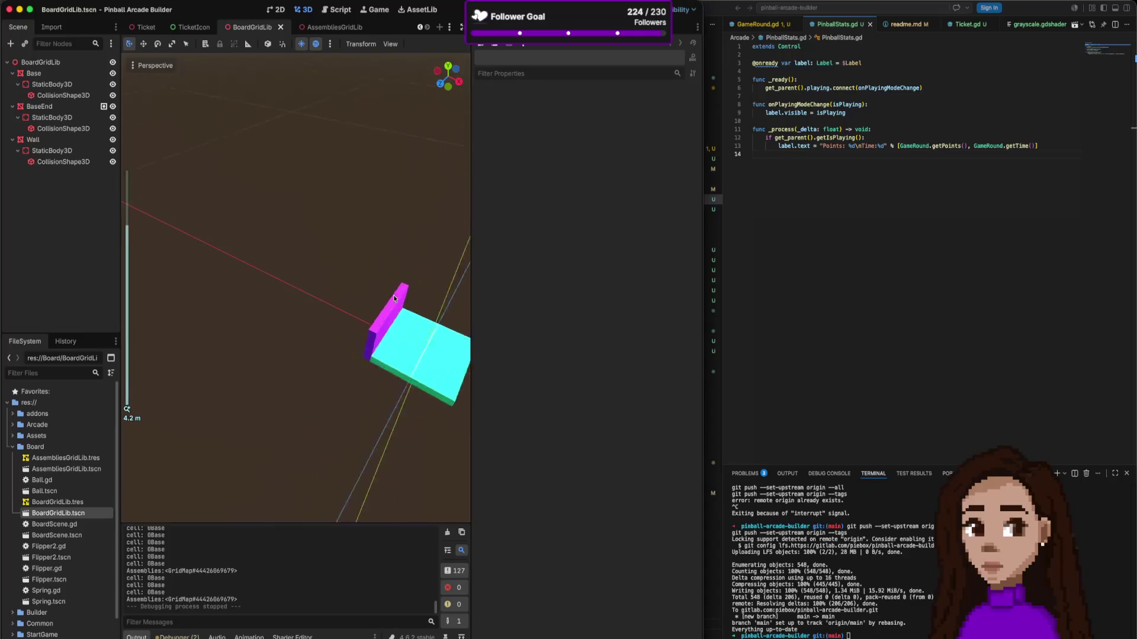
scroll(383, 312, down, 3)
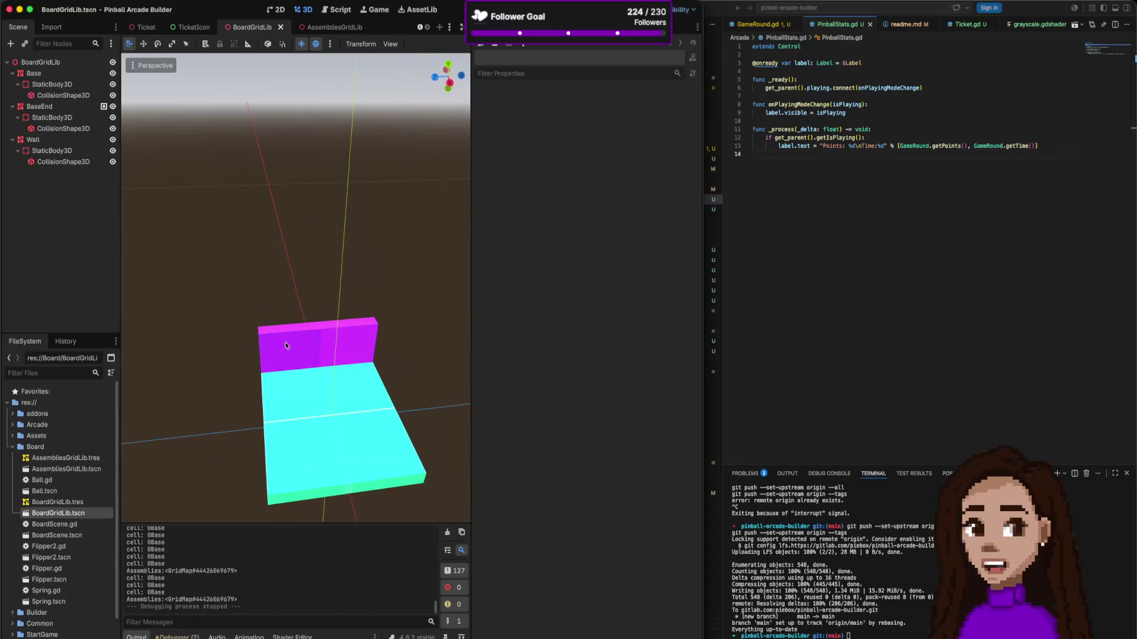
Select the Wall's StaticBody3D and inspect its 0.1 × 0.5 × 1.0 m collision box
scroll(261, 356, up, 2)
scroll(261, 353, up, 4)
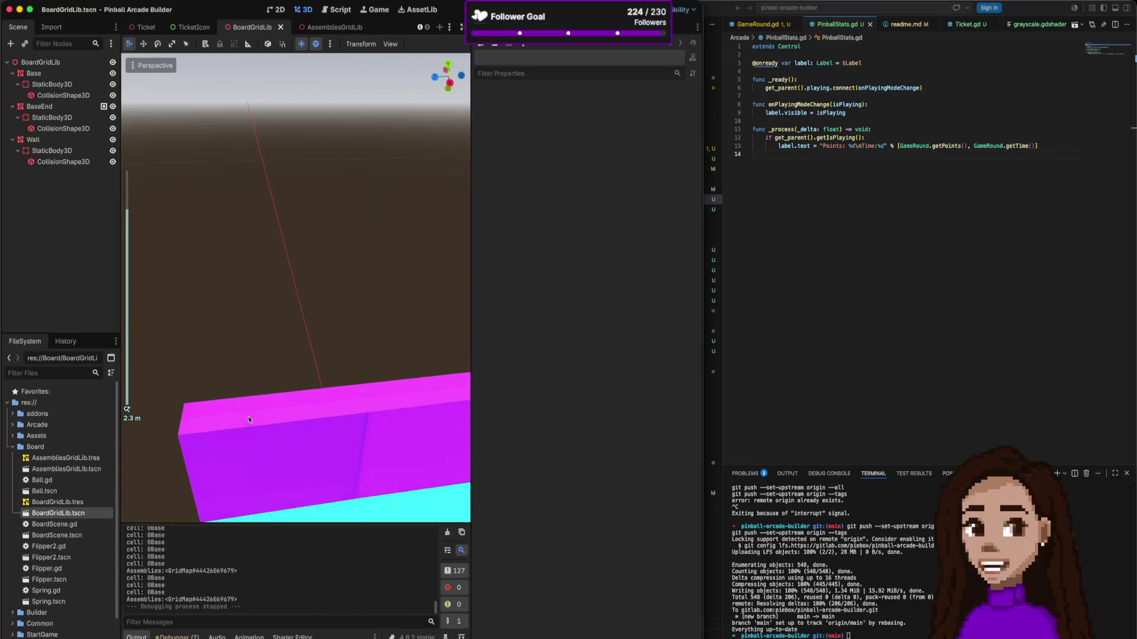
scroll(182, 433, down, 5)
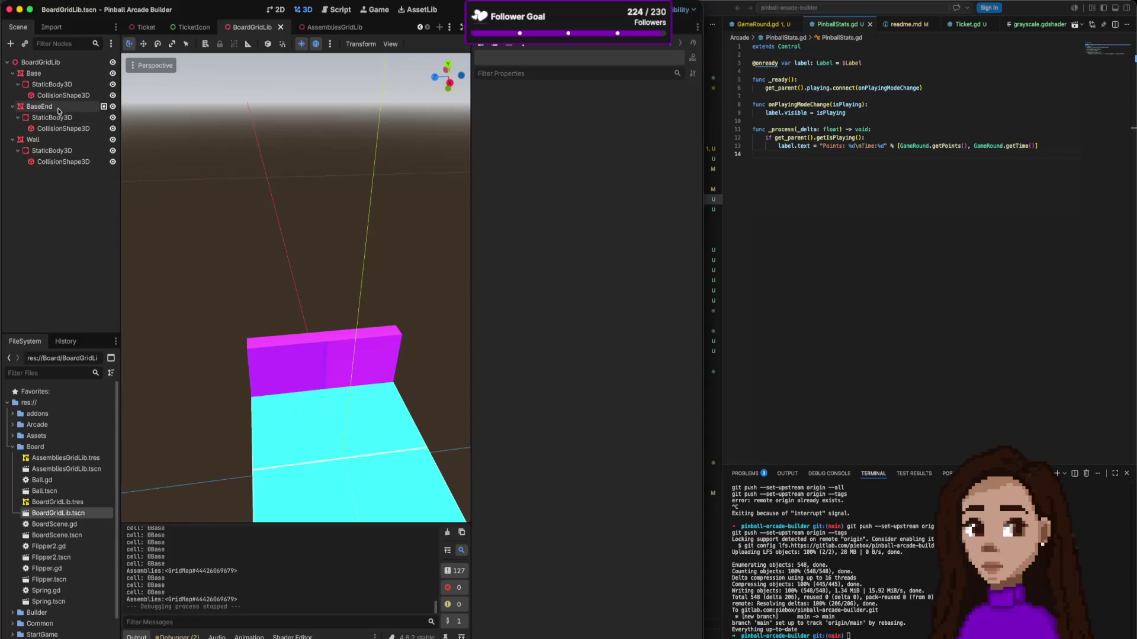
click(52, 150)
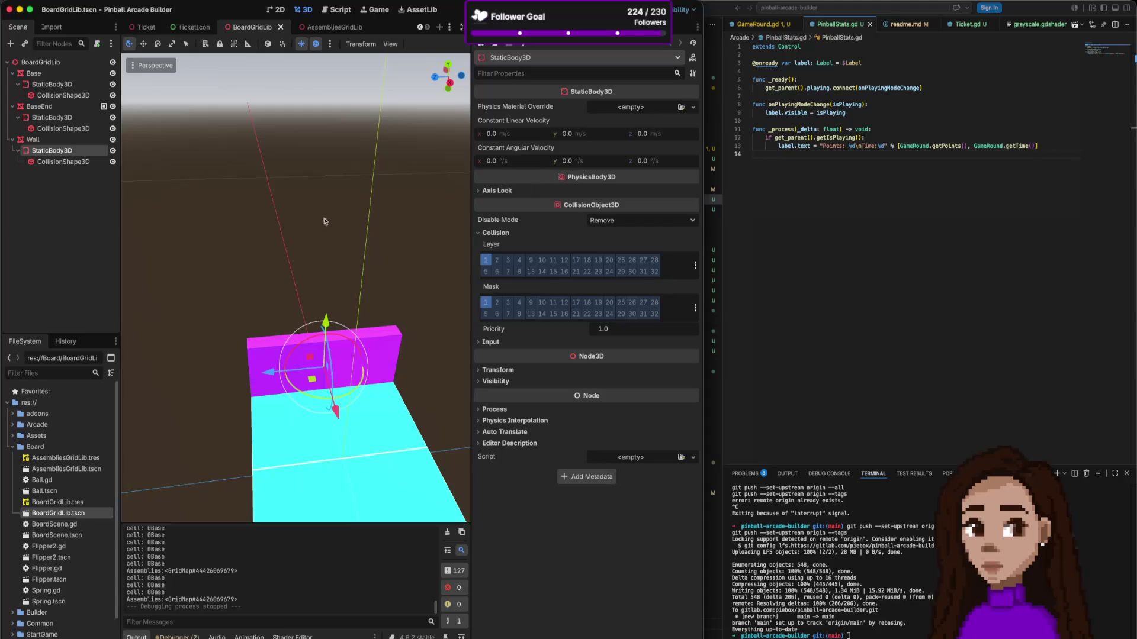
click(70, 164)
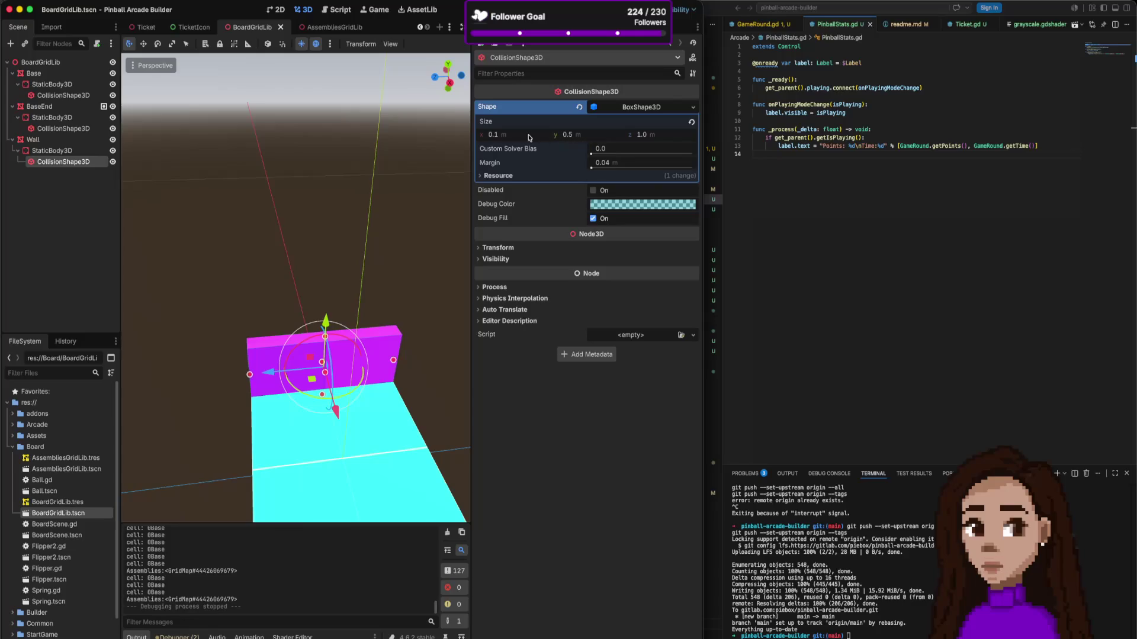
Set the Wall's BoxShape3D Size z to 1.11
drag(554, 139, 562, 139)
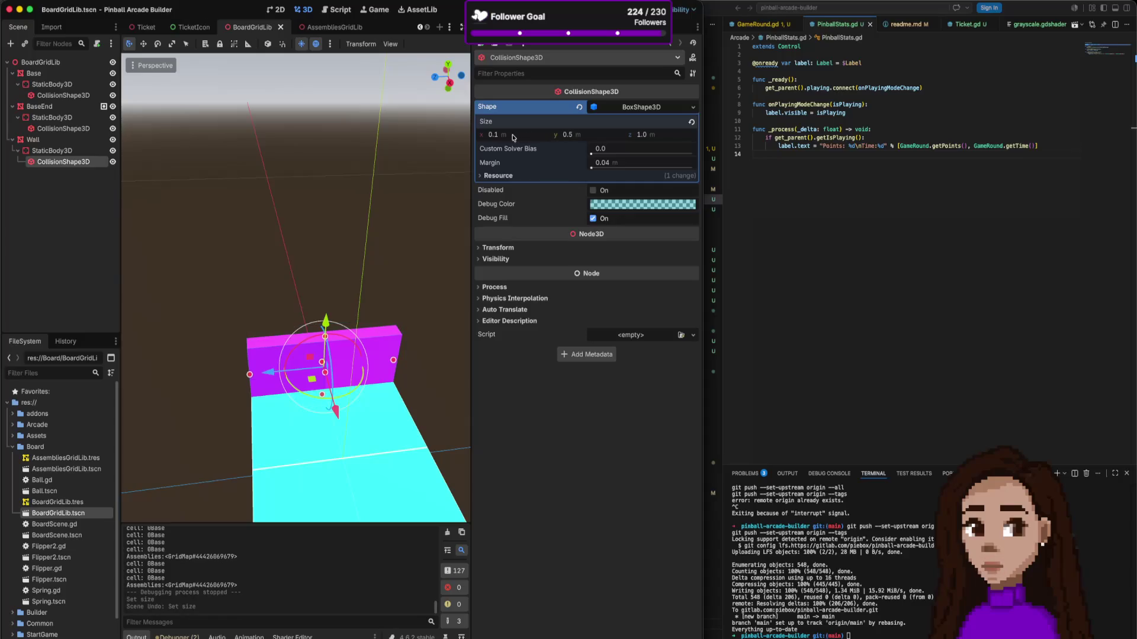
drag(643, 137, 650, 137)
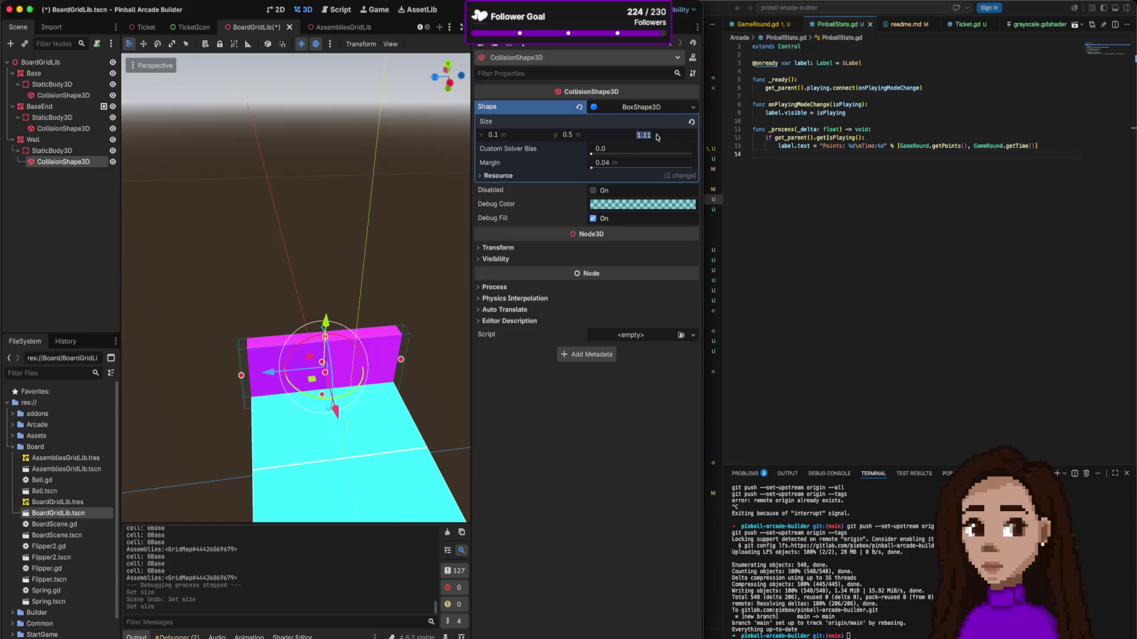
drag(622, 132, 643, 140)
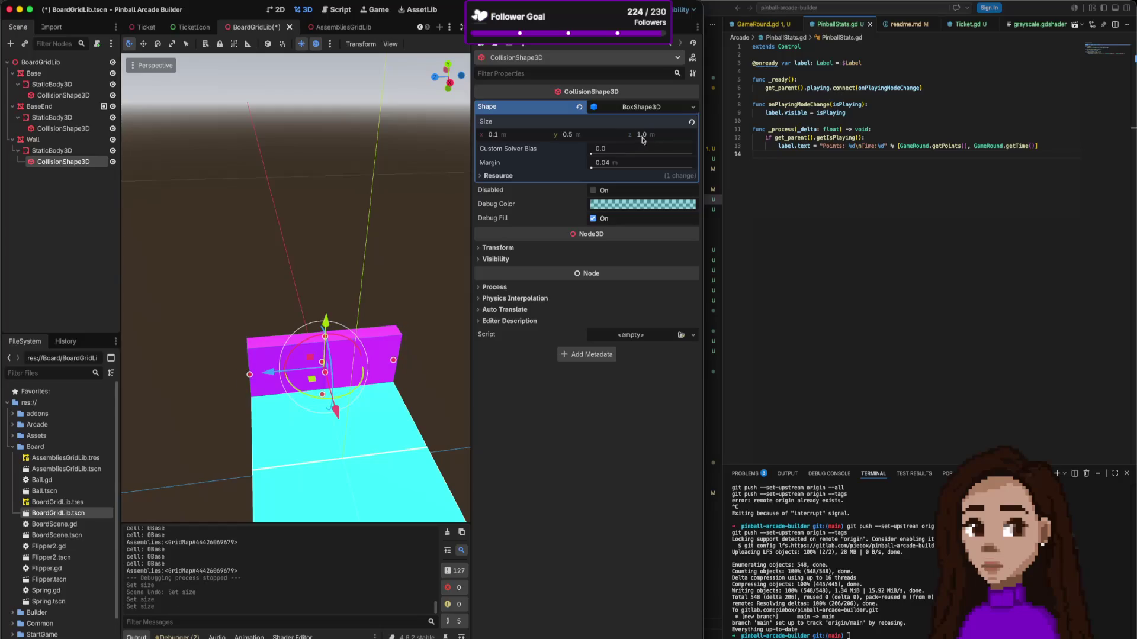
text(1.11)
key(Return)
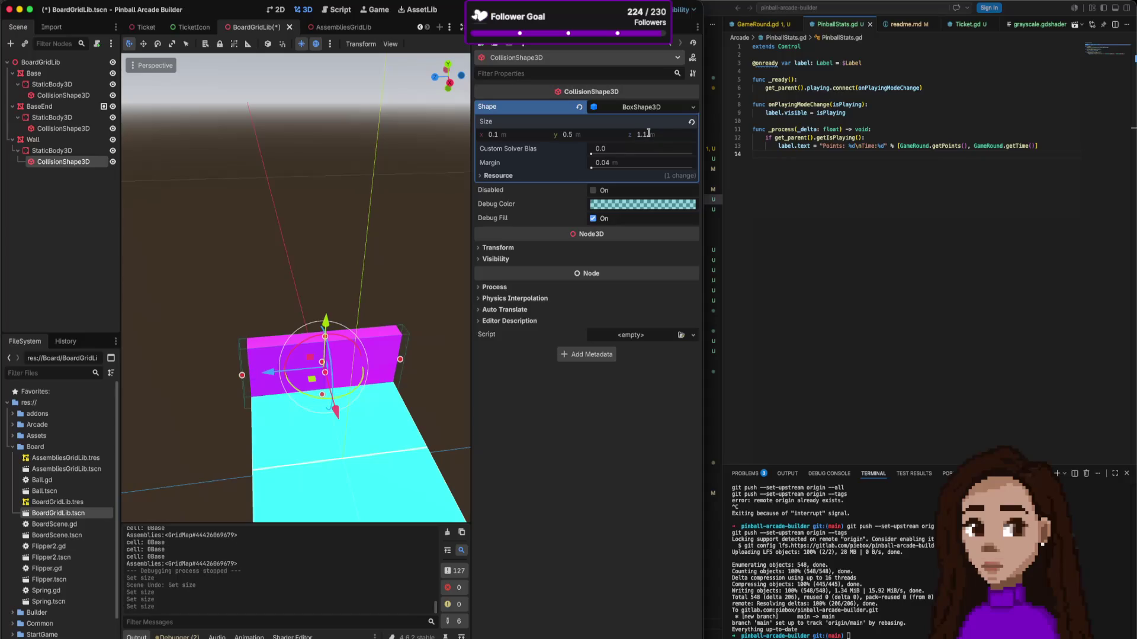
Save BoardGridLib.tscn and run the project to test the longer wall
scroll(414, 222, left, 5)
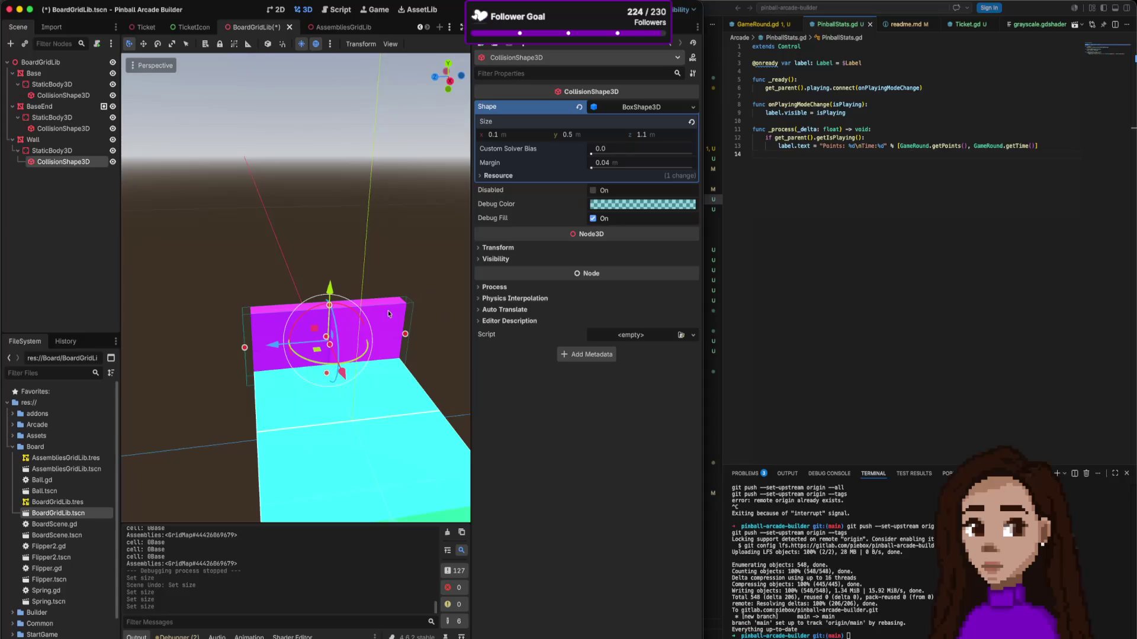
key(ctrl+s)
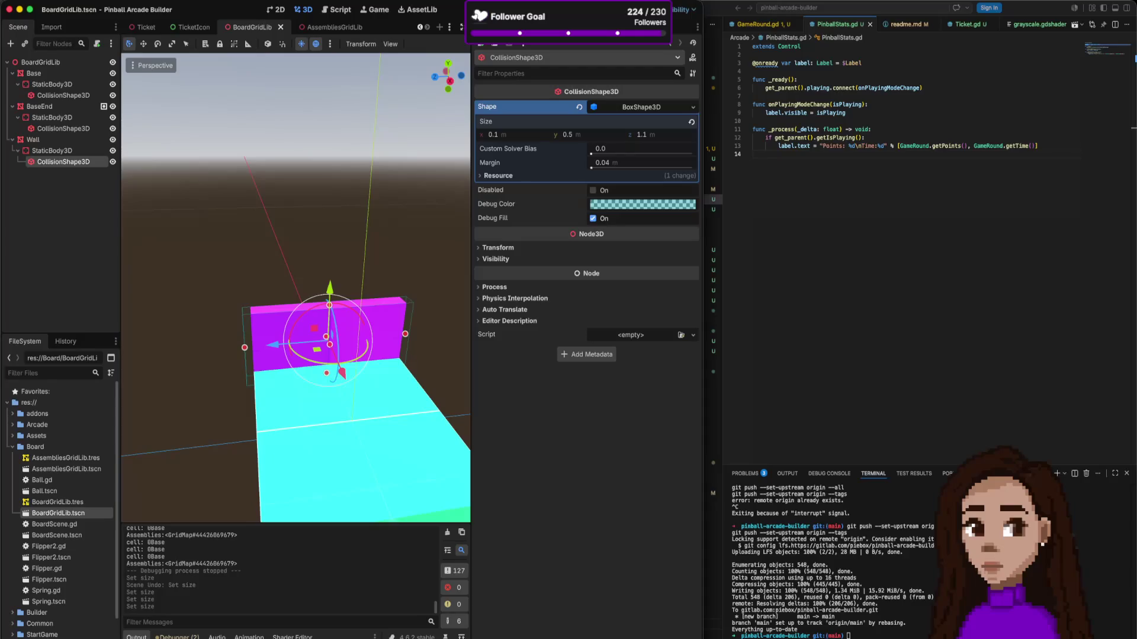
key(F5)
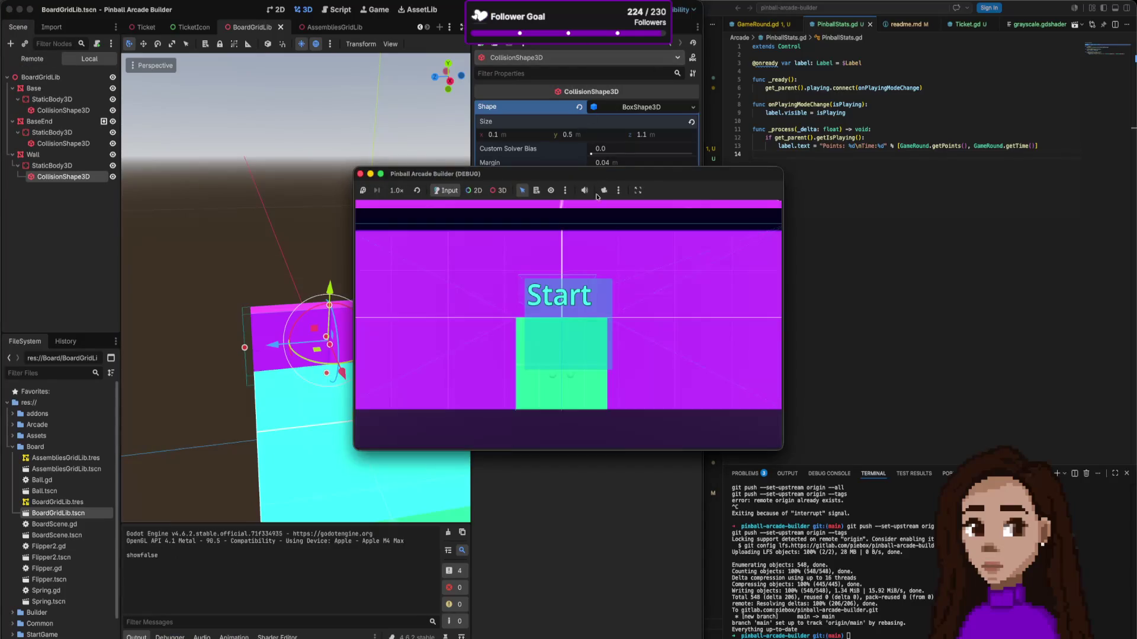
click(561, 293)
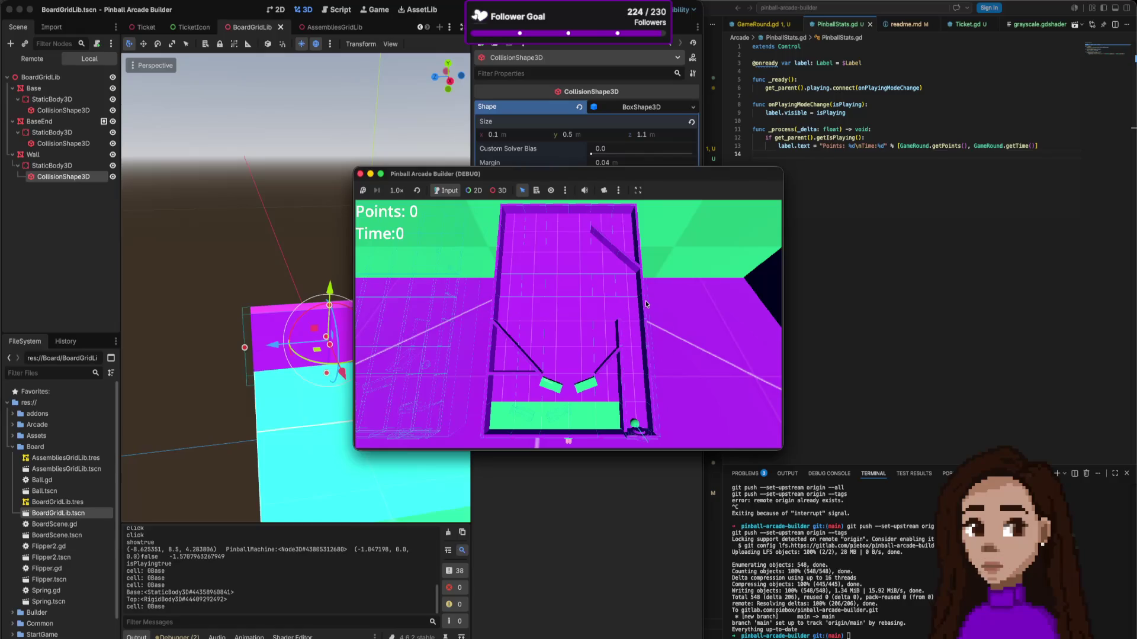
key(space)
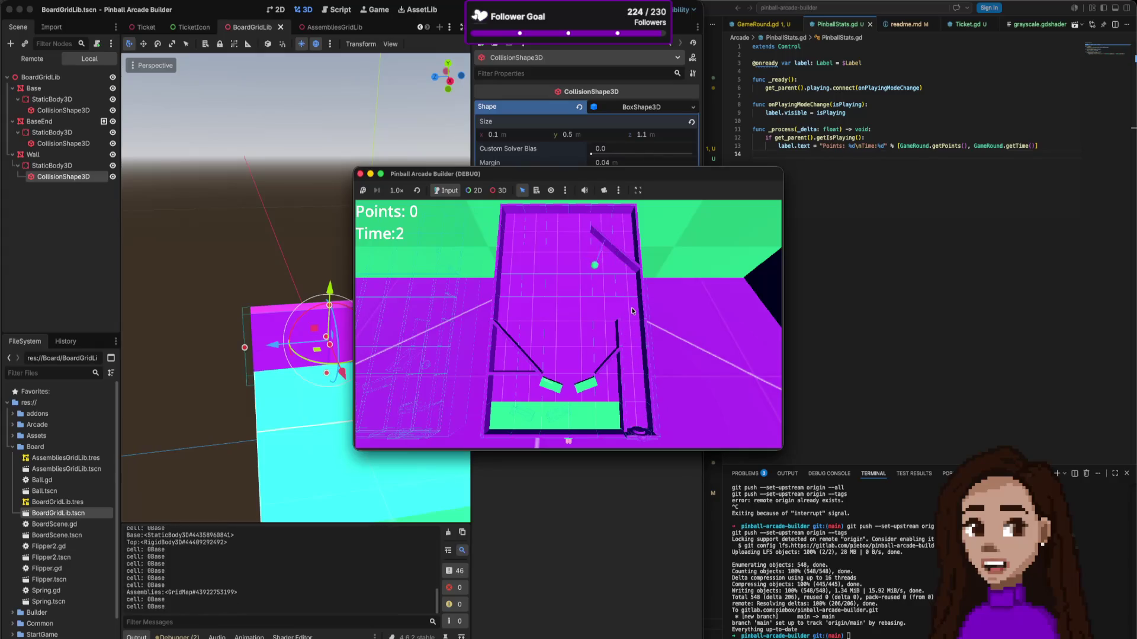
key(Left)
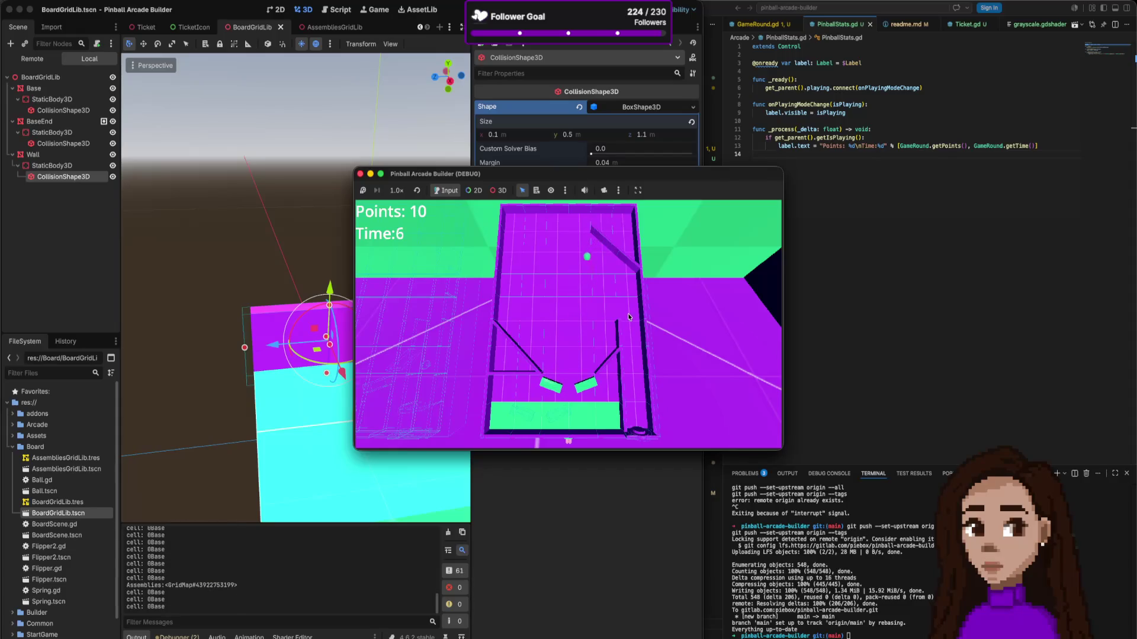
key(Right)
key(Left)
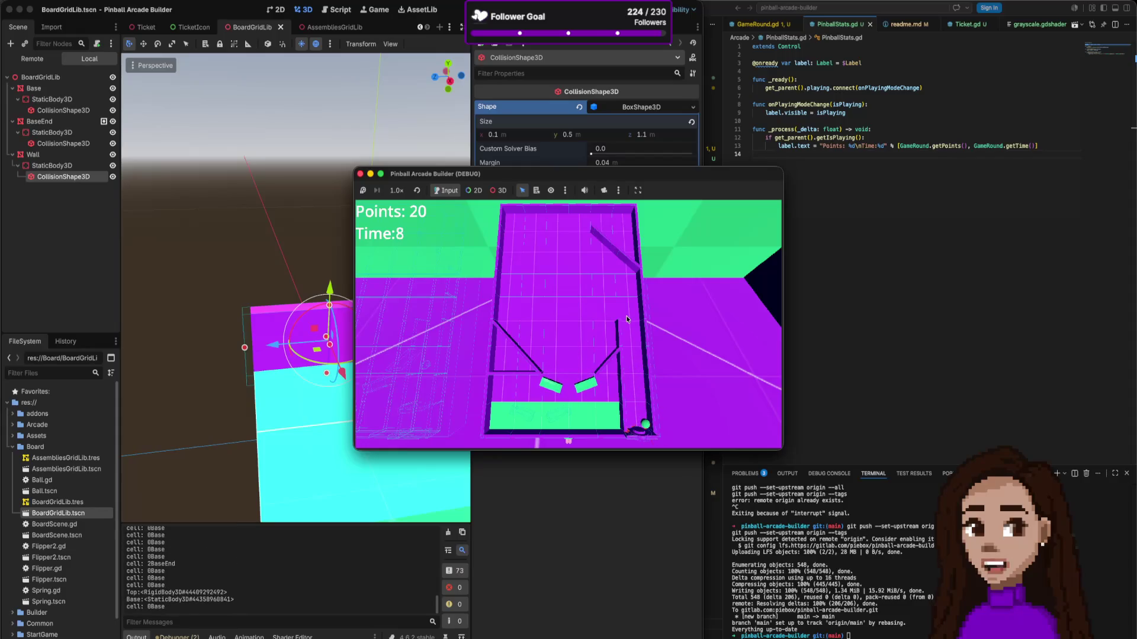
key(space)
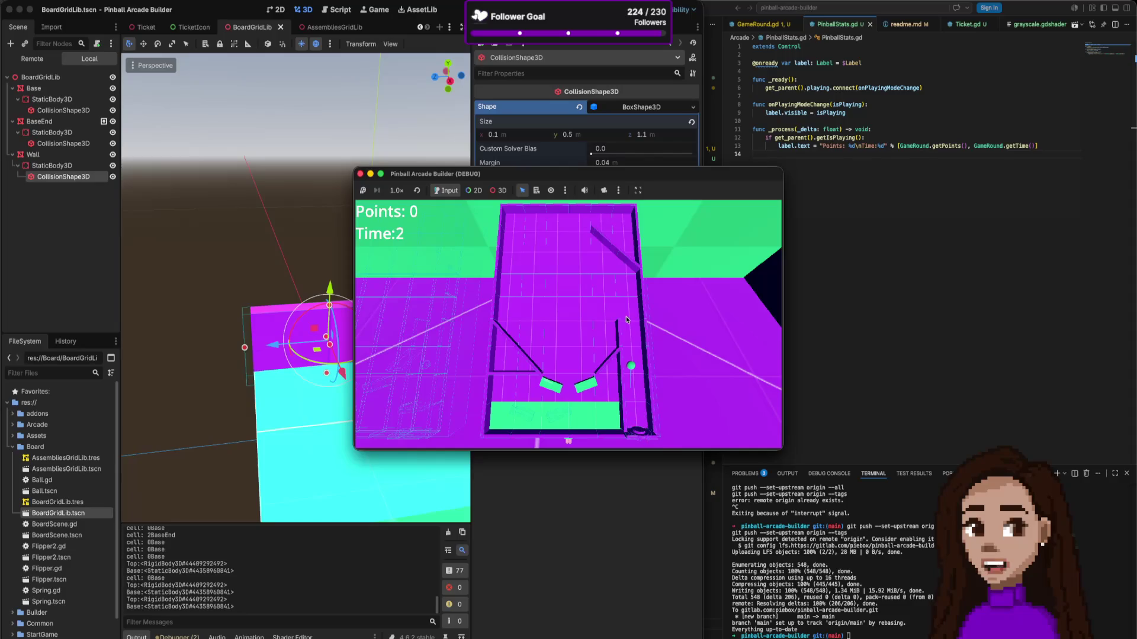
key(space)
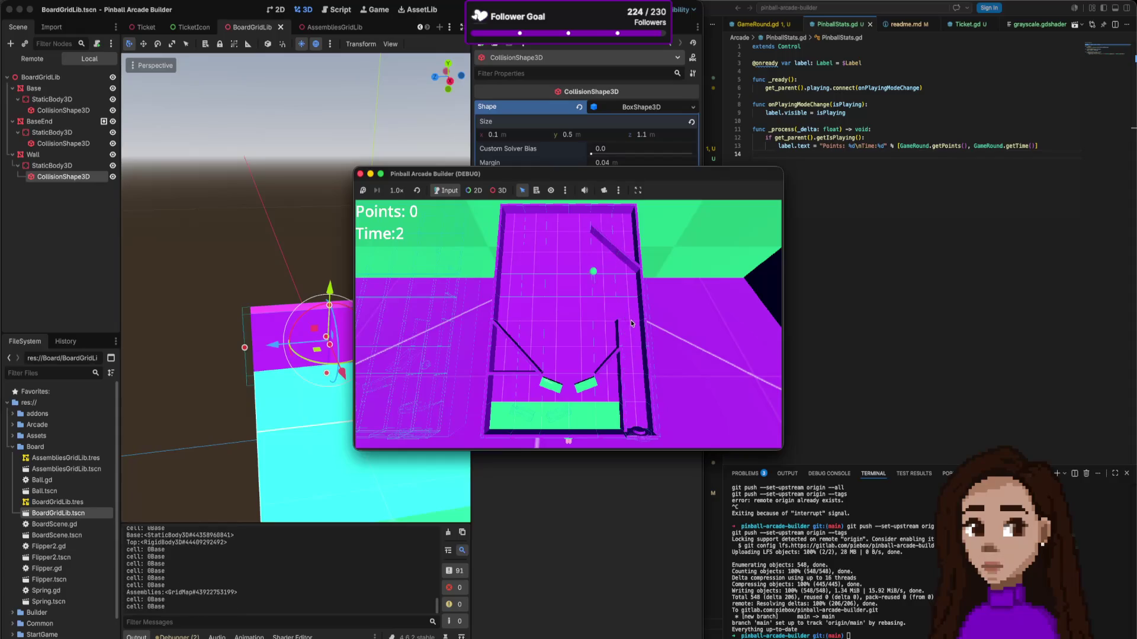
key(space)
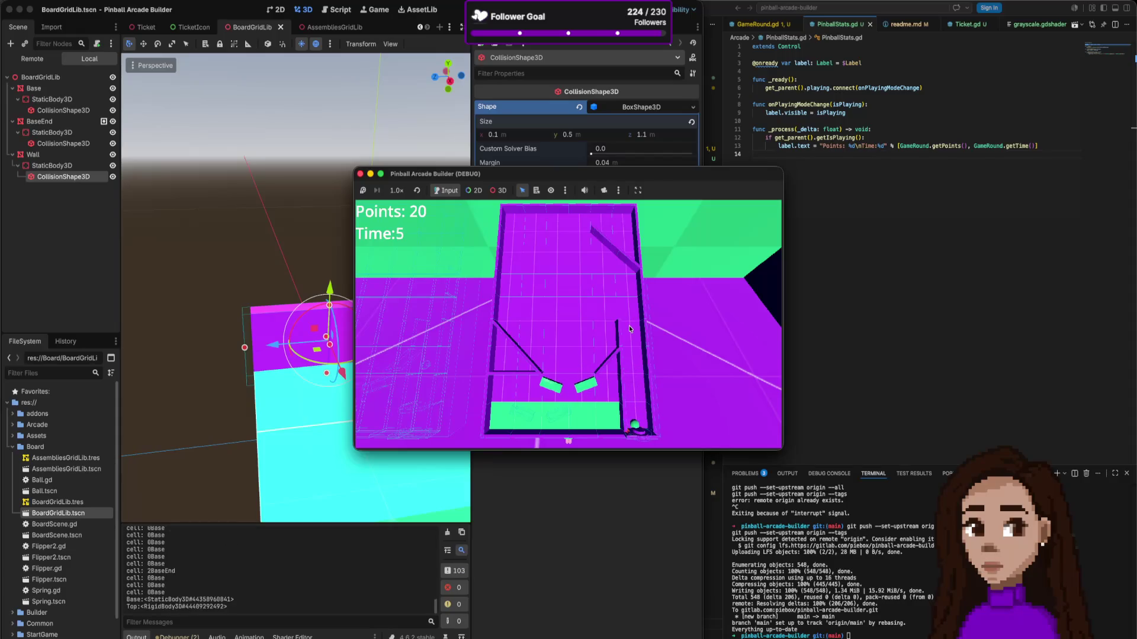
key(space)
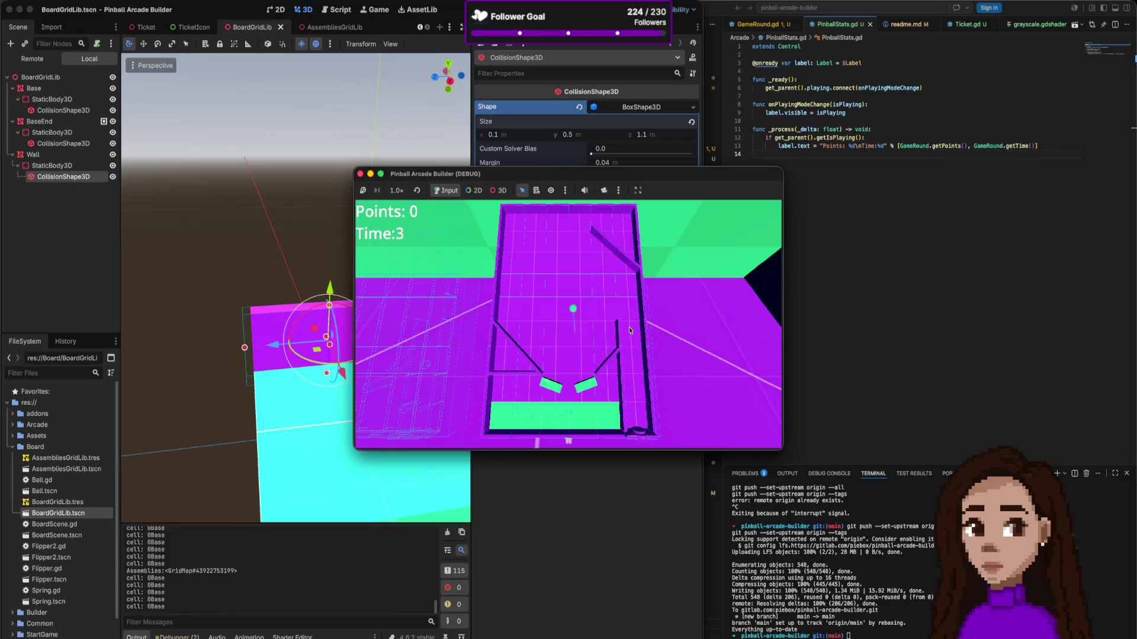
key(Left)
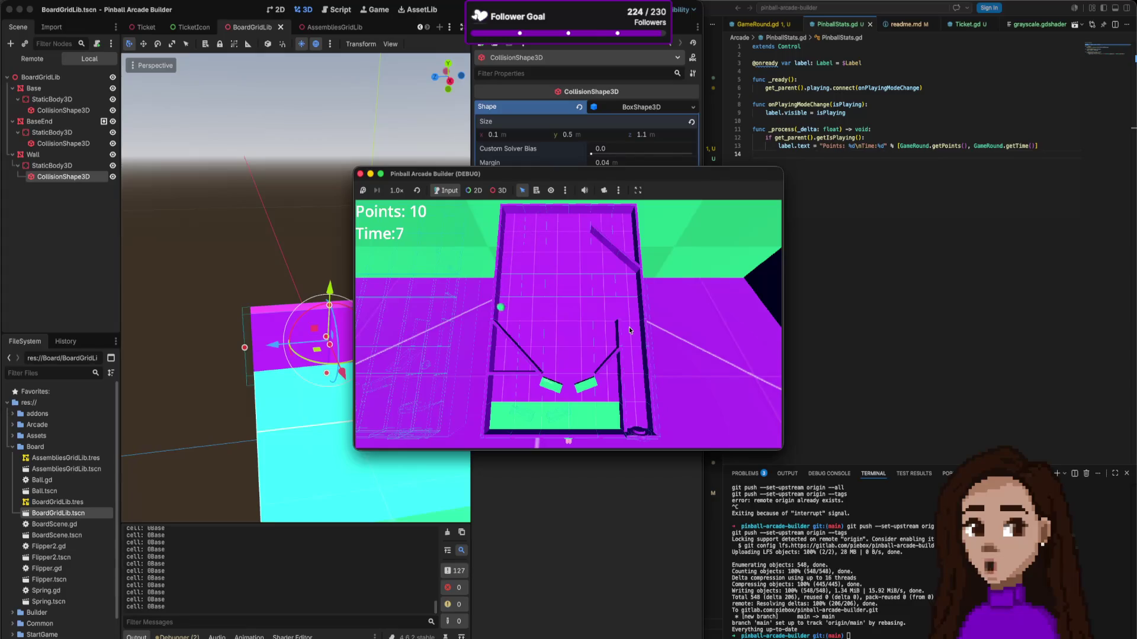
key(Left)
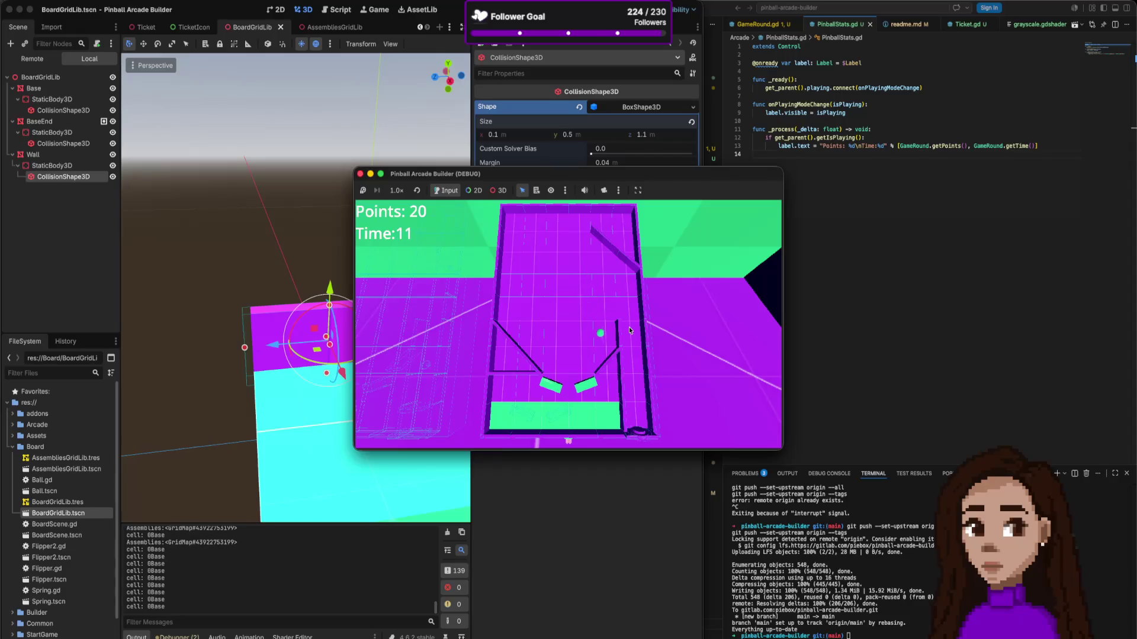
key(Right)
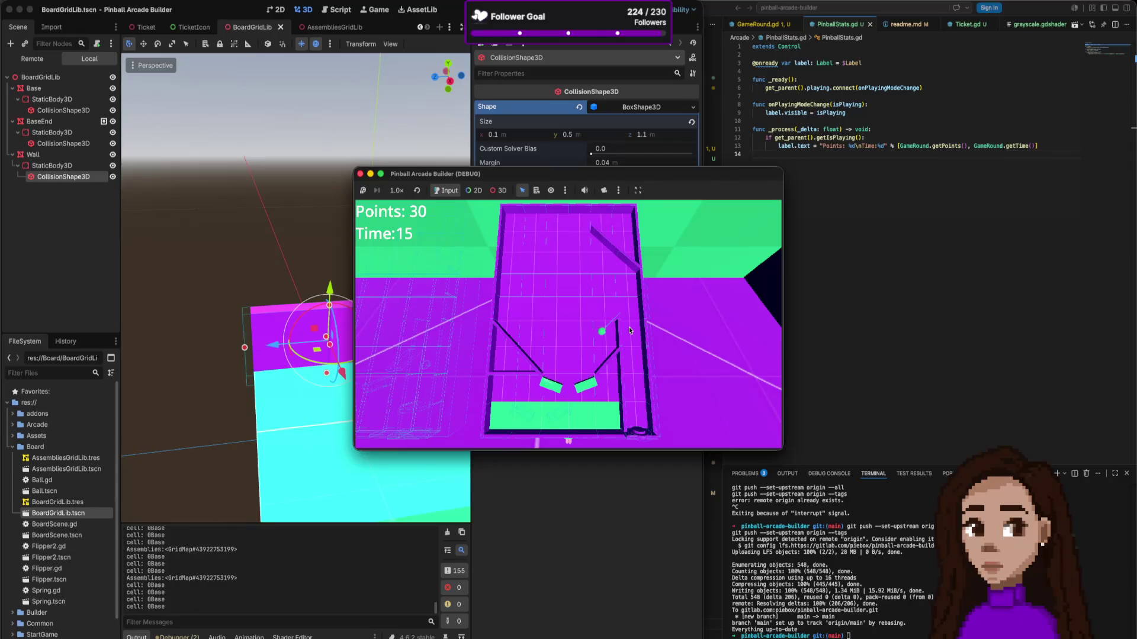
key(Right)
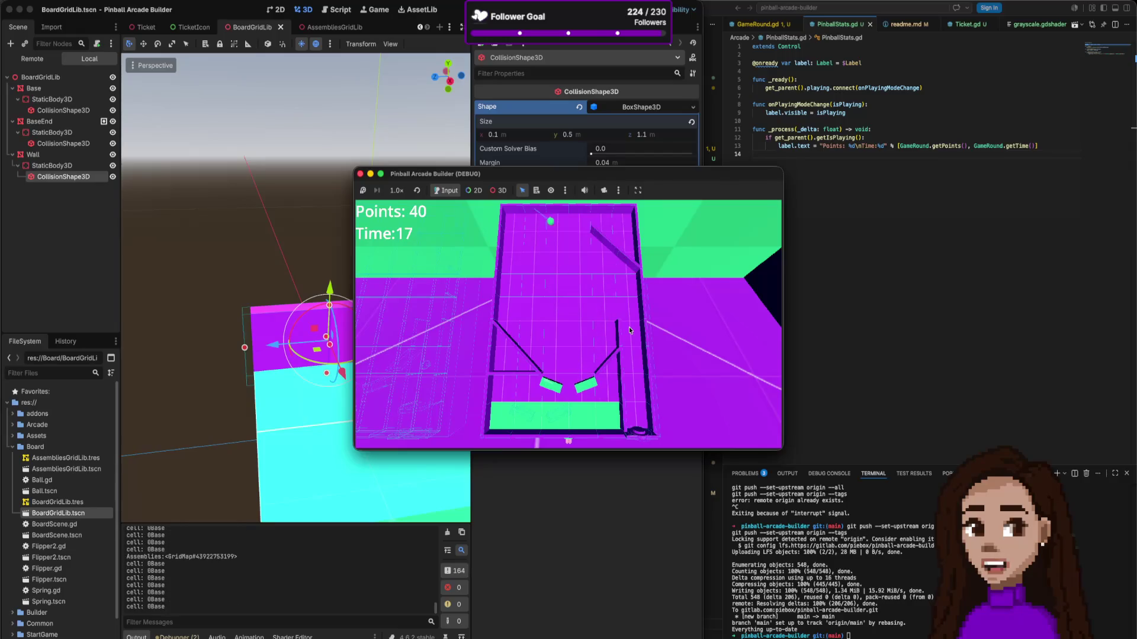
key(Left)
key(Left)
key(Left)
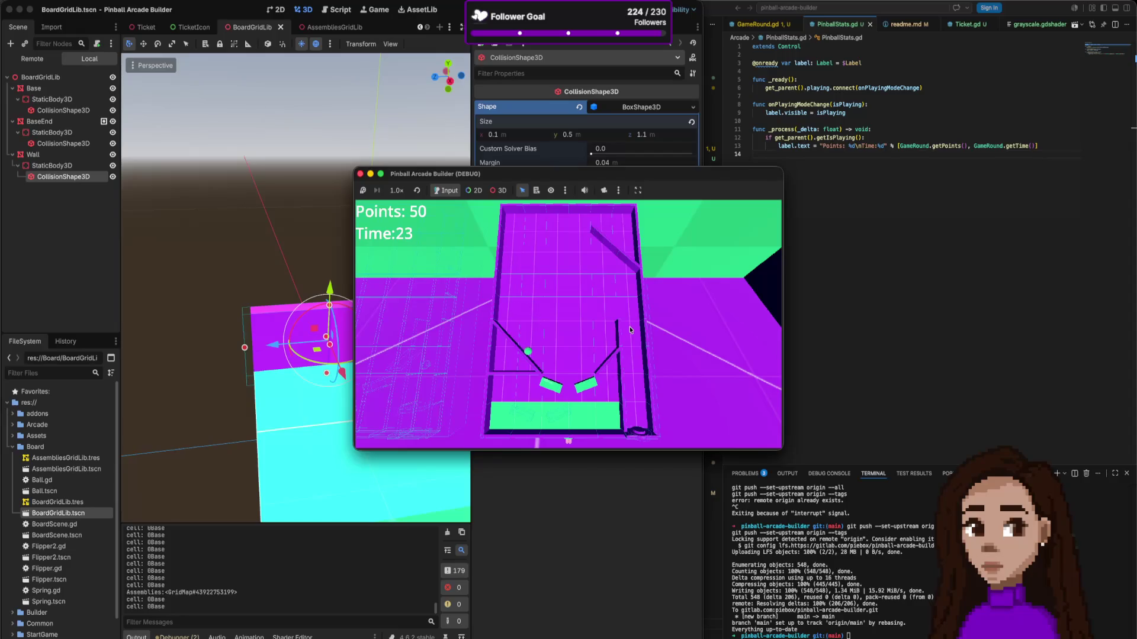
key(Left)
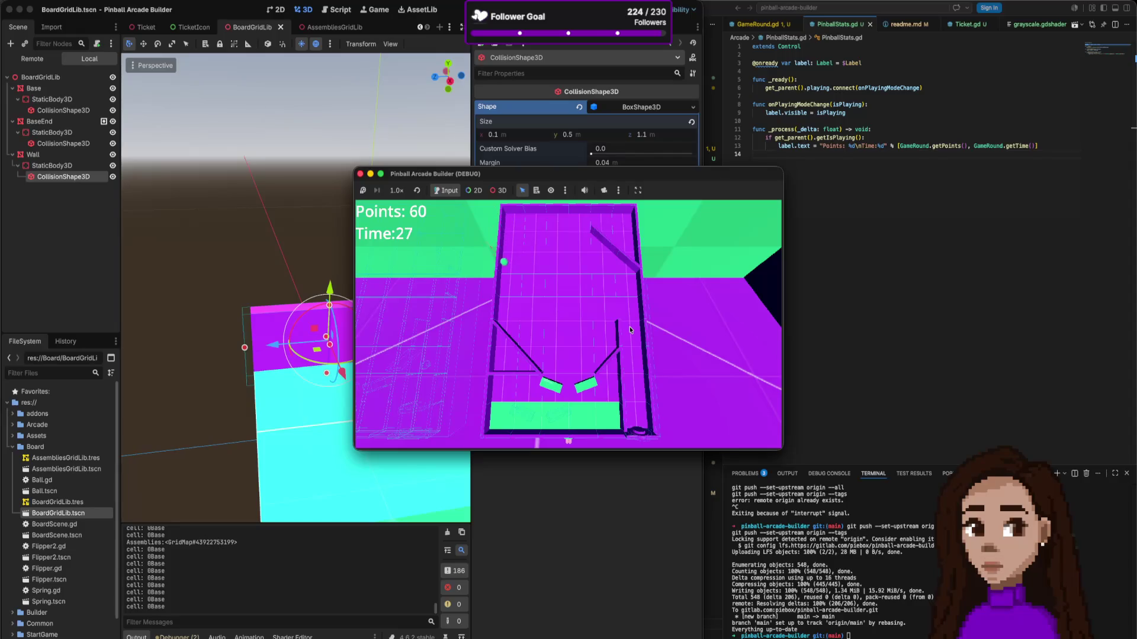
key(Left)
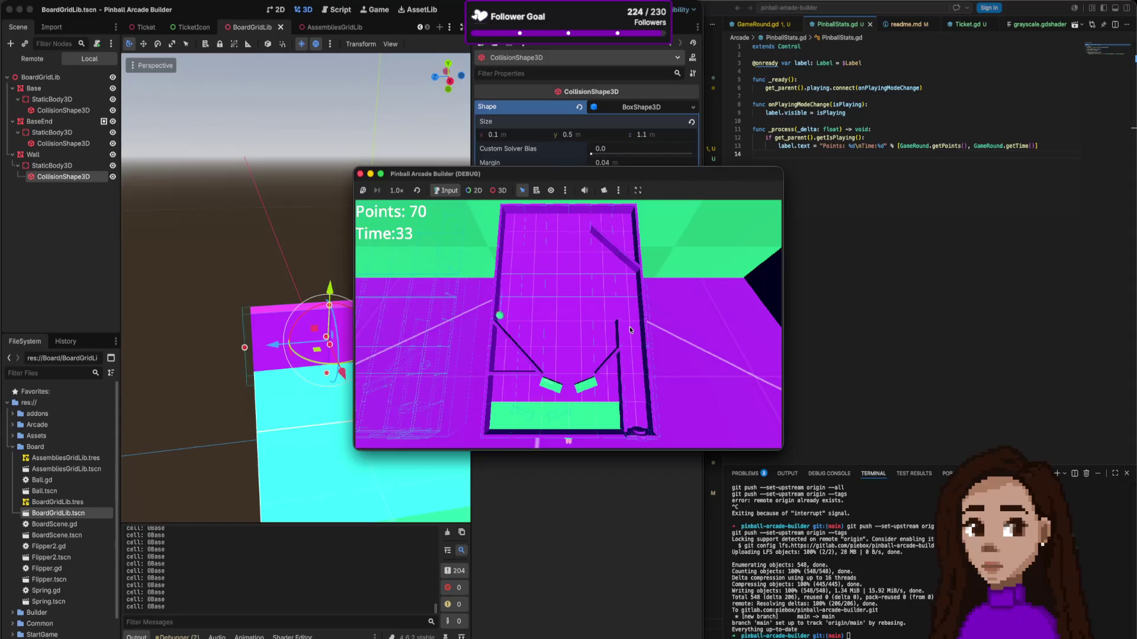
key(Left)
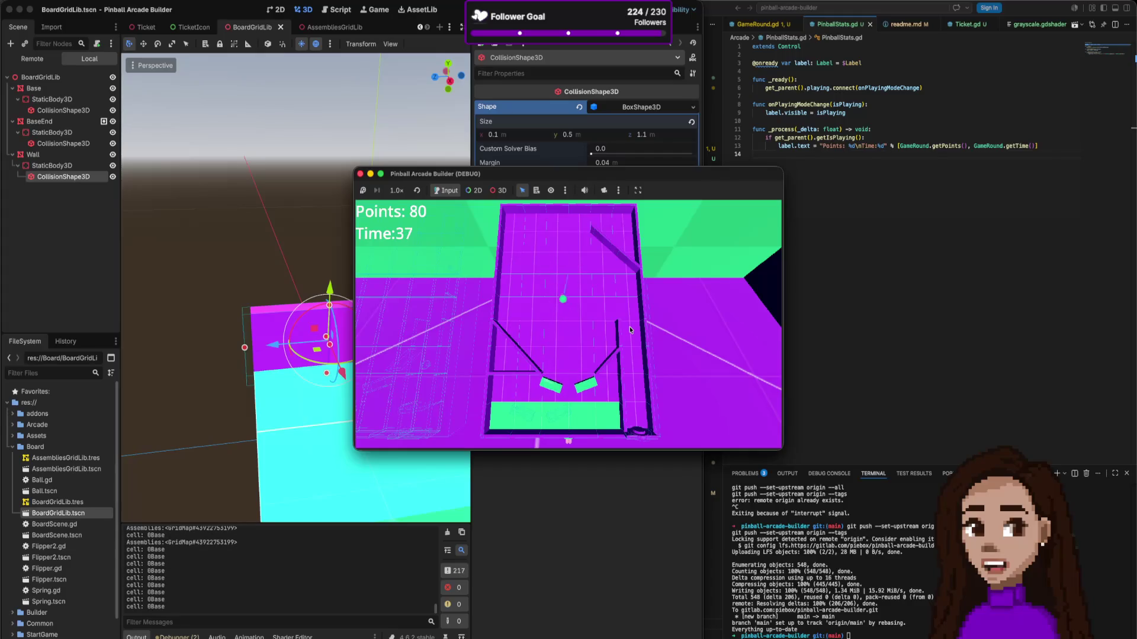
key(Left)
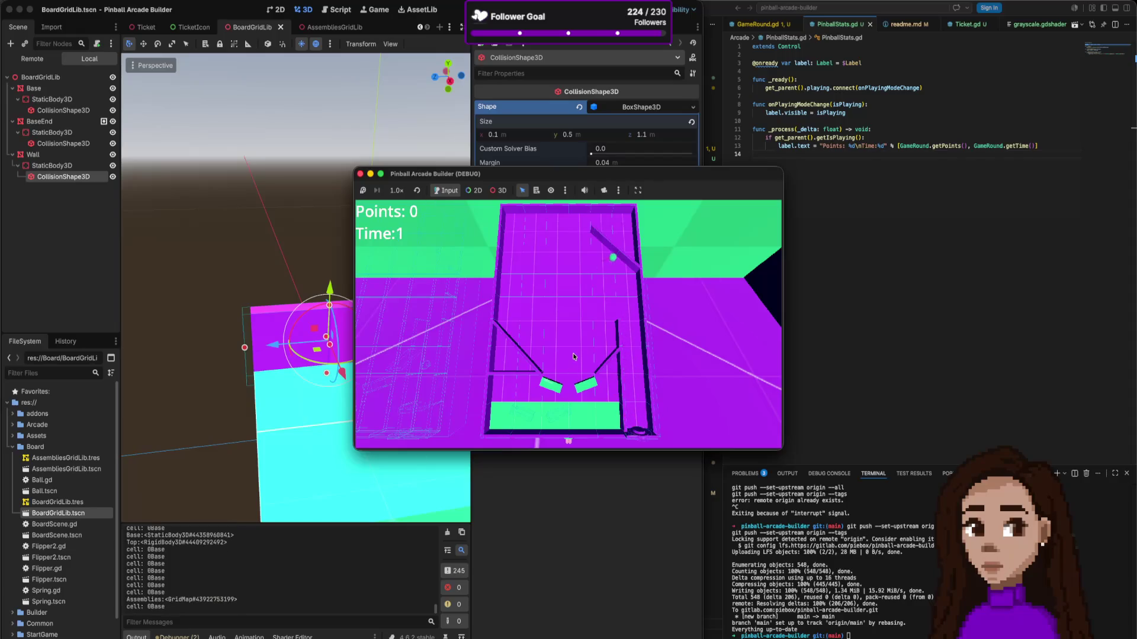
Keep the ball in play using the left and right flippers
key(Left)
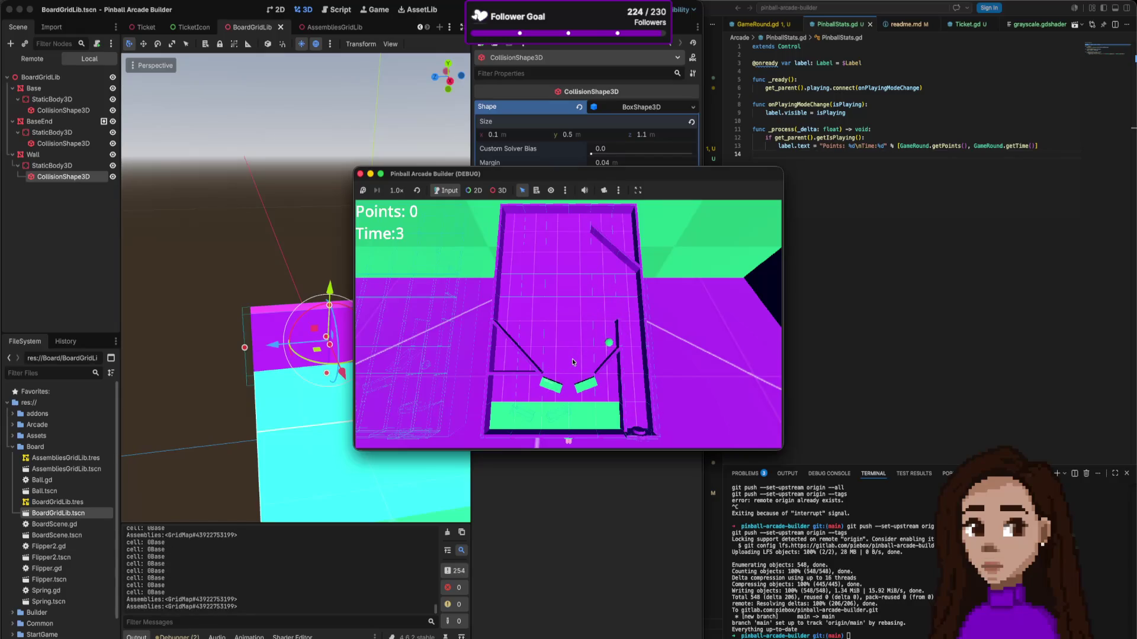
key(Right)
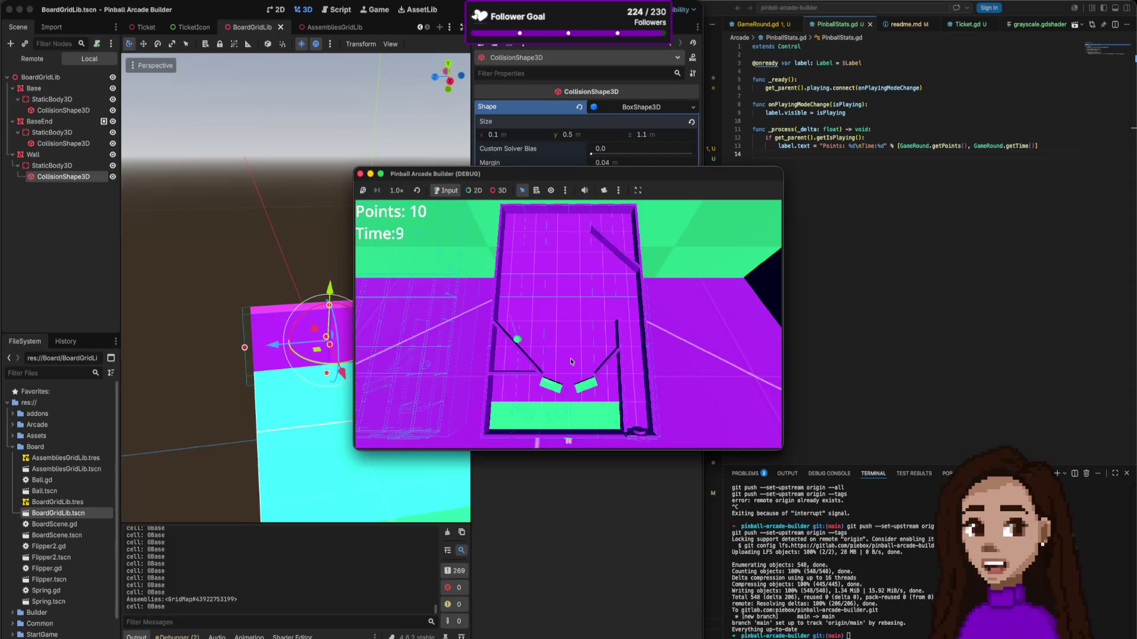
key(Left)
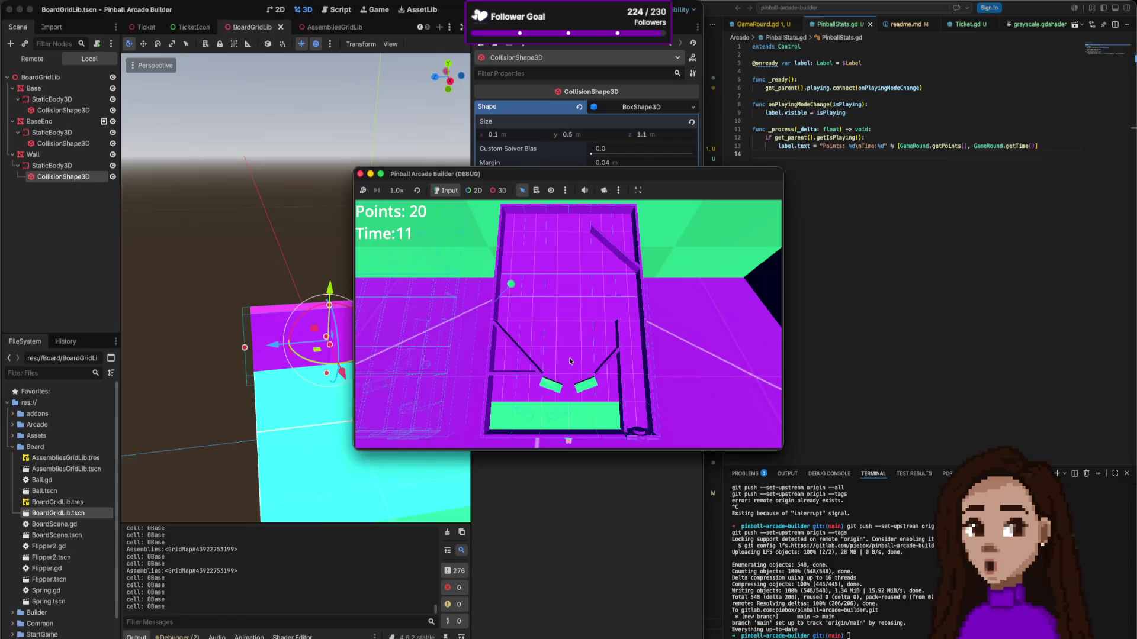
key(Left)
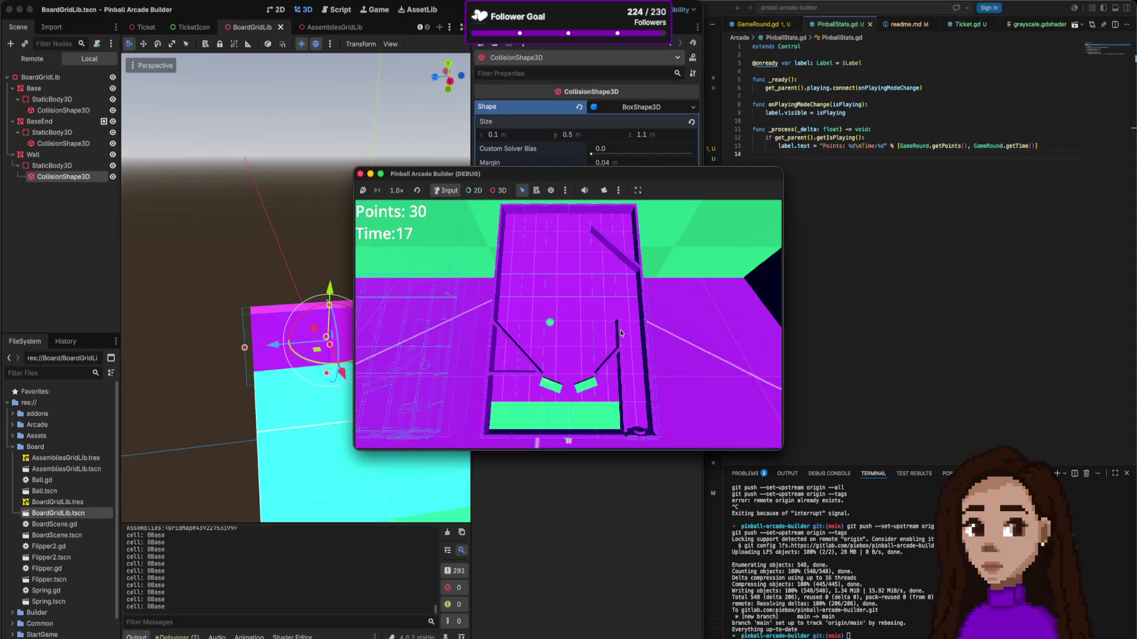
key(Left)
key(Left)
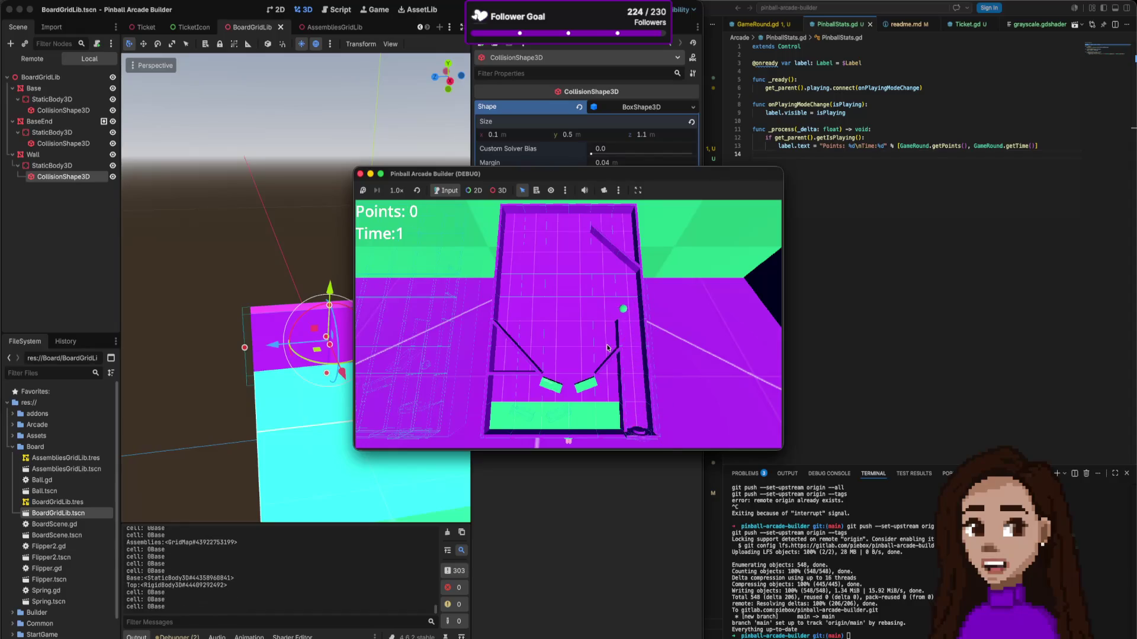
key(Right)
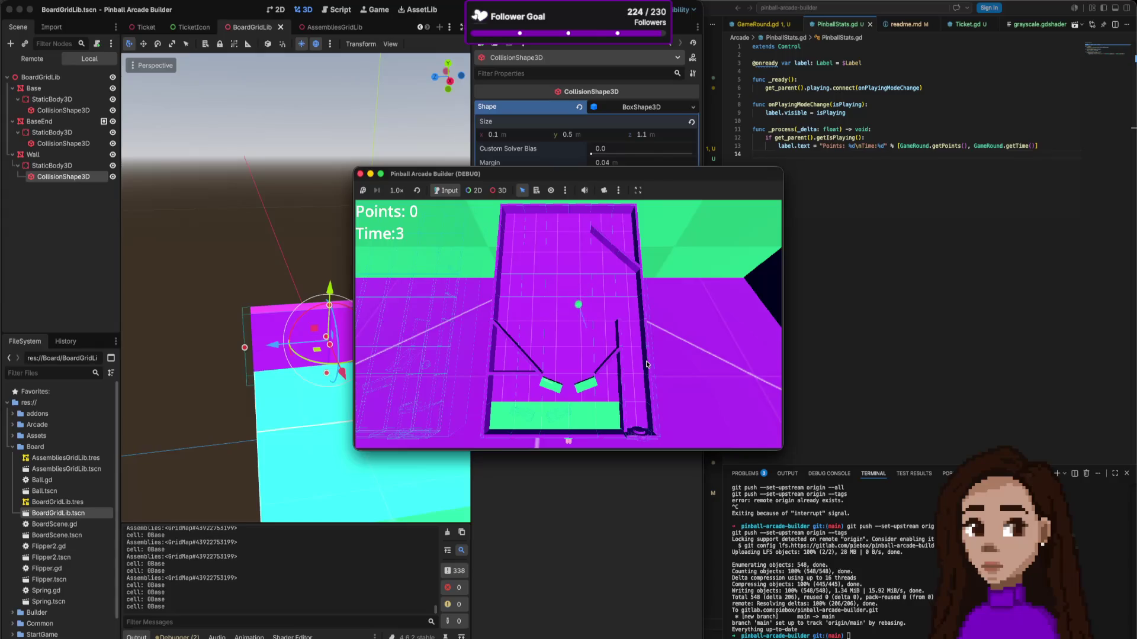
key(Right)
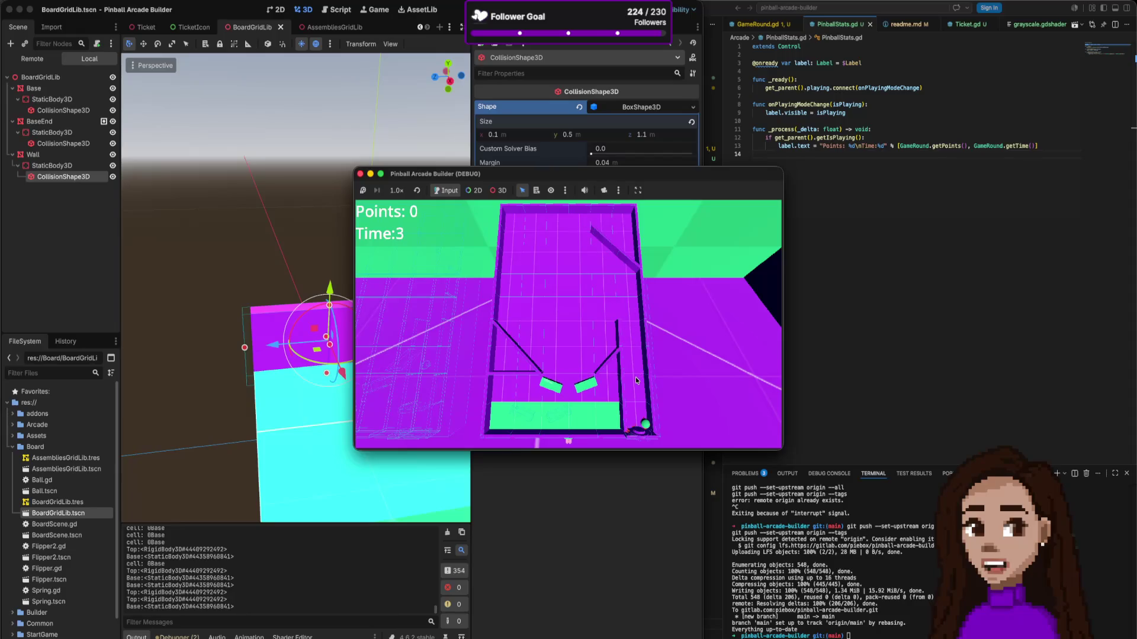
Launch another ball, flip it back up, then return to the editor at Points 30
key(space)
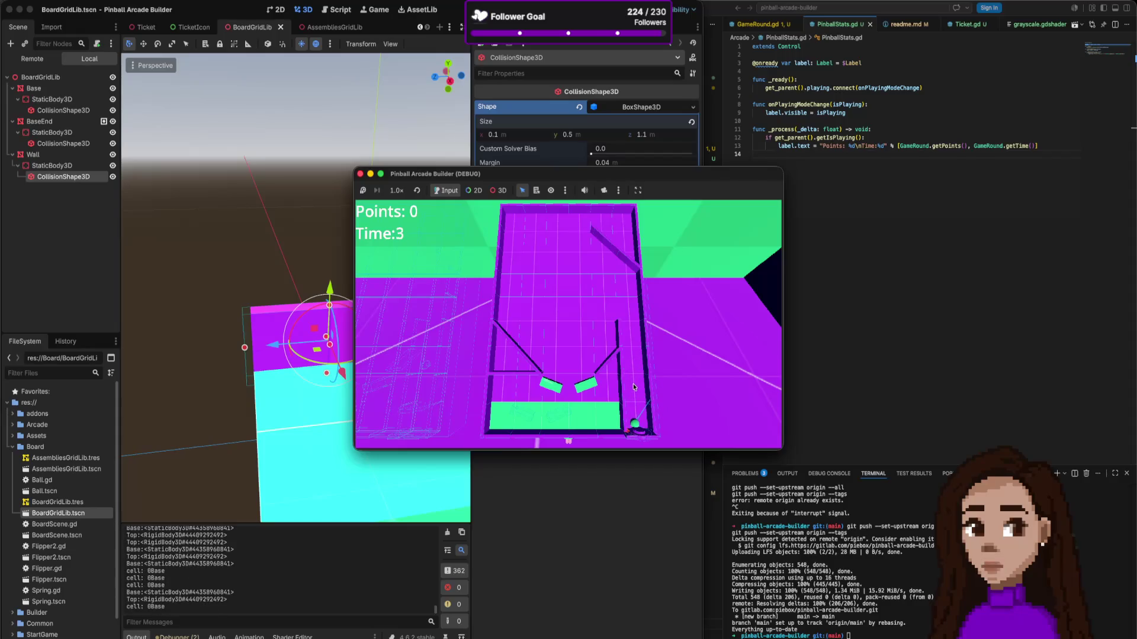
key(space)
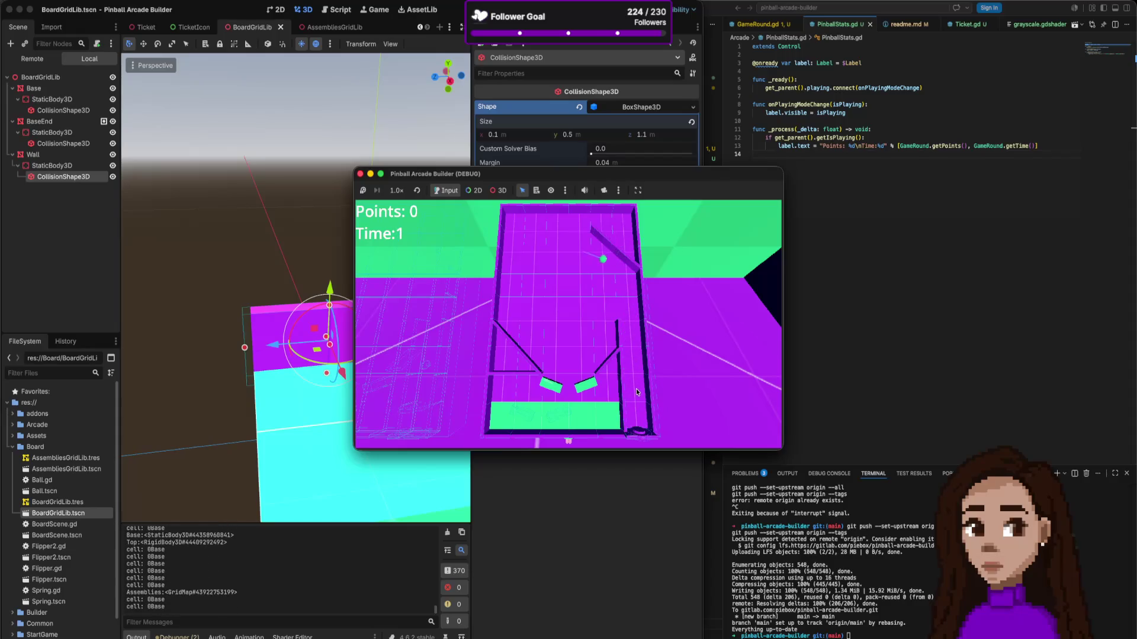
key(Left)
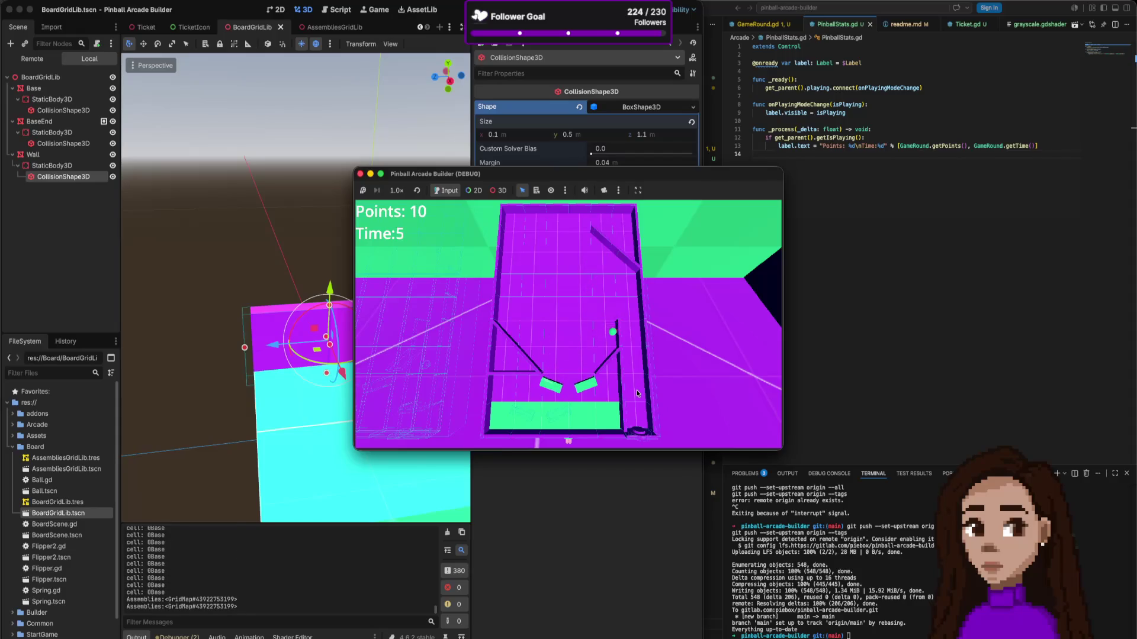
key(Right)
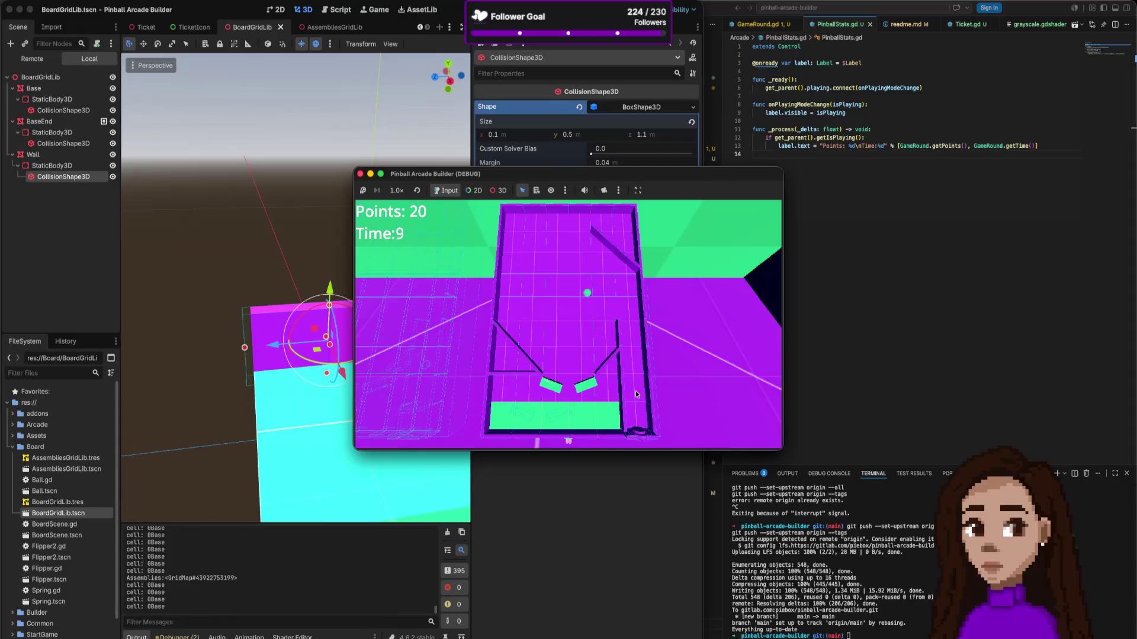
key(Right)
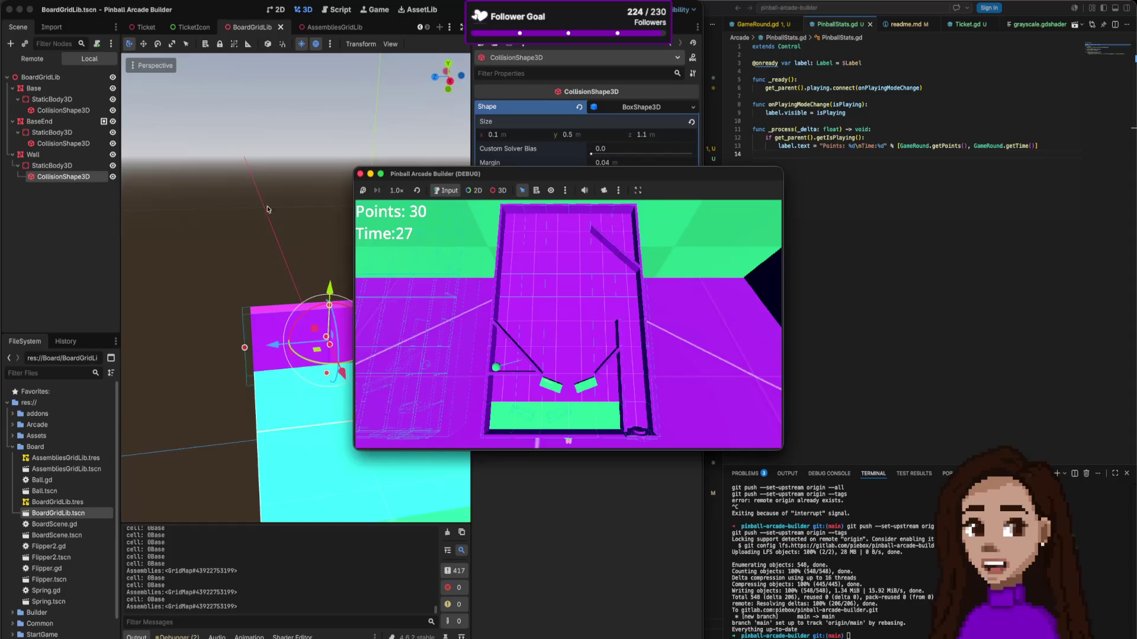
click(326, 122)
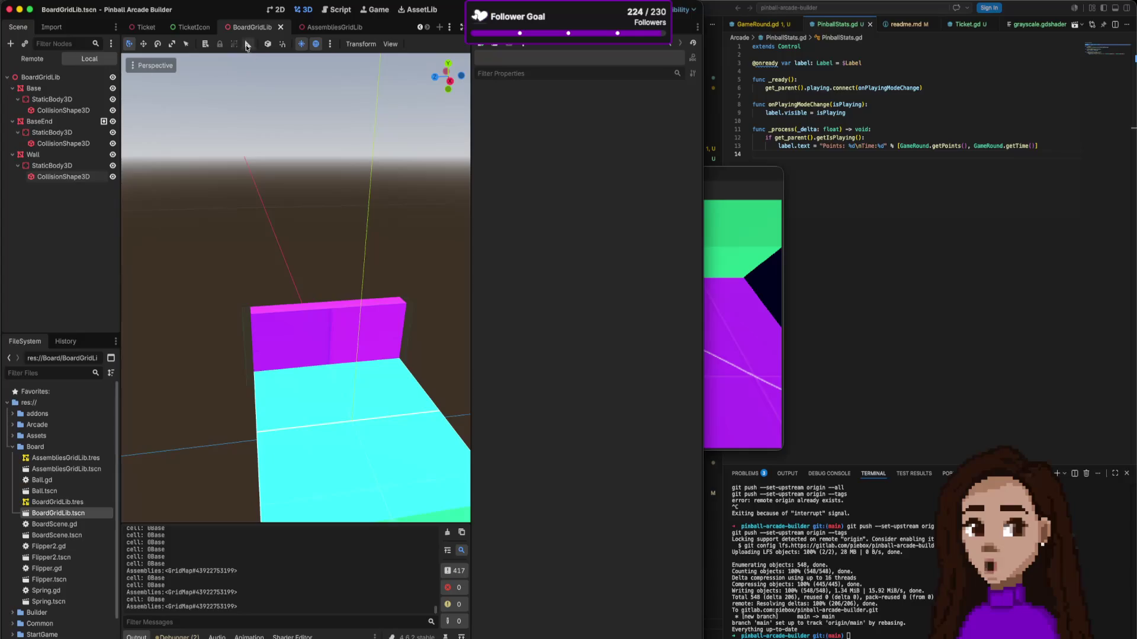
click(83, 1)
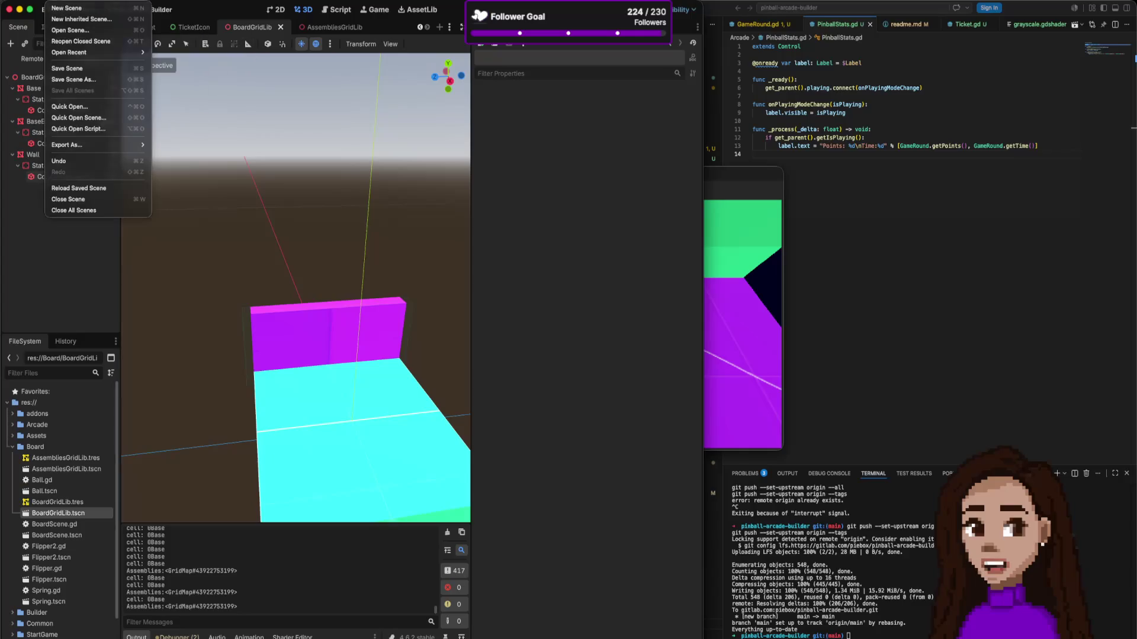
Select the Wall's CollisionShape3D and set its BoxShape3D Size z to 1.05
mouse_move(56, 1)
click(226, 360)
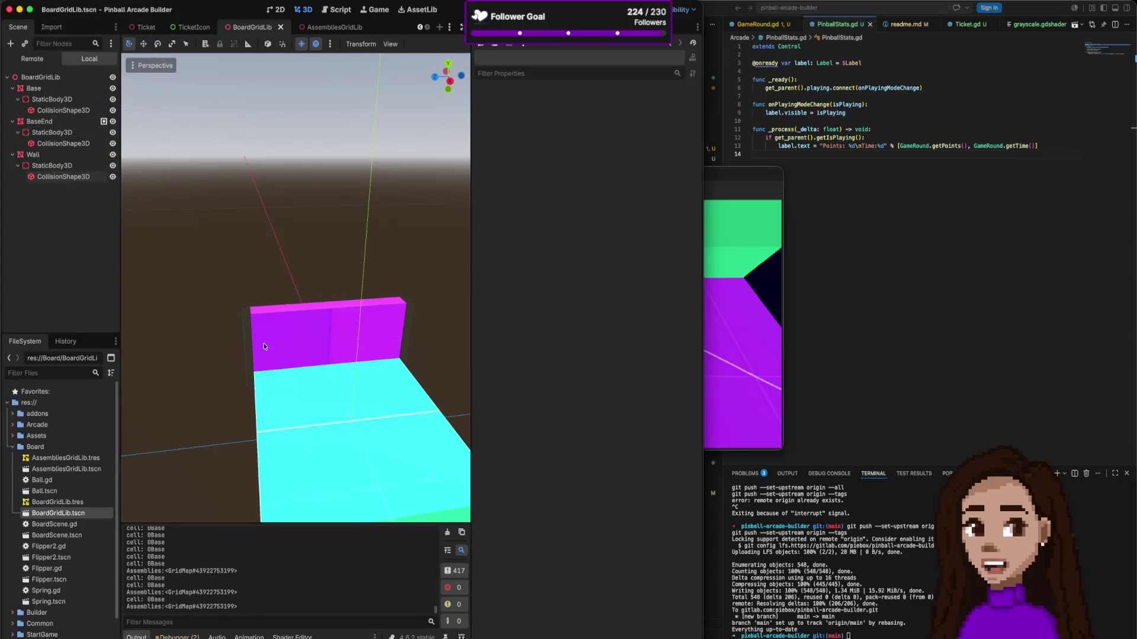
click(401, 319)
click(68, 177)
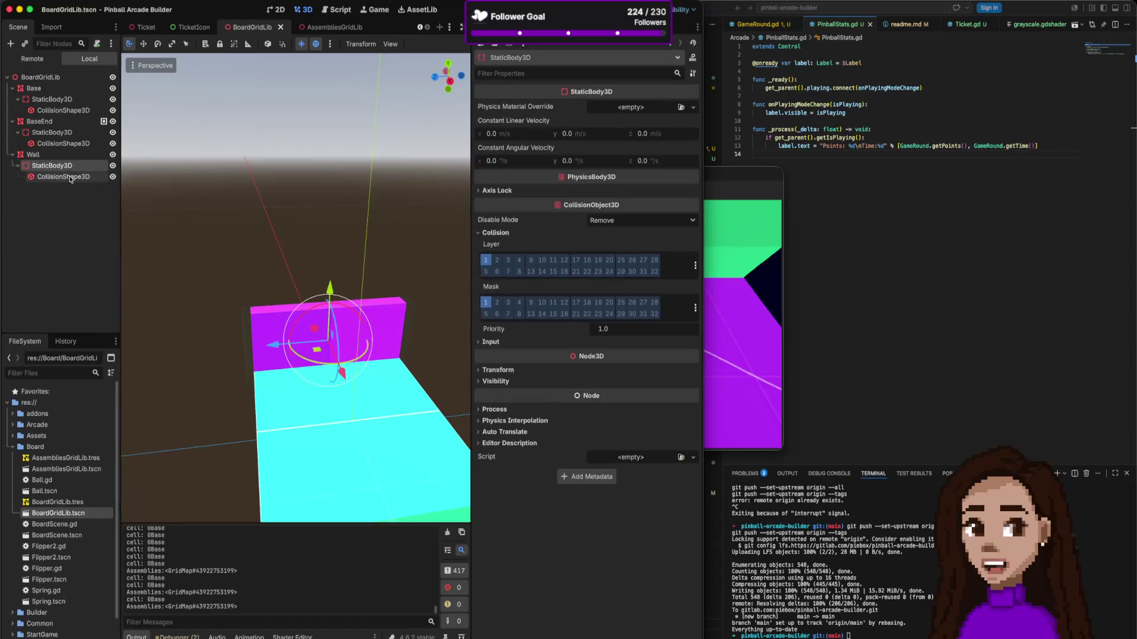
click(658, 134)
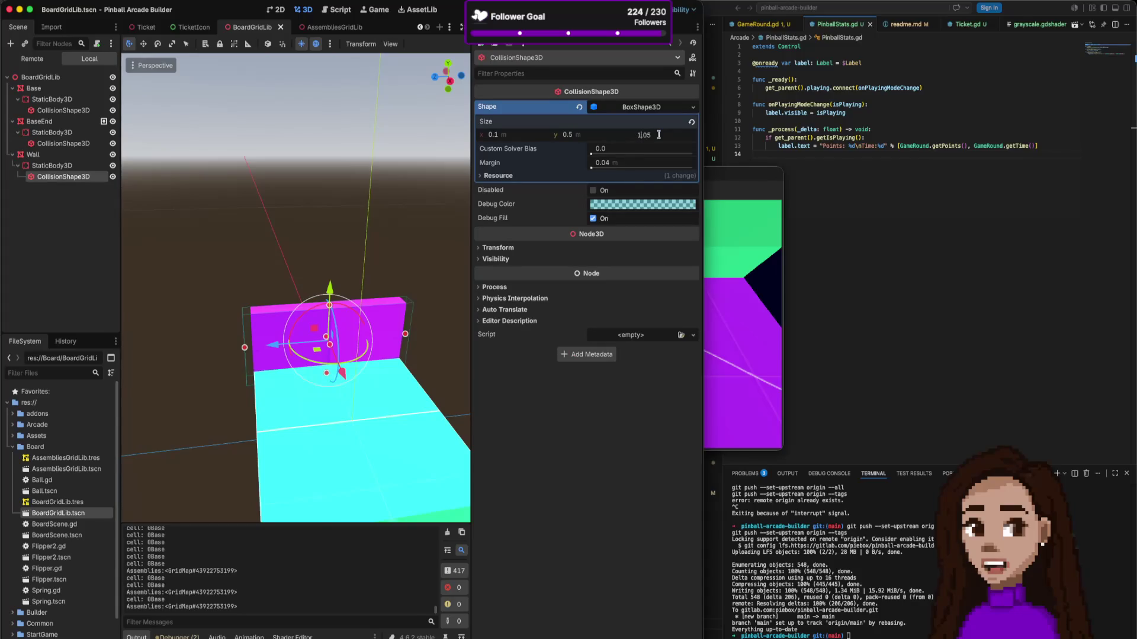
key(Return)
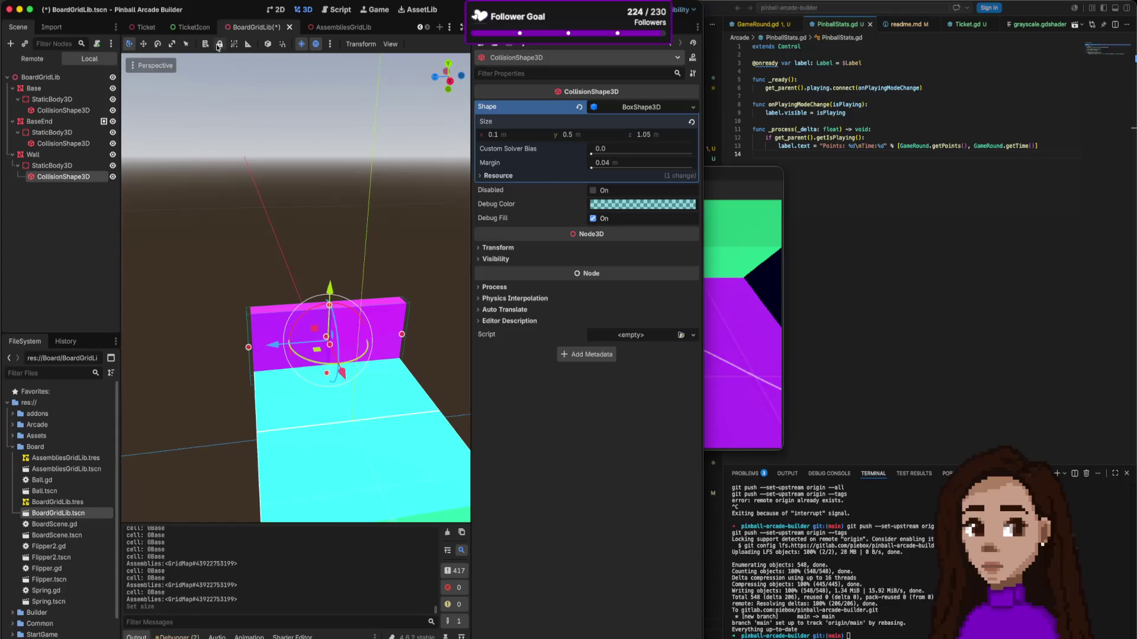
Save the BoardGridLib scene and select its root node
key(ctrl+s)
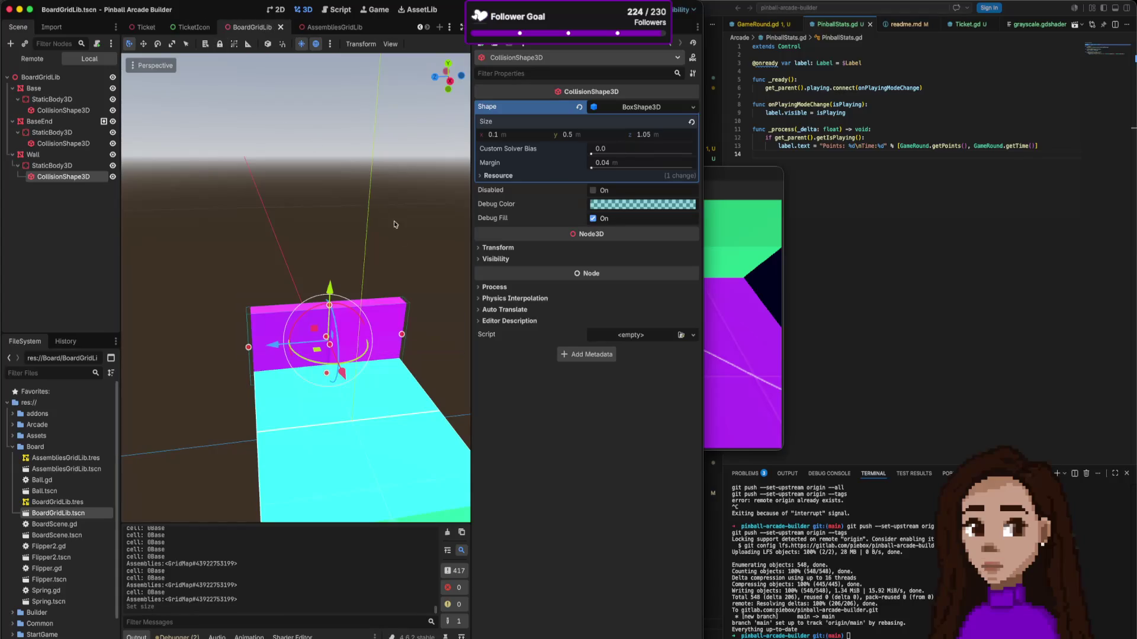
click(88, 2)
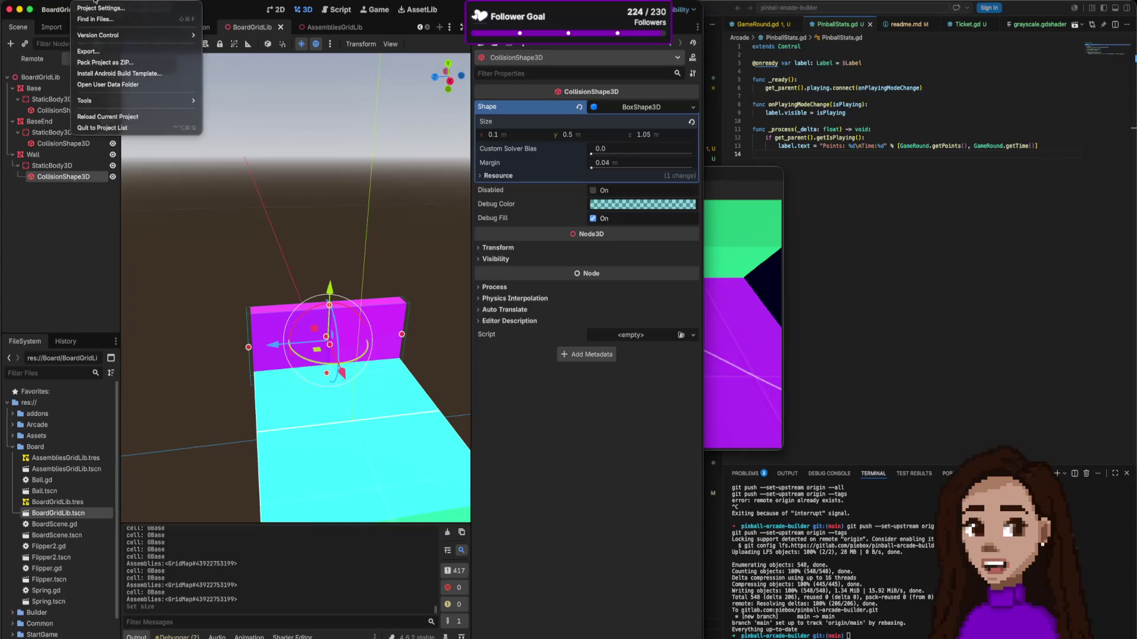
mouse_move(110, 35)
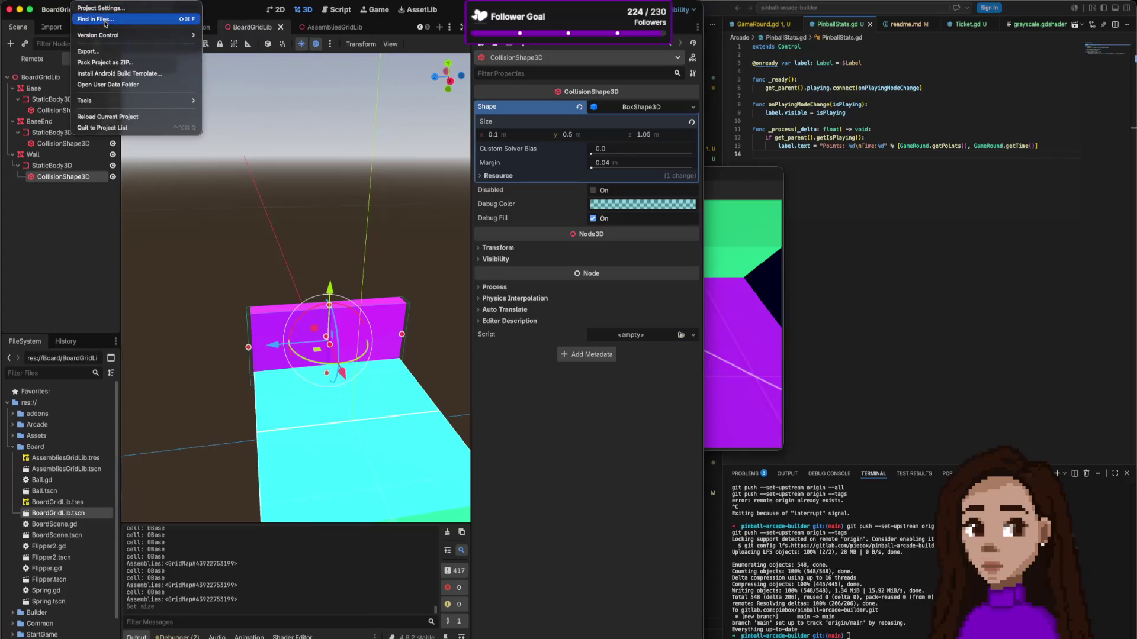
mouse_move(59, 2)
click(26, 77)
click(59, 2)
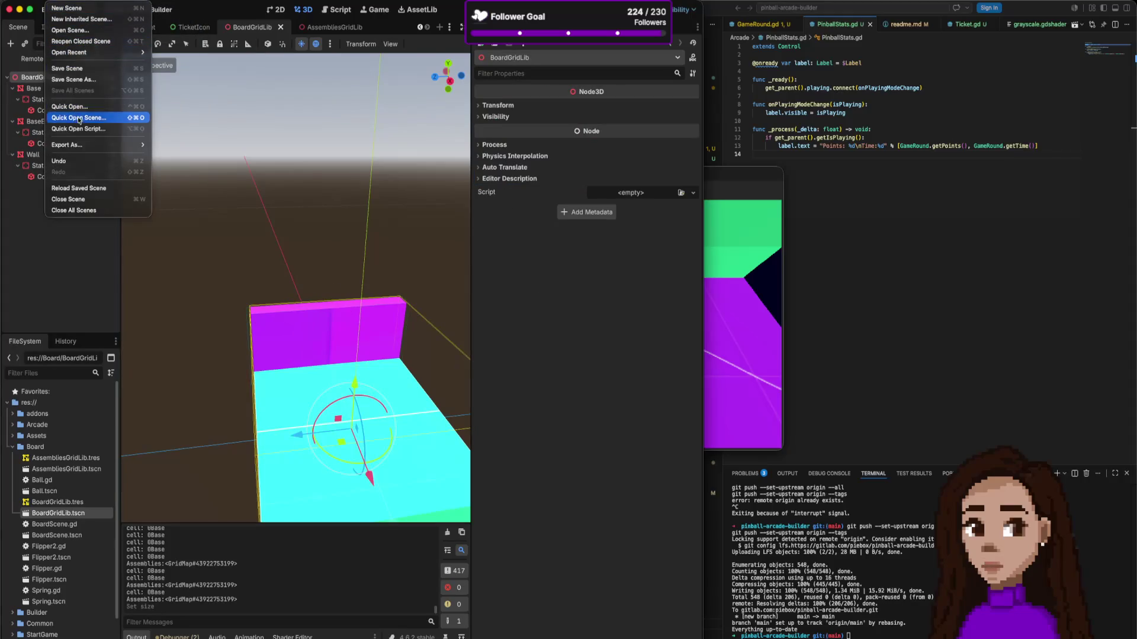
Export the scene as a MeshLibrary over res://Board/BoardGridLib.tres with Apply MeshInstance Transforms on
mouse_move(83, 145)
click(196, 147)
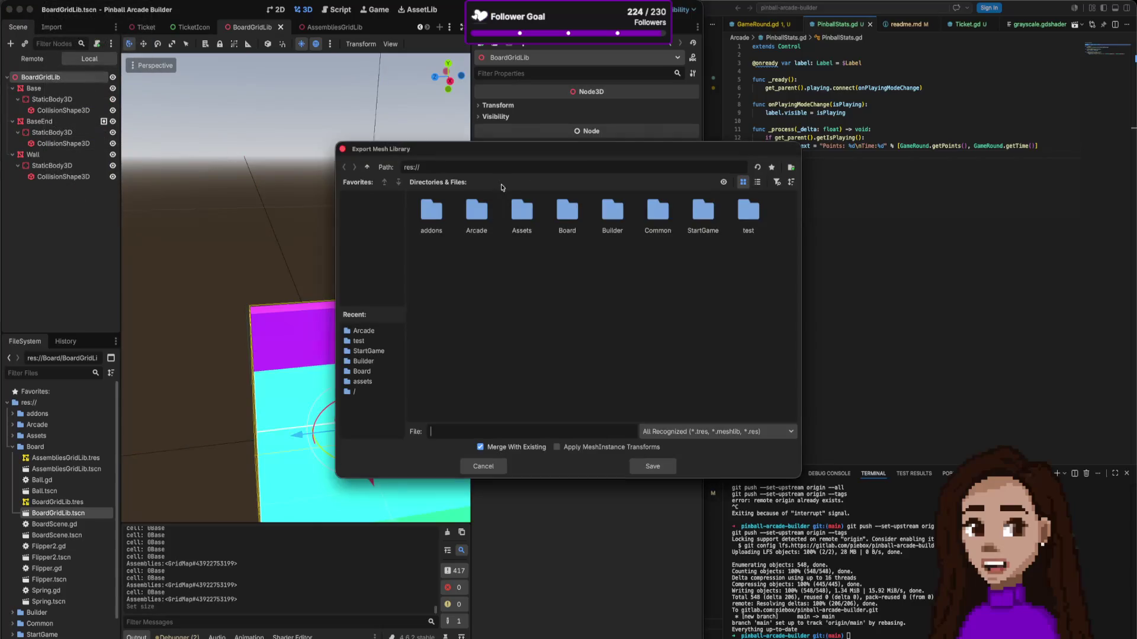
double_click(560, 214)
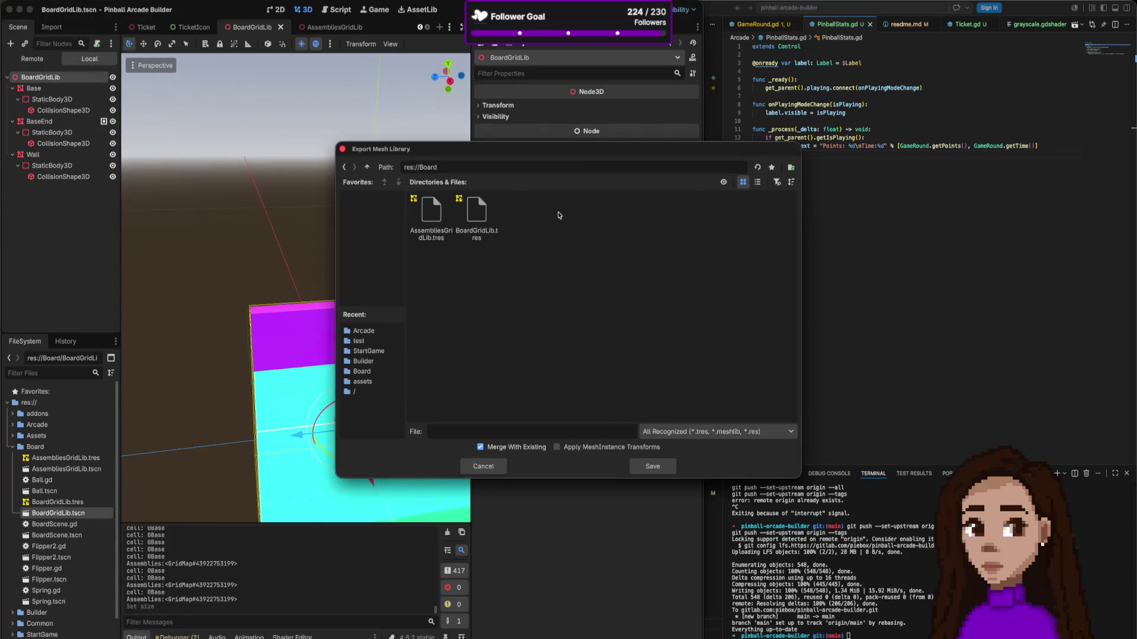
click(490, 218)
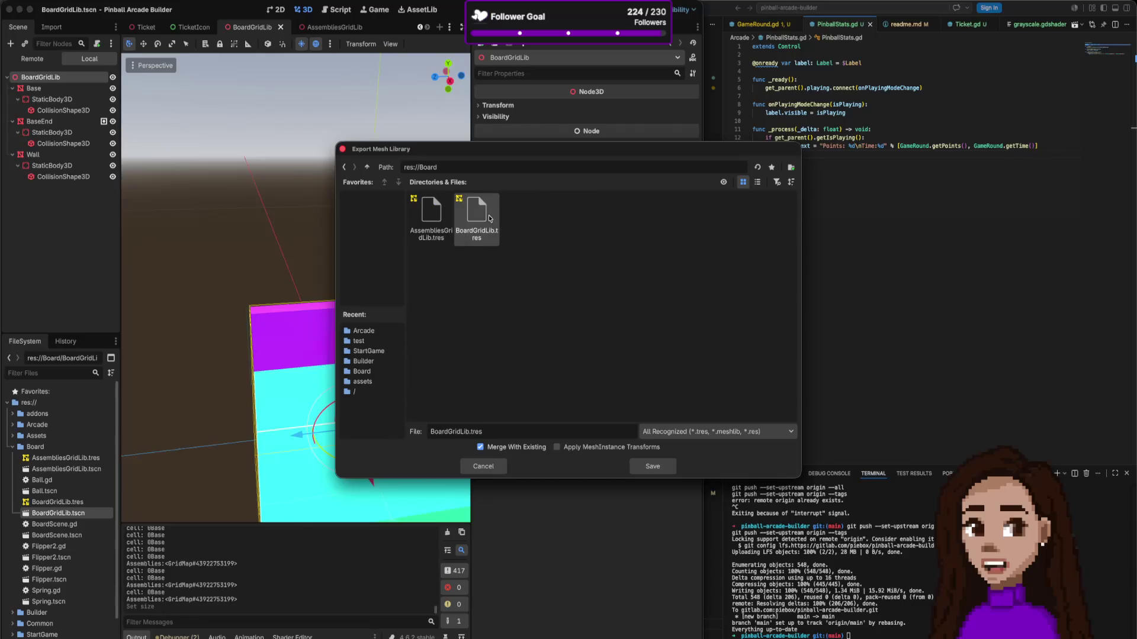
click(632, 467)
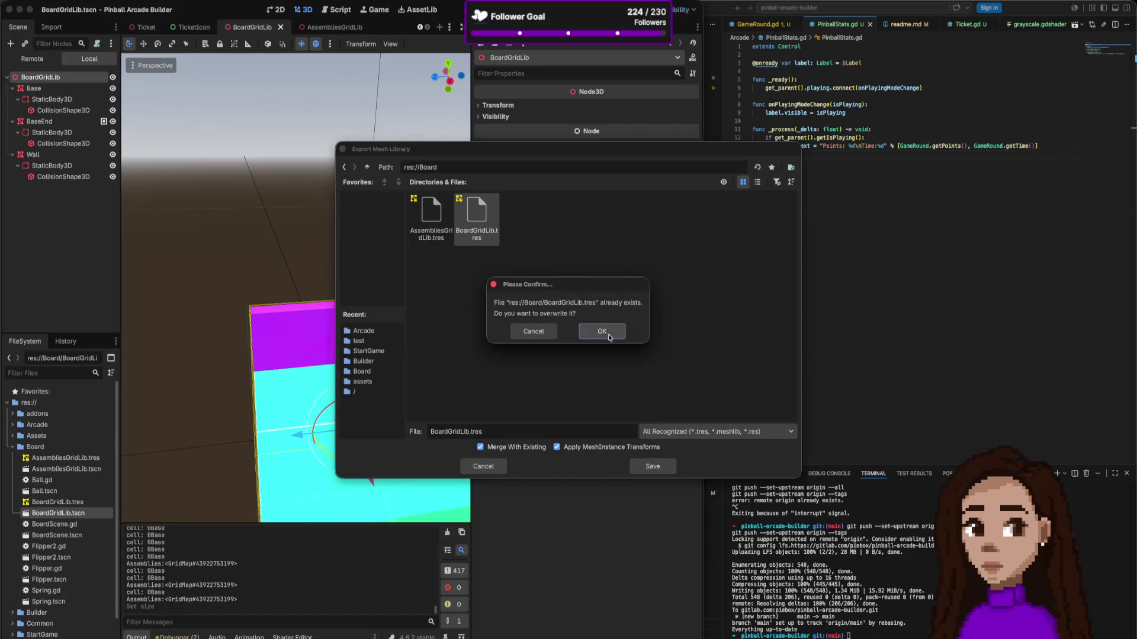
click(602, 332)
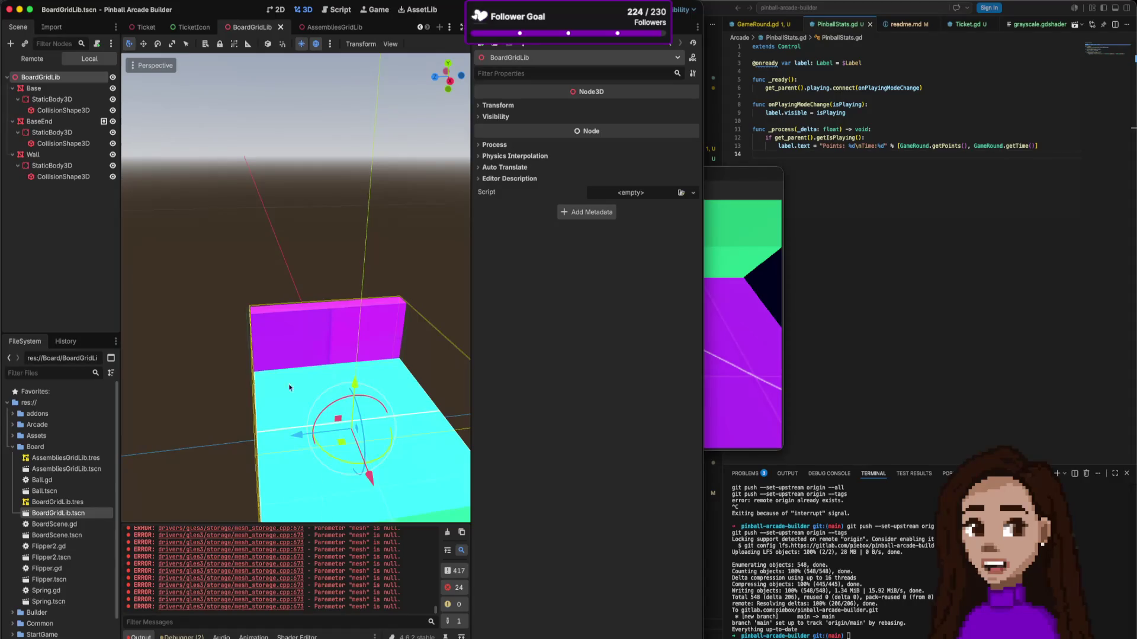
Select the Wall's static body and stop the running game
click(64, 167)
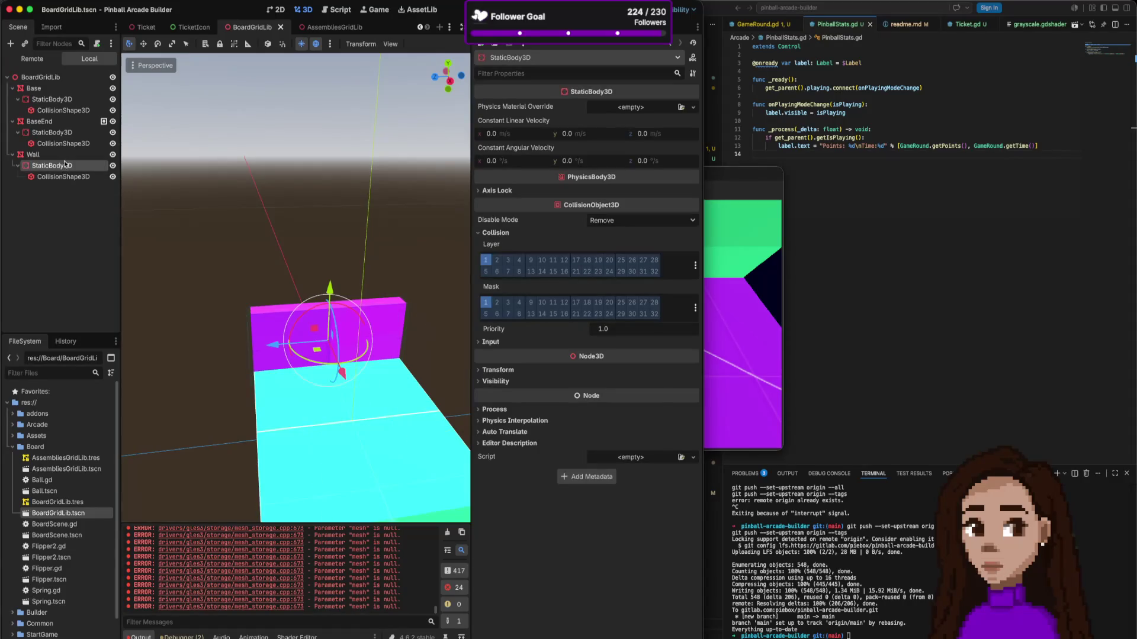
scroll(344, 27, up, 5)
scroll(331, 27, down, 5)
click(757, 213)
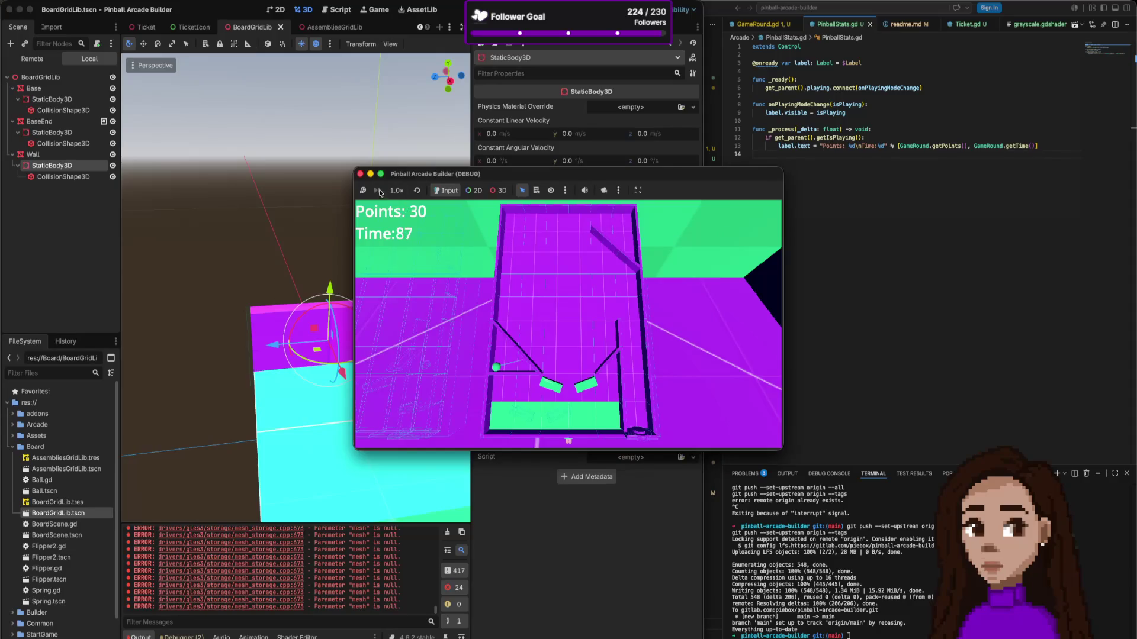
click(359, 173)
Relaunch the project, start a round from the Start screen, then stop it
key(super+b)
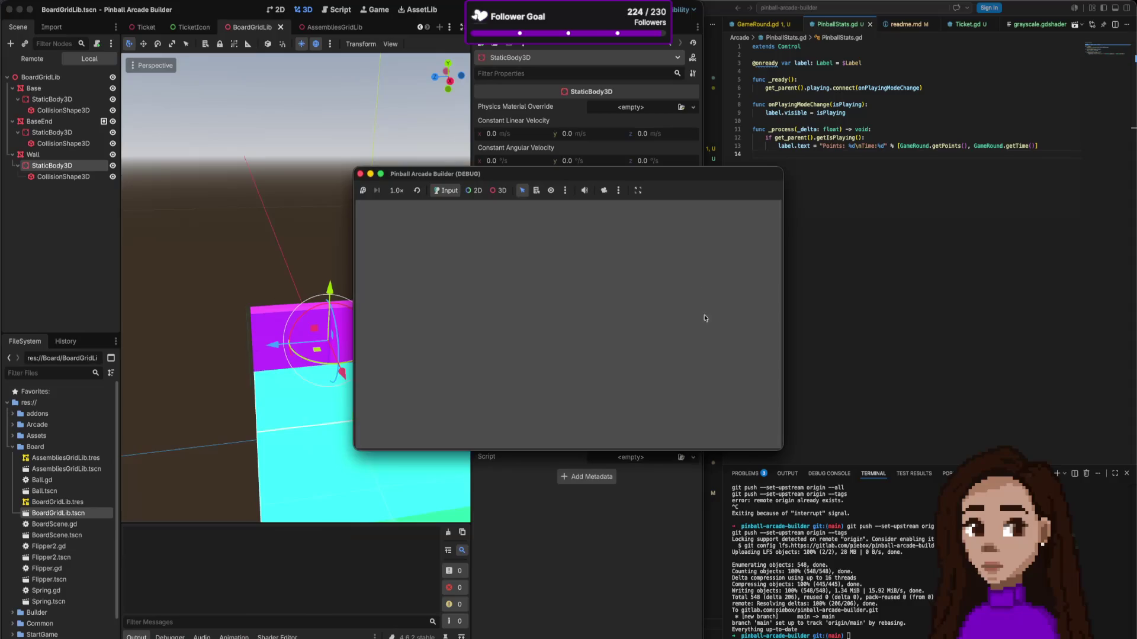
click(612, 330)
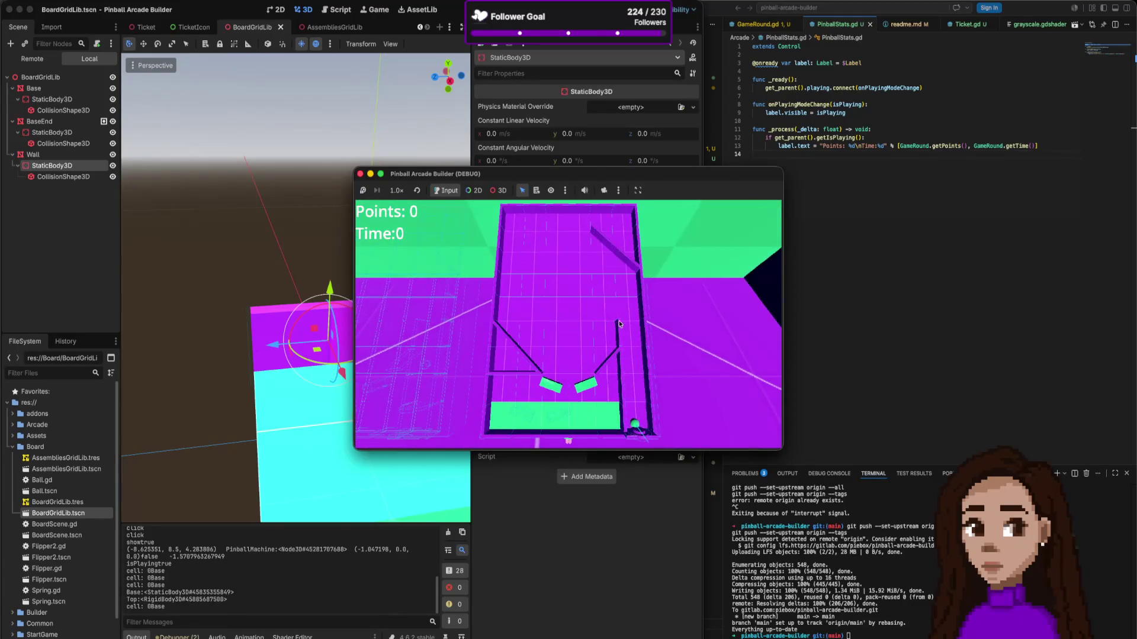
click(359, 174)
scroll(236, 27, up, 4)
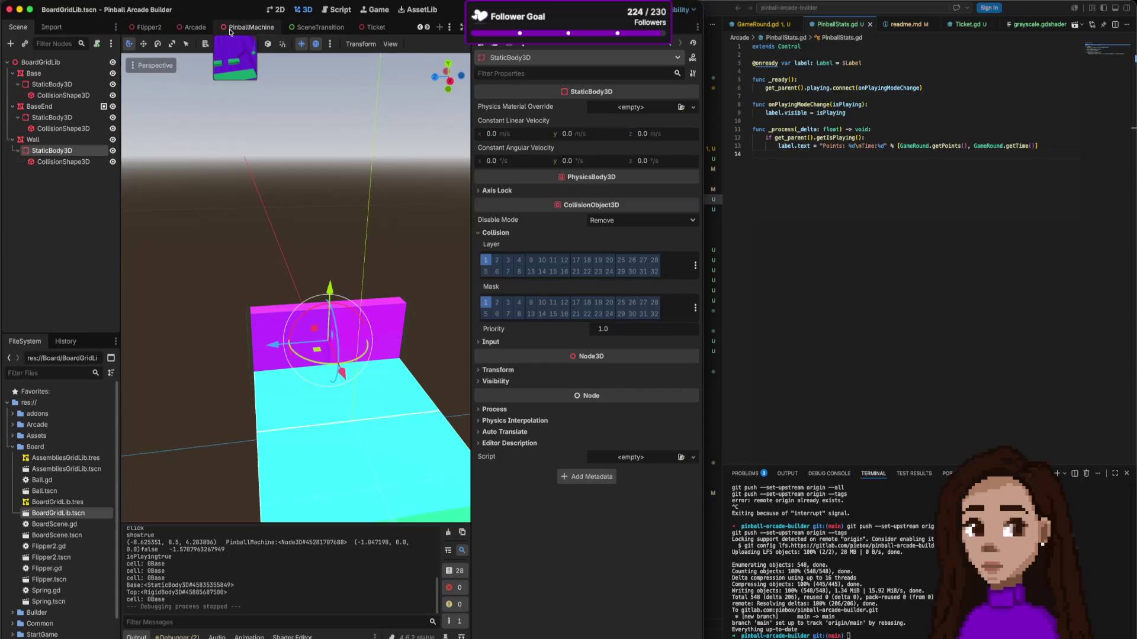
Show the PinballMachine scene in 3D from above and select the Playfield GridMap
click(231, 29)
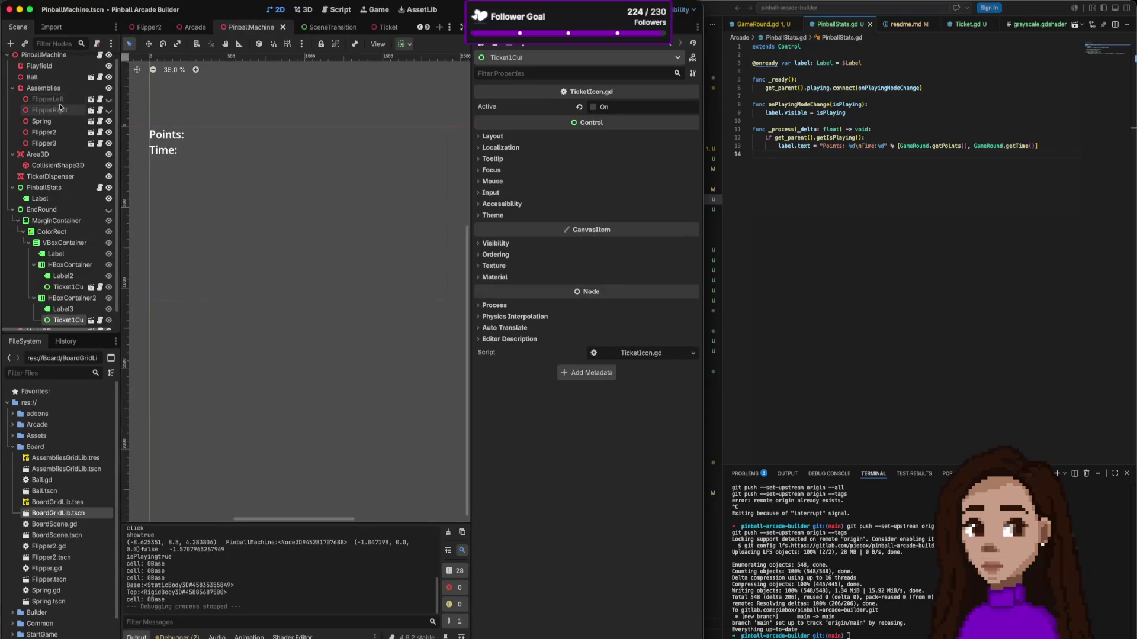
click(302, 10)
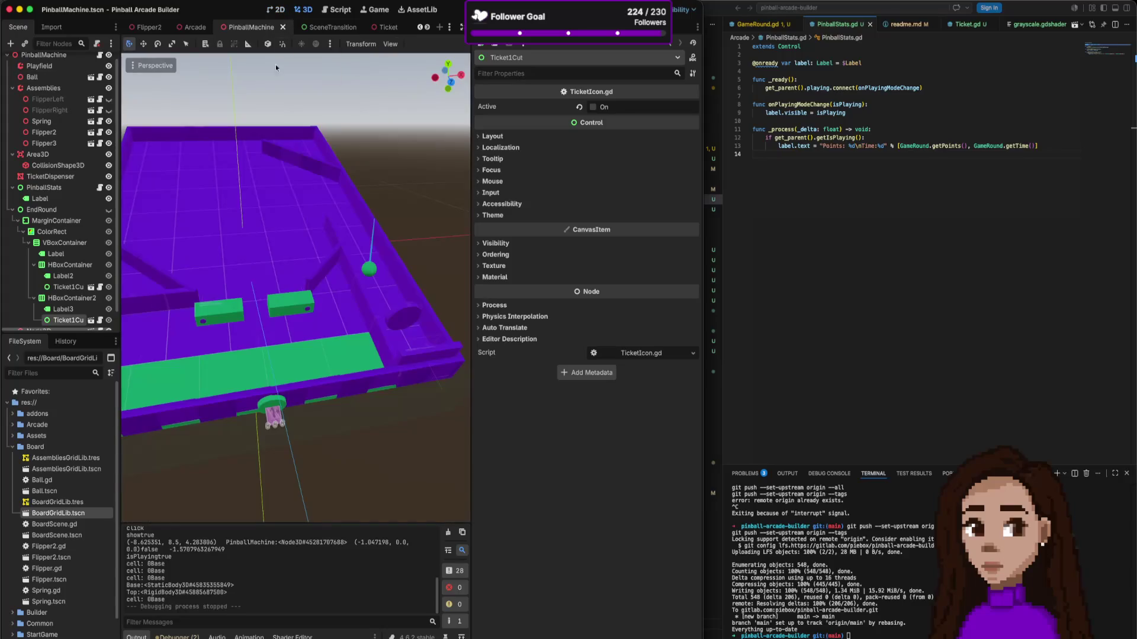
key(KP_7)
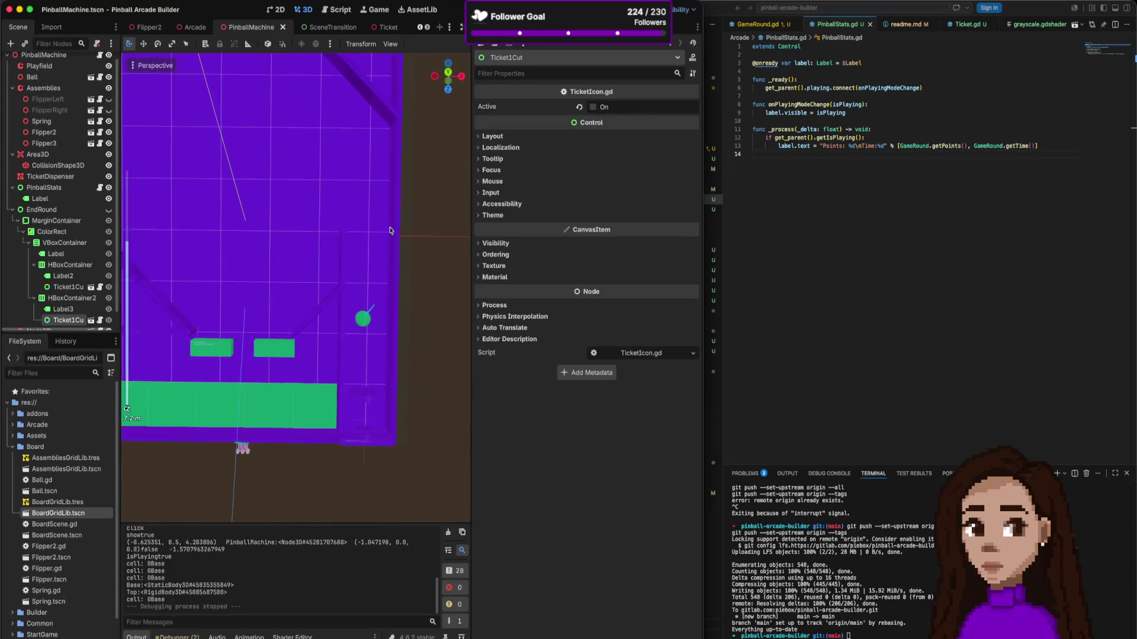
scroll(357, 234, up, 5)
scroll(375, 223, down, 3)
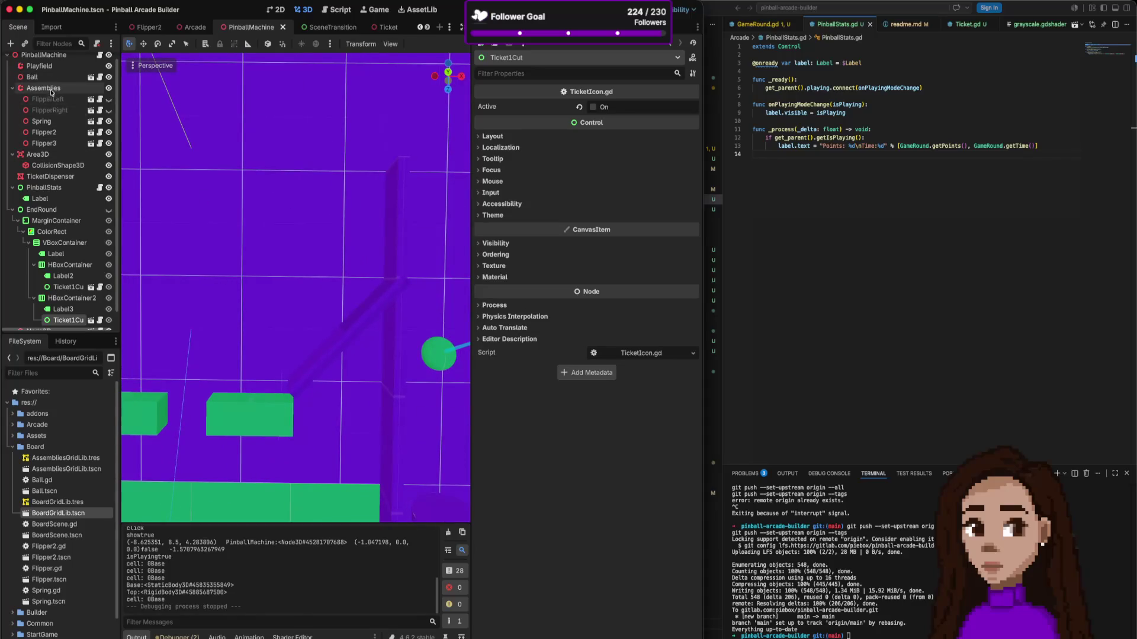
click(54, 67)
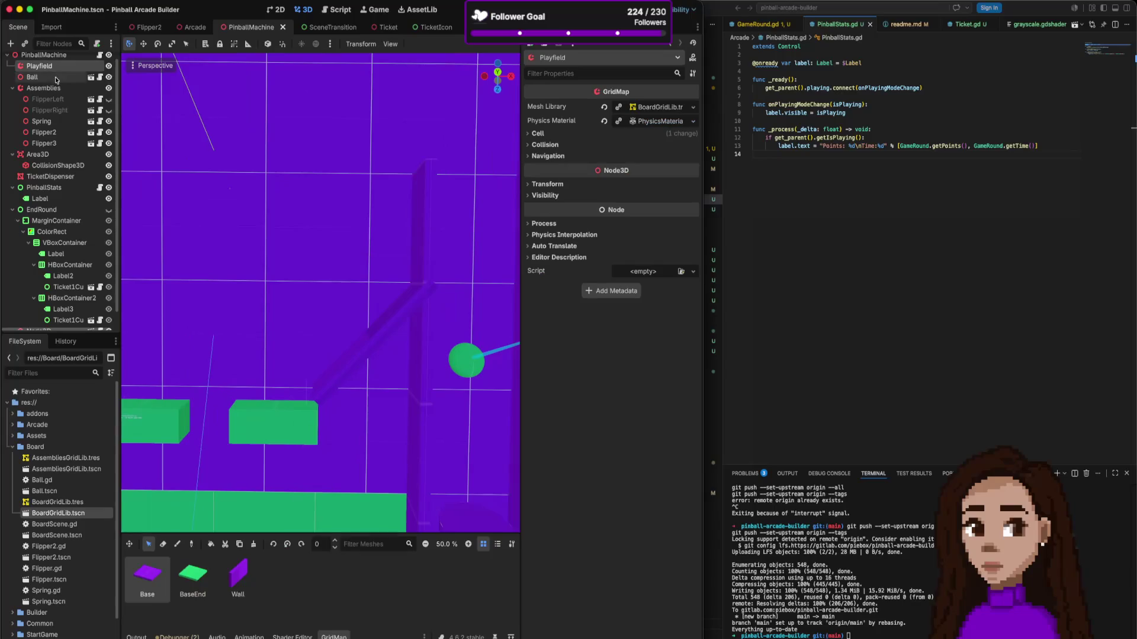
Tilt the view over the whole table and run the game
scroll(278, 248, down, 3)
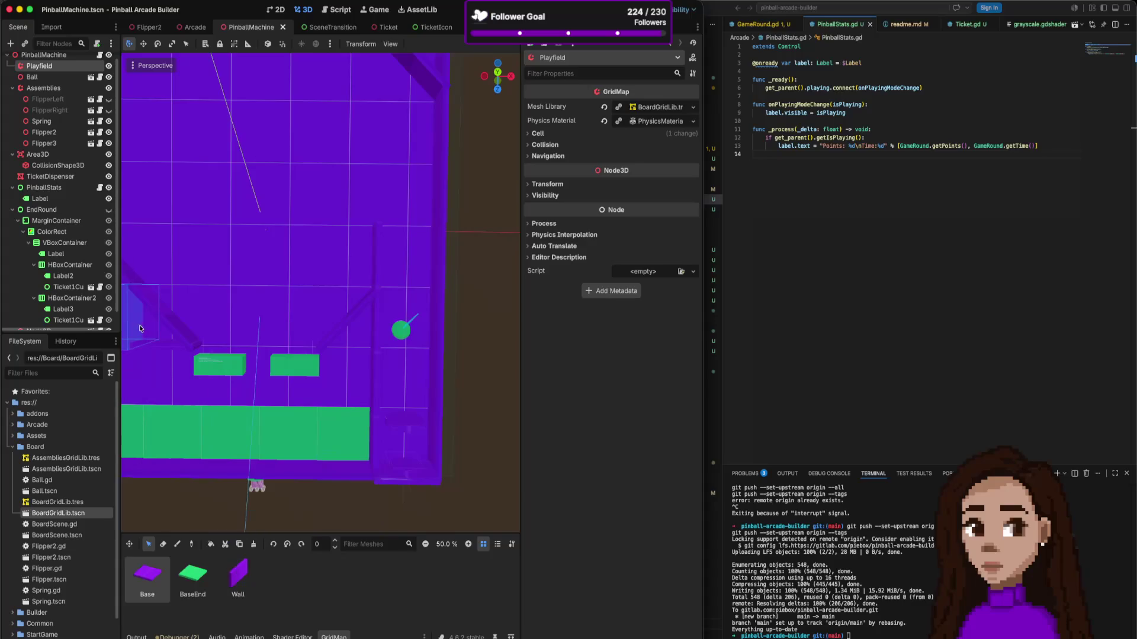
drag(271, 293, 283, 240)
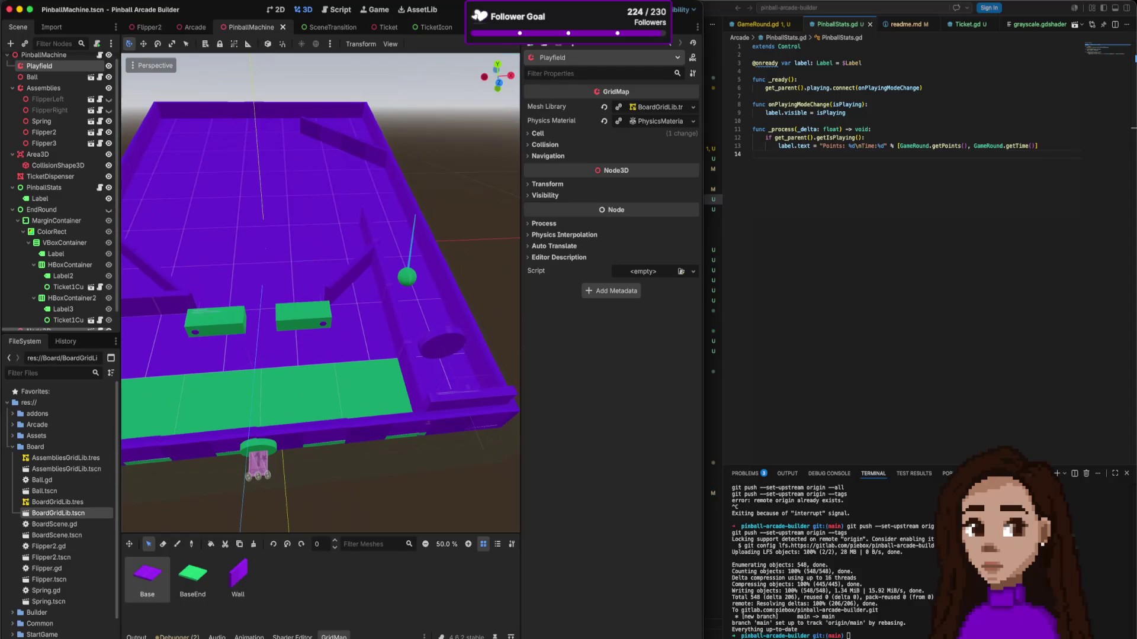
key(super+b)
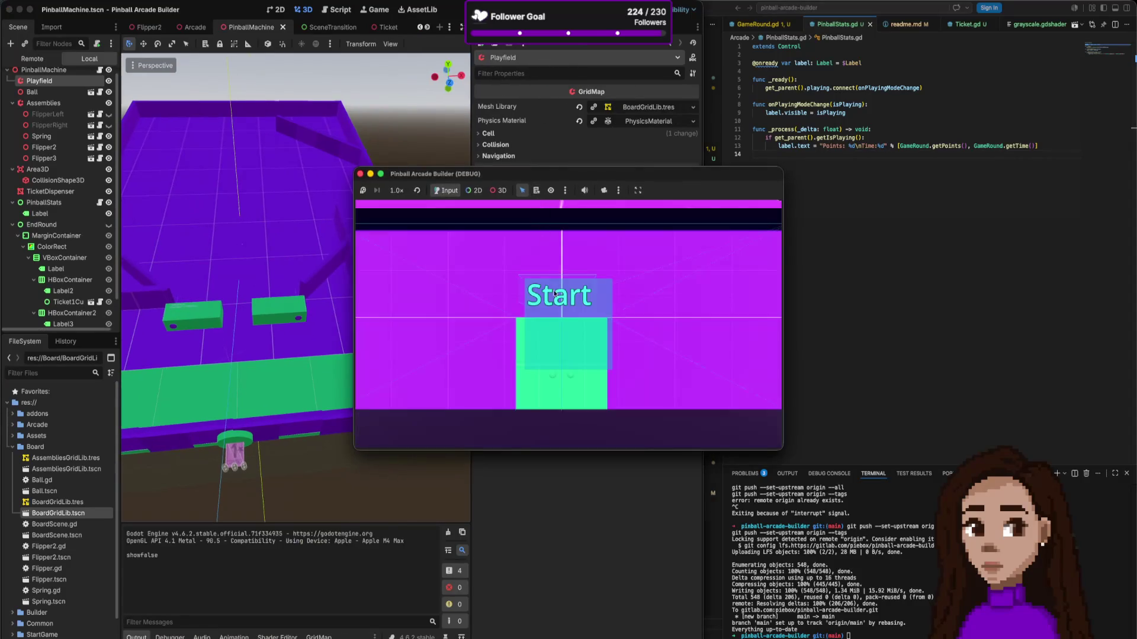
Start a round, launch balls with space, and flip them back up, reaching 10 points
click(554, 288)
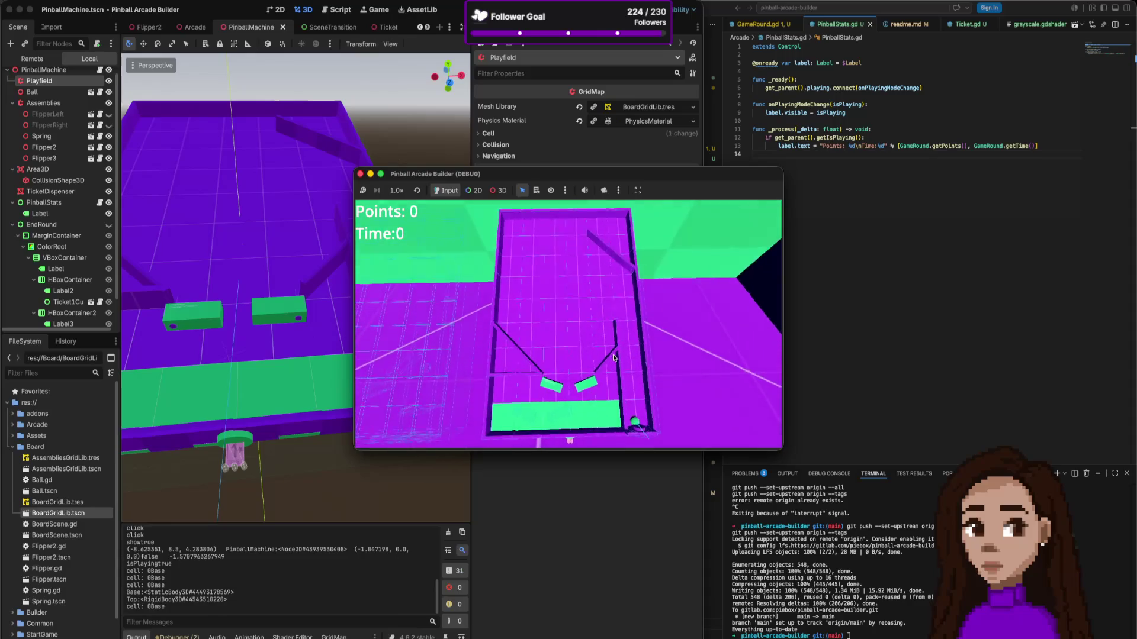
key(space)
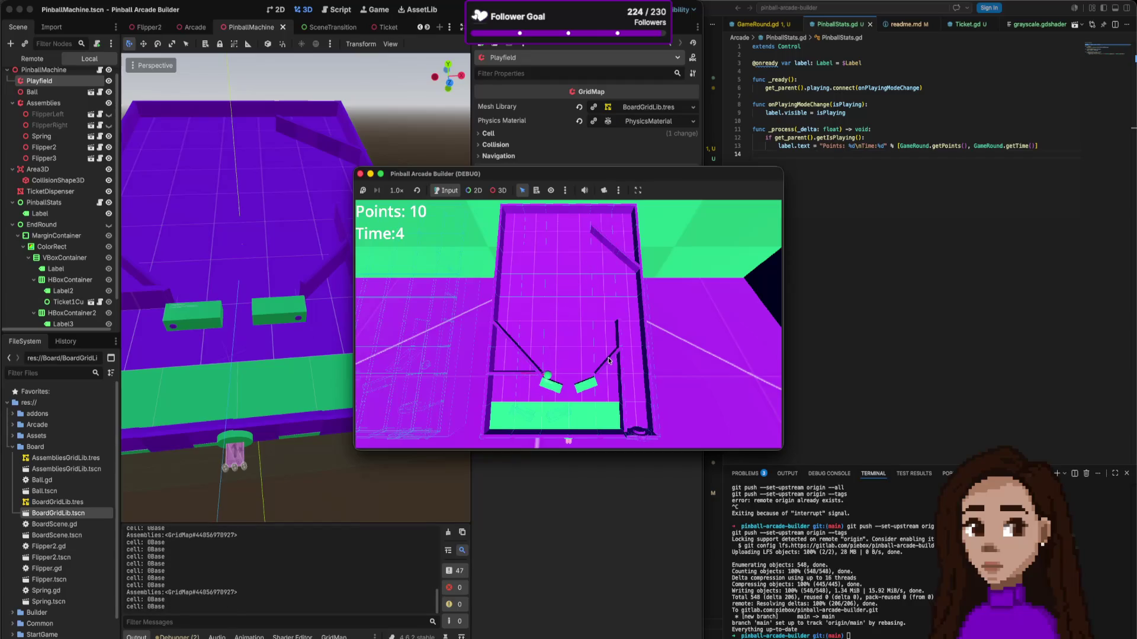
key(Left)
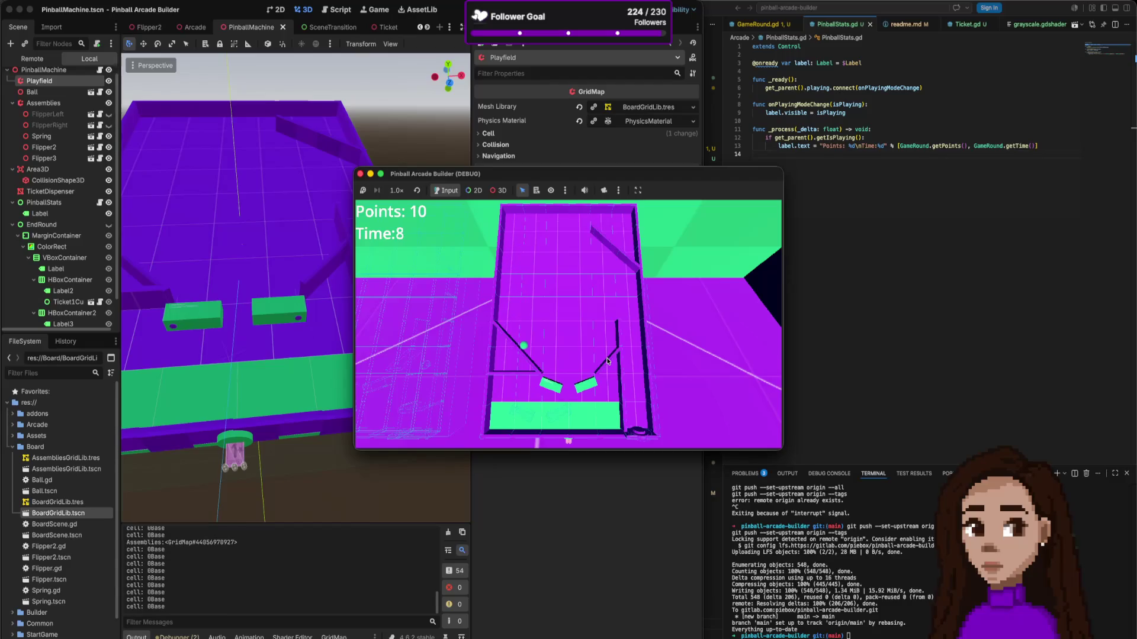
key(Left)
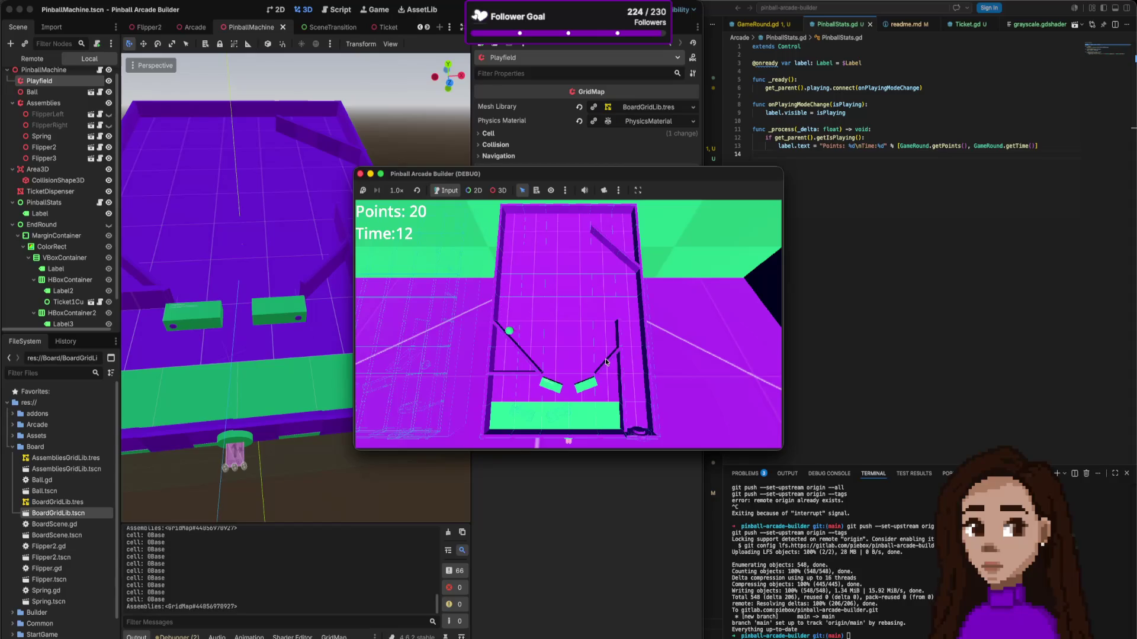
key(Left)
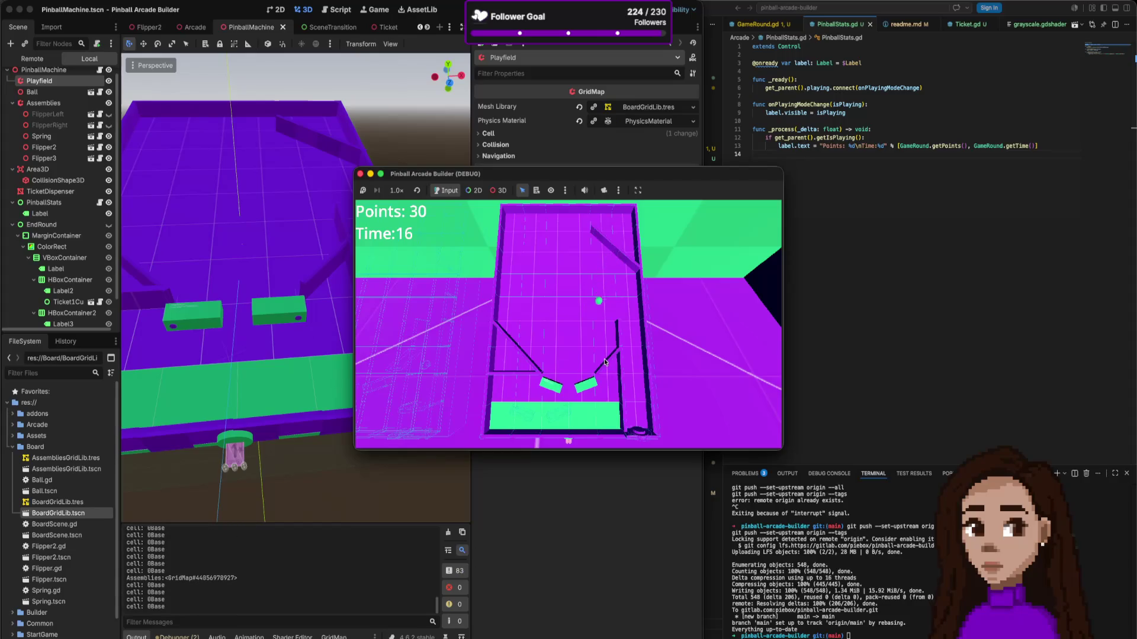
key(Right)
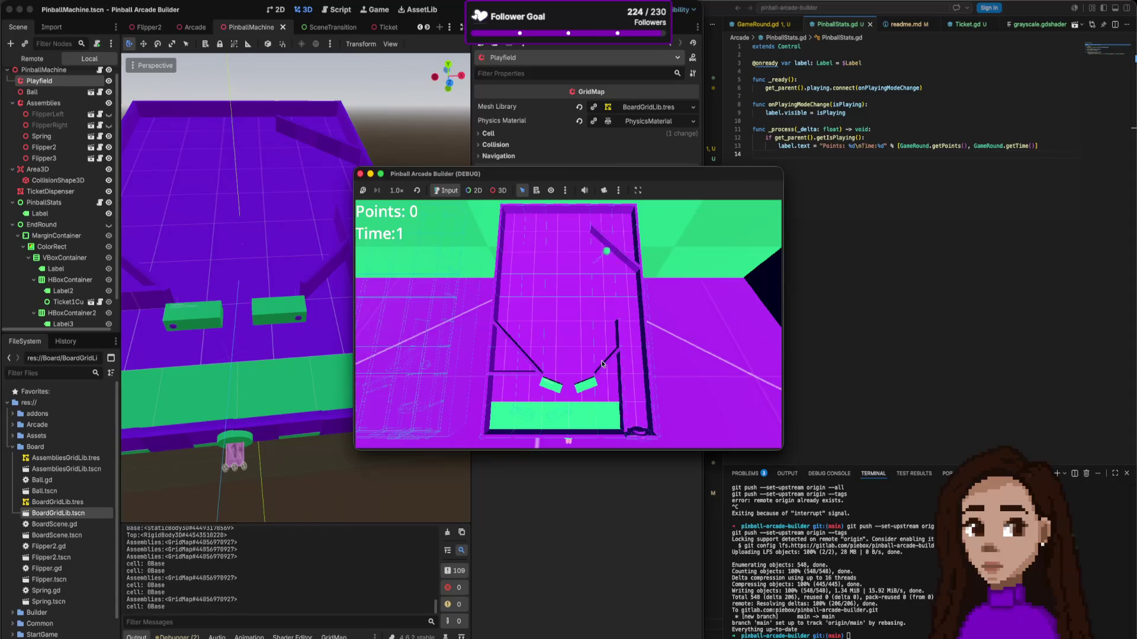
key(Left)
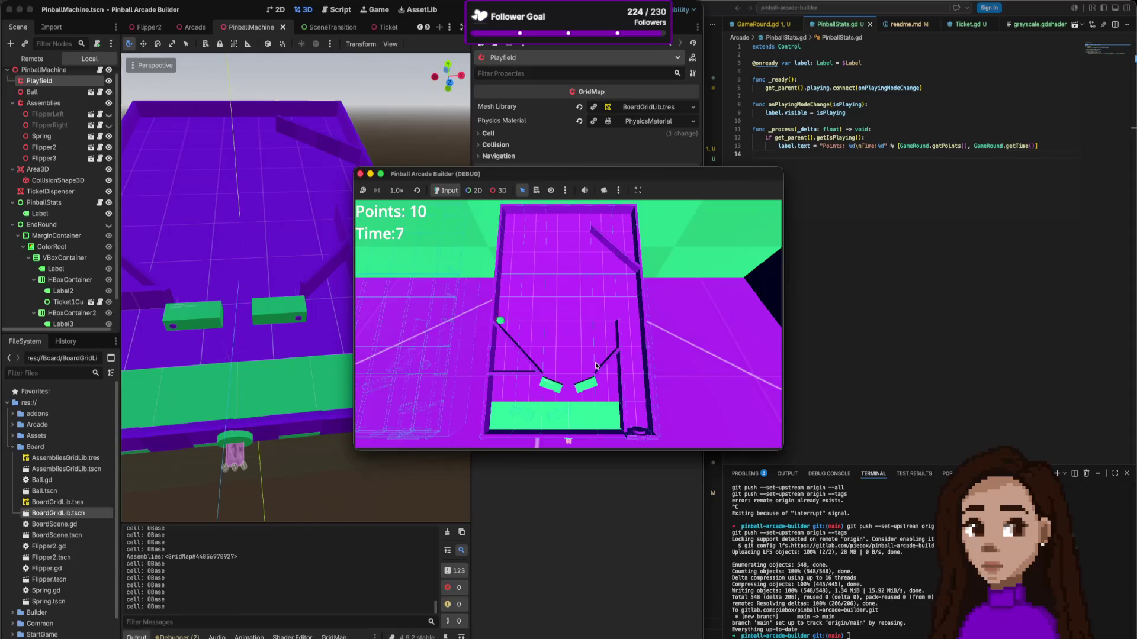
key(Left)
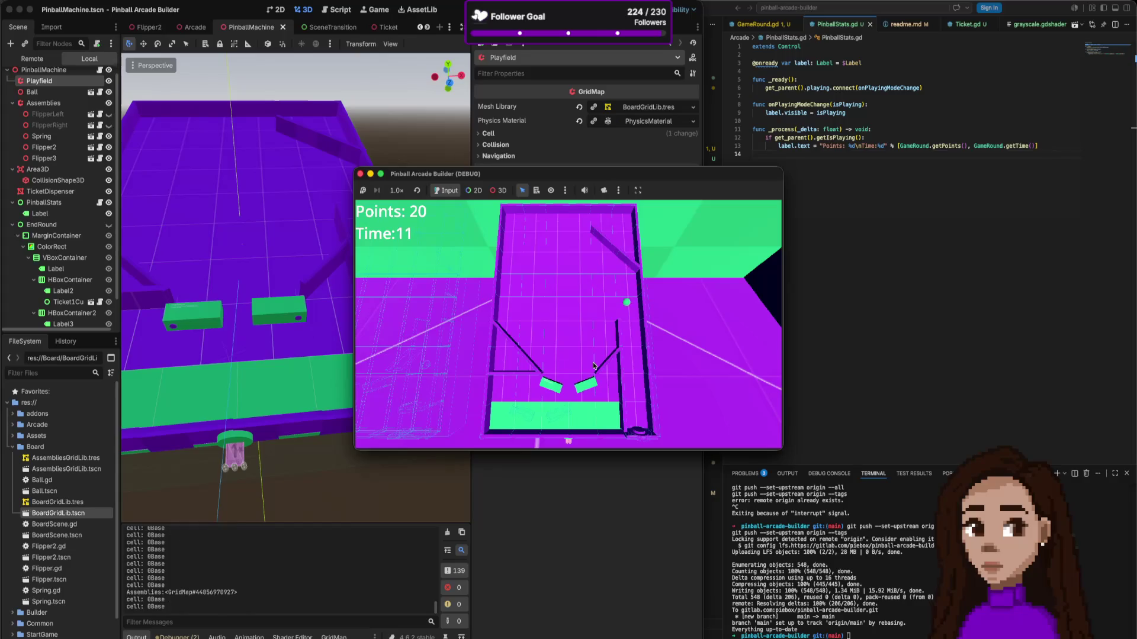
key(space)
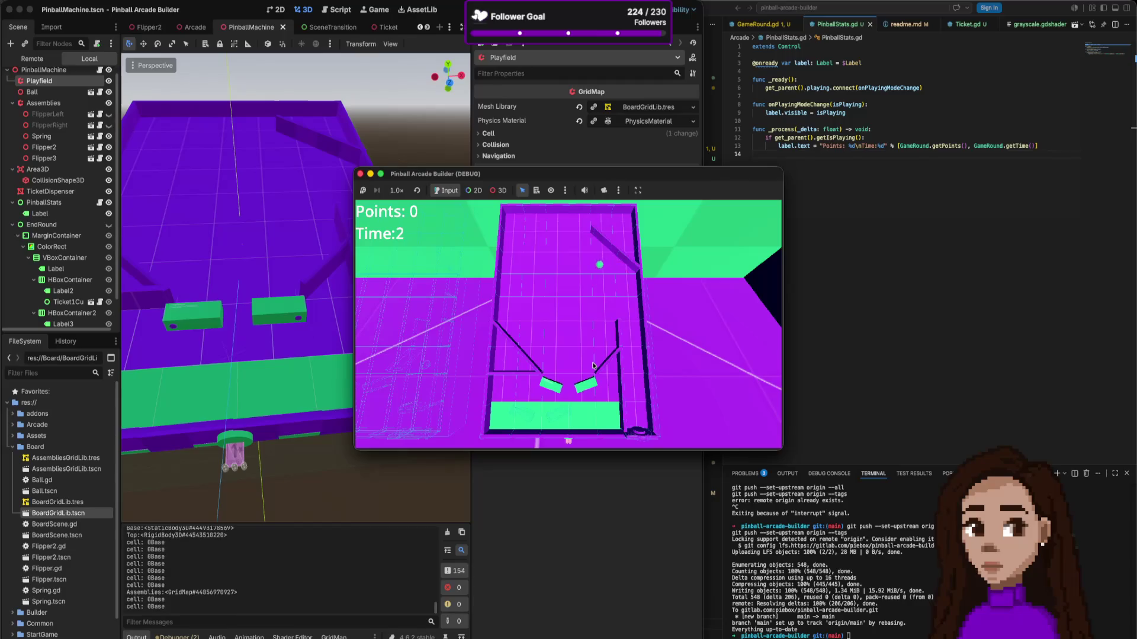
key(Left)
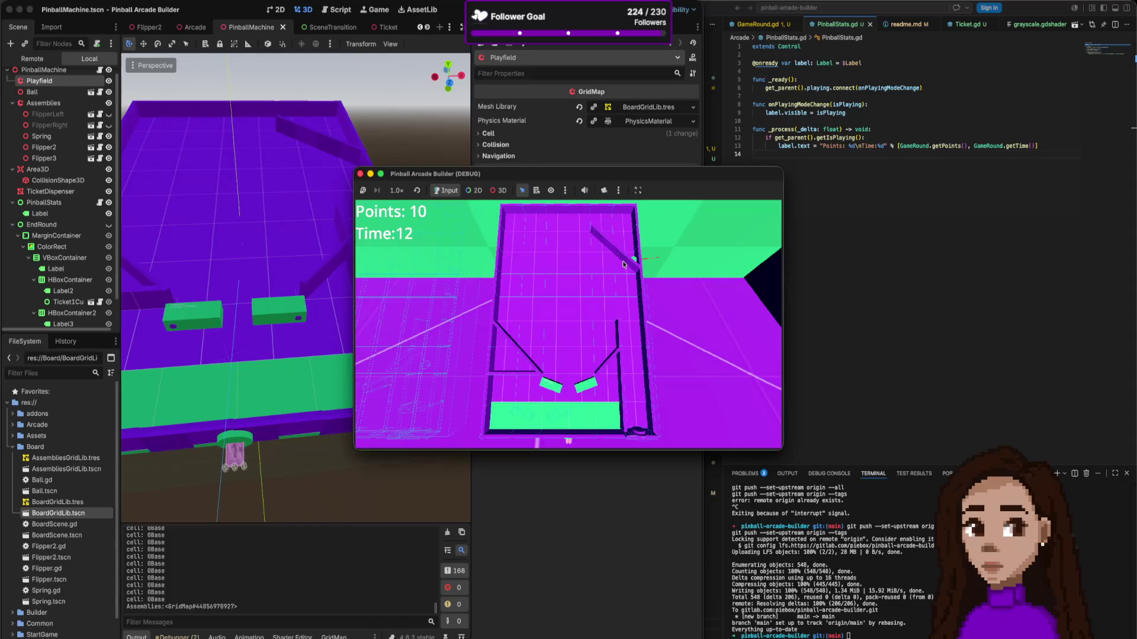
Stop the test run and zoom in on the playfield walls
click(360, 174)
scroll(306, 169, down, 5)
scroll(307, 170, down, 5)
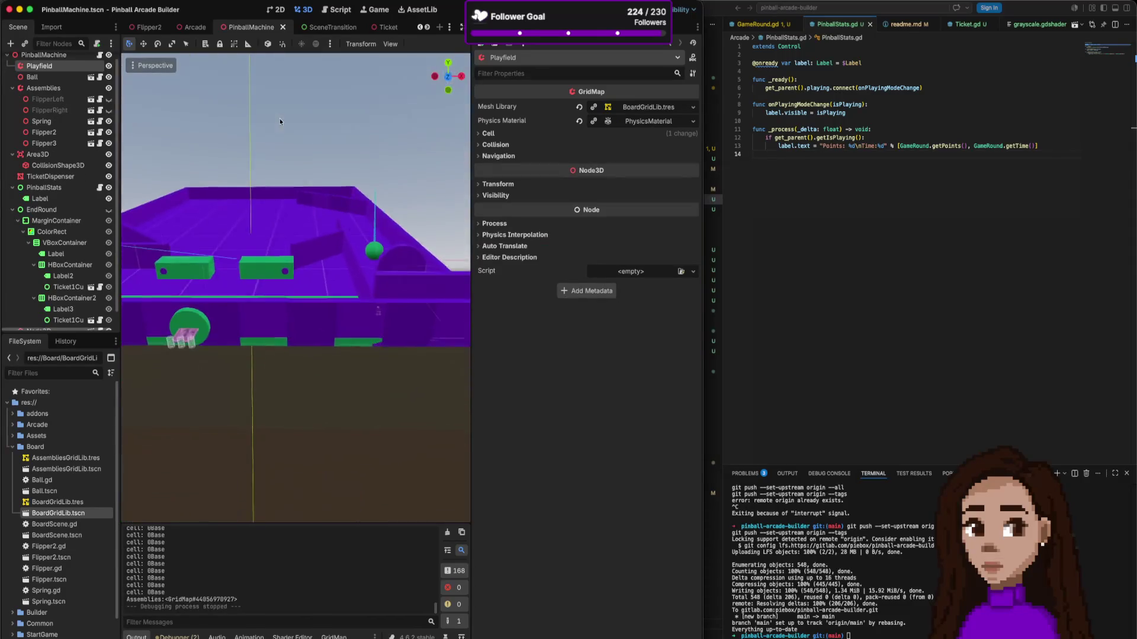
scroll(282, 127, up, 3)
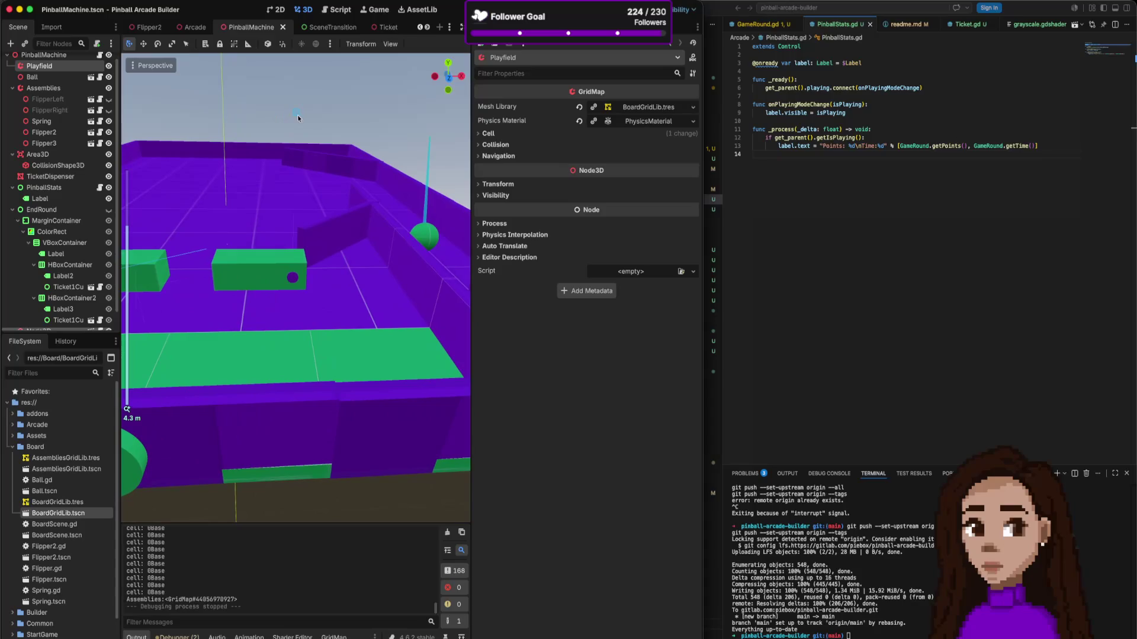
scroll(297, 132, down, 3)
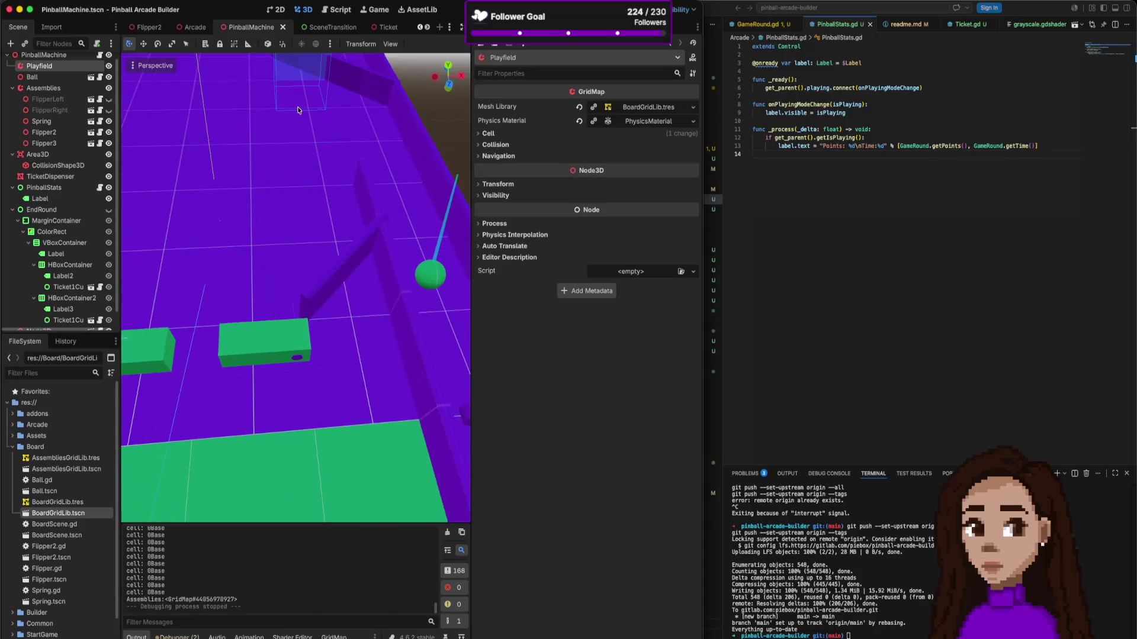
scroll(317, 167, up, 5)
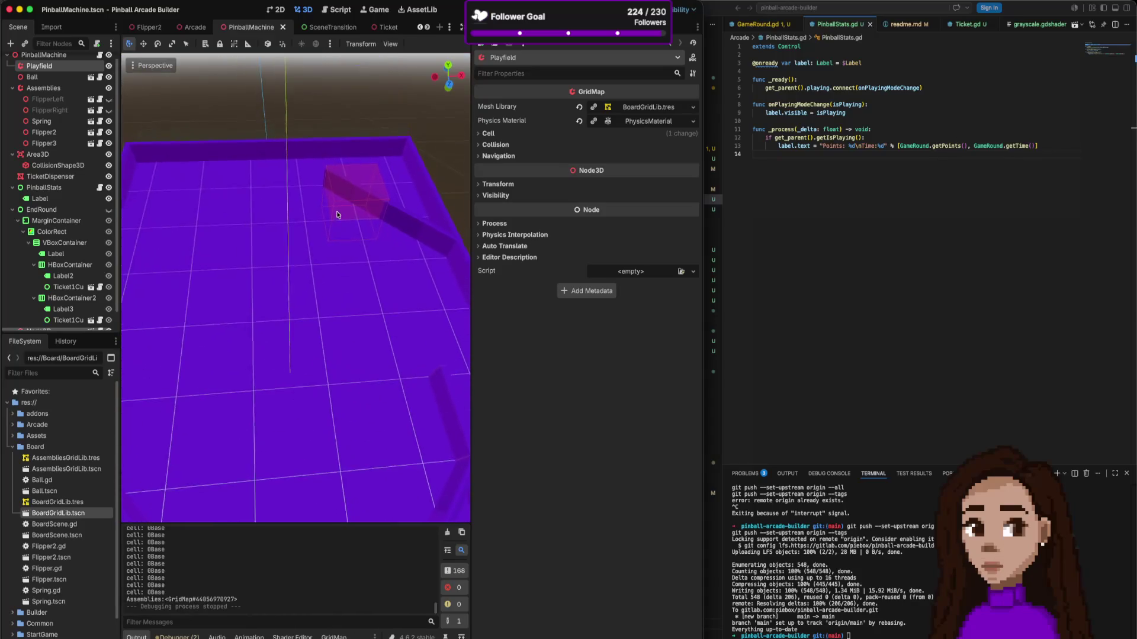
scroll(413, 217, up, 5)
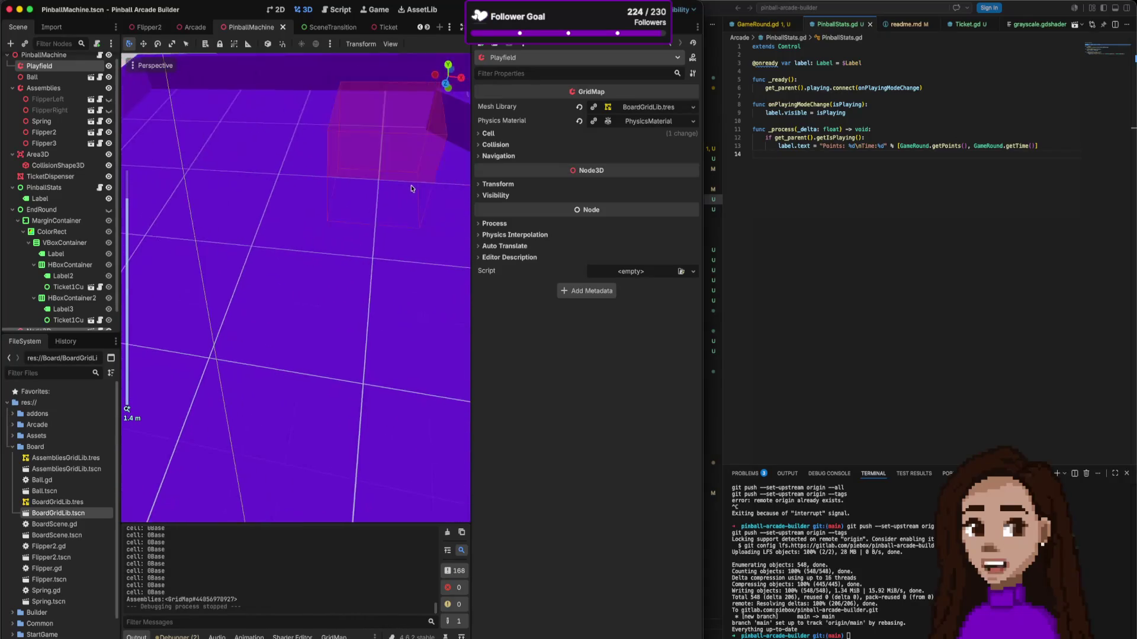
scroll(446, 187, up, 5)
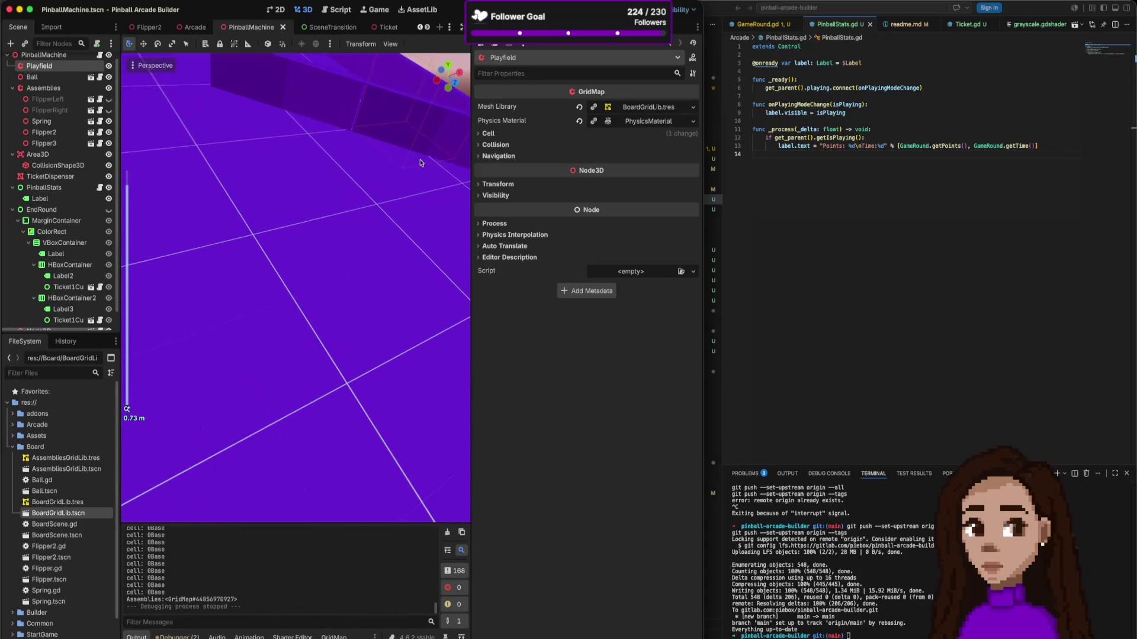
scroll(406, 131, up, 3)
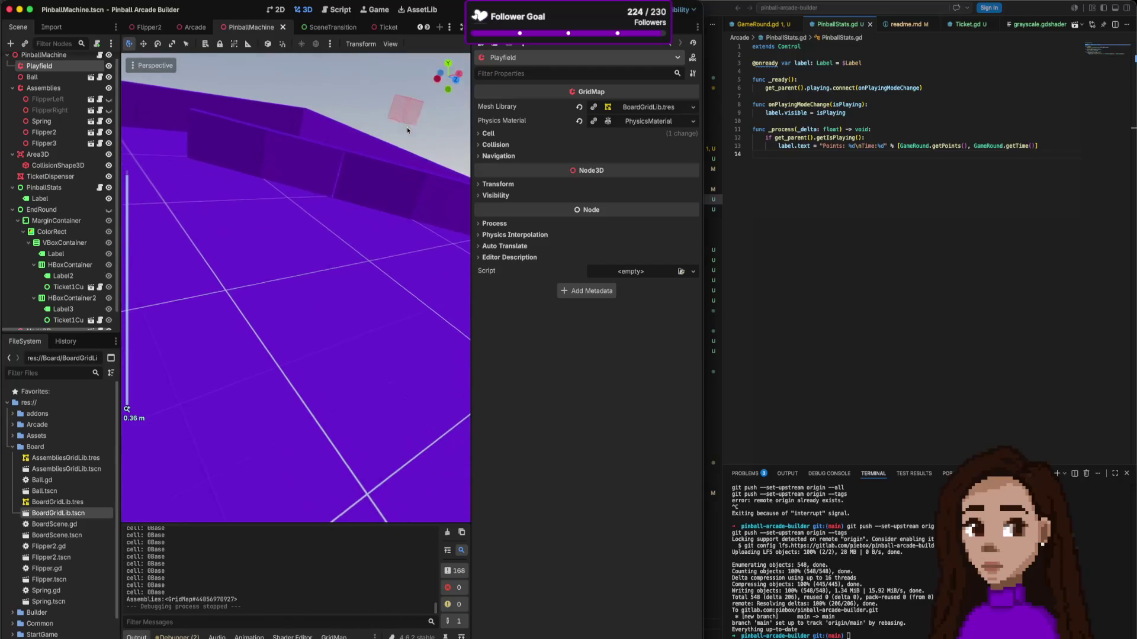
Orbit around the board walls to inspect them from several angles
mouse_move(308, 129)
mouse_down()
mouse_move(356, 228)
mouse_move(344, 320)
mouse_up()
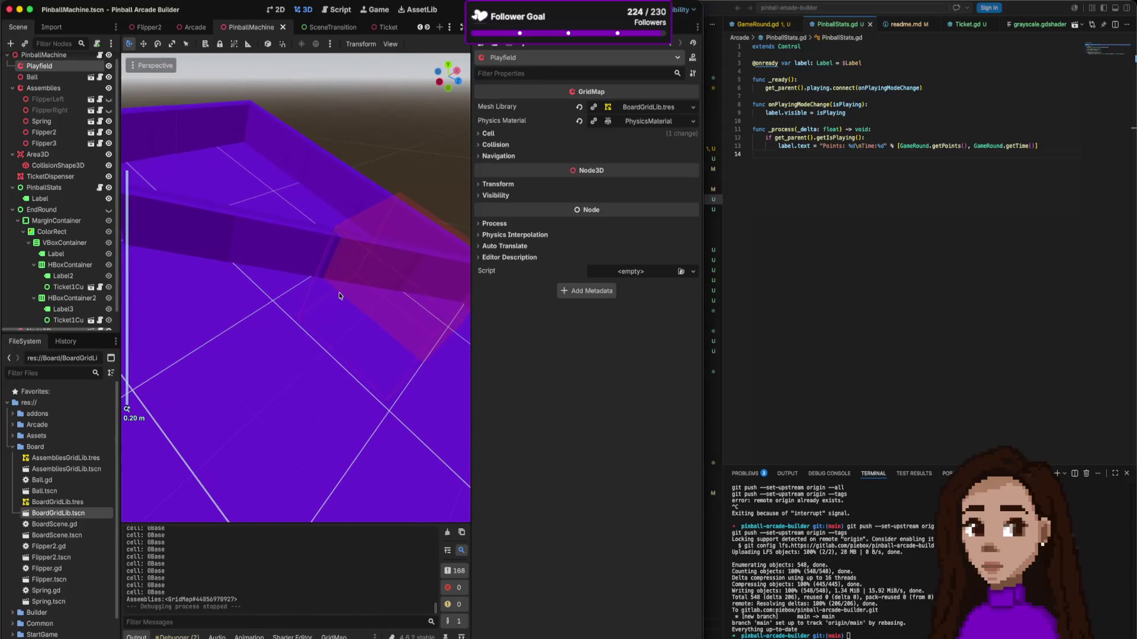
scroll(340, 293, up, 5)
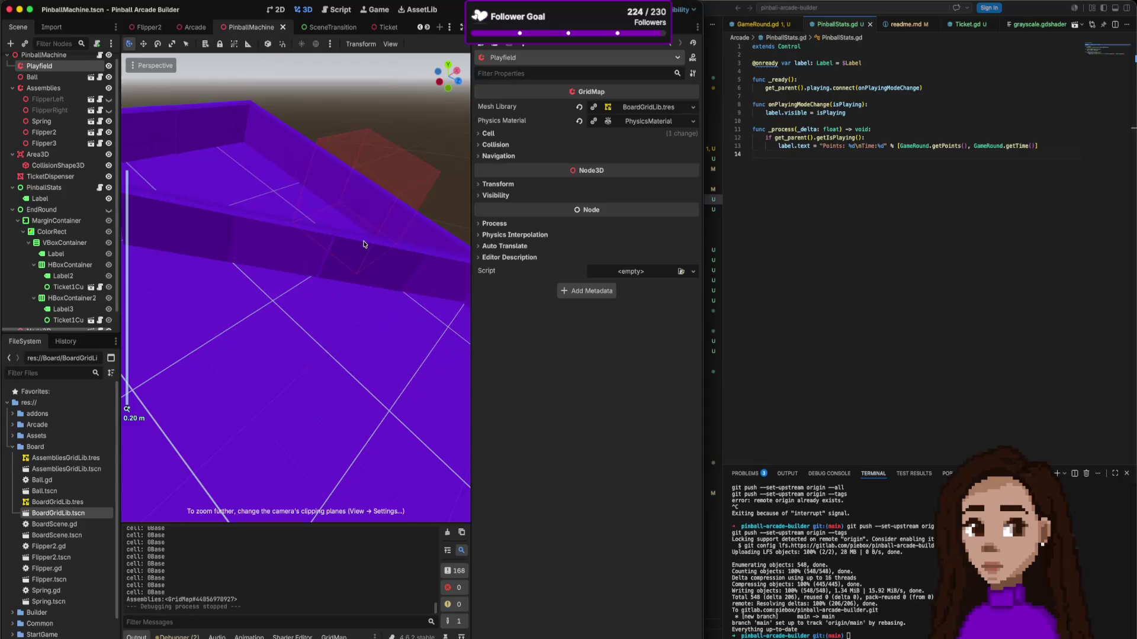
scroll(358, 258, down, 15)
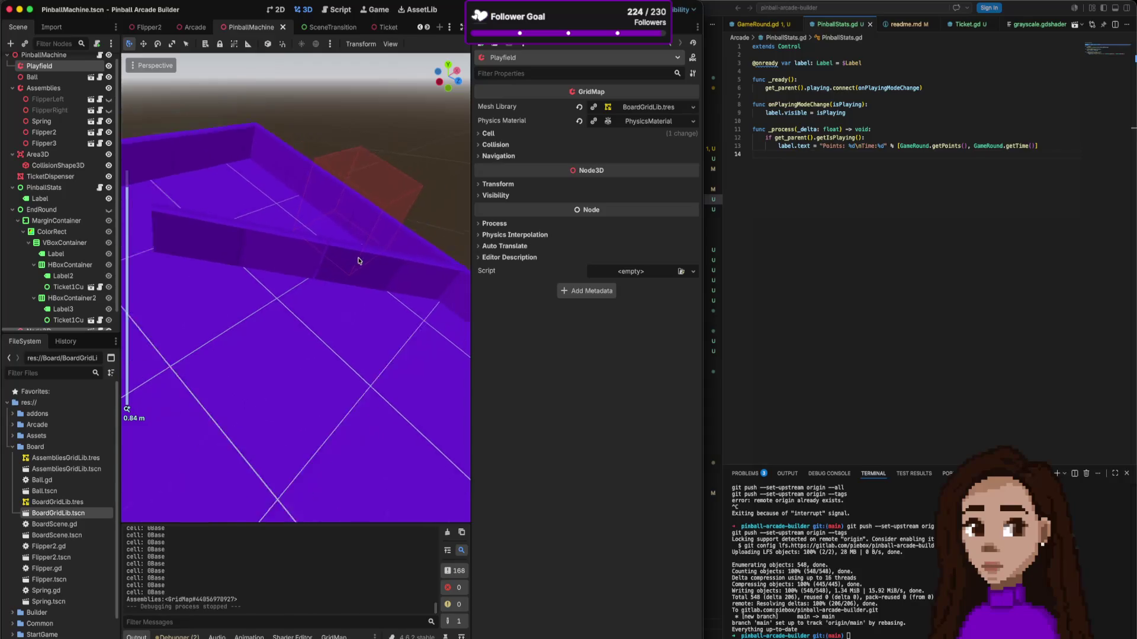
scroll(287, 289, up, 15)
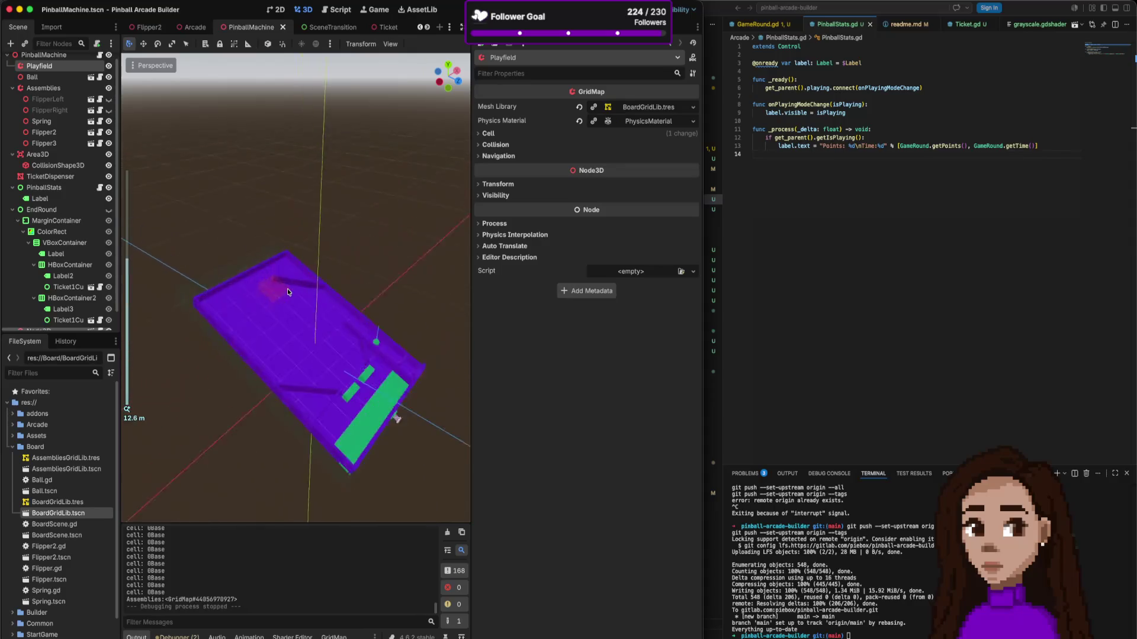
scroll(300, 291, up, 10)
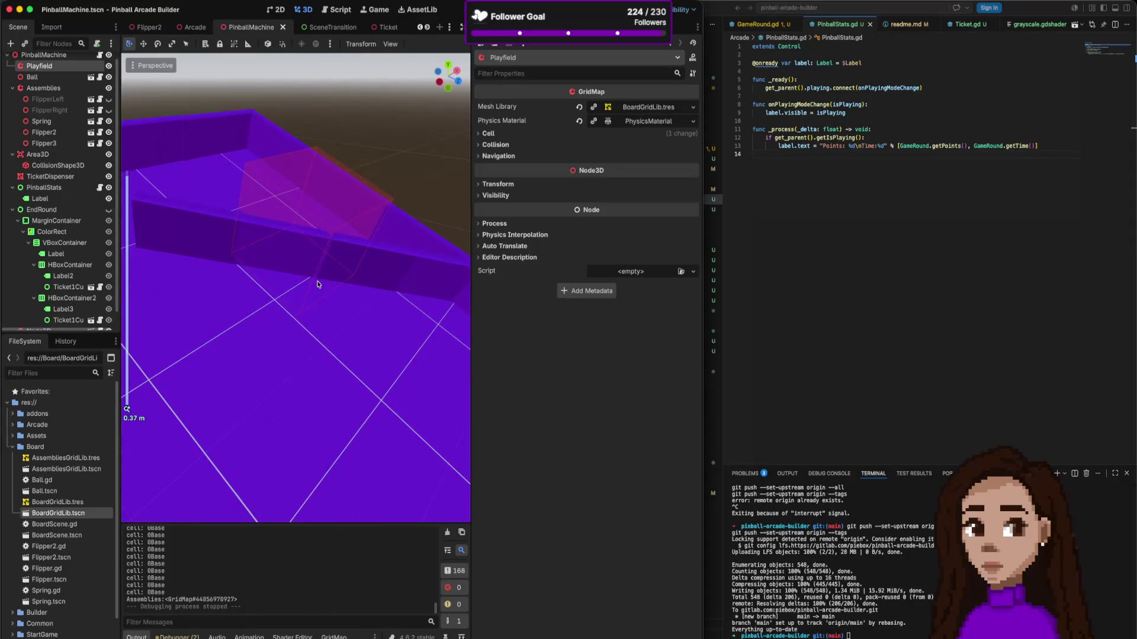
scroll(388, 242, up, 5)
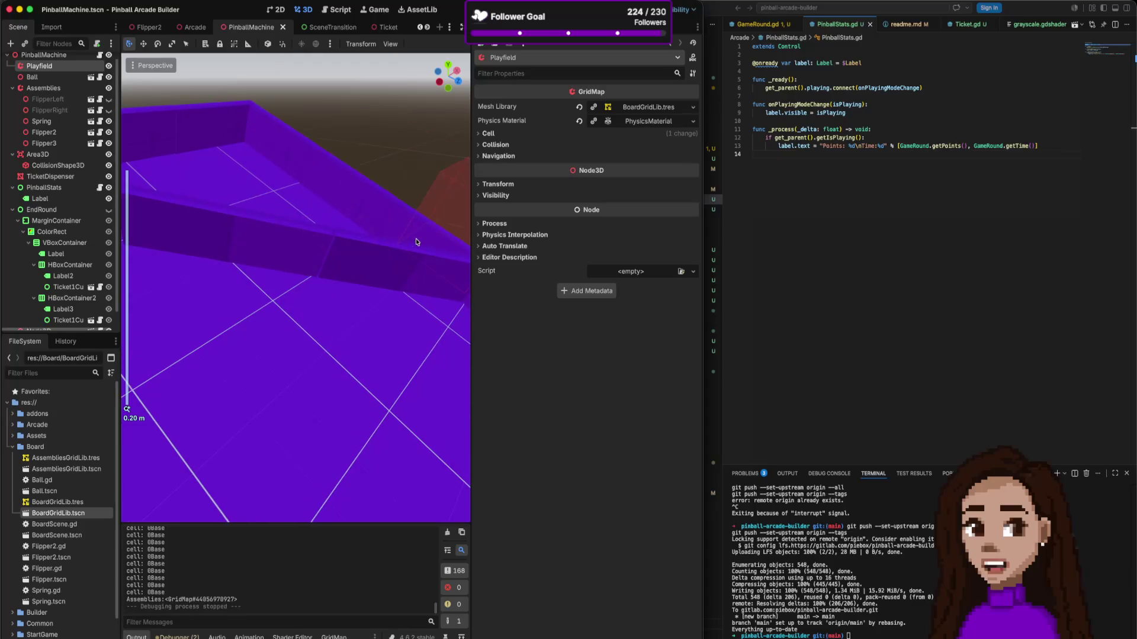
scroll(389, 244, down, 5)
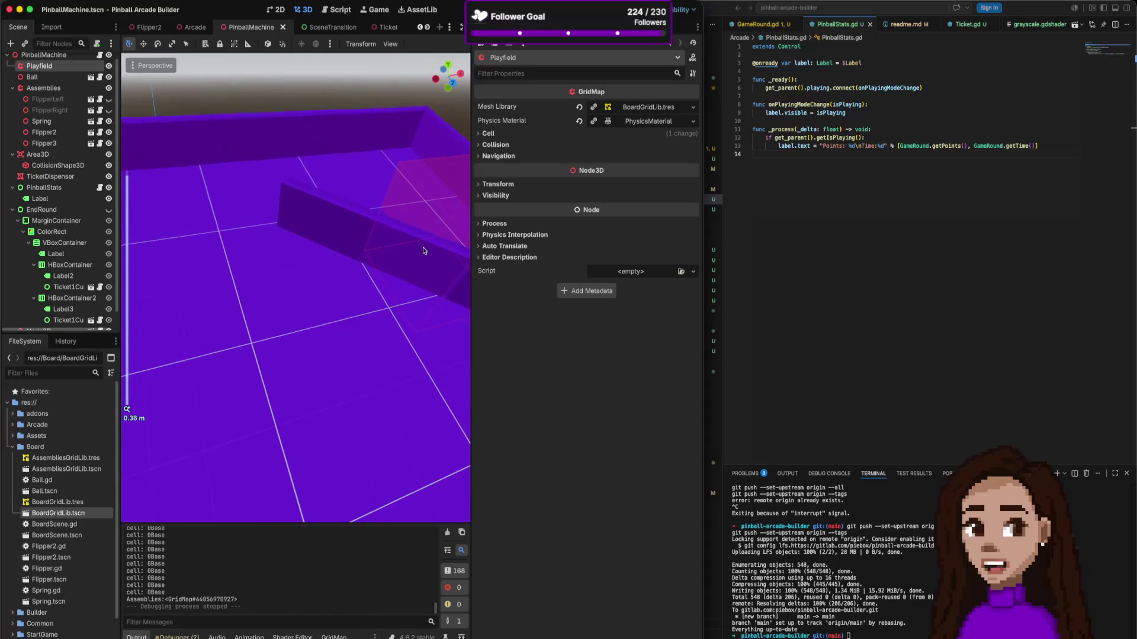
drag(436, 274, 212, 264)
scroll(278, 271, down, 15)
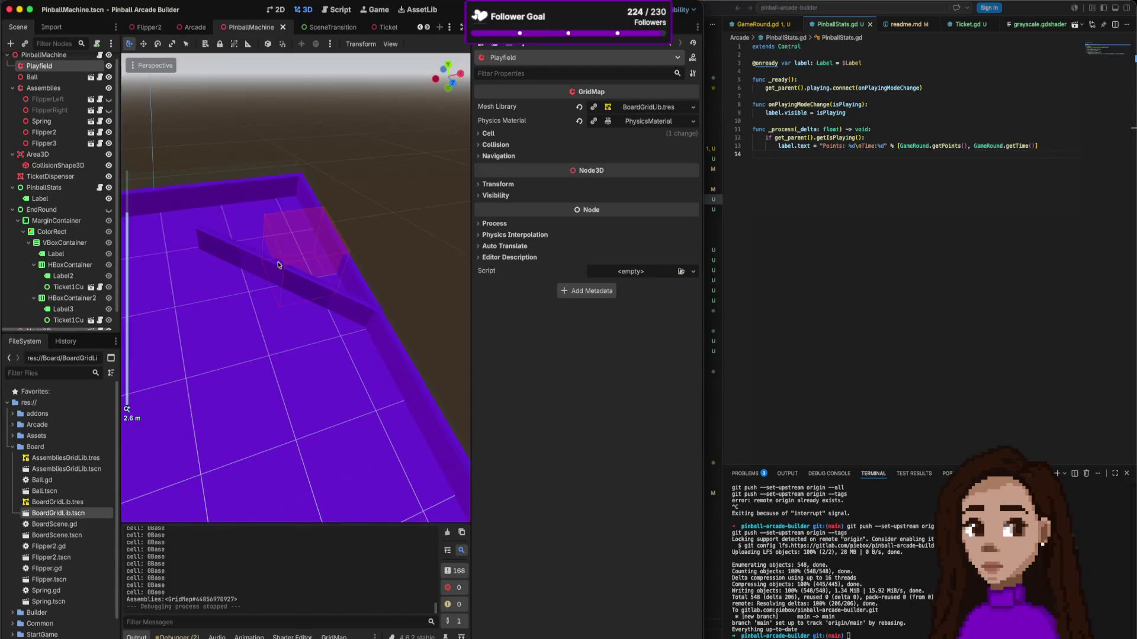
scroll(266, 69, down, 6)
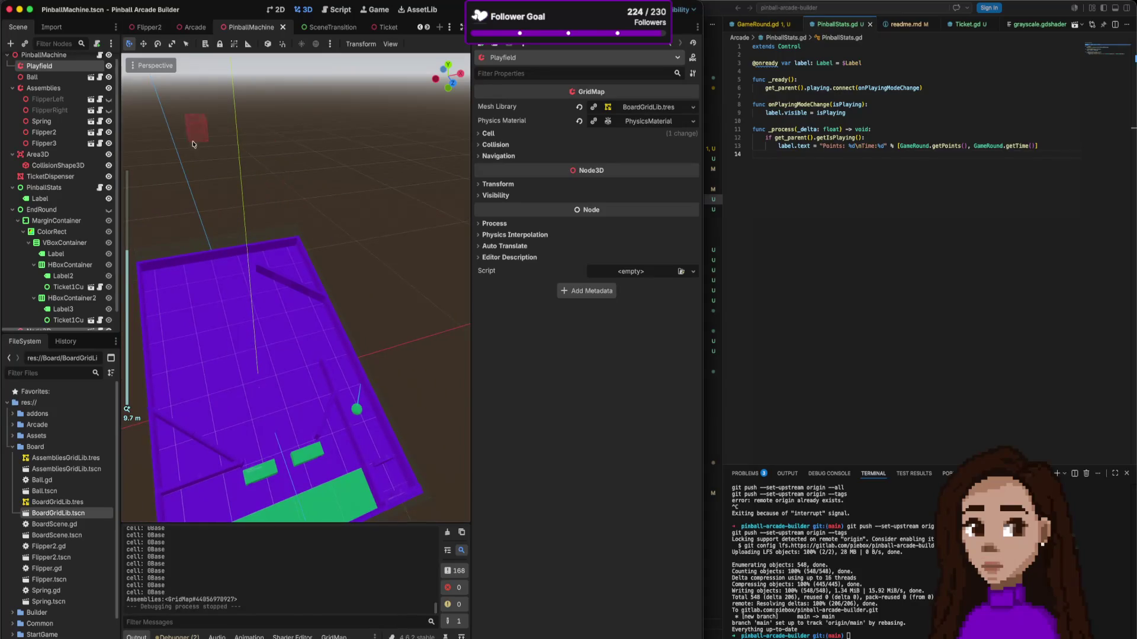
scroll(303, 29, down, 4)
Switch to the AssembliesGridLib scene and orbit around its magenta assembly
click(309, 28)
mouse_move(321, 63)
mouse_down()
mouse_move(324, 221)
mouse_move(312, 178)
mouse_move(252, 177)
mouse_up()
scroll(252, 178, down, 1)
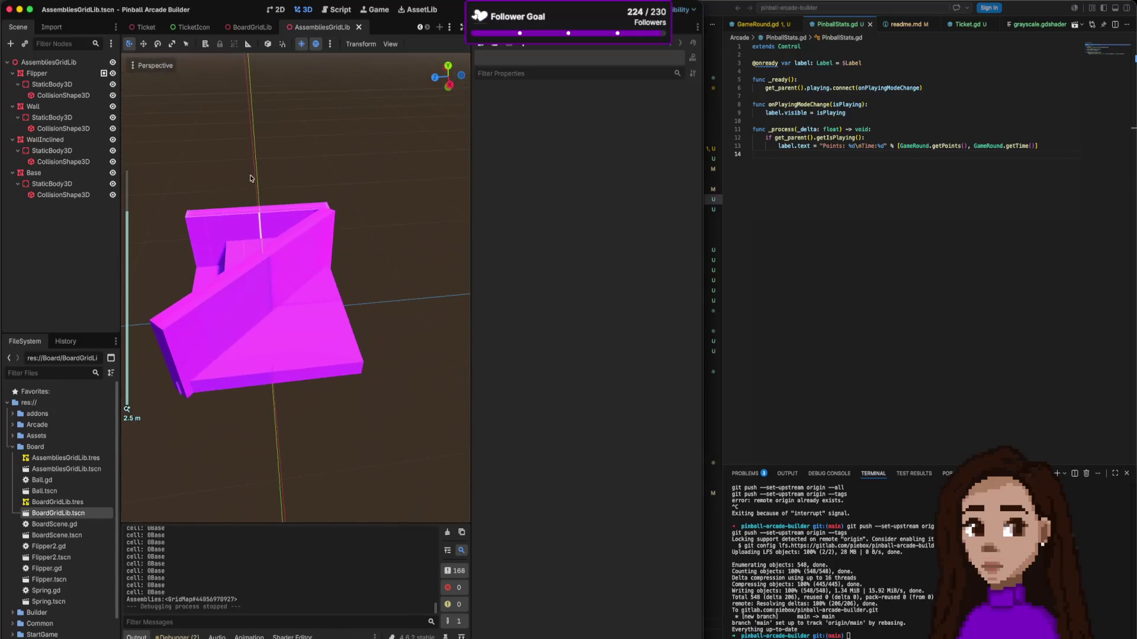
Select WallInclined's CollisionShape3D and orbit to a low frontal view of its BoxShape3D
click(46, 139)
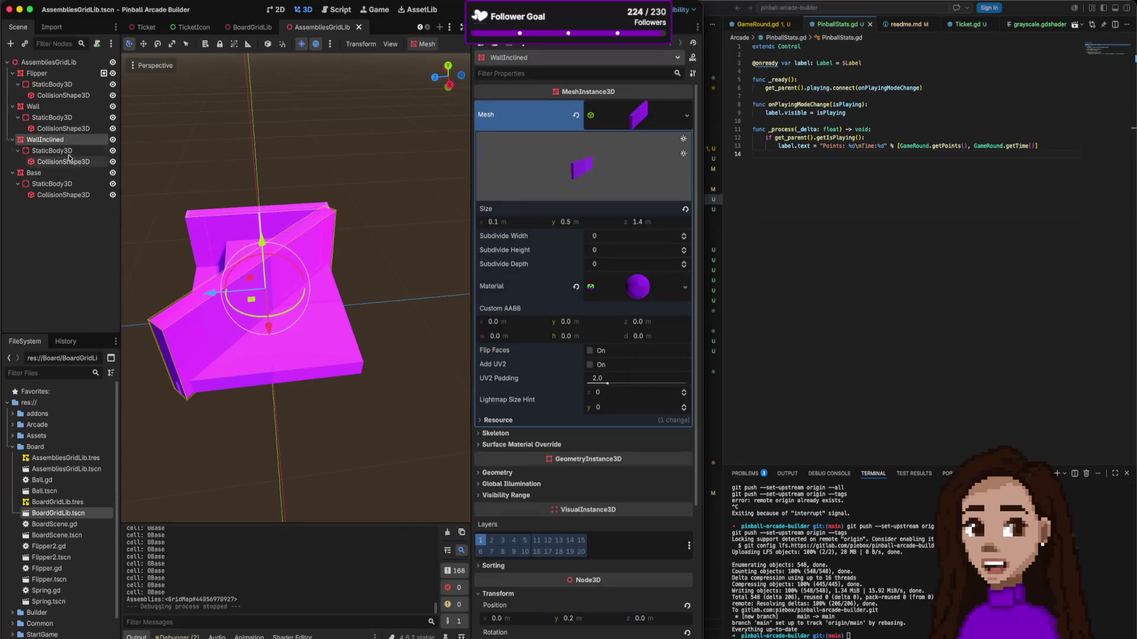
click(75, 161)
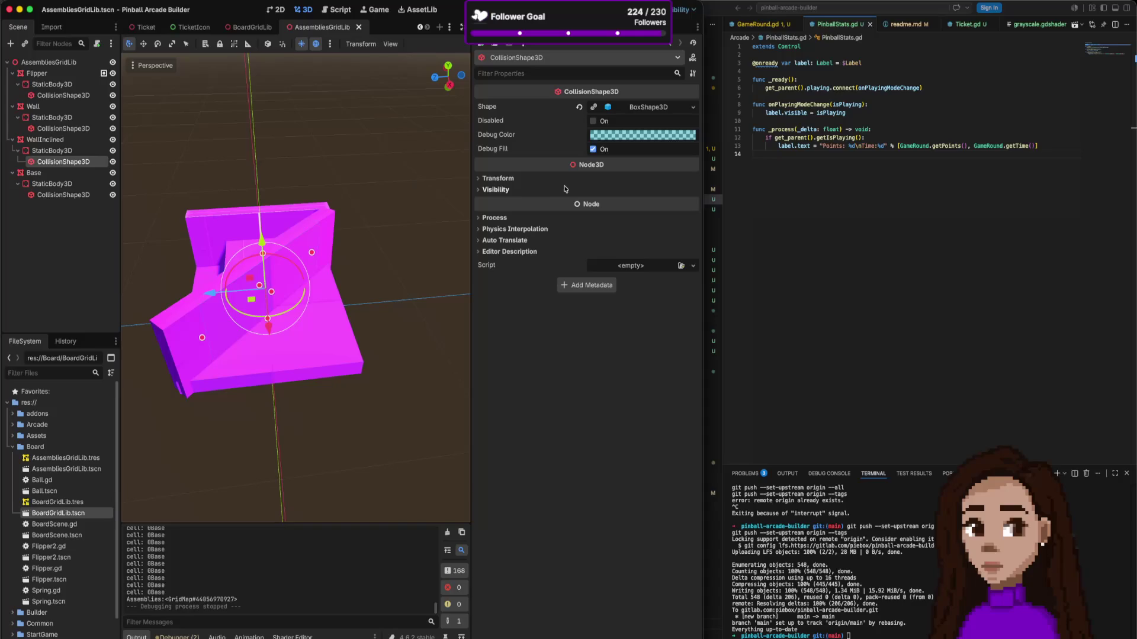
mouse_move(373, 269)
mouse_down()
mouse_move(325, 286)
mouse_move(342, 336)
mouse_up()
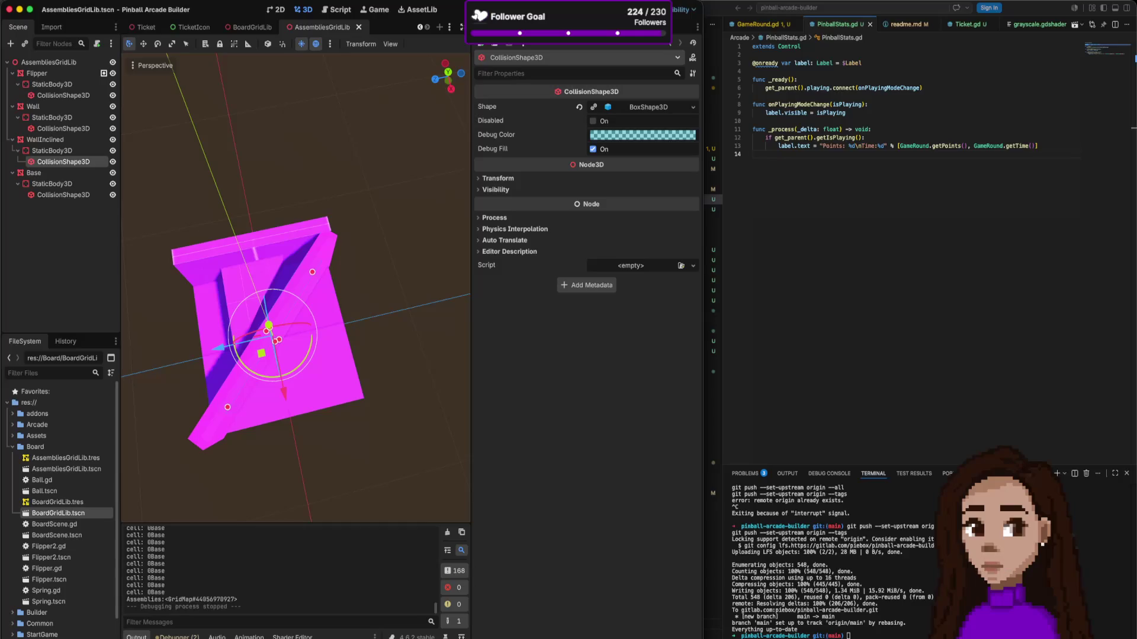
key(super+b)
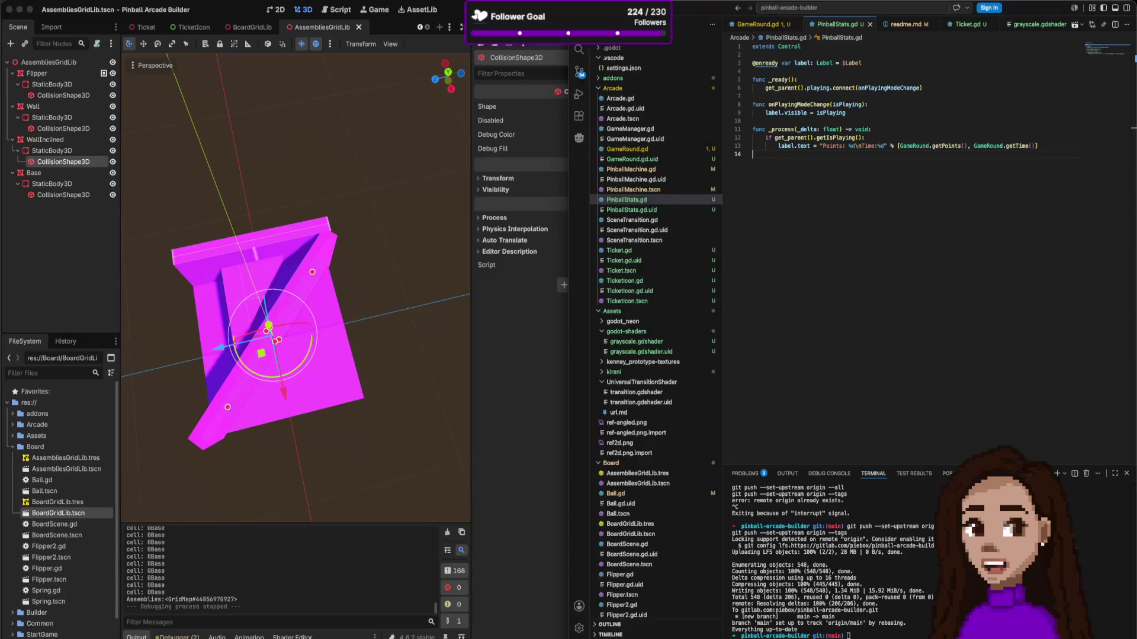
Return to the Godot editor and switch from the PinballMachine scene to AssembliesGridLib
click(13, 12)
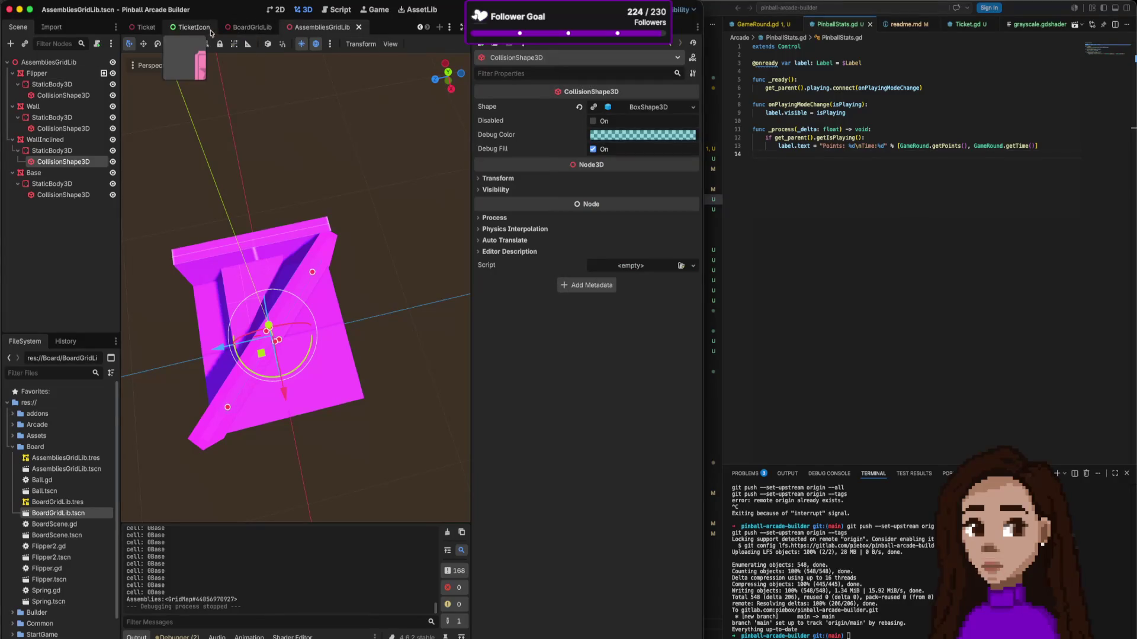
scroll(231, 32, up, 4)
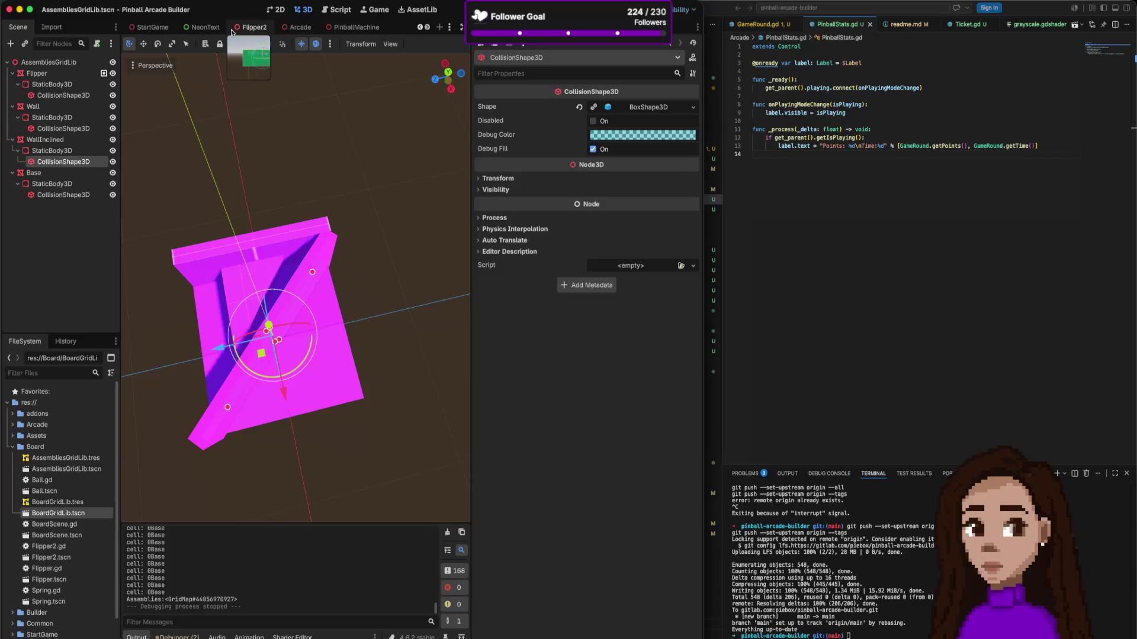
click(239, 31)
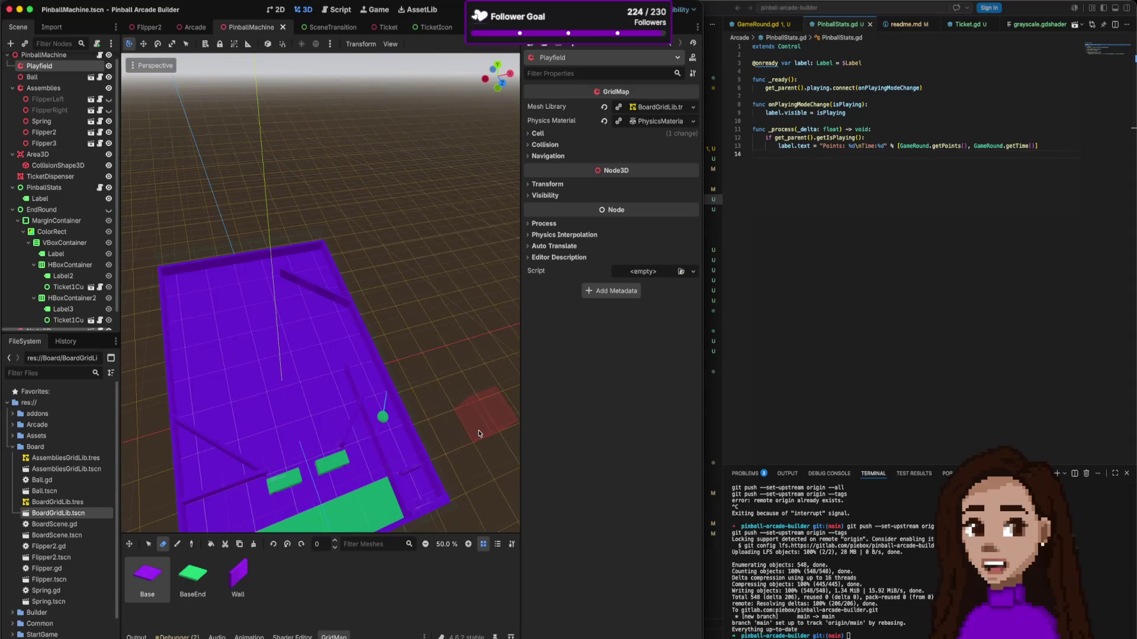
scroll(477, 427, down, 3)
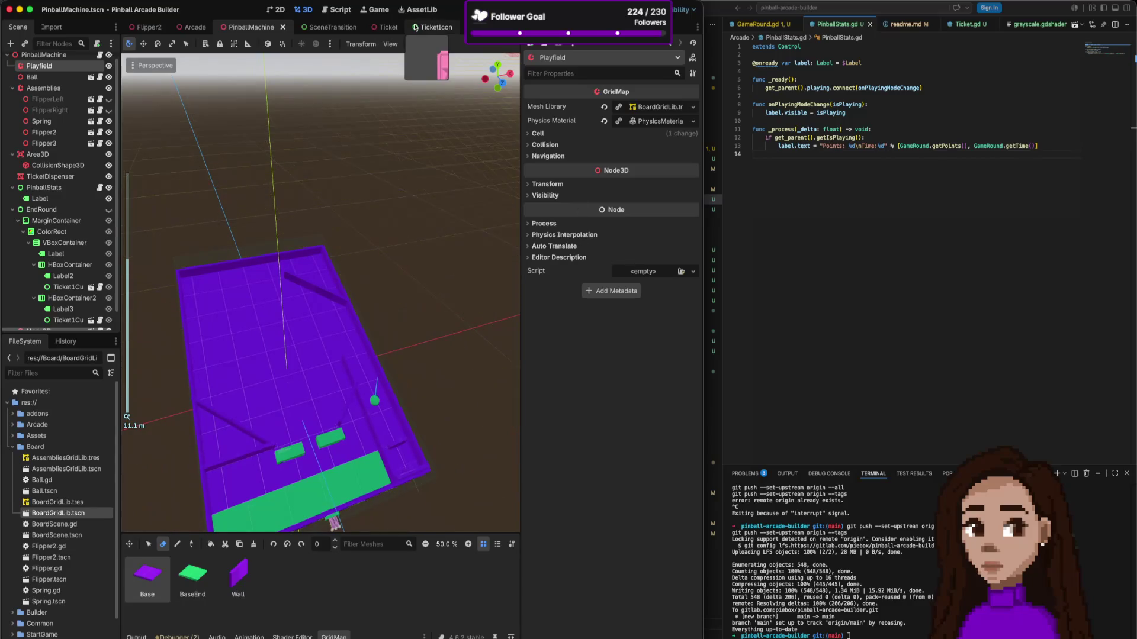
scroll(415, 27, down, 3)
click(401, 30)
Undo an accidental collision box resize and replace WallInclined's shape with a fresh BoxShape3D
scroll(315, 348, down, 2)
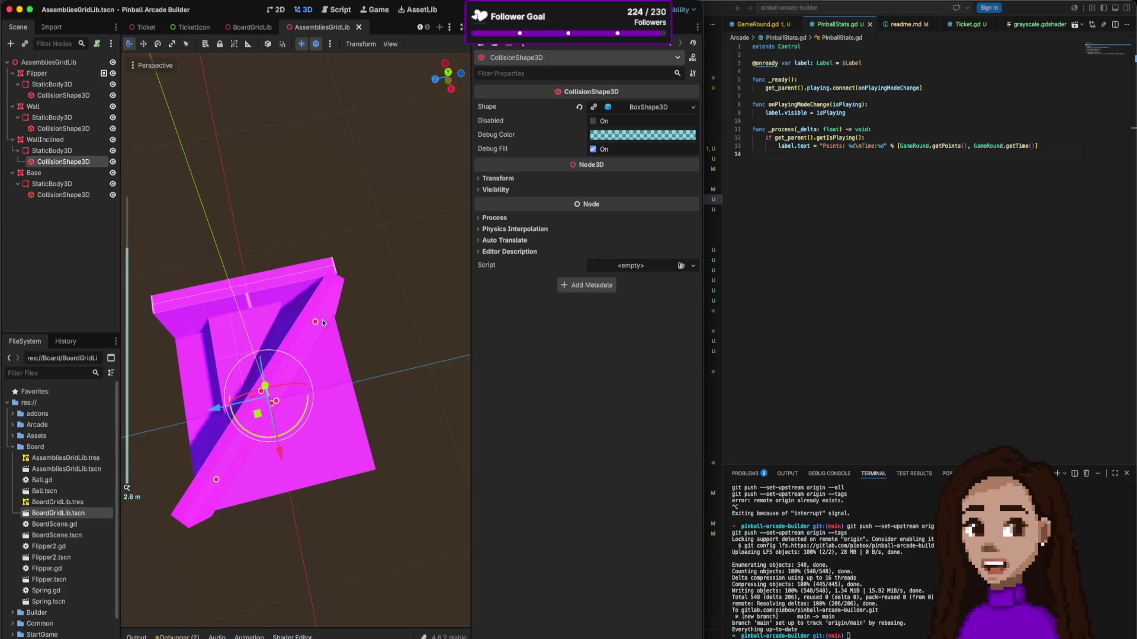
drag(315, 322, 323, 312)
key(ctrl+z)
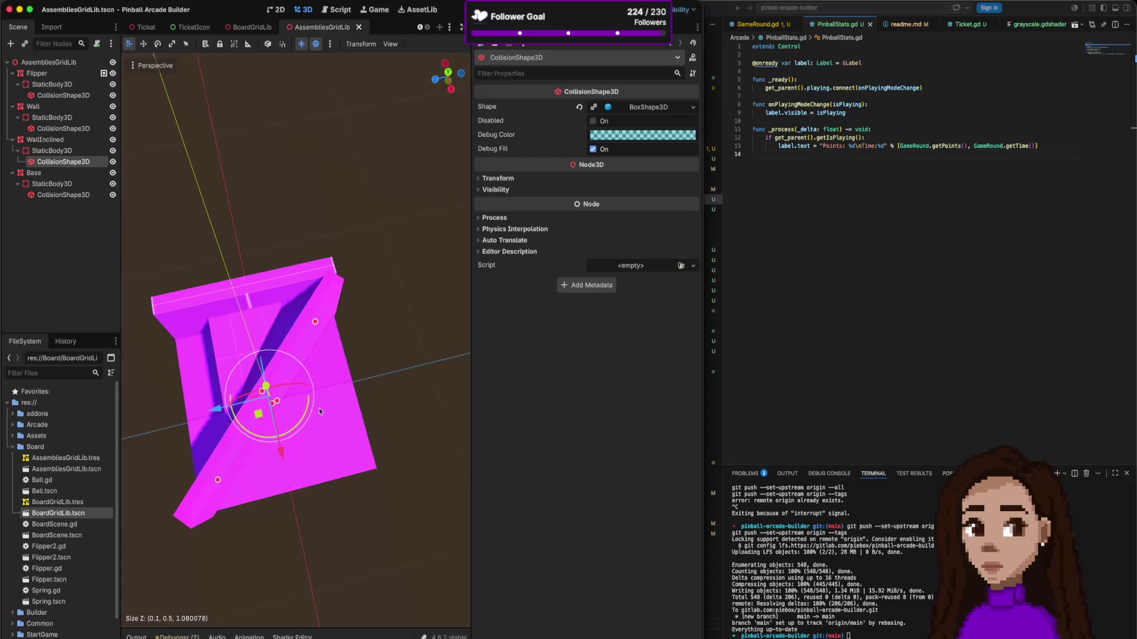
scroll(318, 409, down, 10)
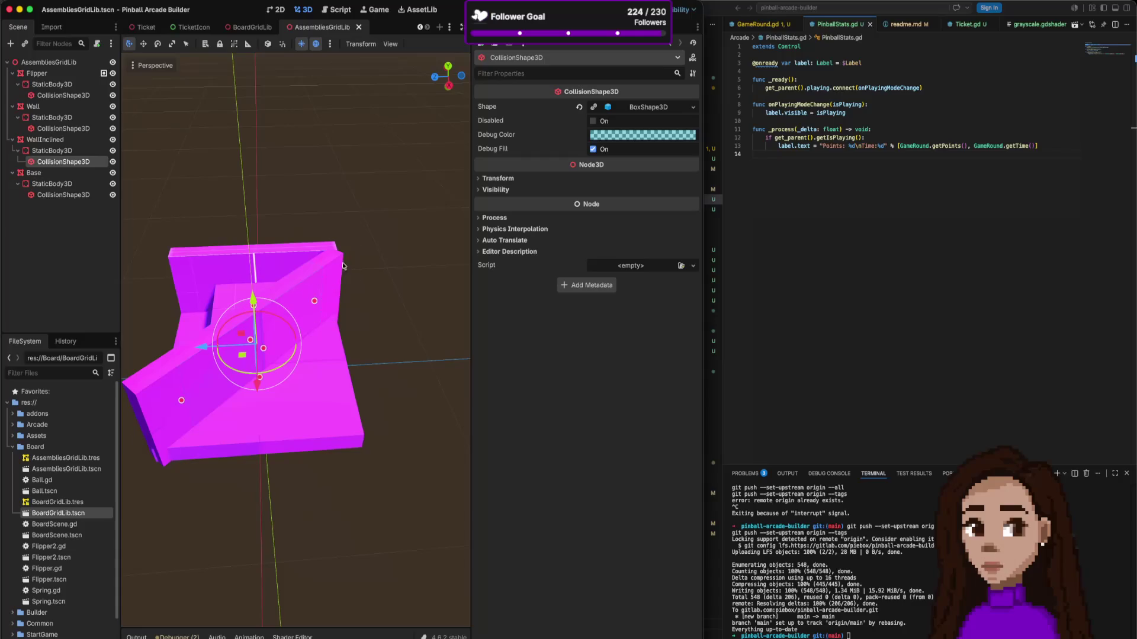
click(663, 108)
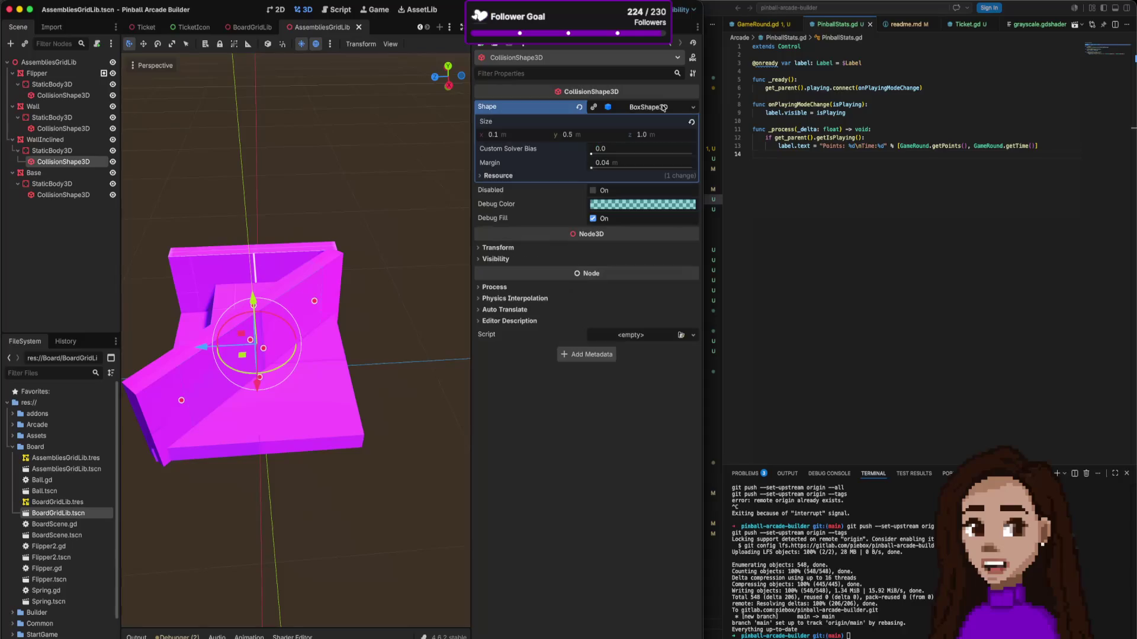
click(578, 109)
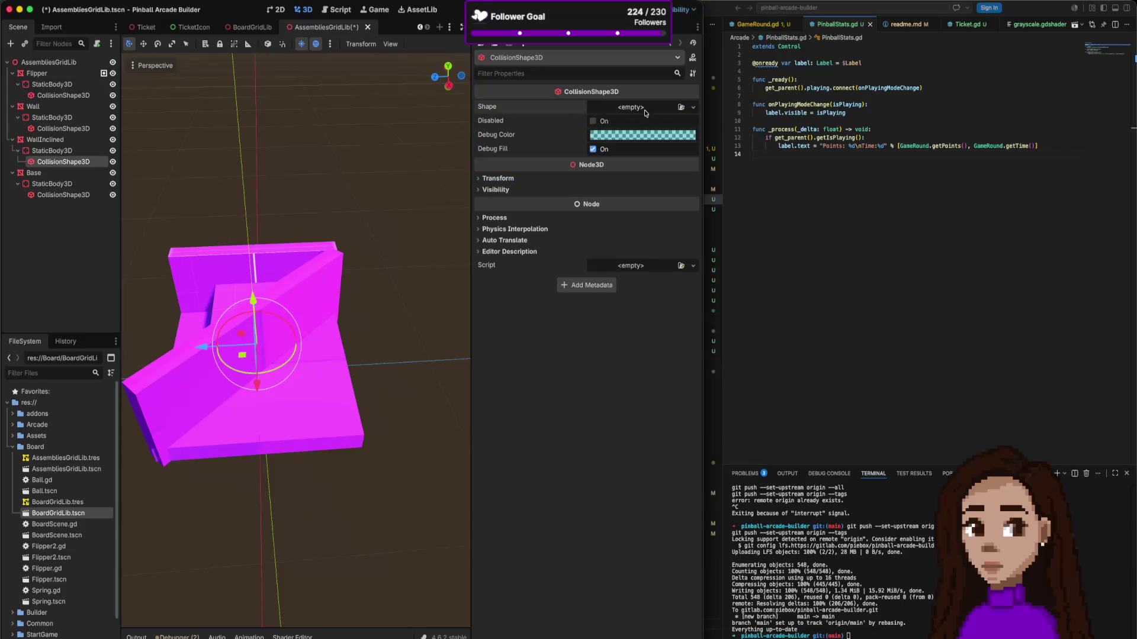
click(691, 107)
click(630, 154)
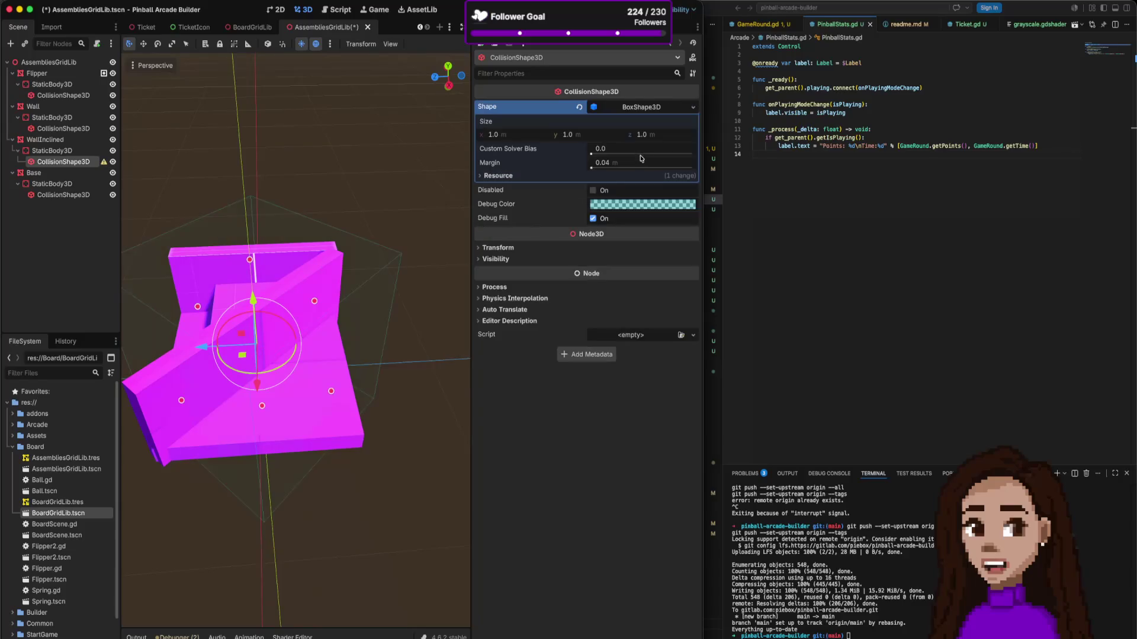
Set the new box's y size to 0.5 and x size to 0.1
click(575, 135)
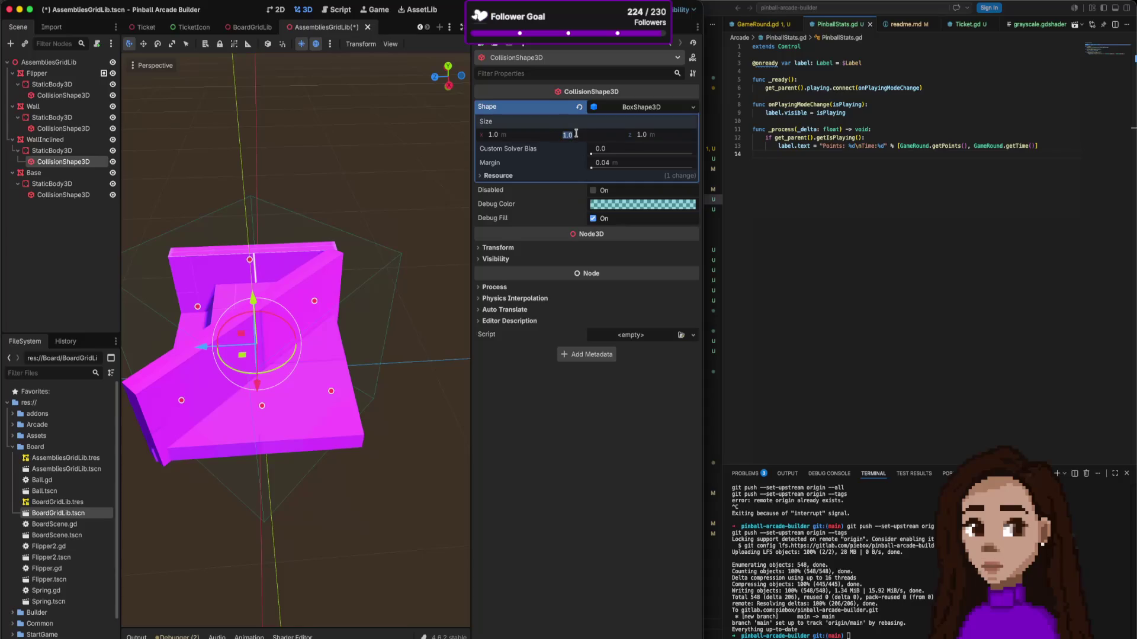
scroll(328, 330, up, 5)
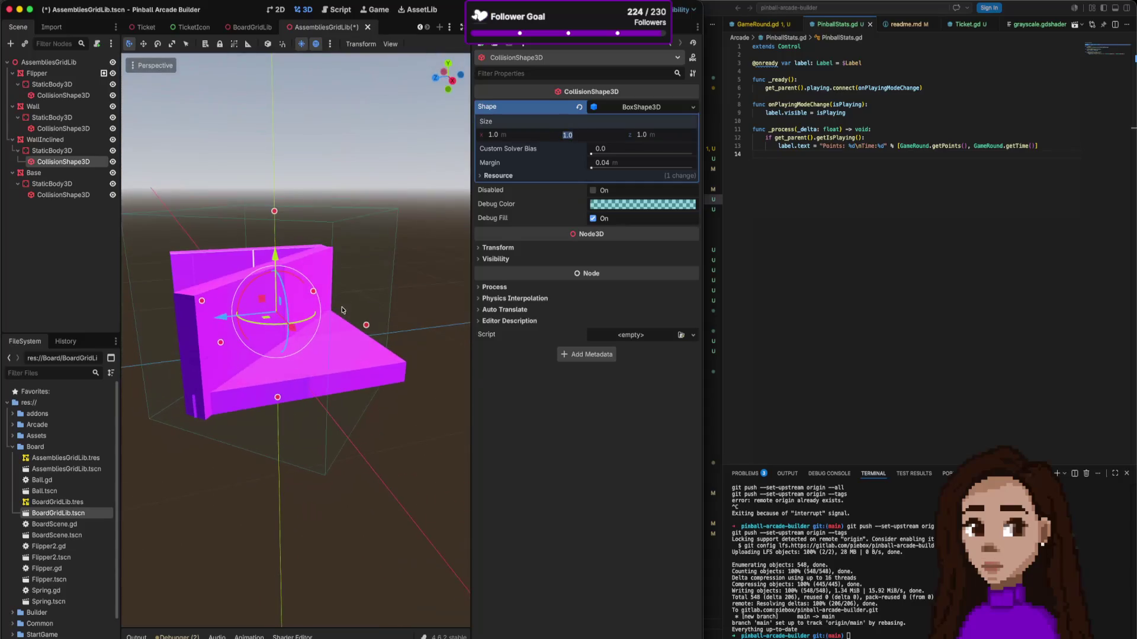
text(0.5)
key(Return)
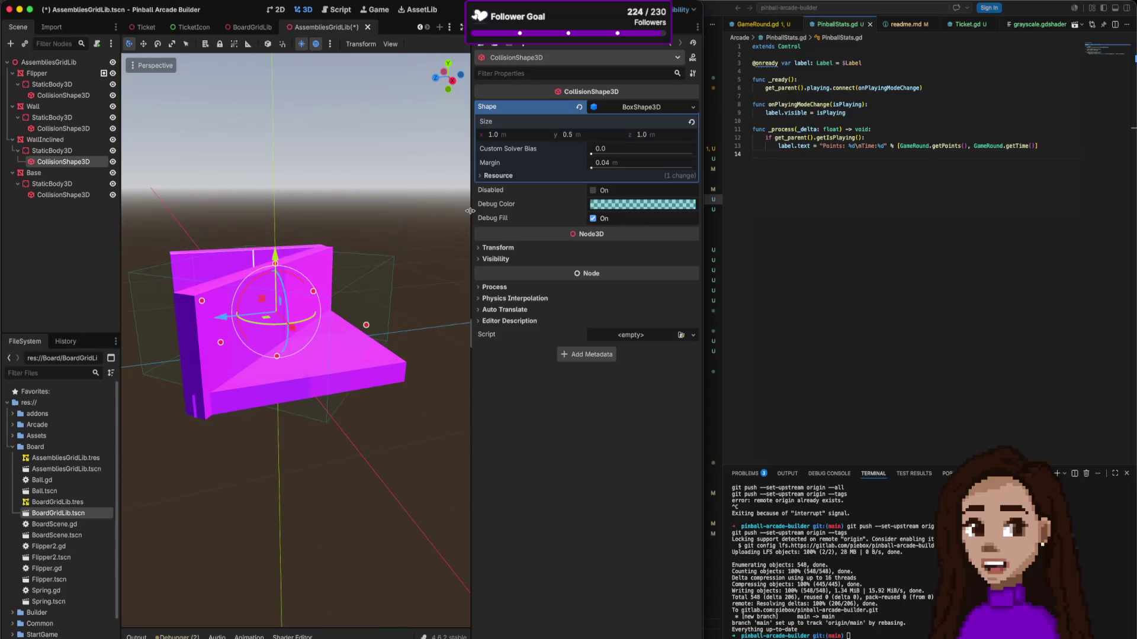
scroll(454, 217, left, 5)
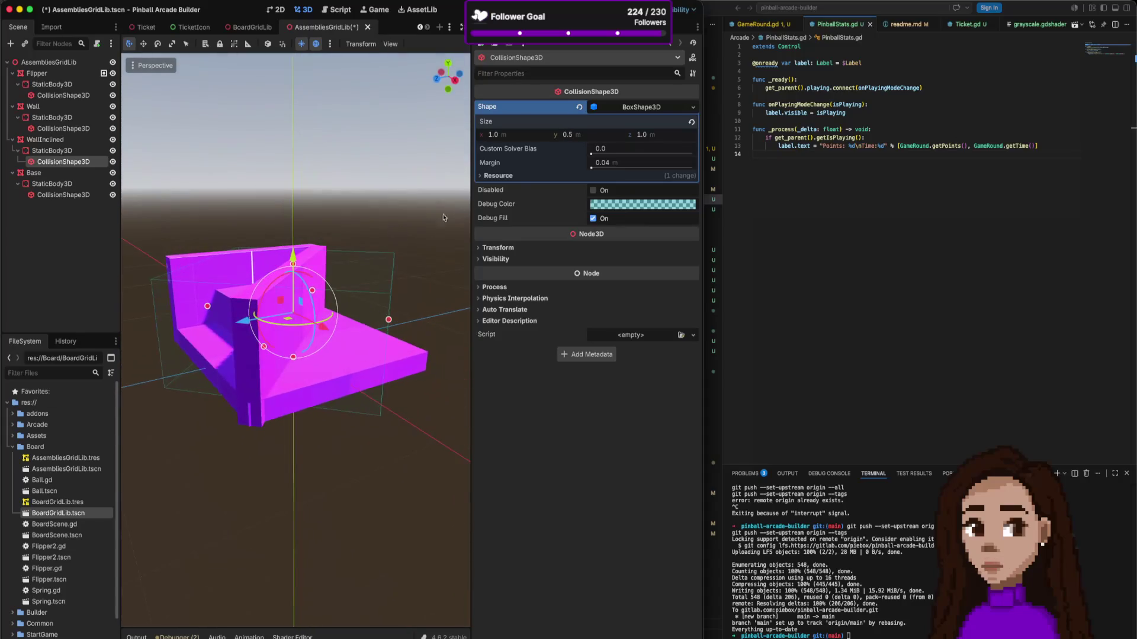
click(504, 140)
text(1)
key(Return)
Check the inclined wall mesh and set the collision box's z size to 1.45
scroll(364, 255, down, 10)
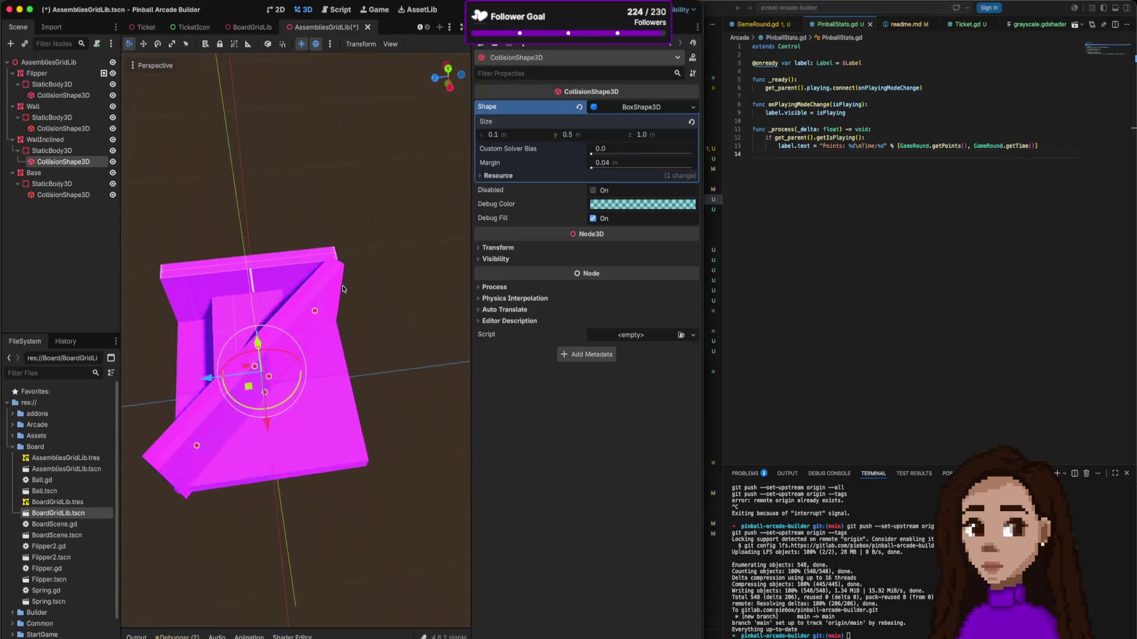
click(341, 288)
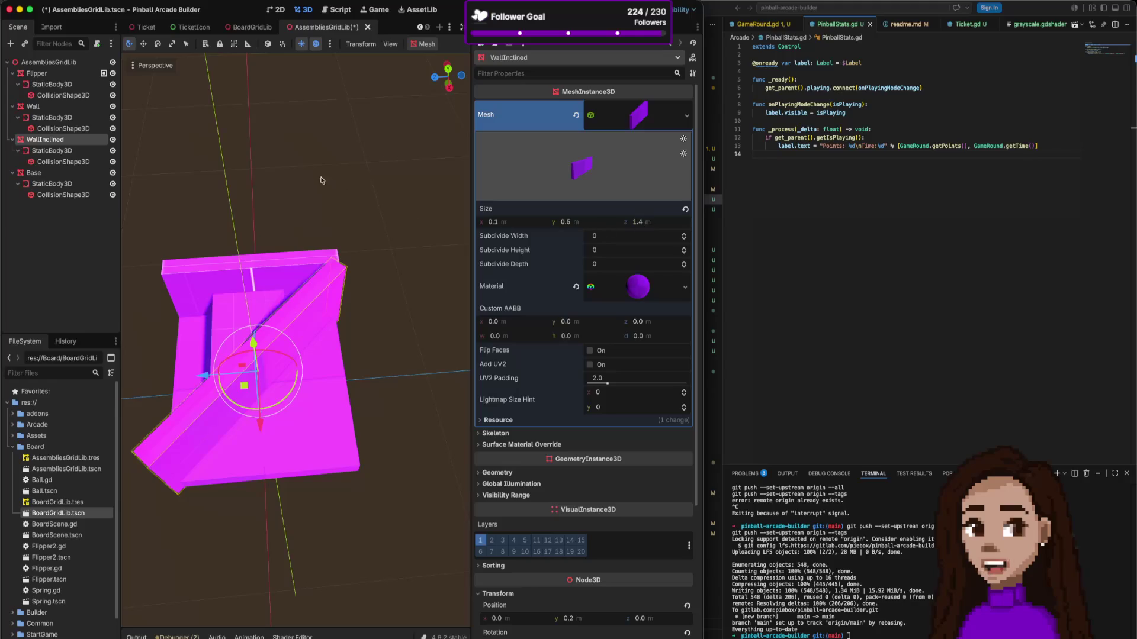
click(83, 161)
click(652, 136)
text(1.4)
key(Return)
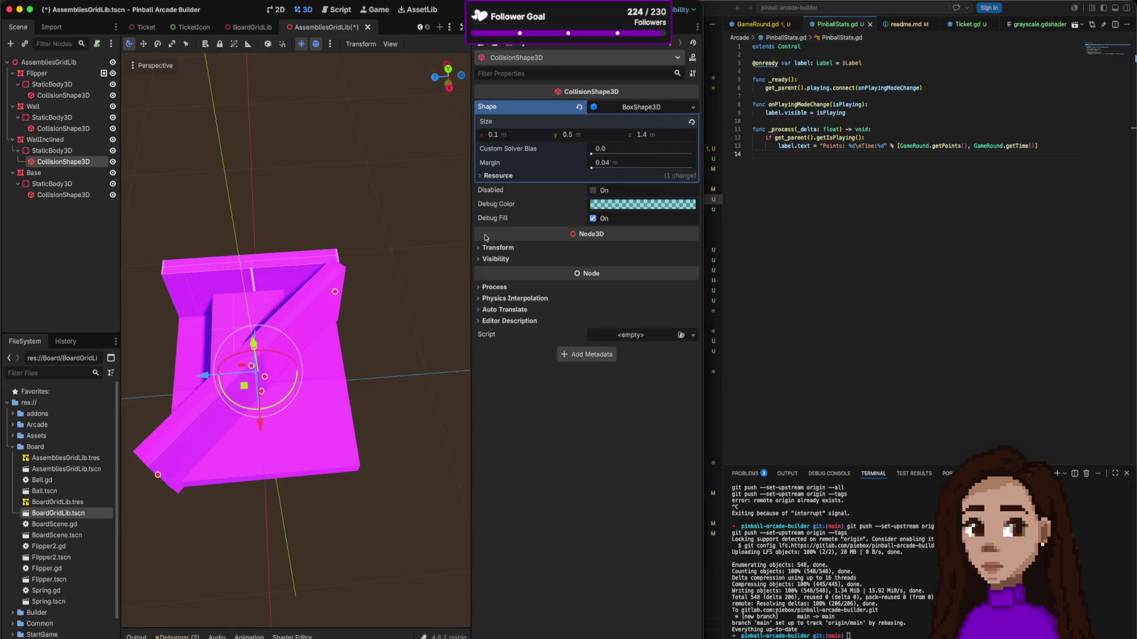
scroll(378, 351, left, 5)
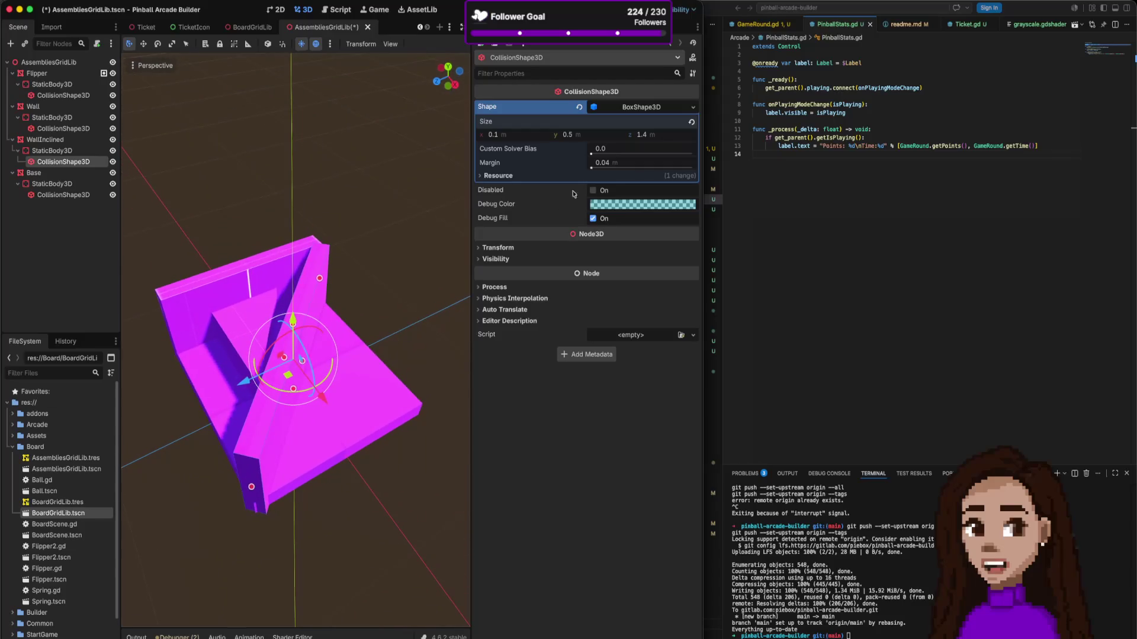
click(666, 134)
key(Return)
scroll(374, 324, down, 5)
scroll(379, 314, up, 5)
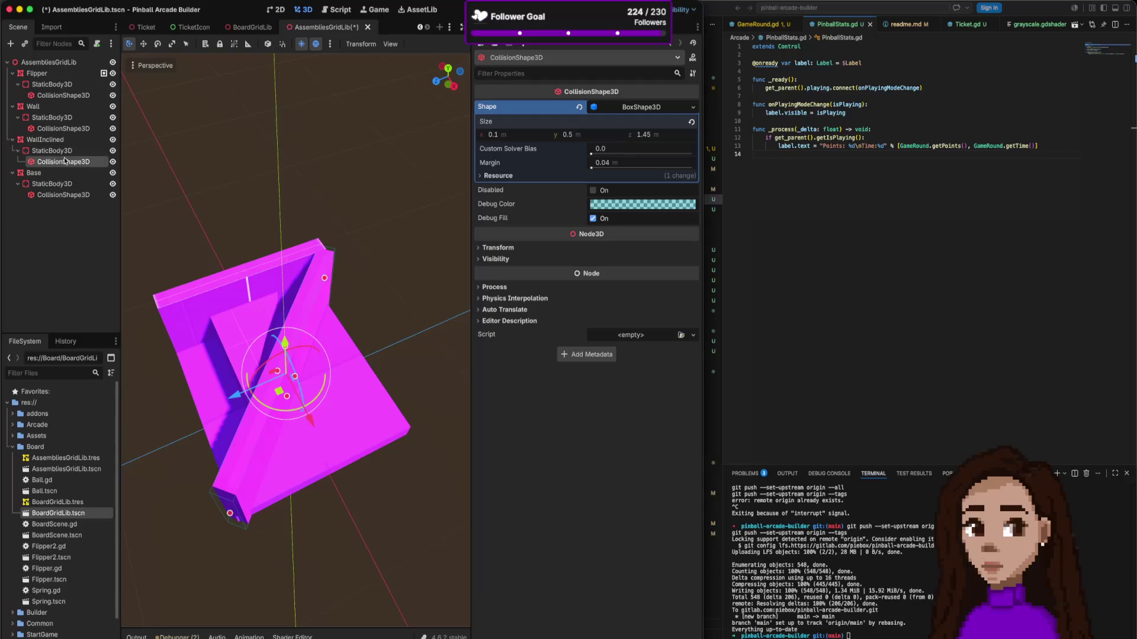
click(66, 130)
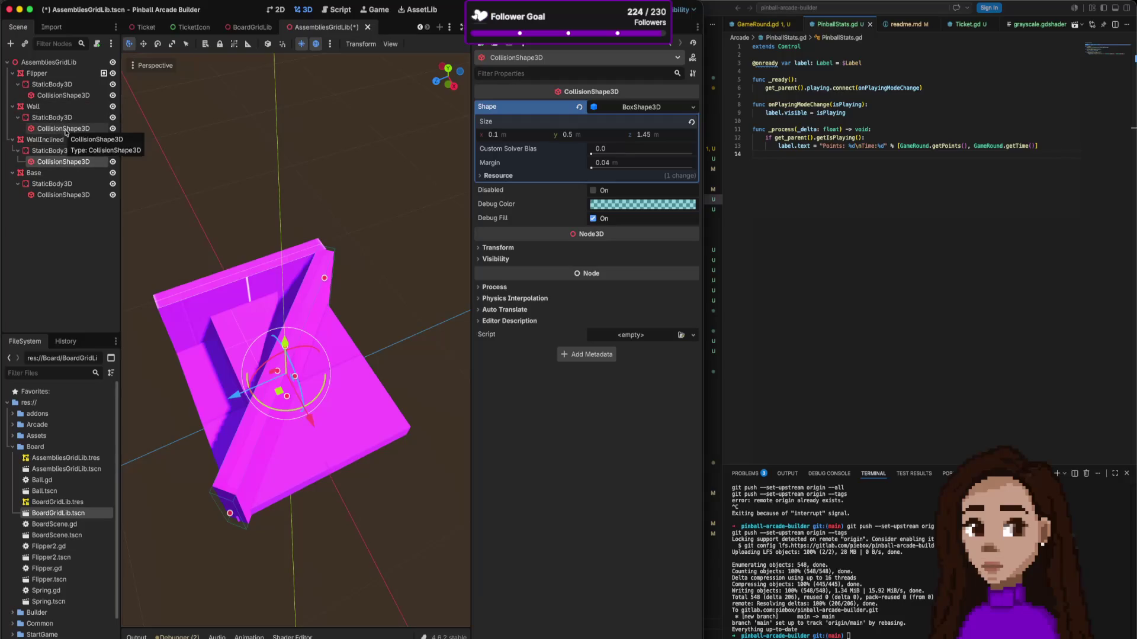
Set the Wall collision box's z size to 1.05
click(652, 109)
click(657, 135)
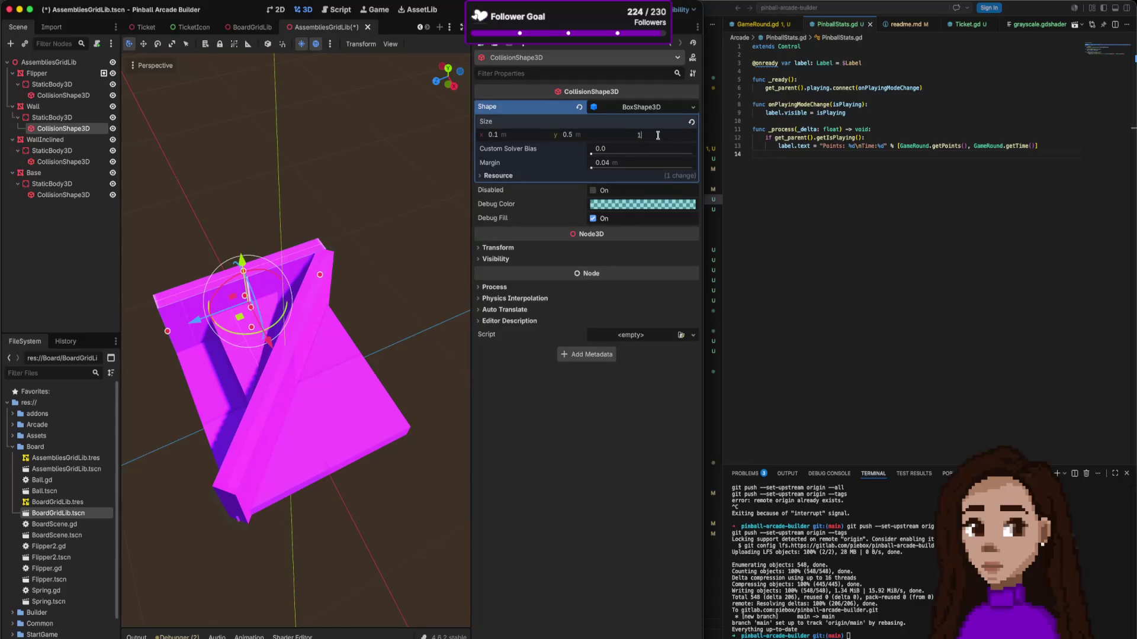
key(Return)
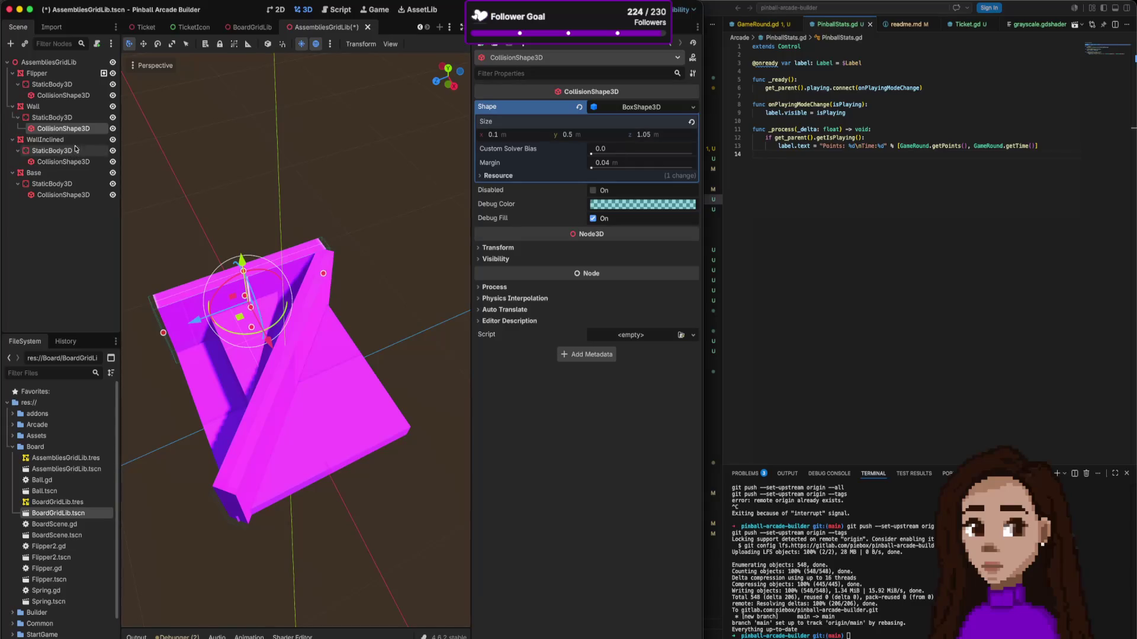
Select the Flipper item and inspect its 0.5 × 0.7 × 0.5 m prism mesh
click(63, 75)
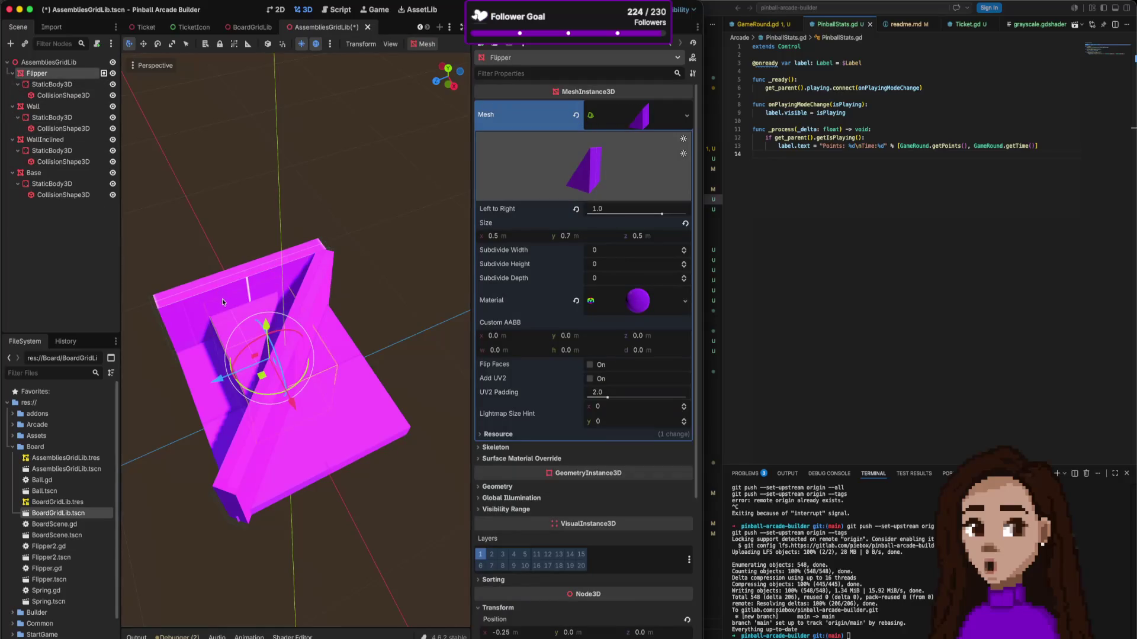
scroll(253, 272, up, 10)
scroll(325, 228, down, 10)
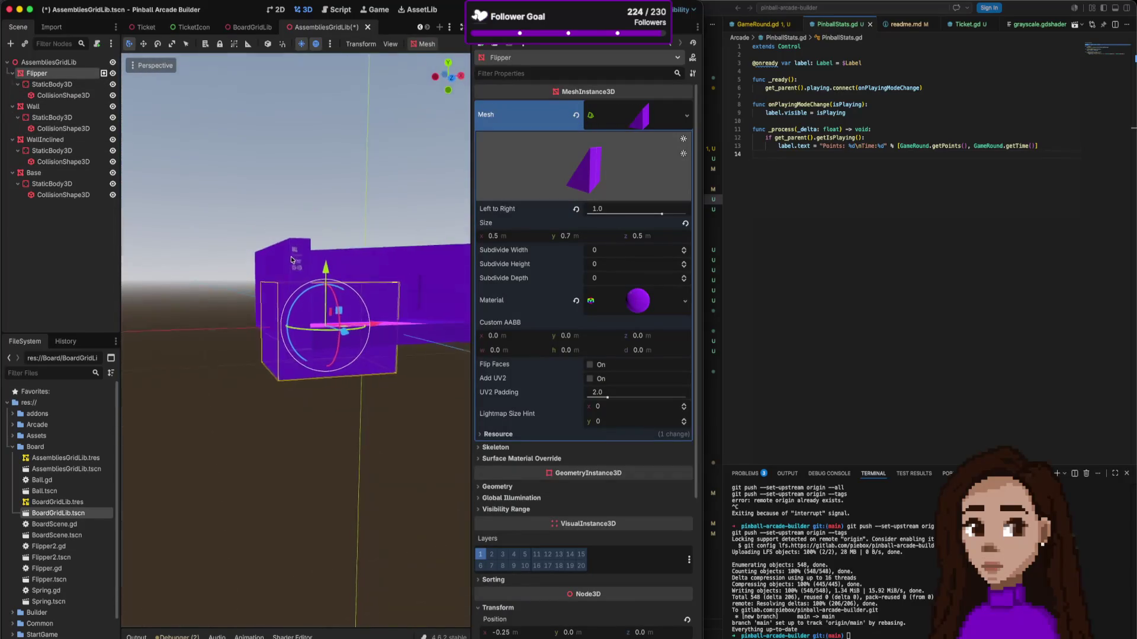
scroll(234, 293, down, 1)
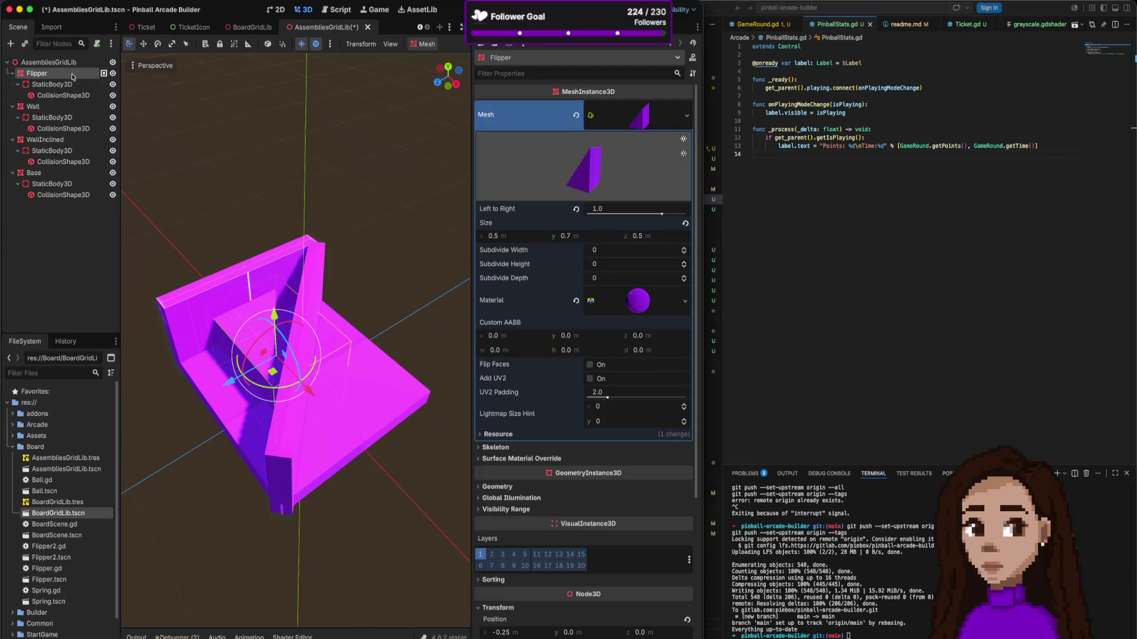
scroll(229, 263, left, 5)
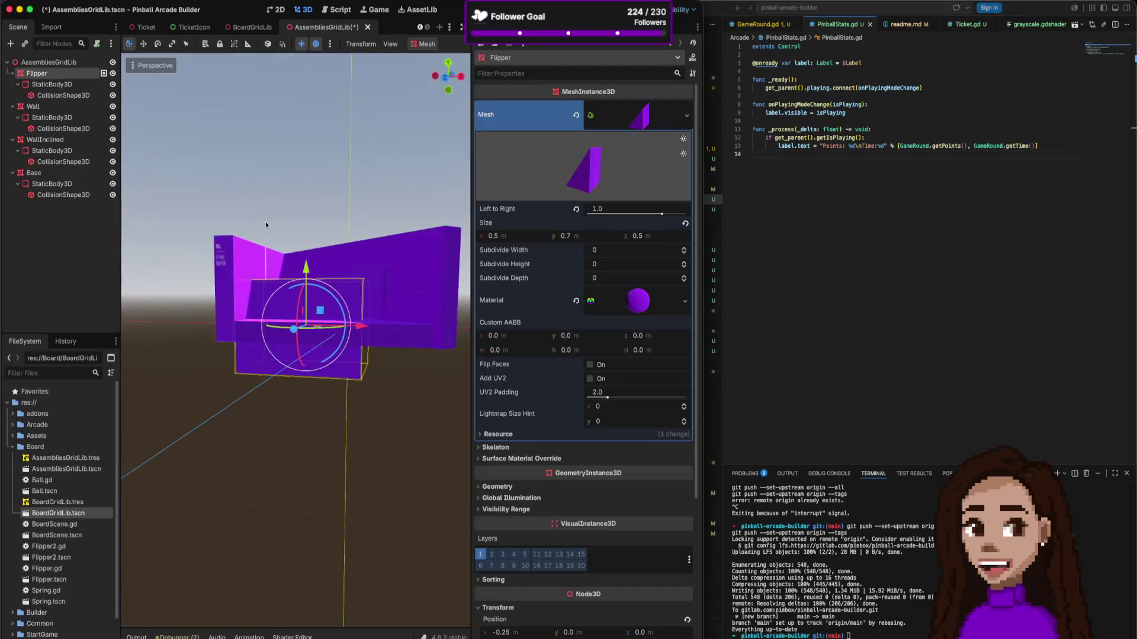
right_click(62, 74)
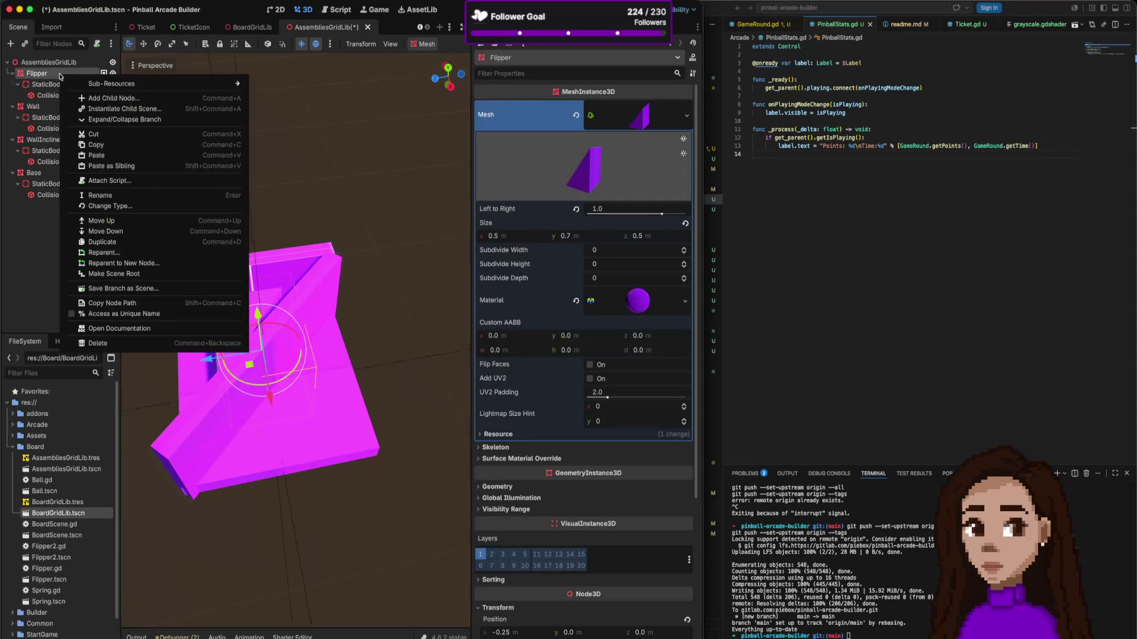
Delete the Flipper node and its children, then save the AssembliesGridLib scene
click(101, 342)
key(Return)
click(36, 140)
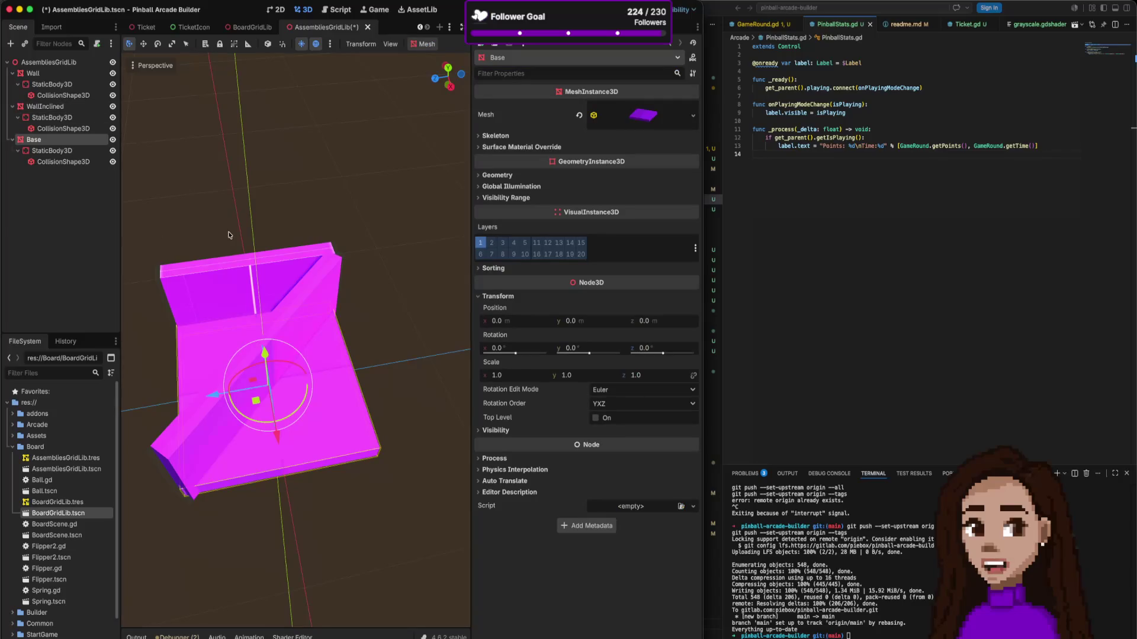
scroll(276, 221, right, 10)
scroll(276, 221, right, 2)
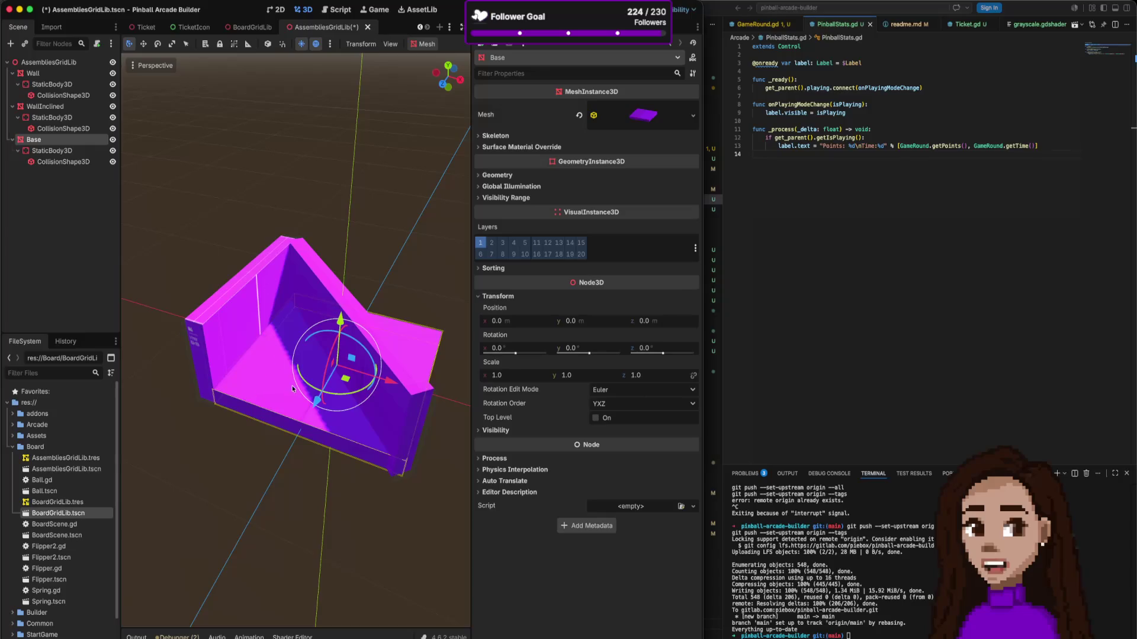
click(61, 238)
key(super+s)
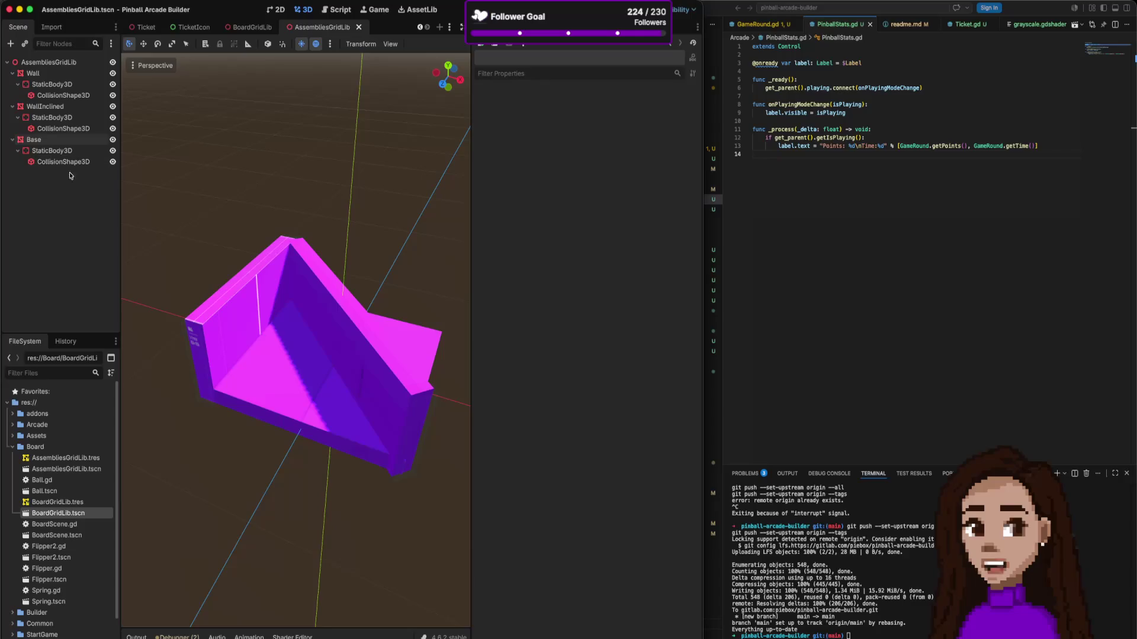
Select the AssembliesGridLib root node and open the Scene menu
click(82, 61)
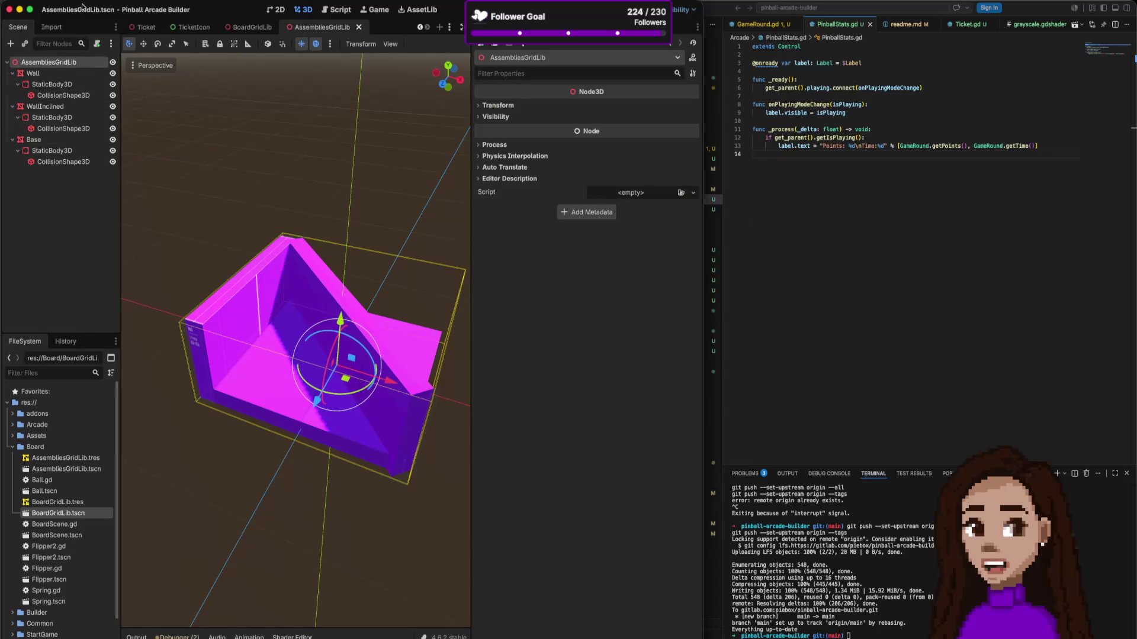
click(83, 7)
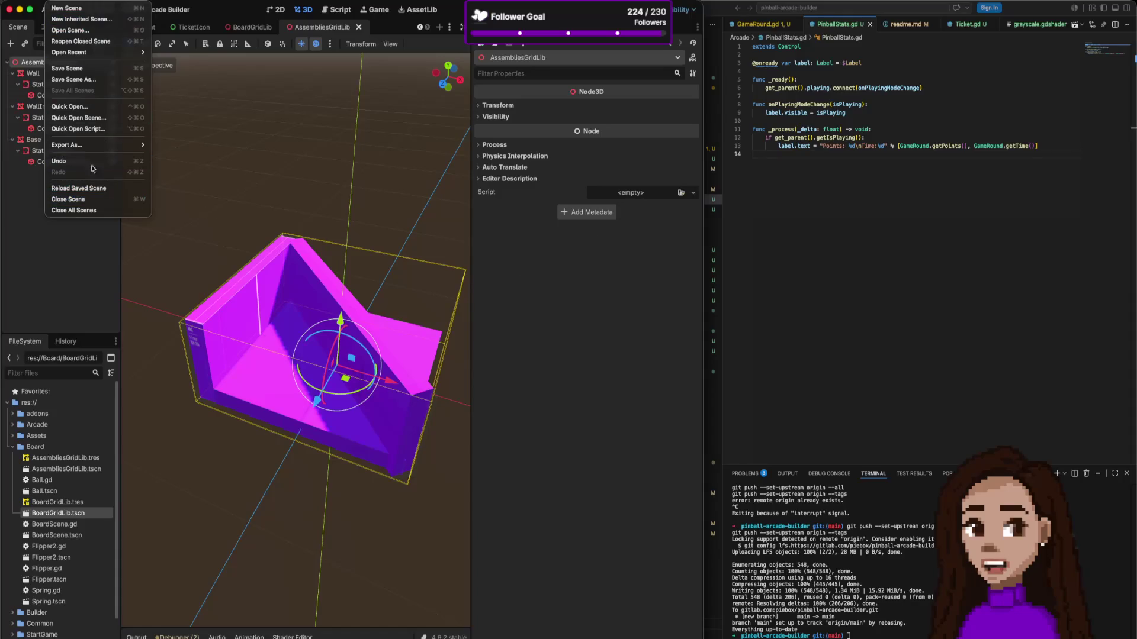
Export the scene as MeshLibrary AssembliesGridLib.tres, overwriting the existing file
mouse_move(95, 145)
click(193, 151)
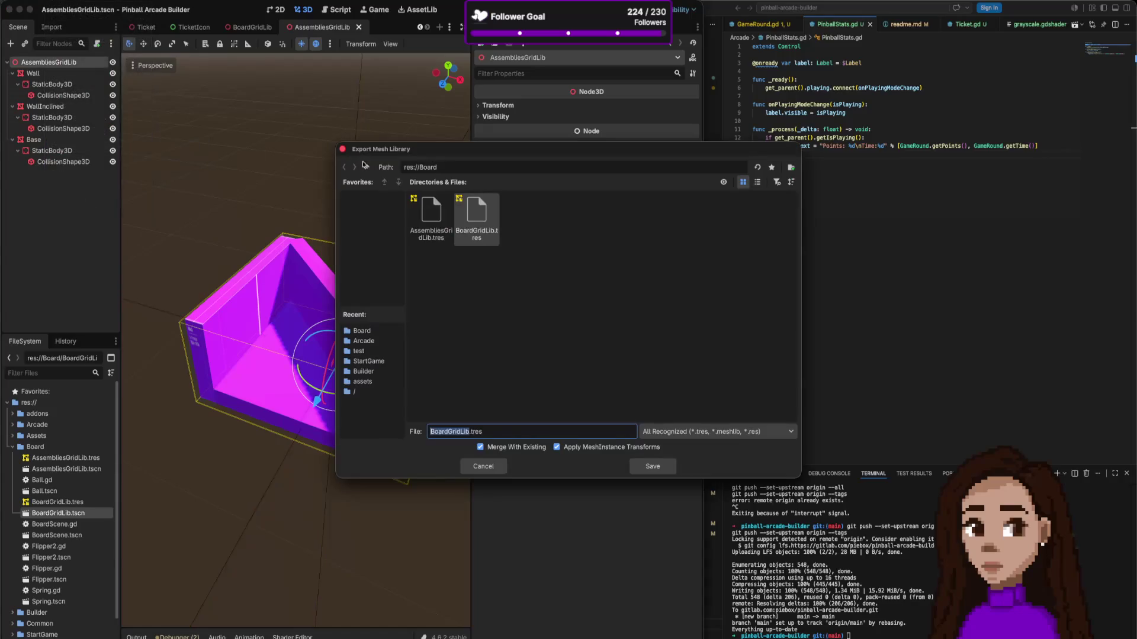
click(656, 467)
click(598, 332)
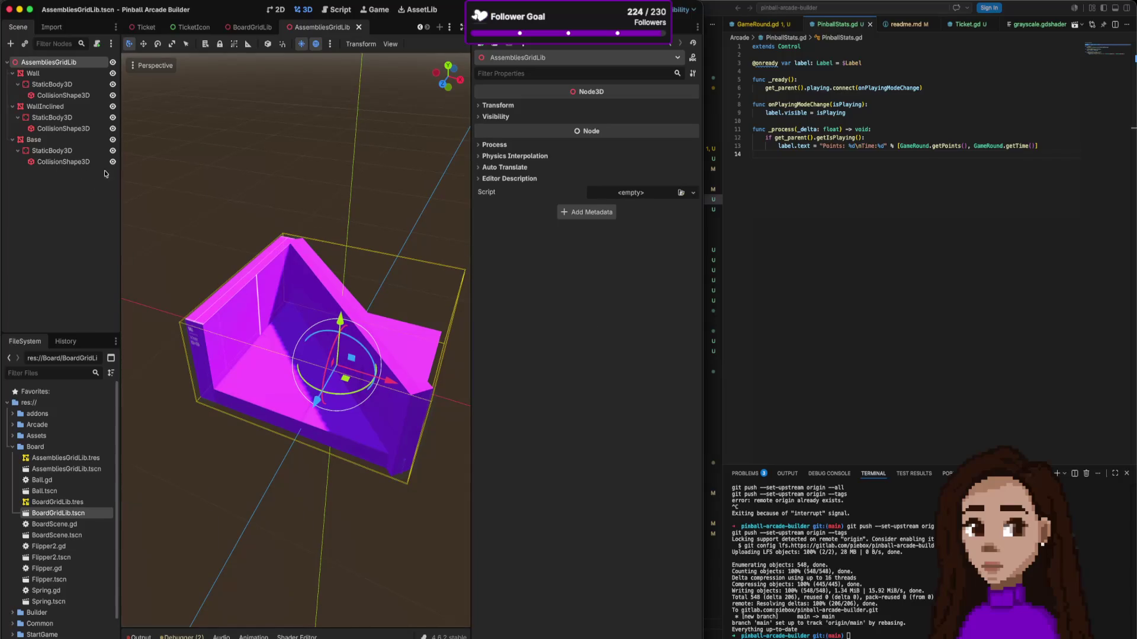
Repeat the MeshLibrary export over AssembliesGridLib.tres, then run the project with Cmd+B
click(60, 1)
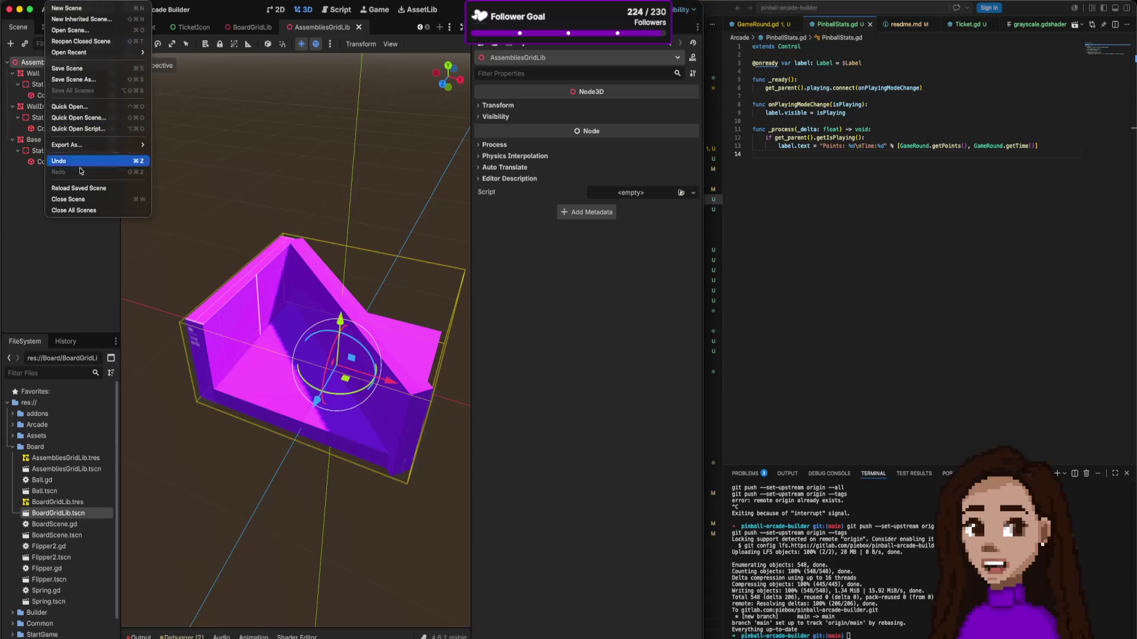
mouse_move(94, 145)
key(Return)
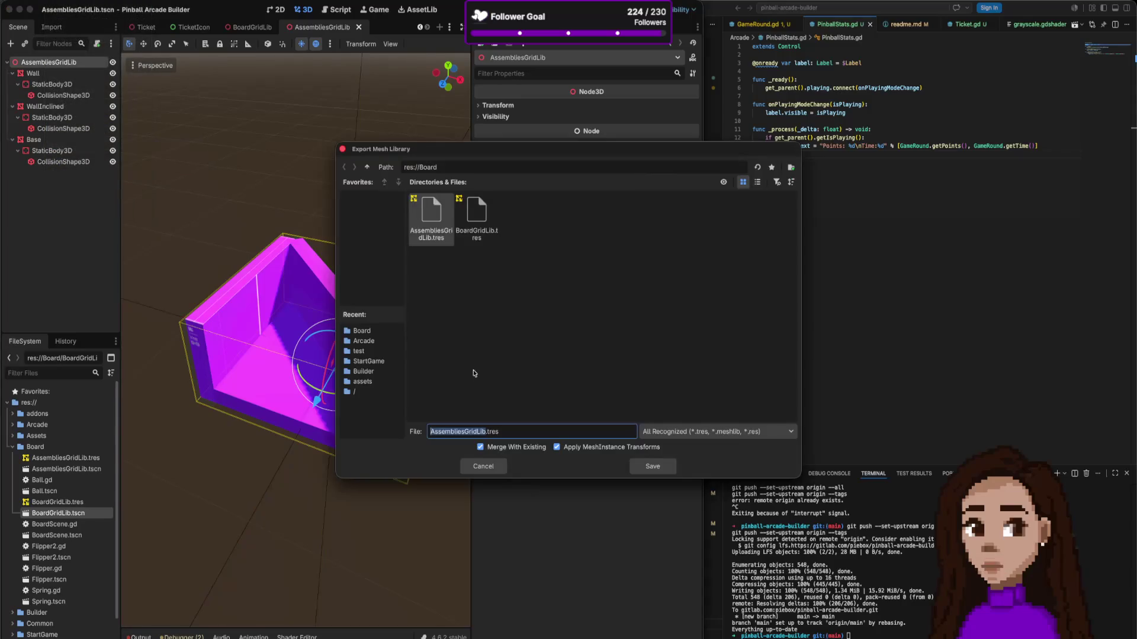
click(649, 467)
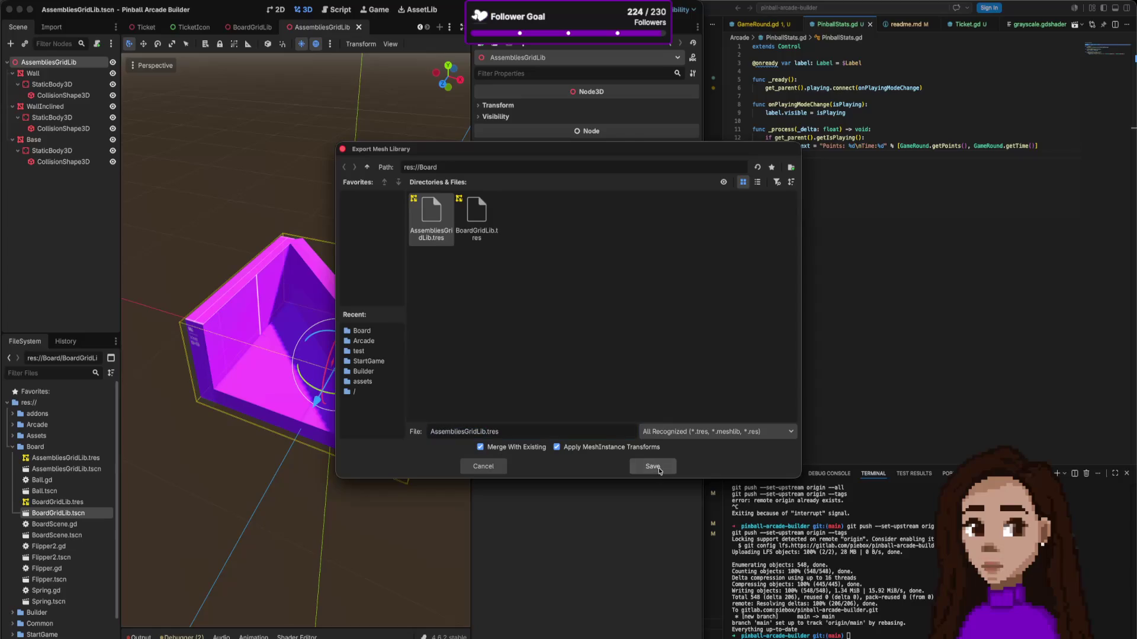
click(604, 331)
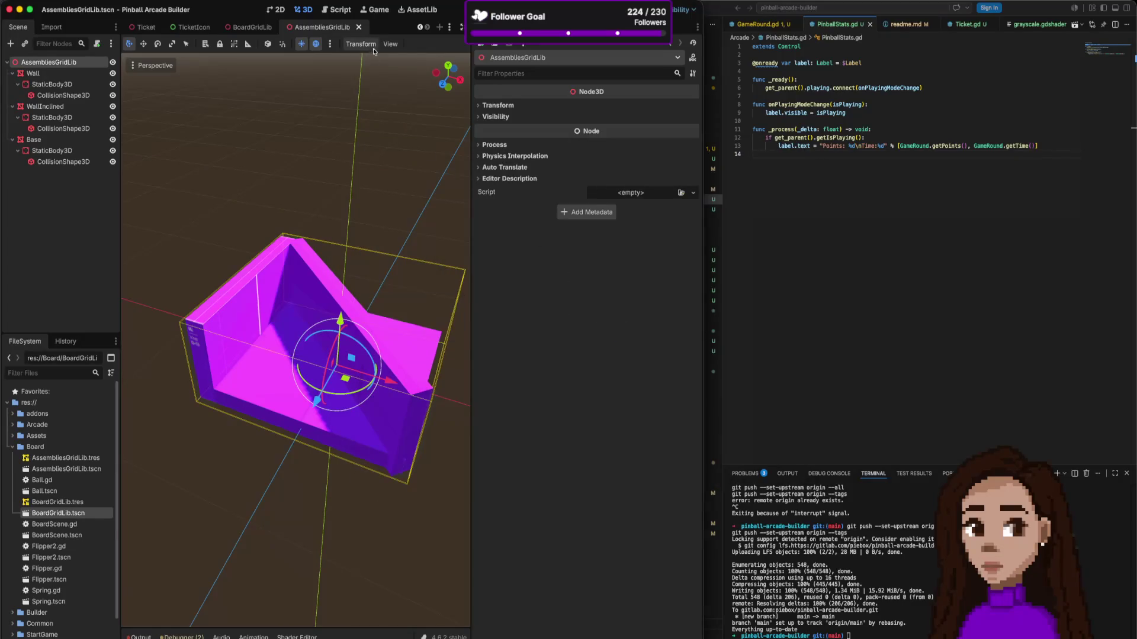
key(super+b)
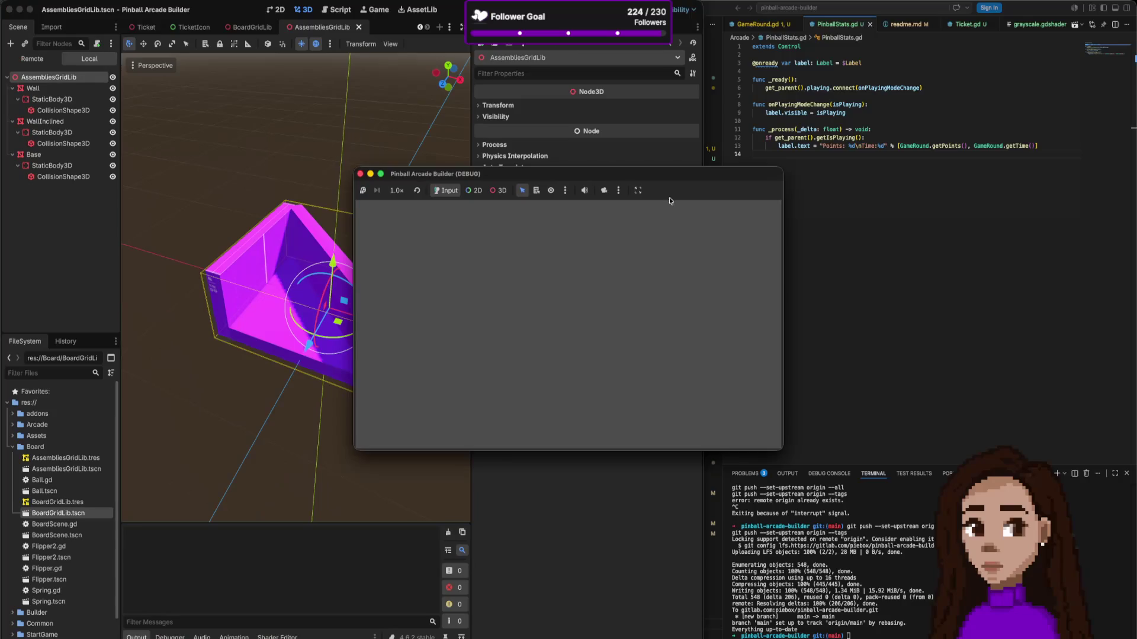
Start the game, launch the ball and work both flippers to score 50 points
click(583, 300)
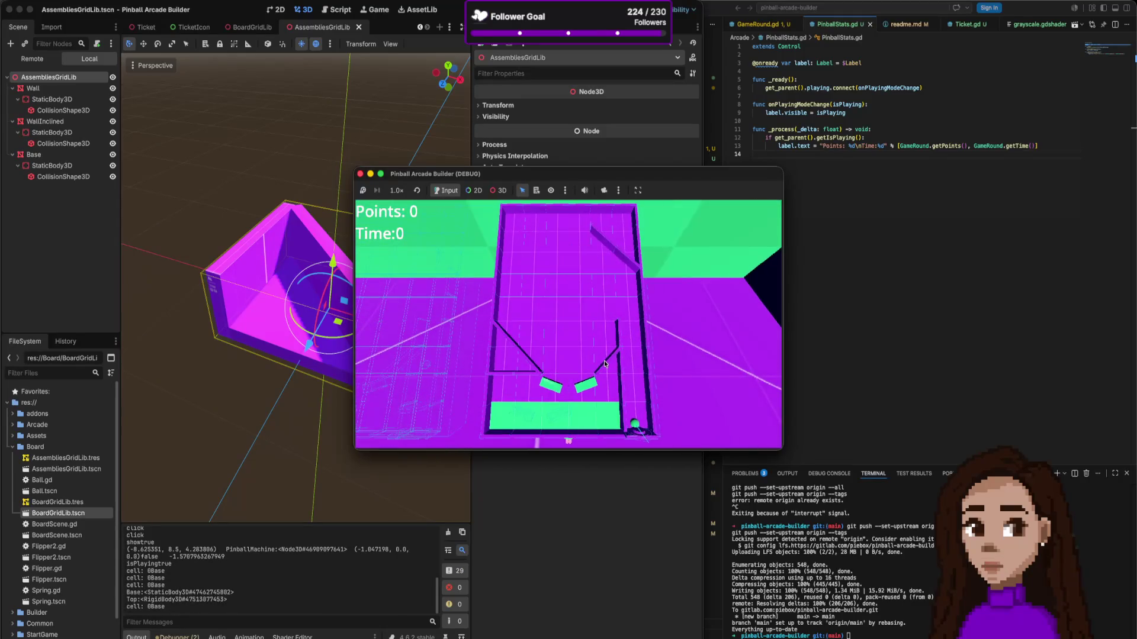
key(space)
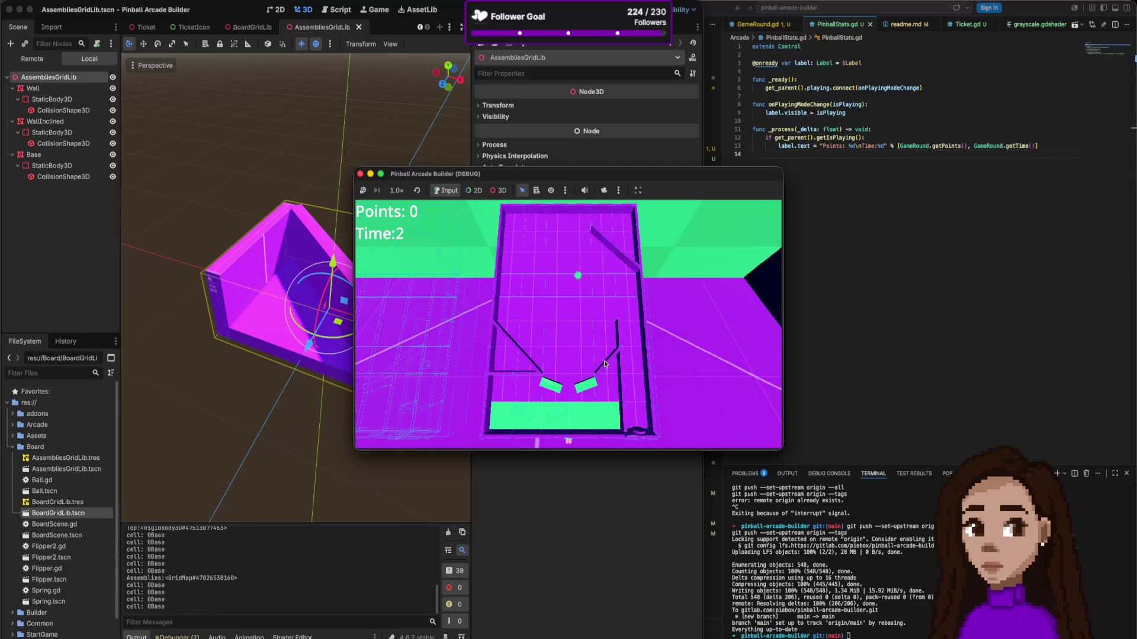
key(Left)
key(Left)
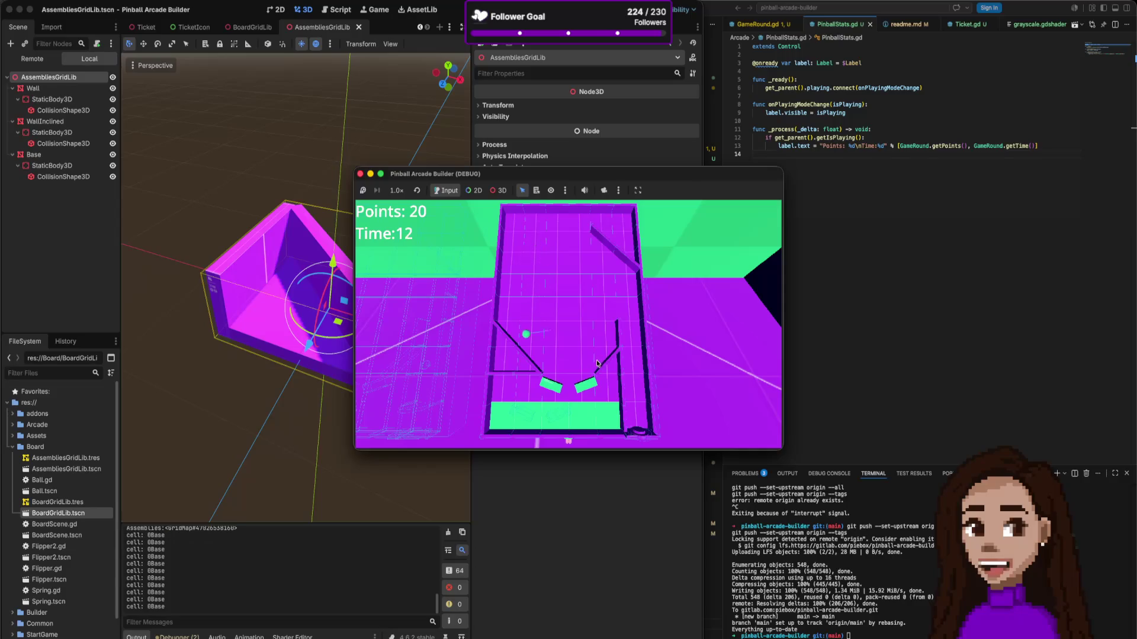
key(Left)
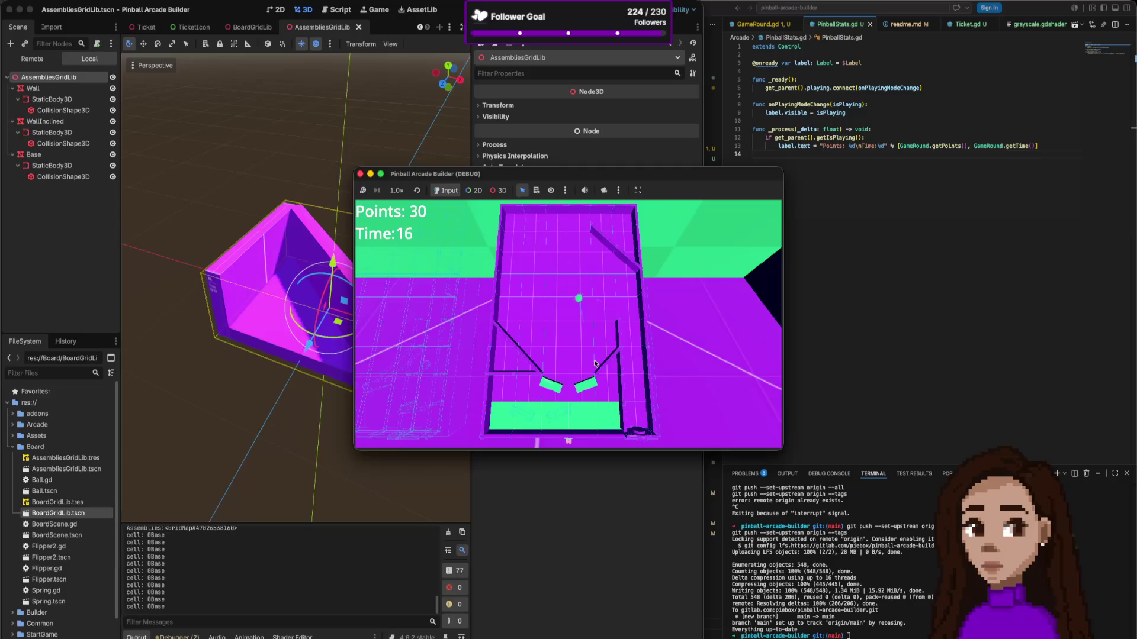
key(Right)
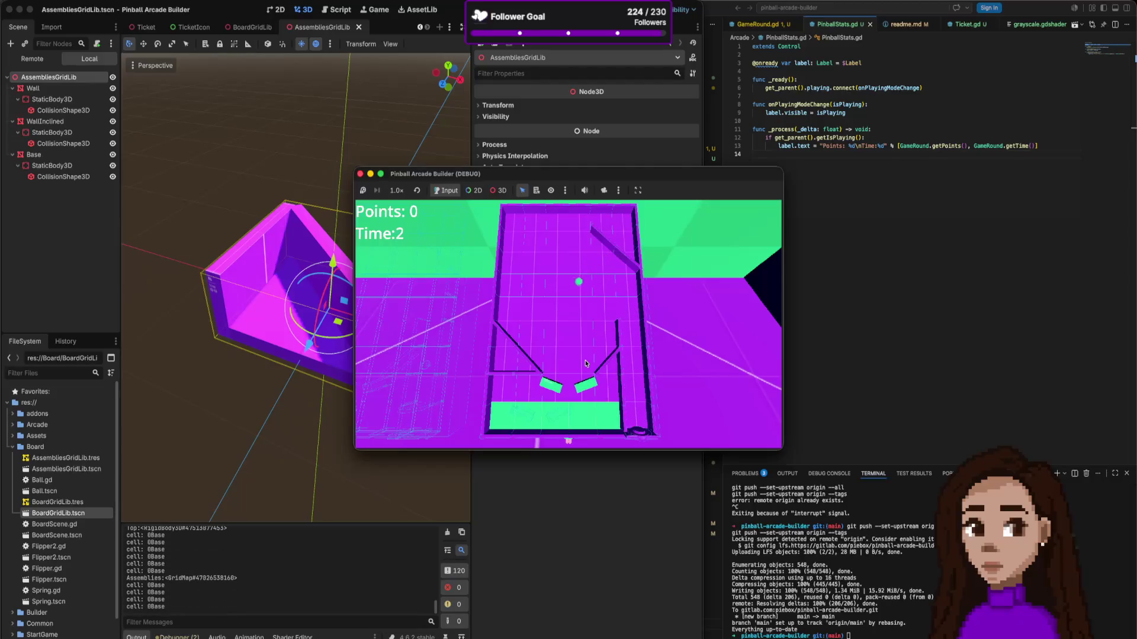
key(Left)
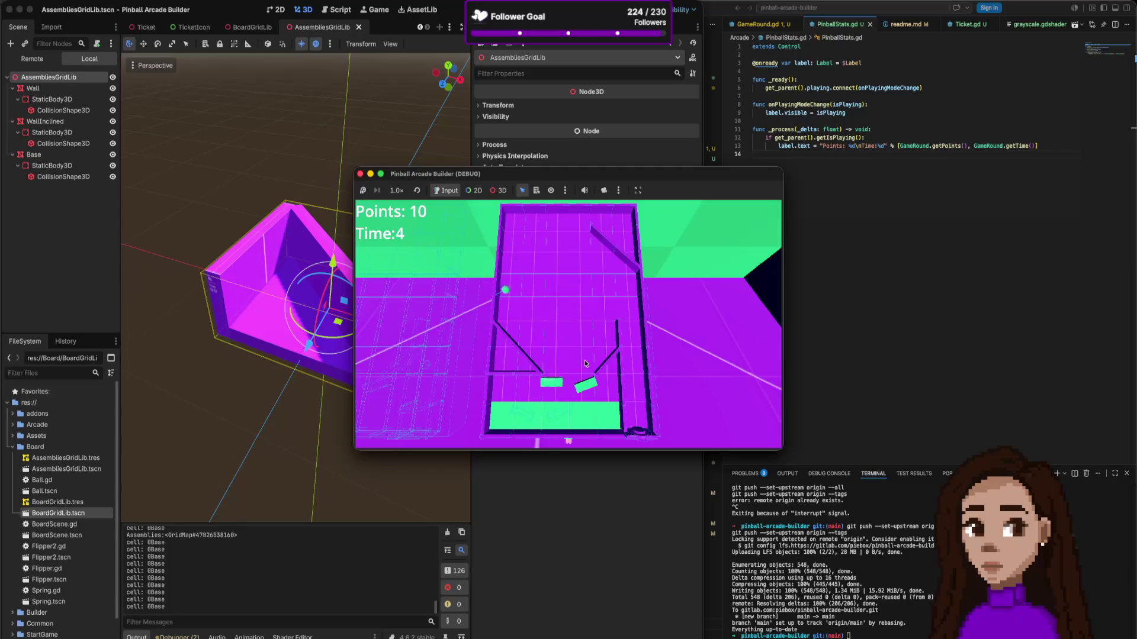
key(Left)
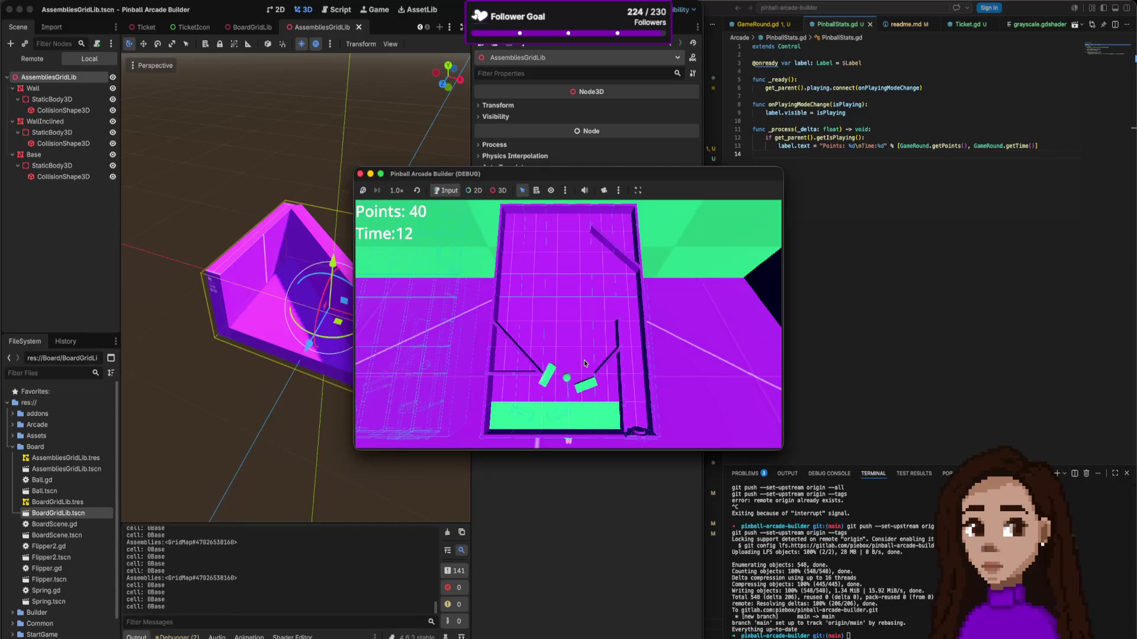
key(Right)
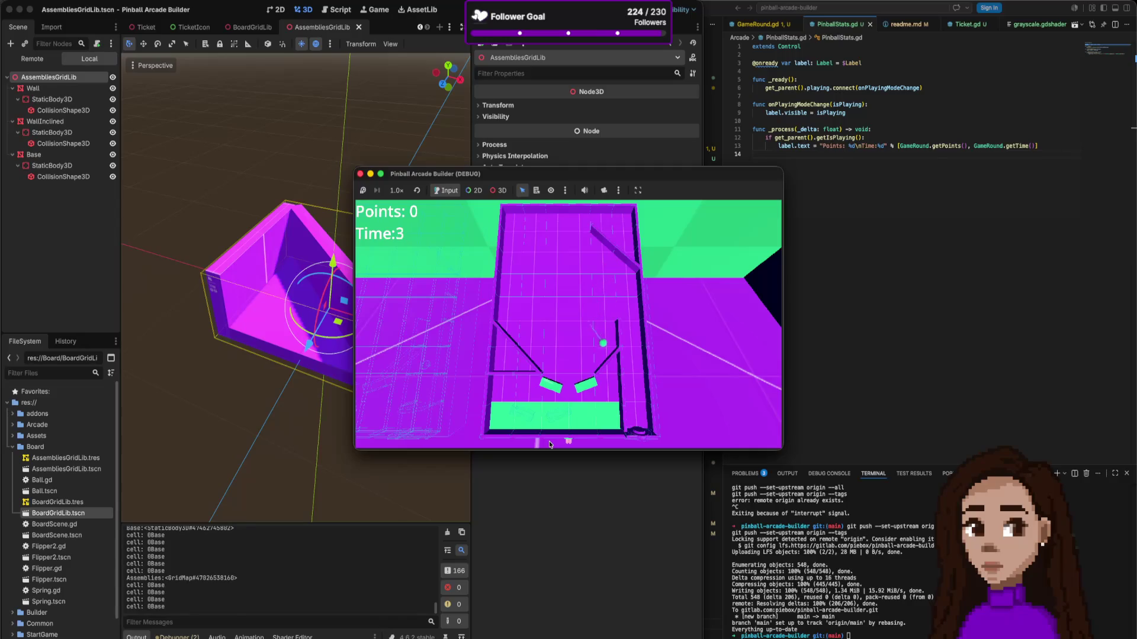
Keep flipping, mostly with the left flipper, reaching 250 points before the round restarts
key(Left)
key(Right)
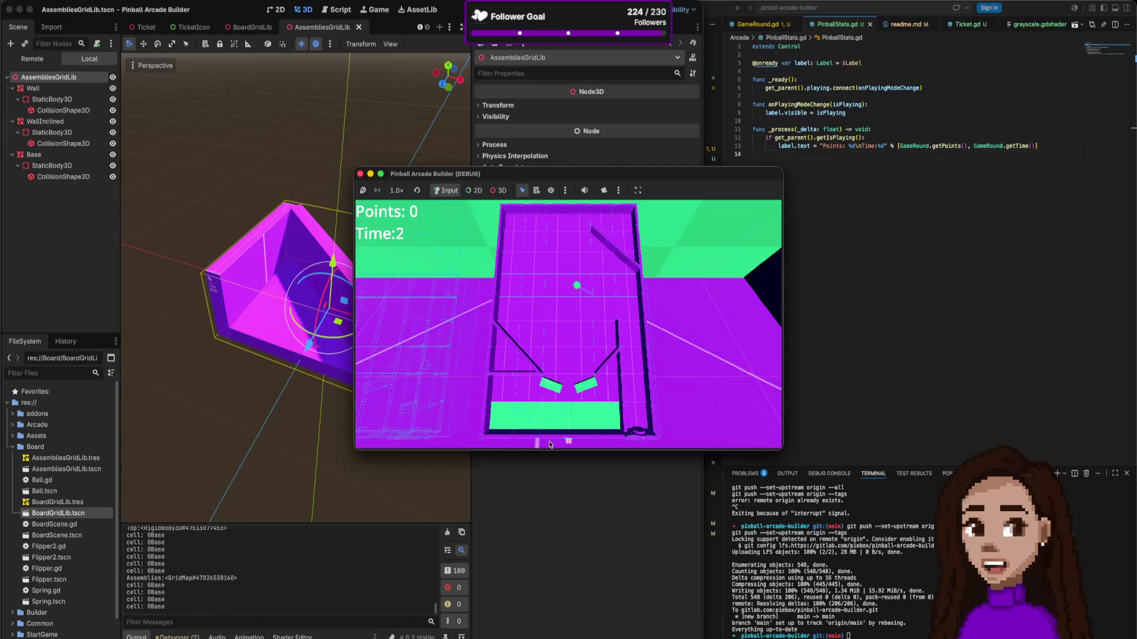
key(Left)
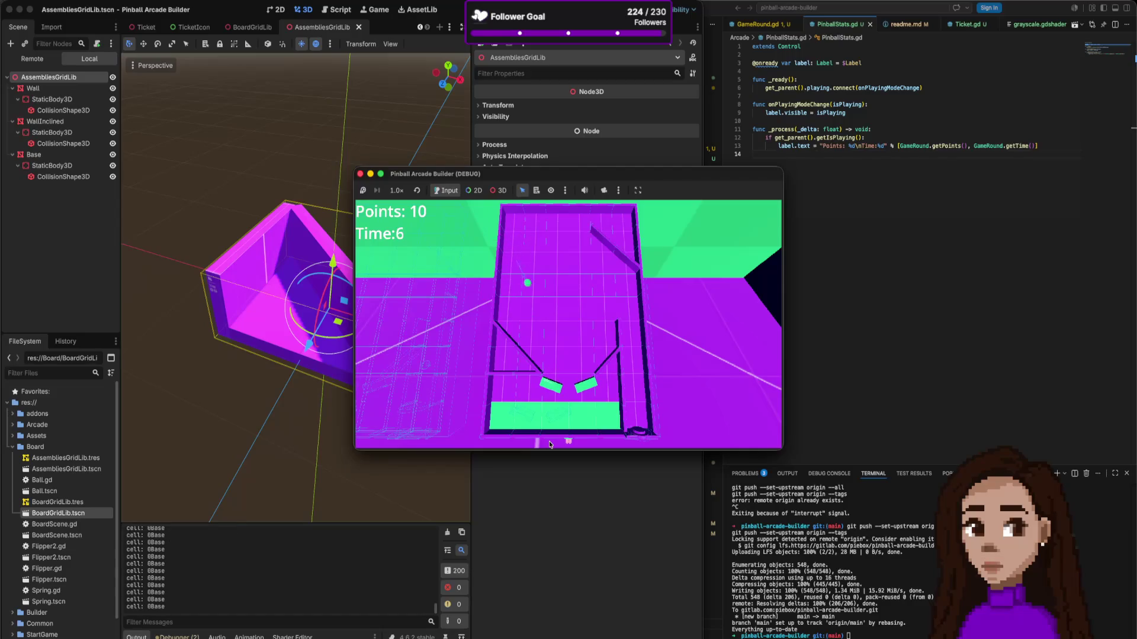
key(Left)
key(Left)
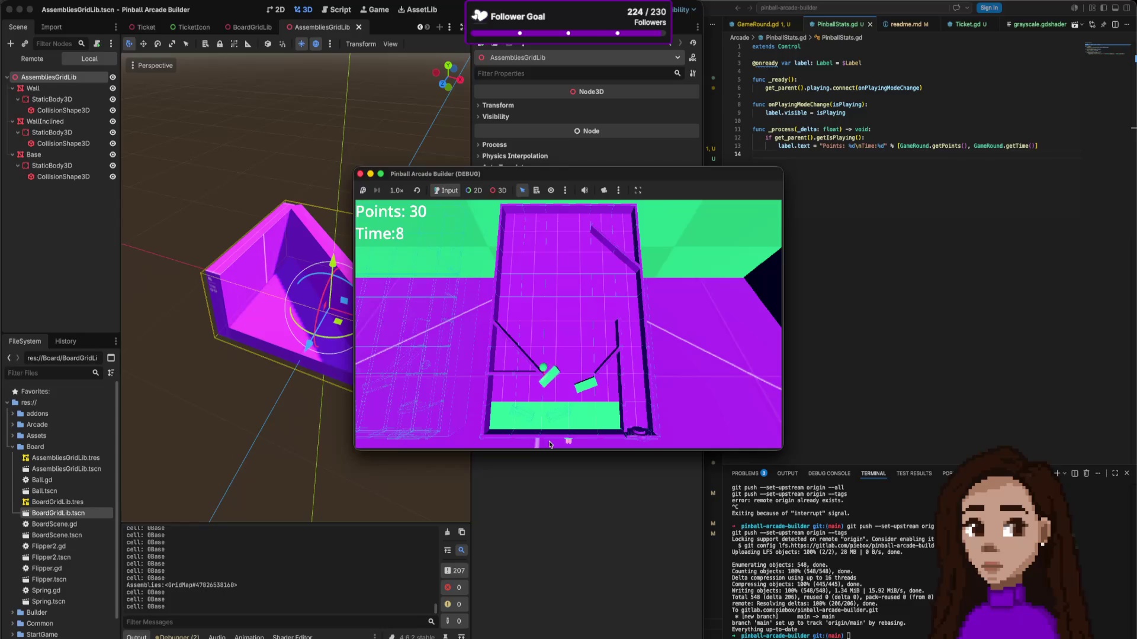
key(Left)
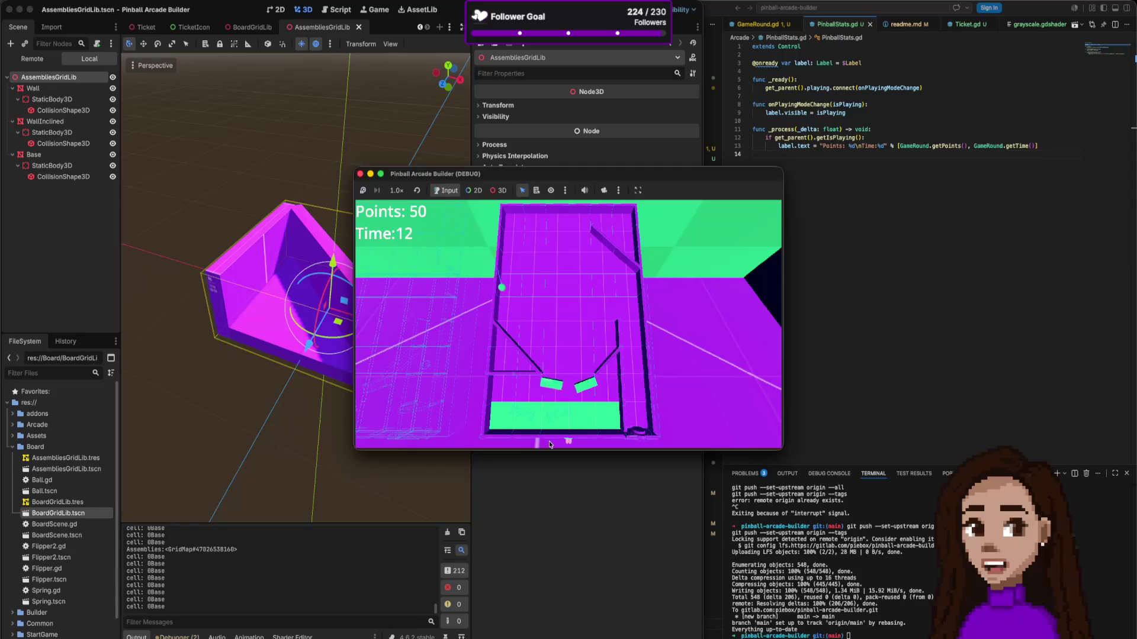
key(Left)
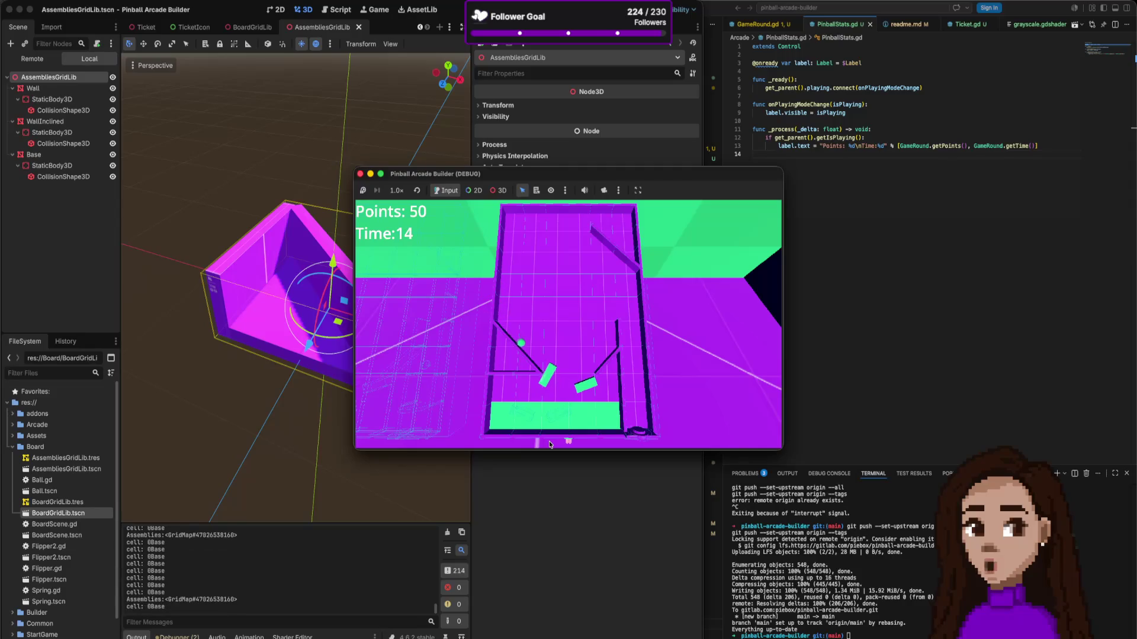
key(Left)
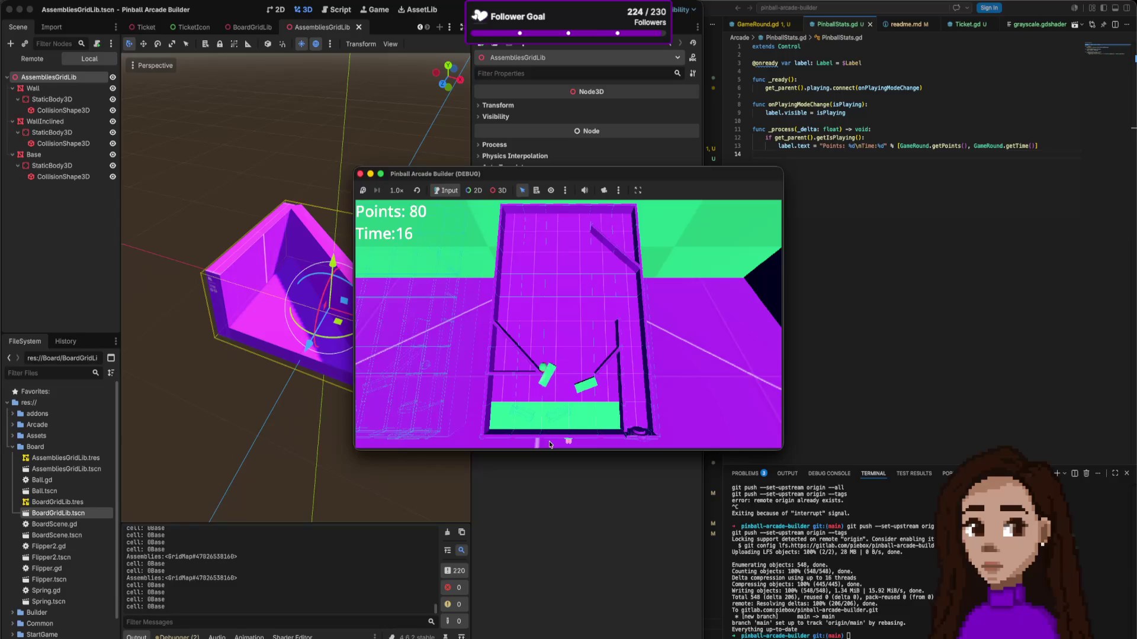
key(Left)
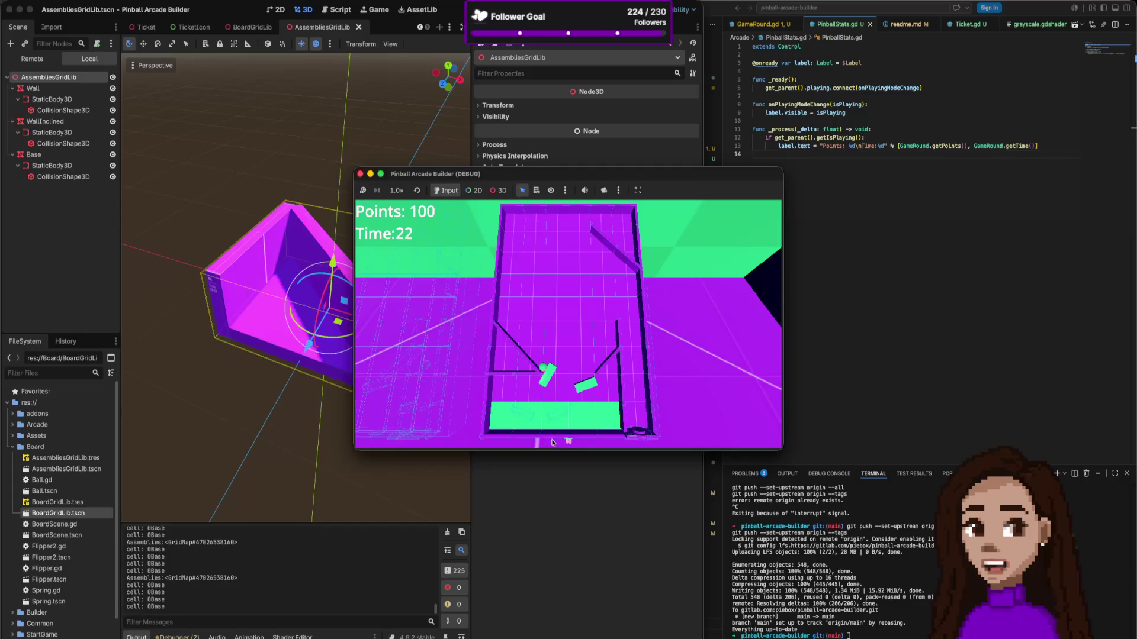
key(Left)
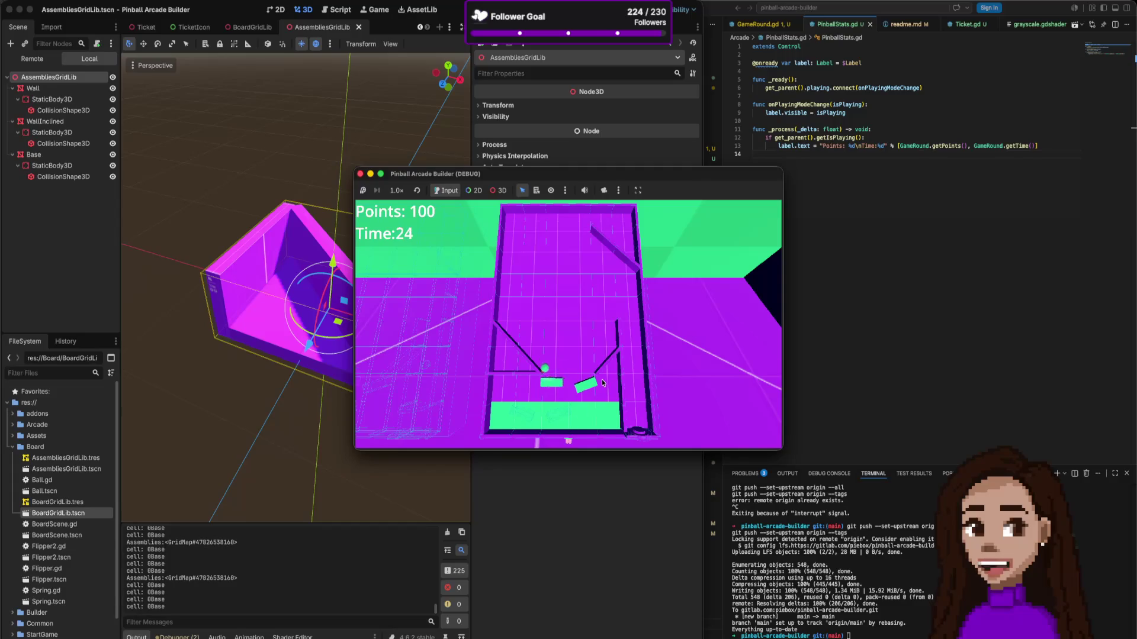
key(Left)
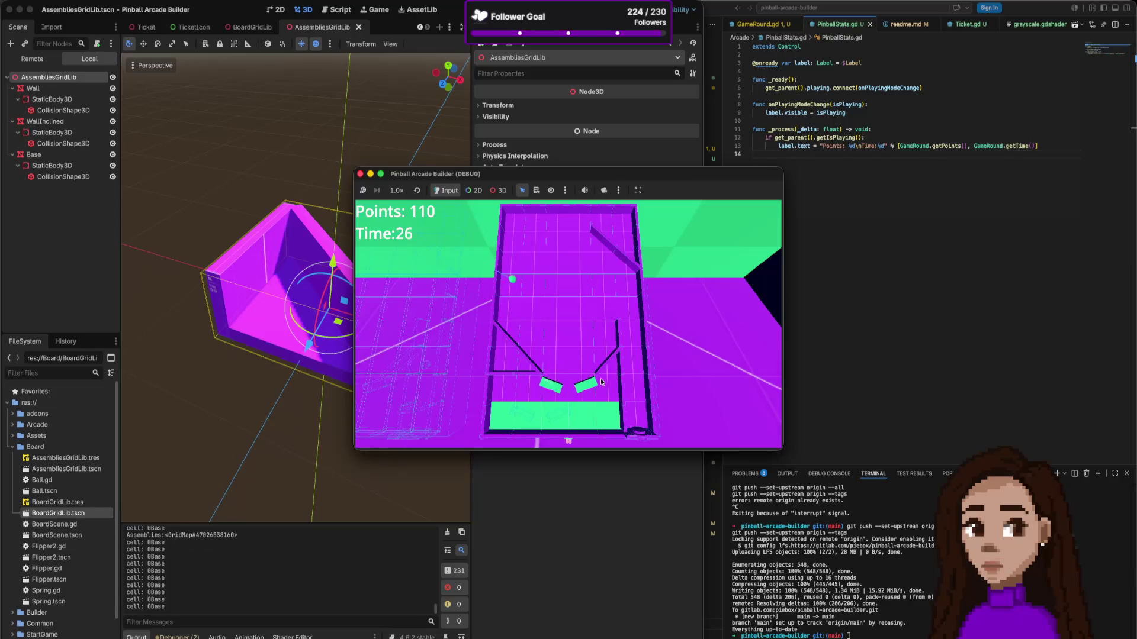
key(Left)
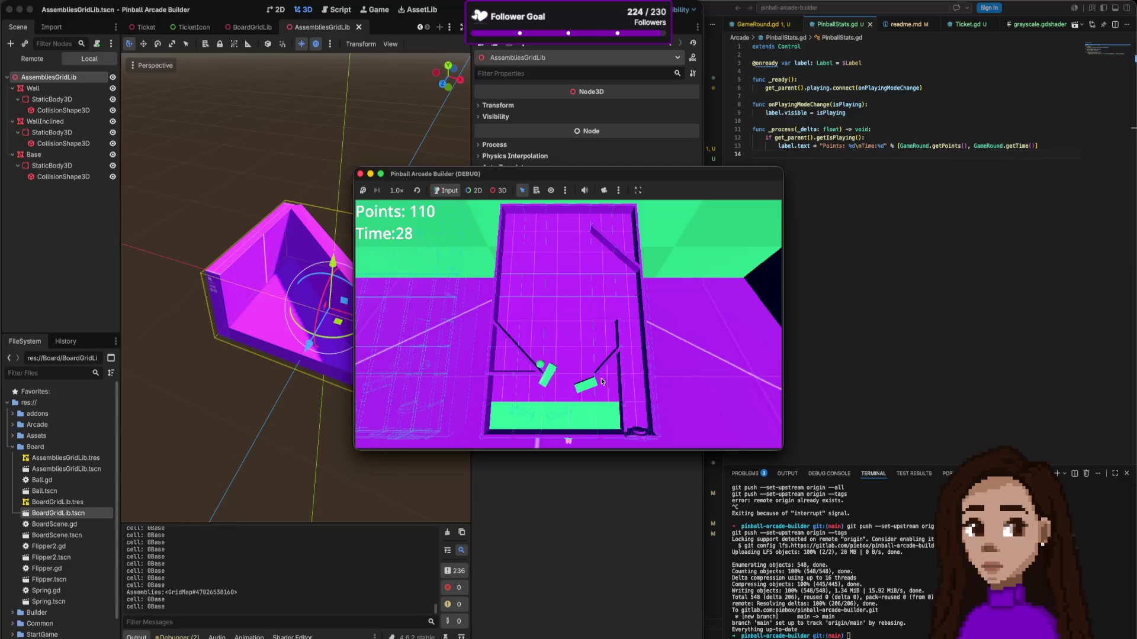
key(Left)
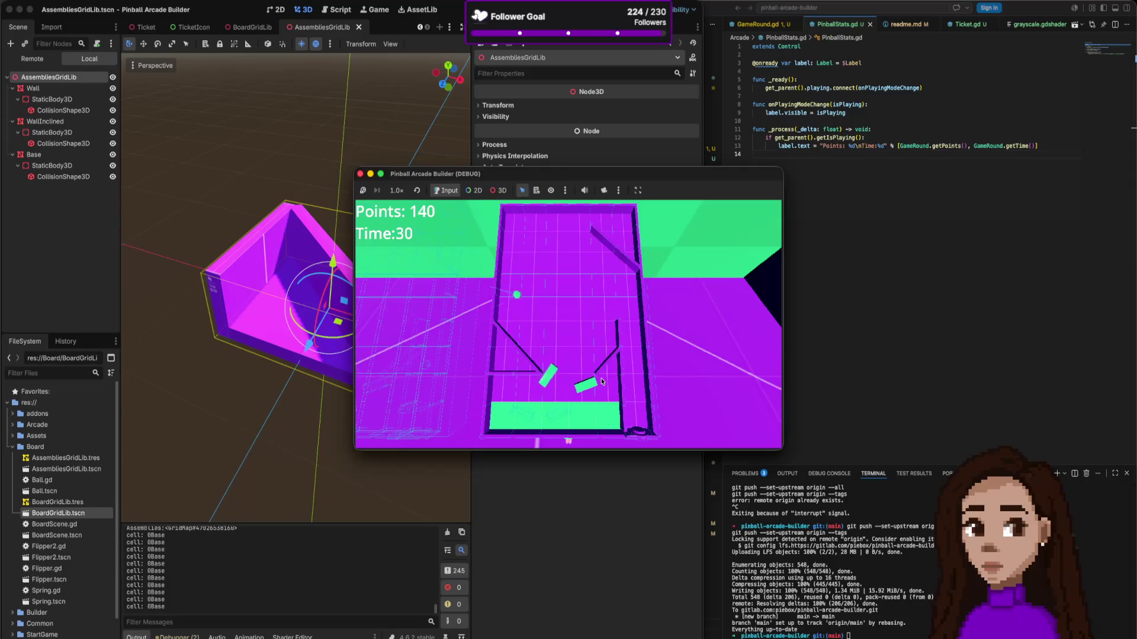
key(Left)
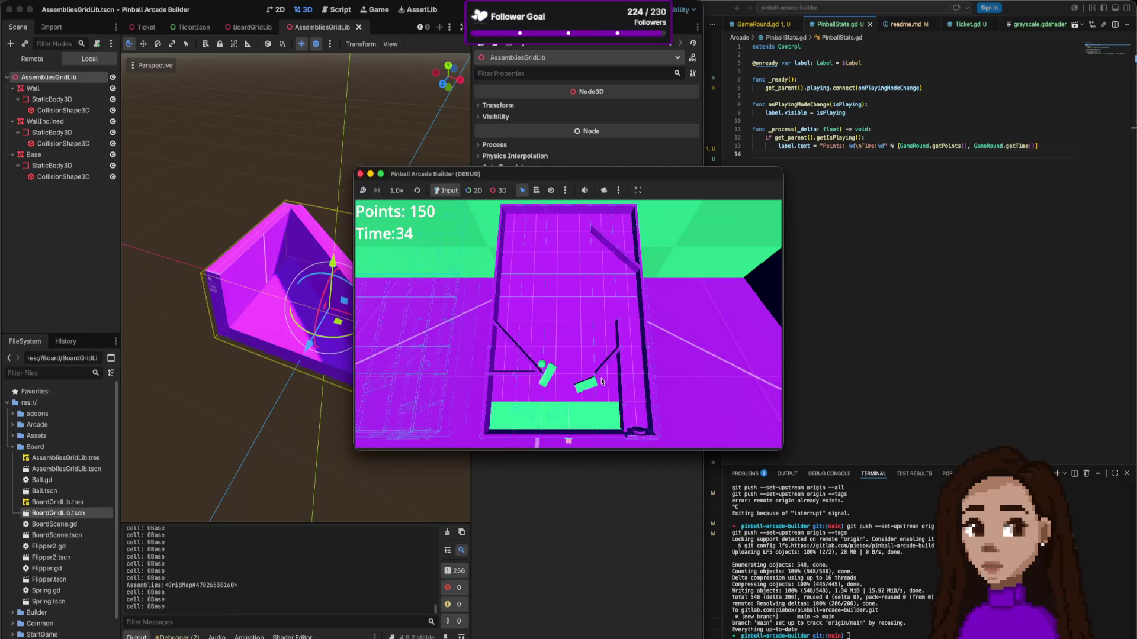
key(Left)
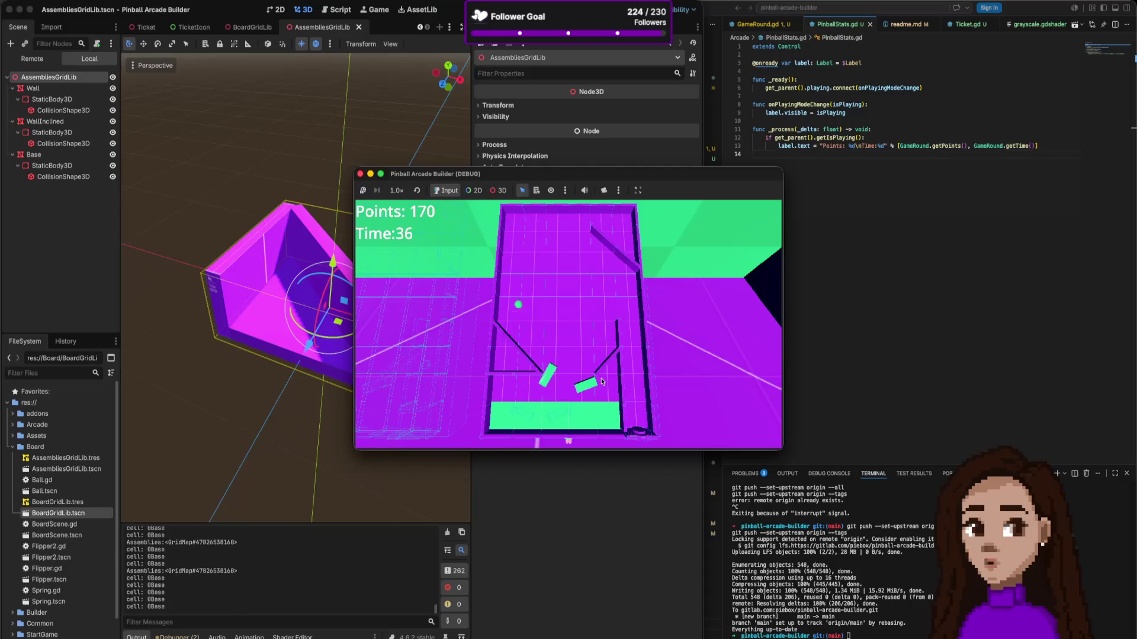
key(Left)
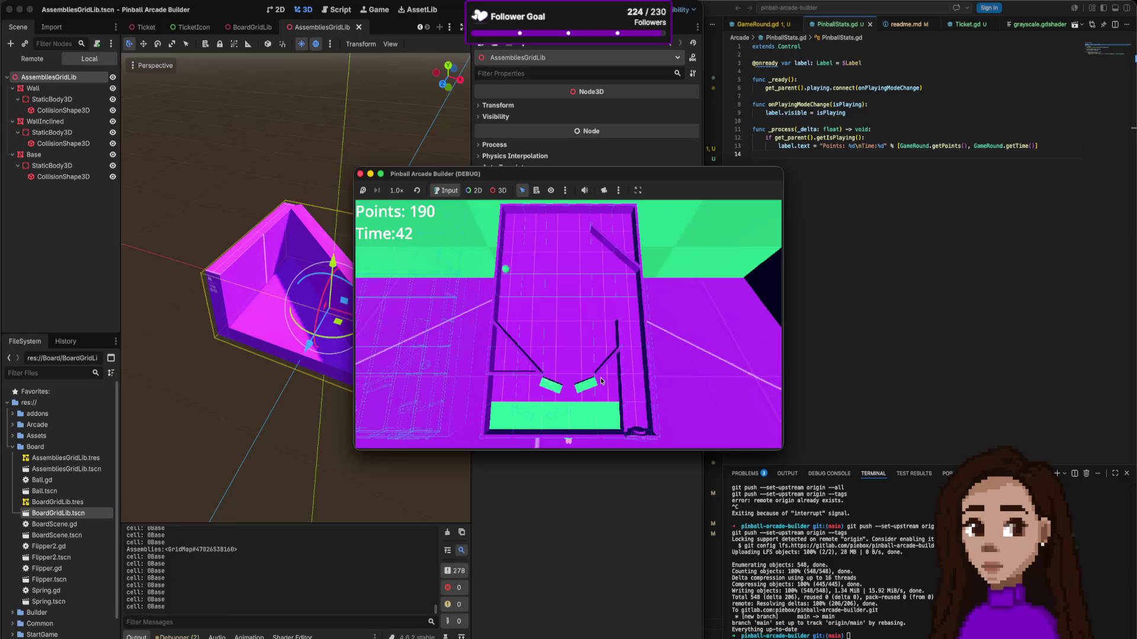
key(Left)
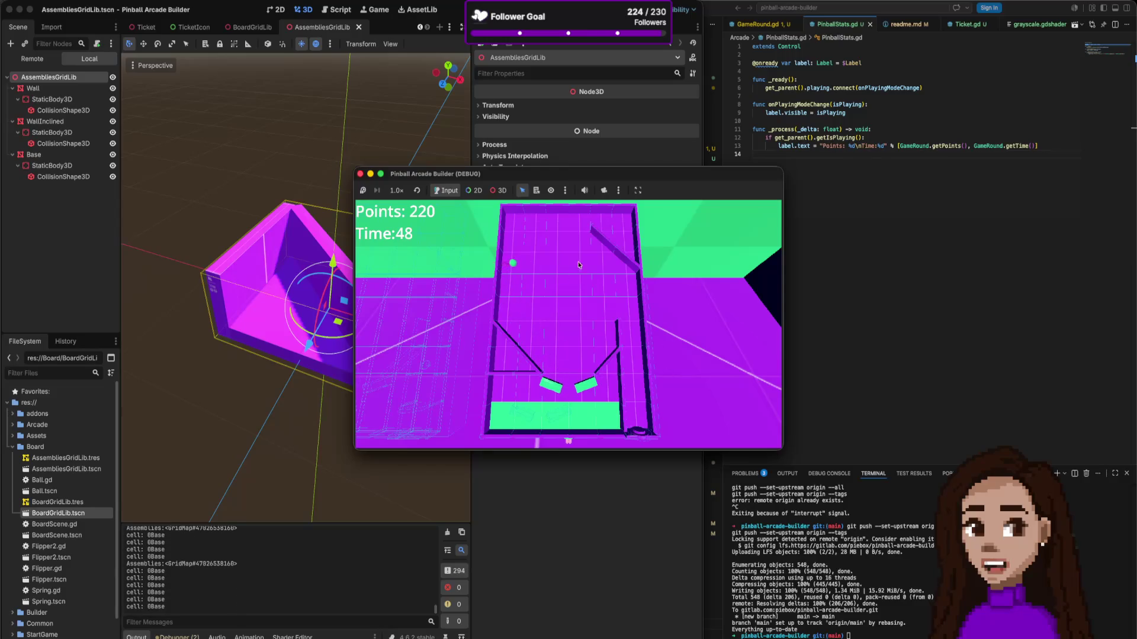
key(Left)
key(Left)
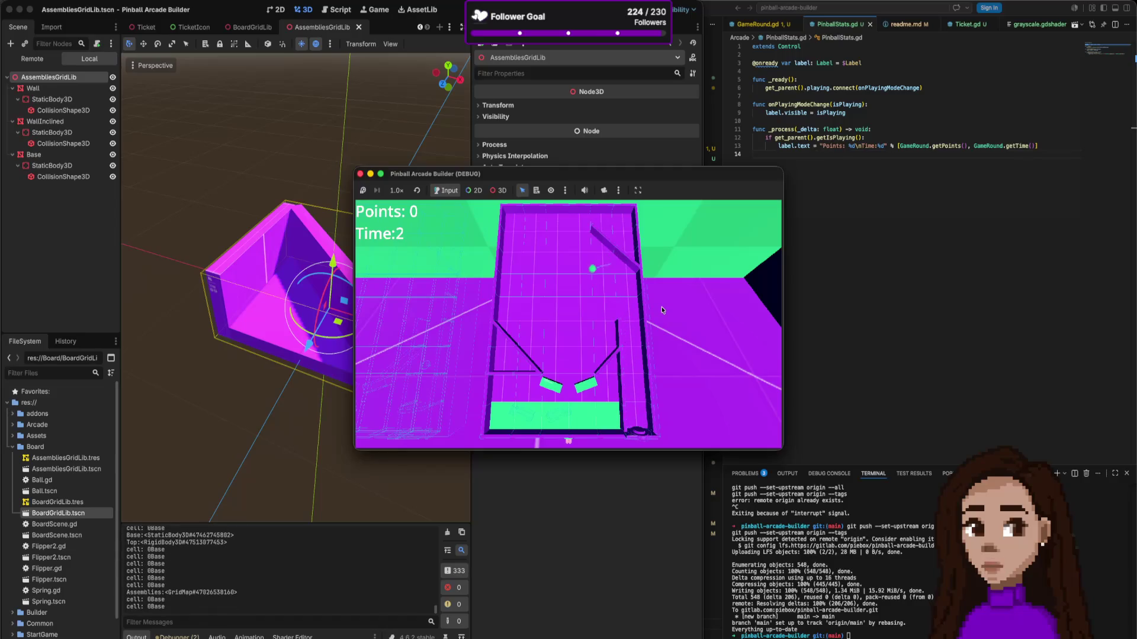
Play the new round to 110 points, then switch to the VS Code window
key(Left)
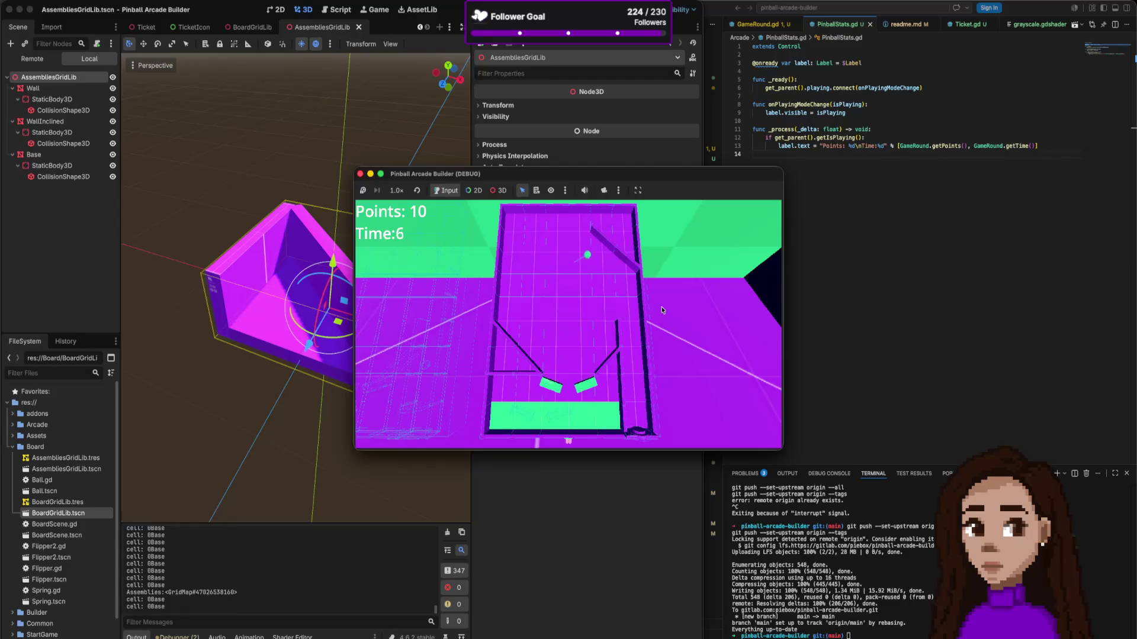
key(Right)
key(Left)
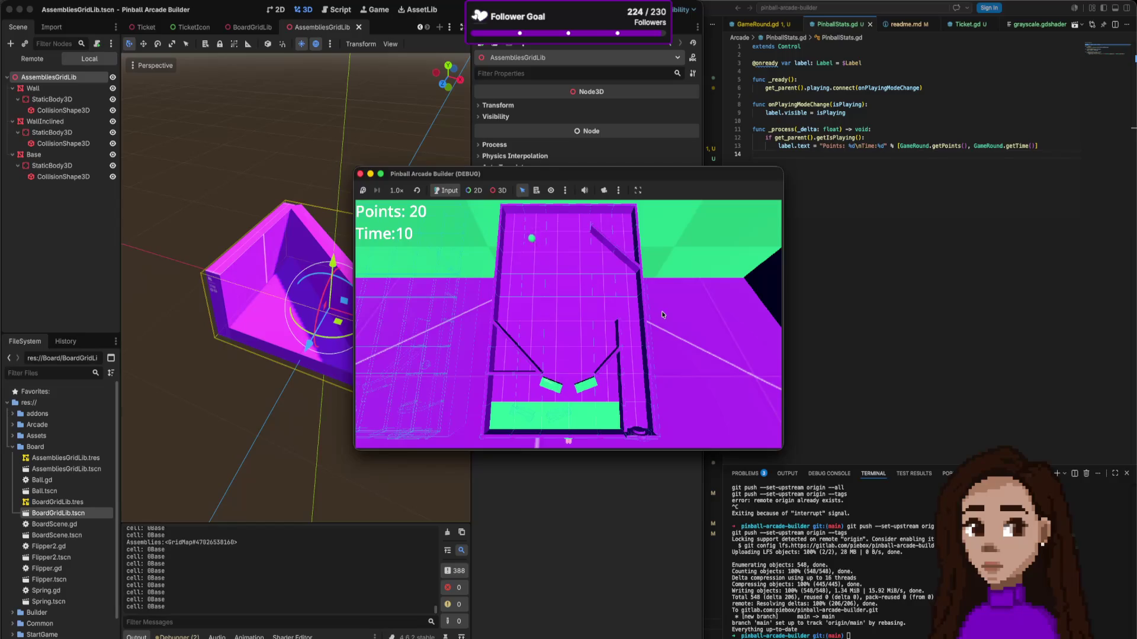
key(Left)
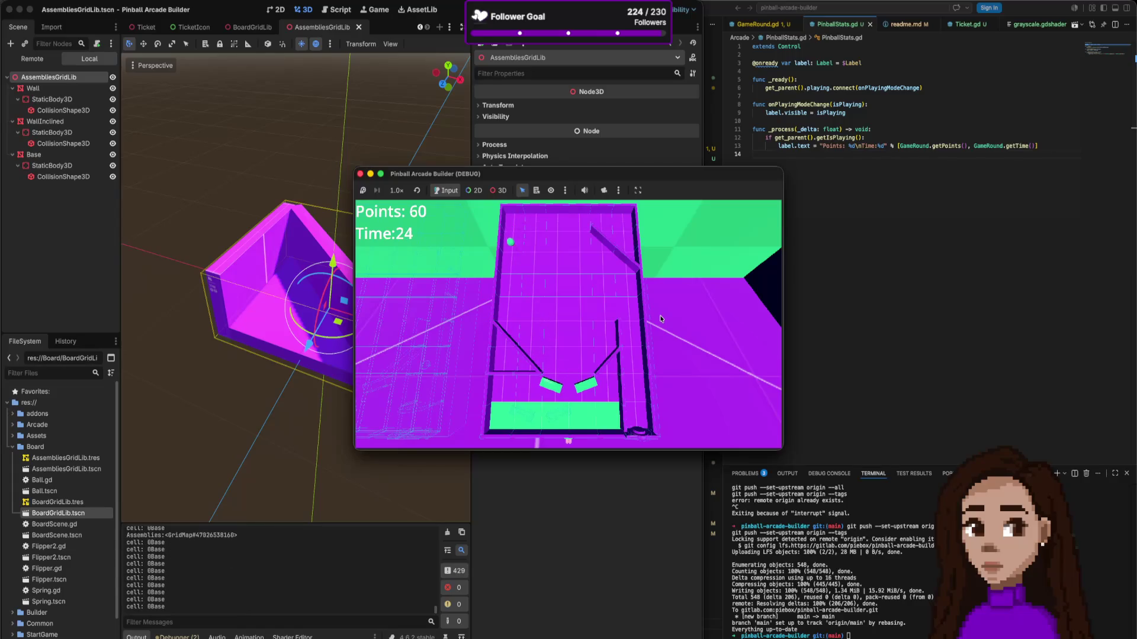
key(Left)
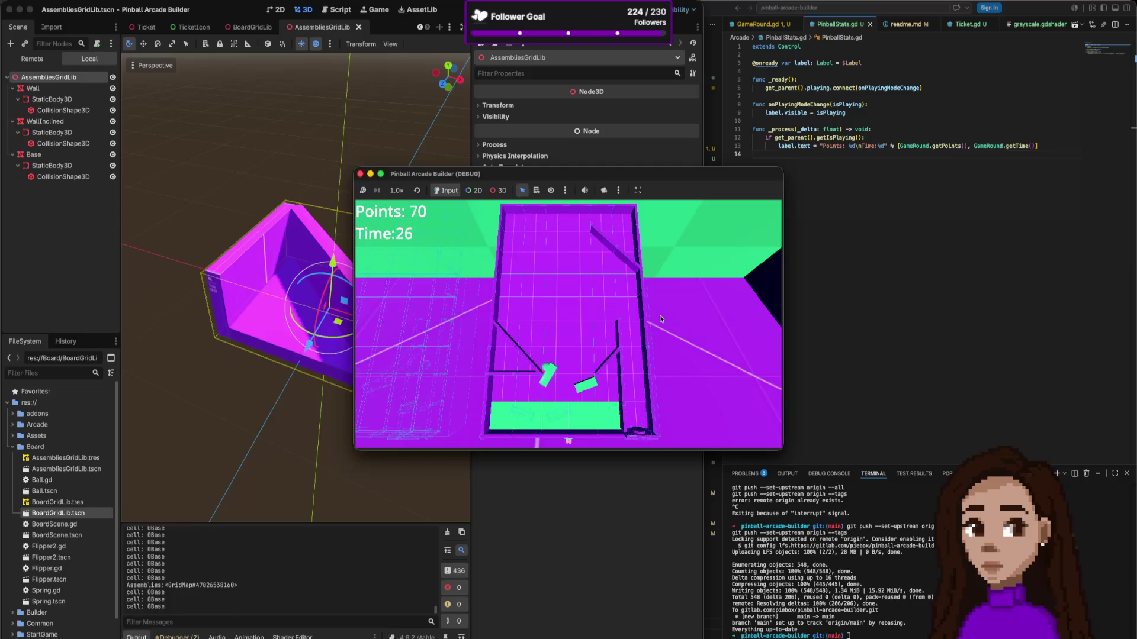
key(Left)
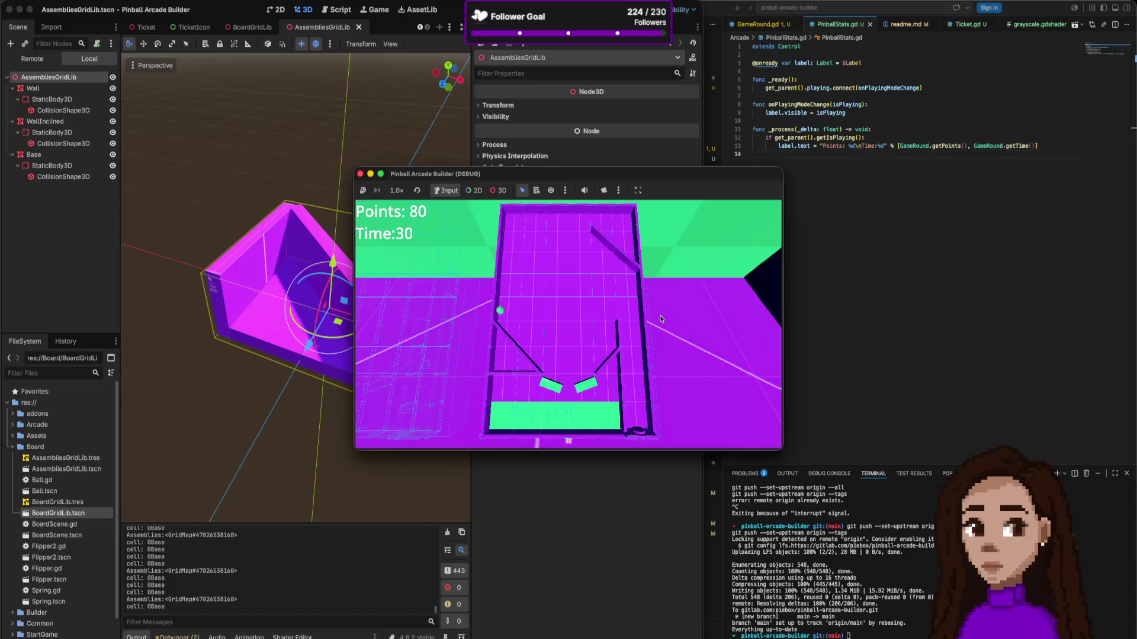
key(Left)
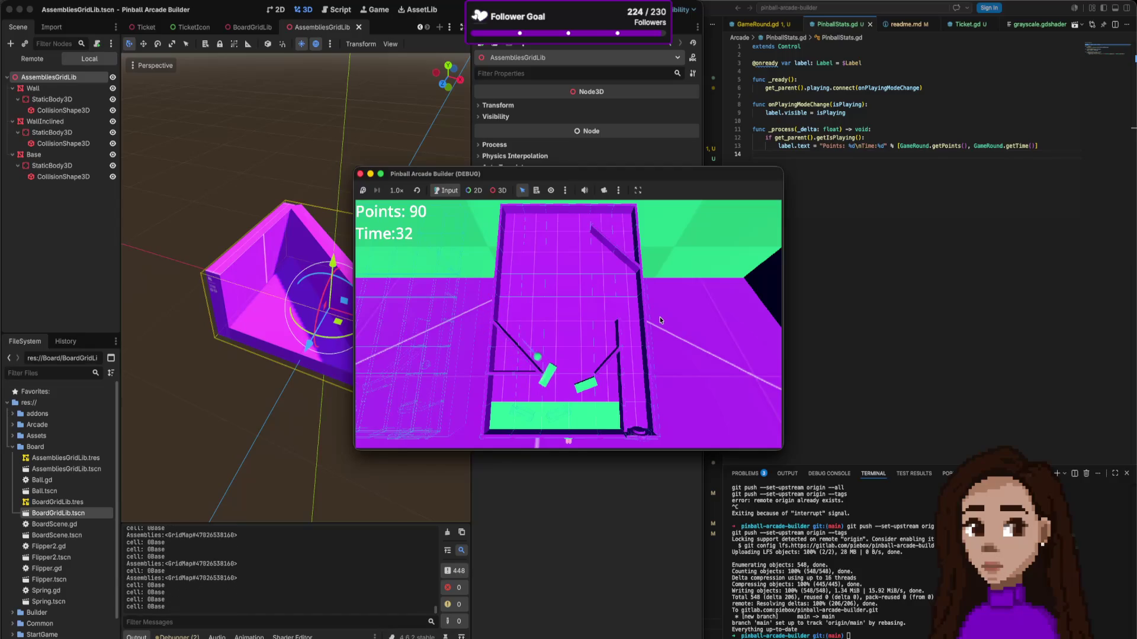
key(Left)
key(Right)
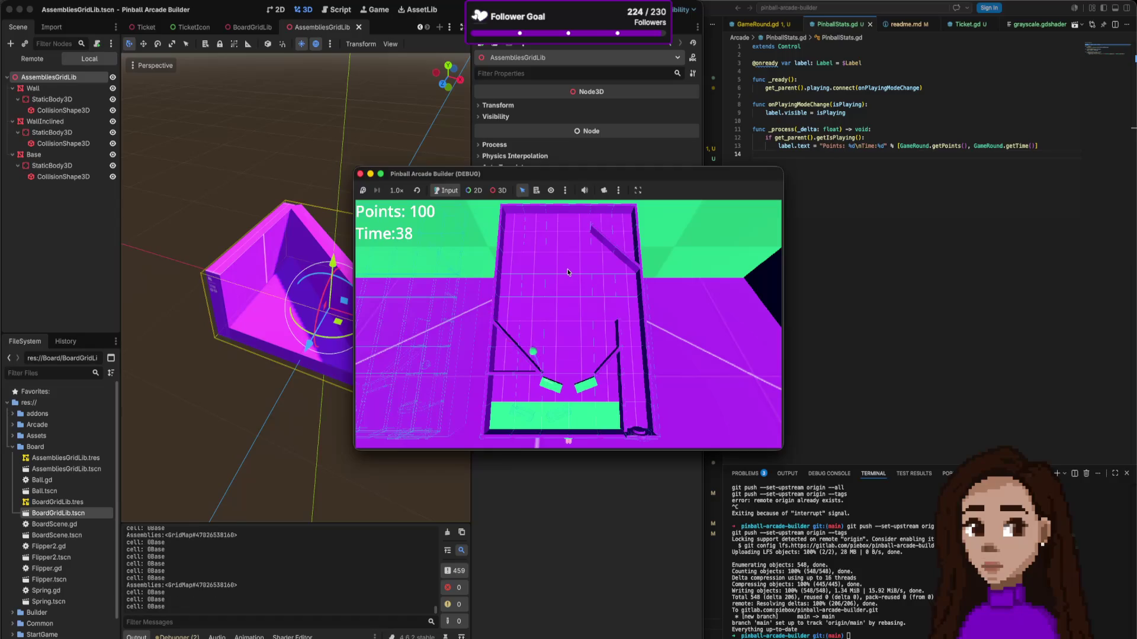
key(Right)
key(Left)
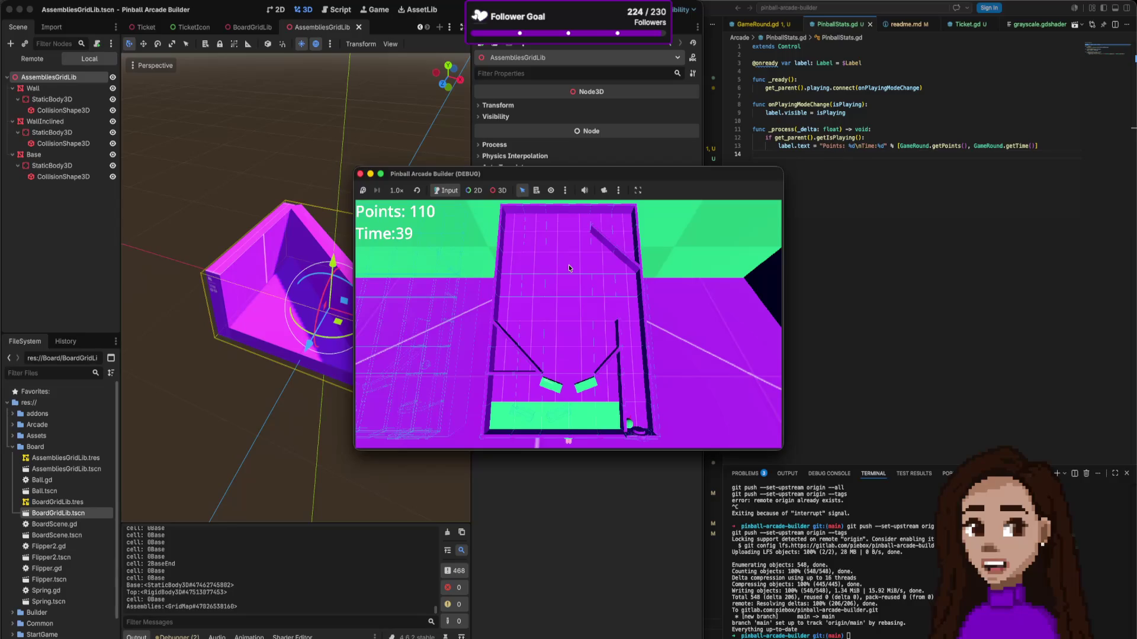
click(892, 220)
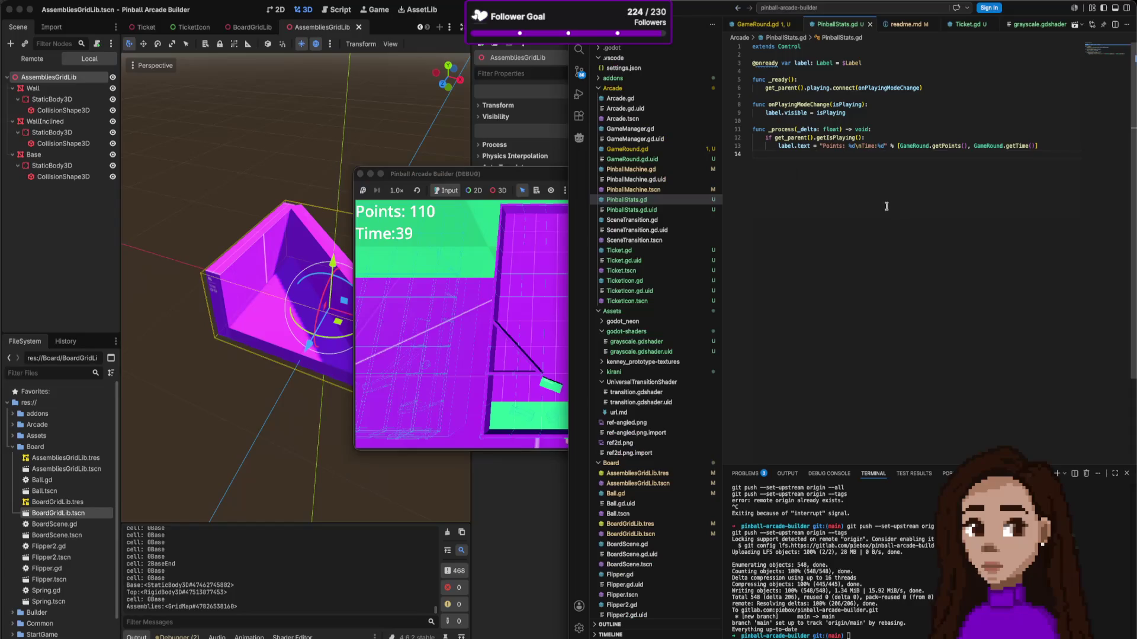
Open GameRound.gd and jump to the roundEnded check in getTime
click(812, 37)
click(853, 68)
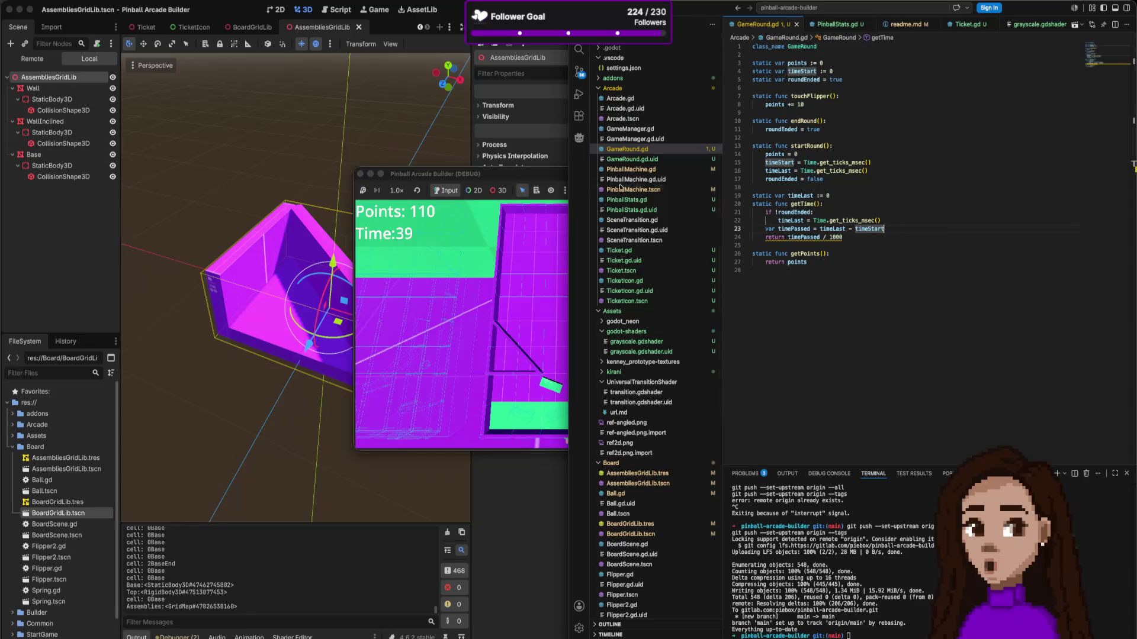
click(814, 212)
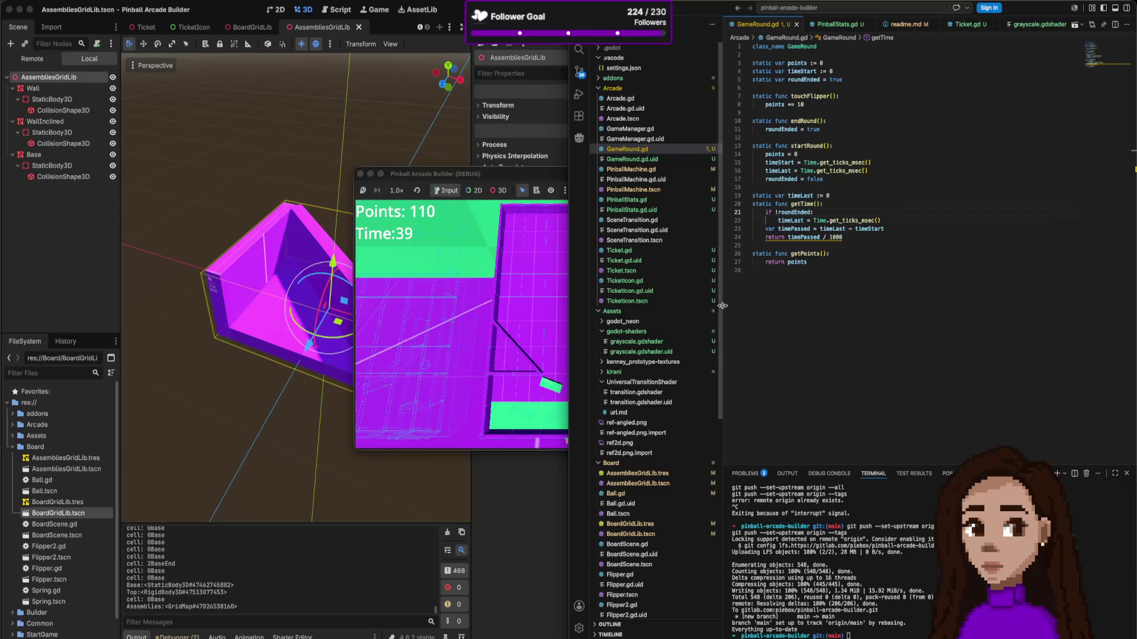
Collapse the Arcade, Assets, Board and Common folders and start a new file
click(633, 88)
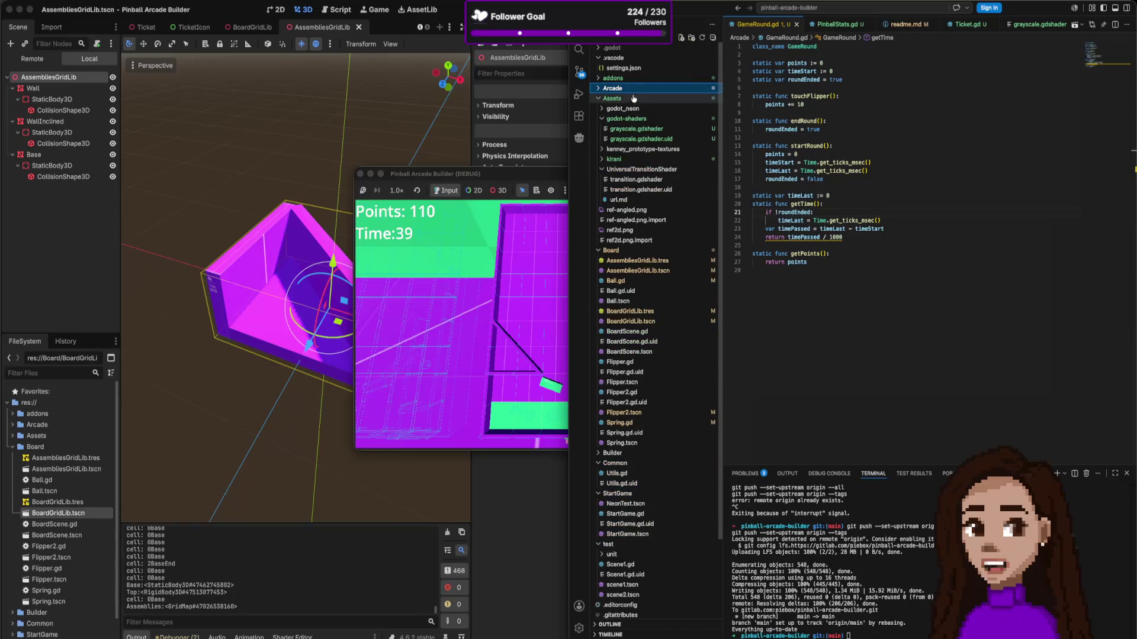
click(634, 99)
click(634, 109)
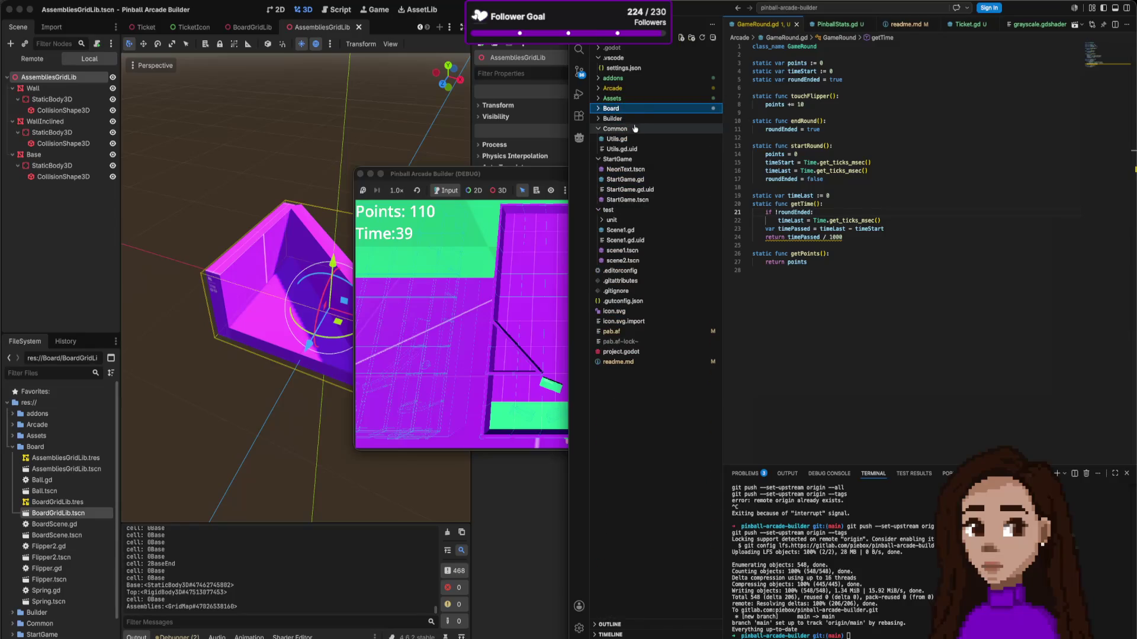
click(637, 129)
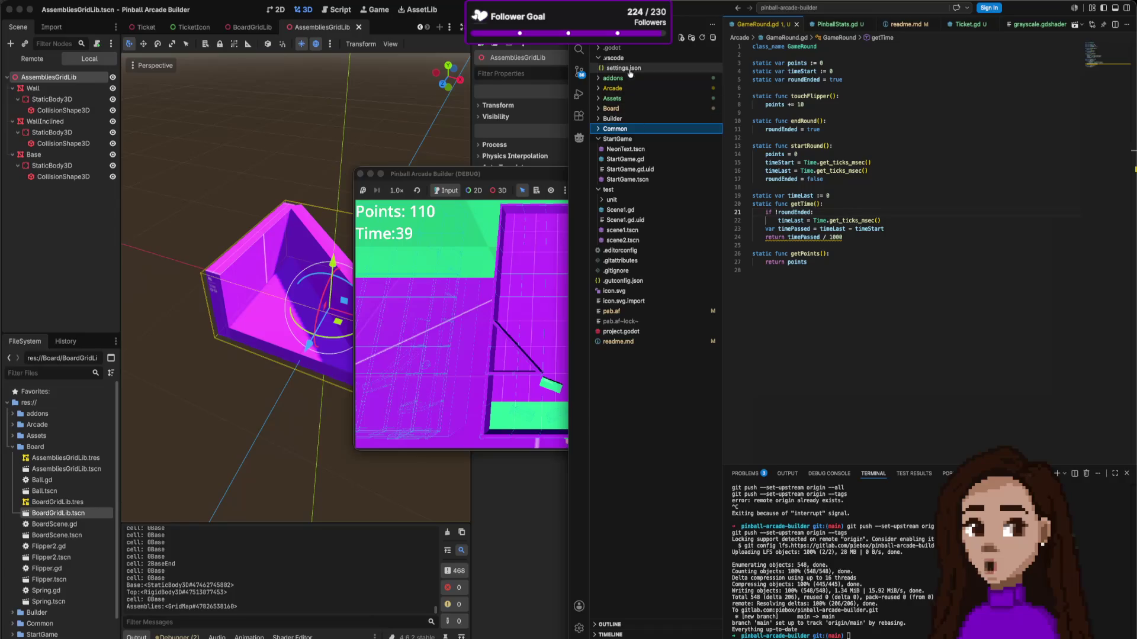
click(648, 58)
click(681, 37)
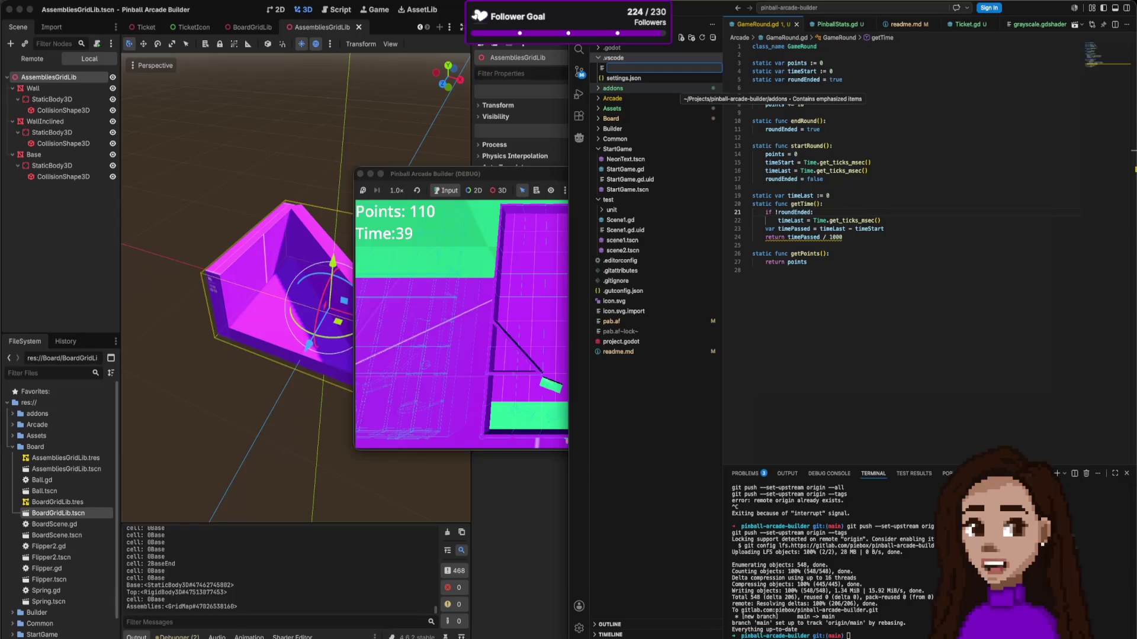
Replace the mistakenly created Levels file with a new Levels folder
text(Levels)
key(Return)
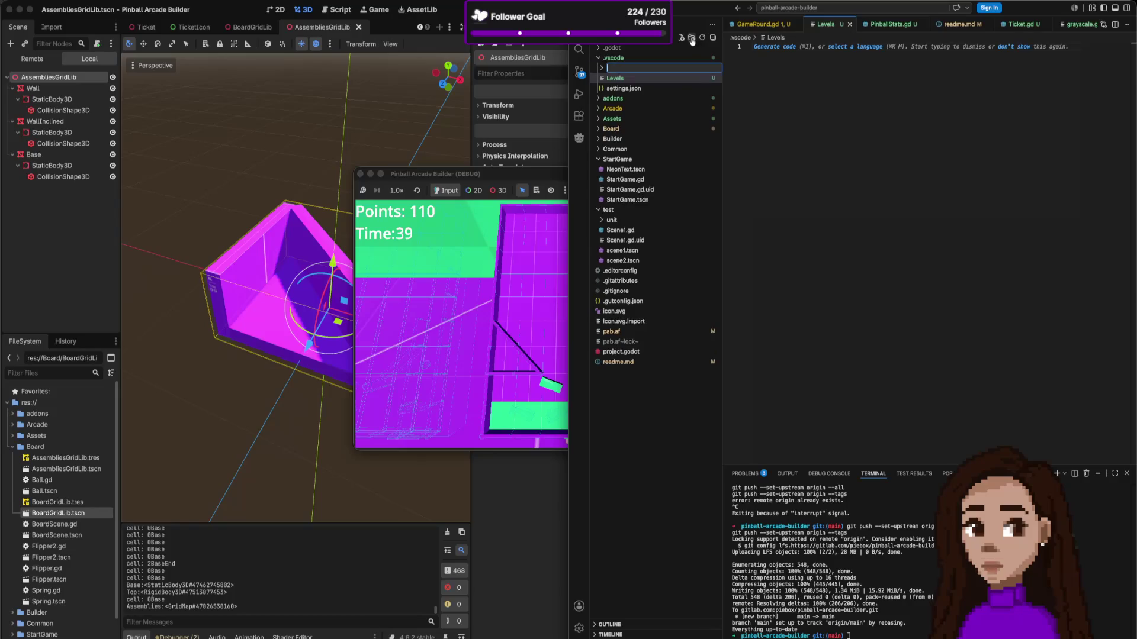
right_click(622, 68)
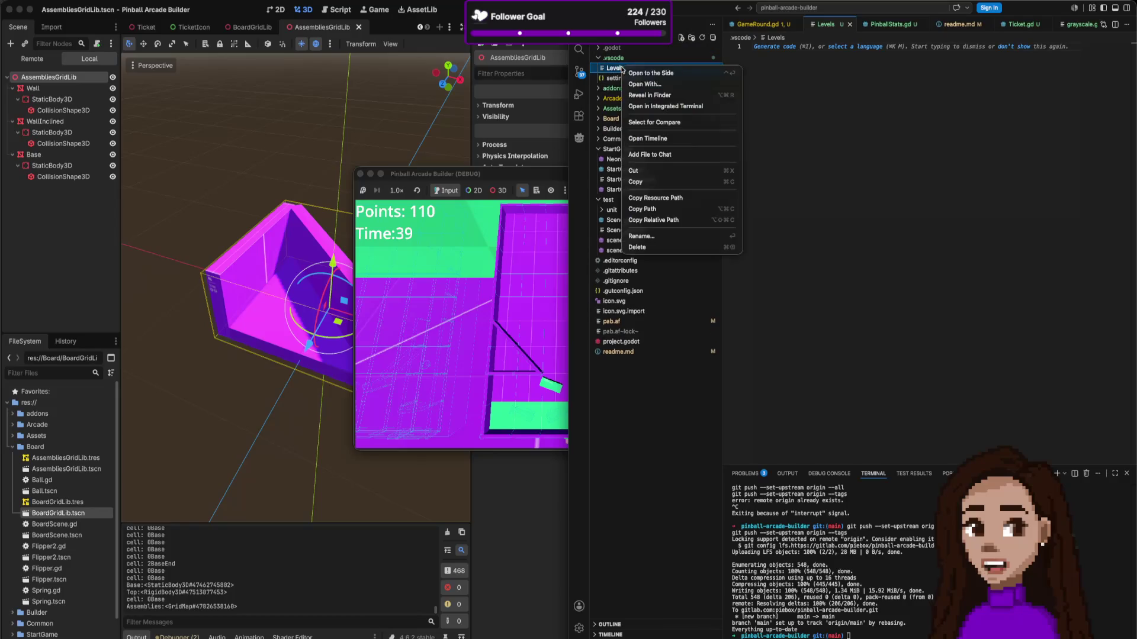
click(656, 247)
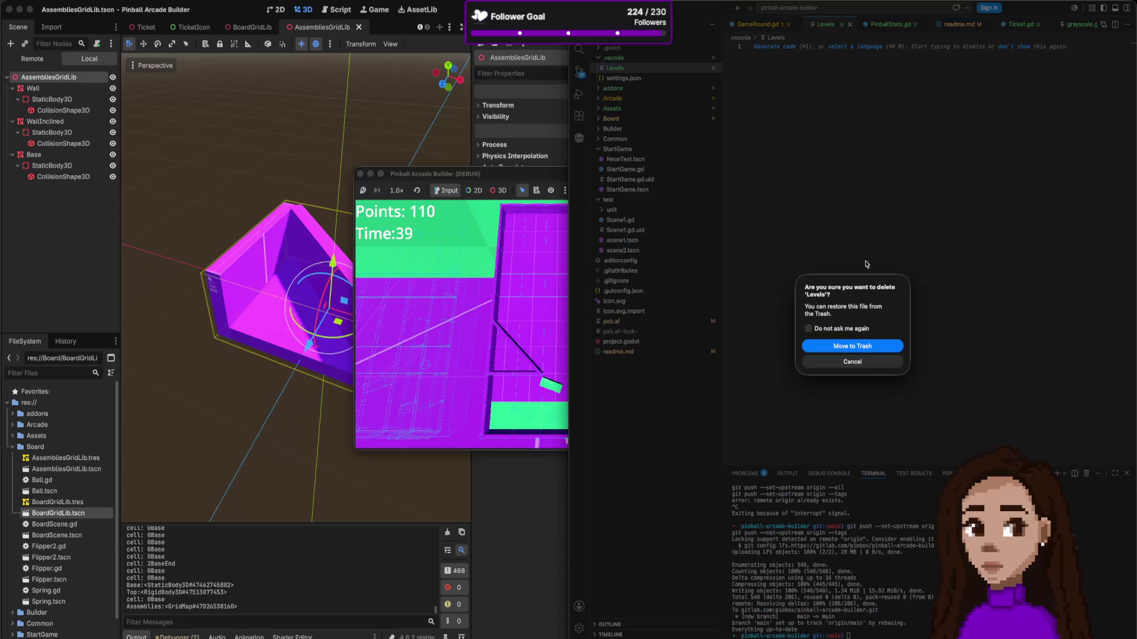
click(871, 345)
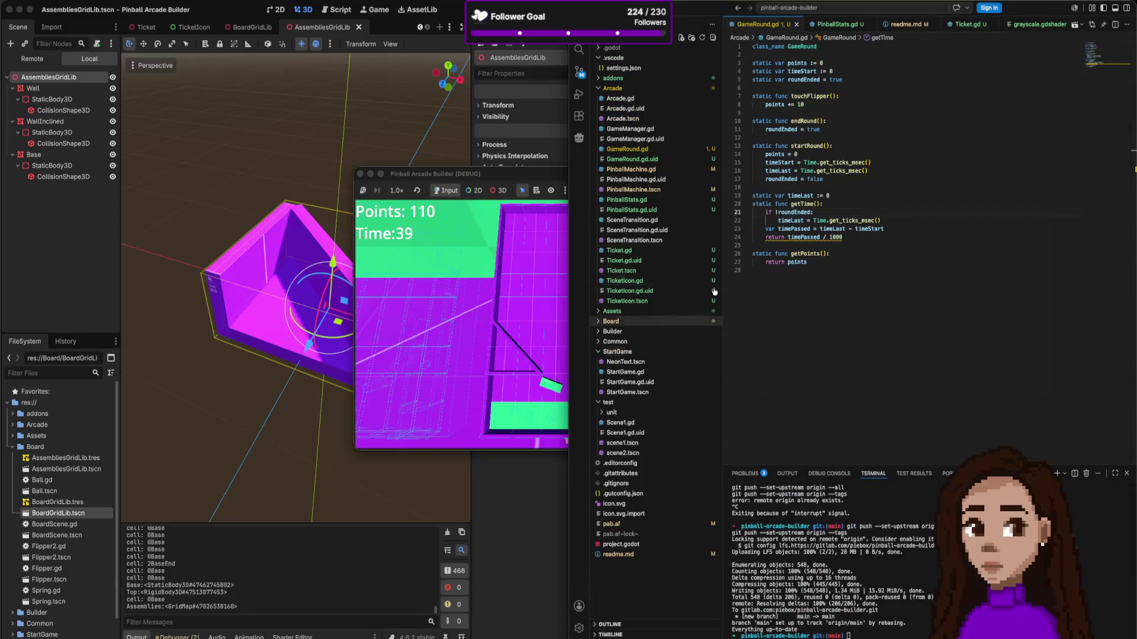
click(691, 38)
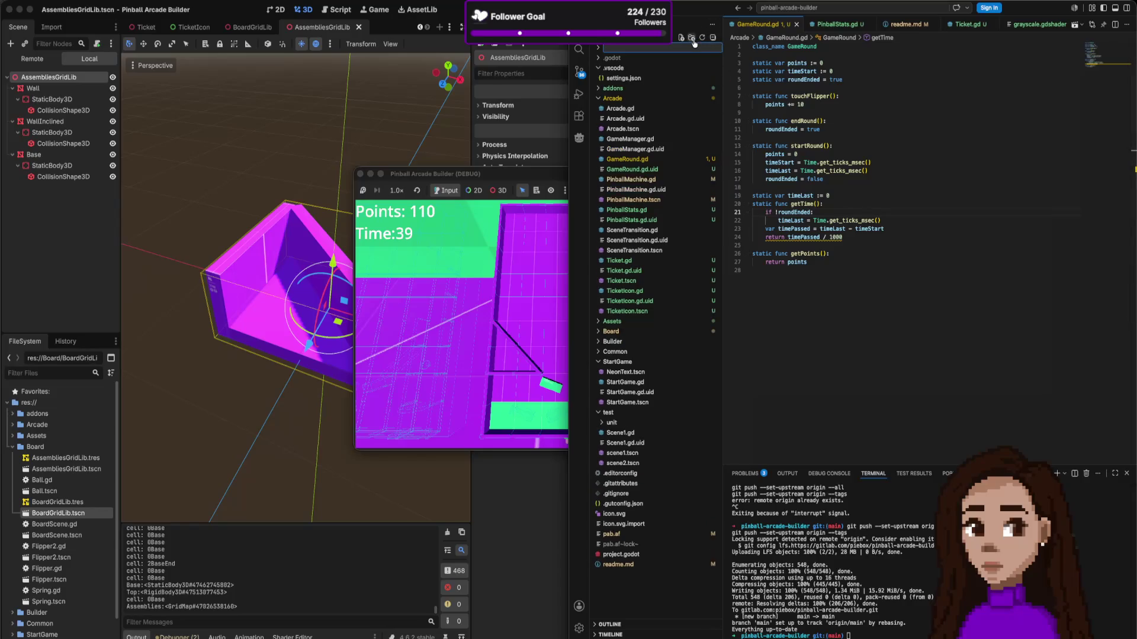
text(Levels)
key(Return)
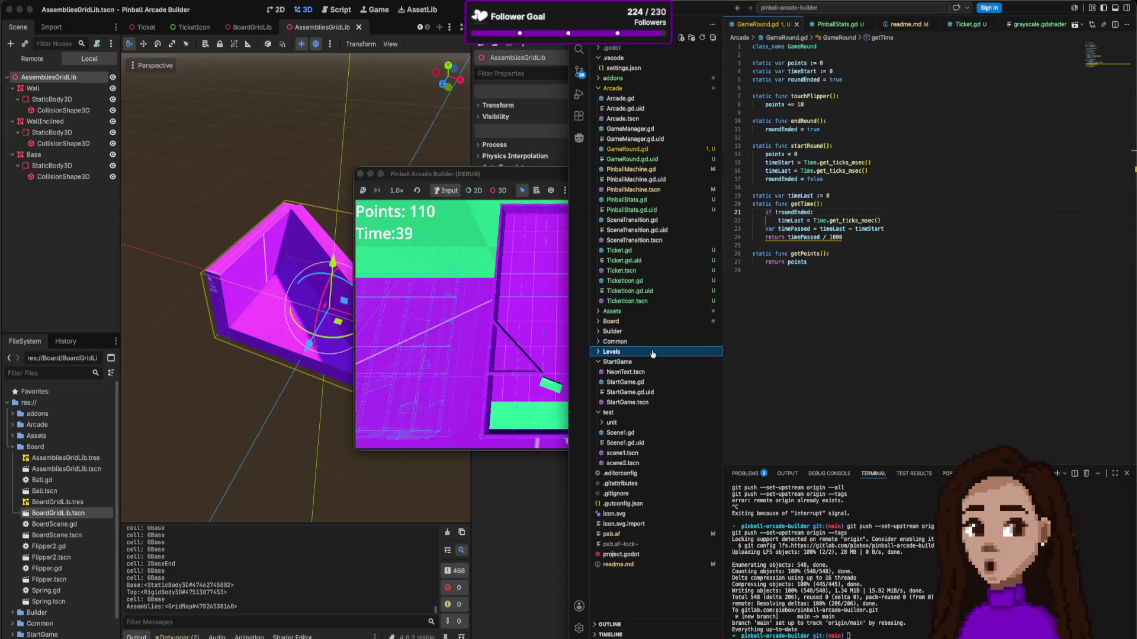
Add a level1 file inside Levels, renaming it from level1.gs to level1.gd
right_click(652, 352)
click(669, 359)
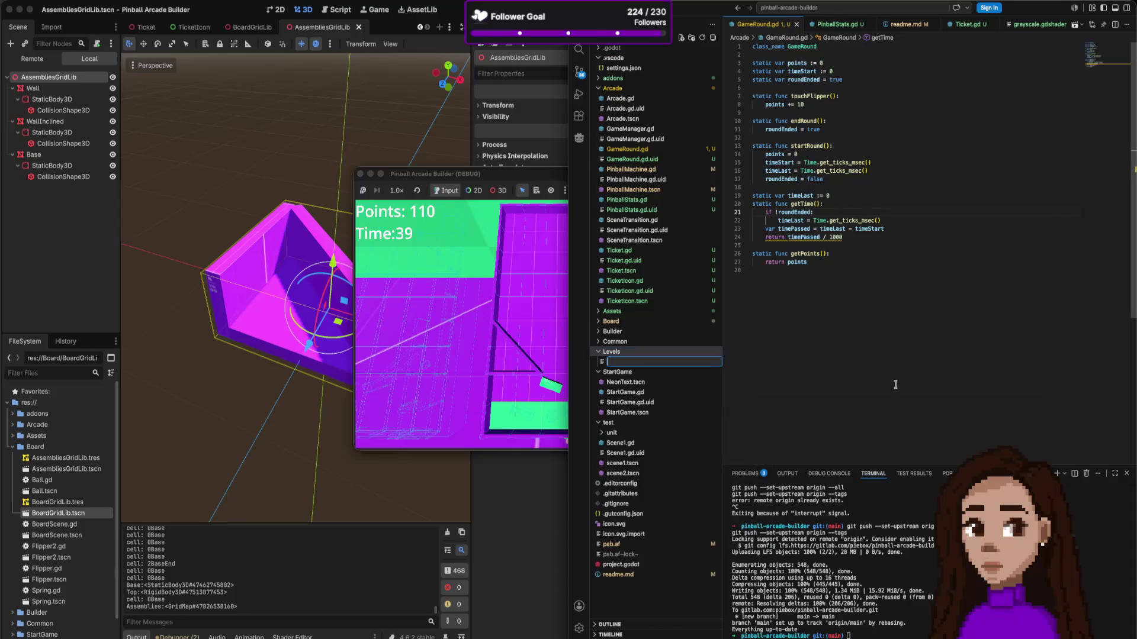
text(L)
key(BackSpace)
text(s)
key(Return)
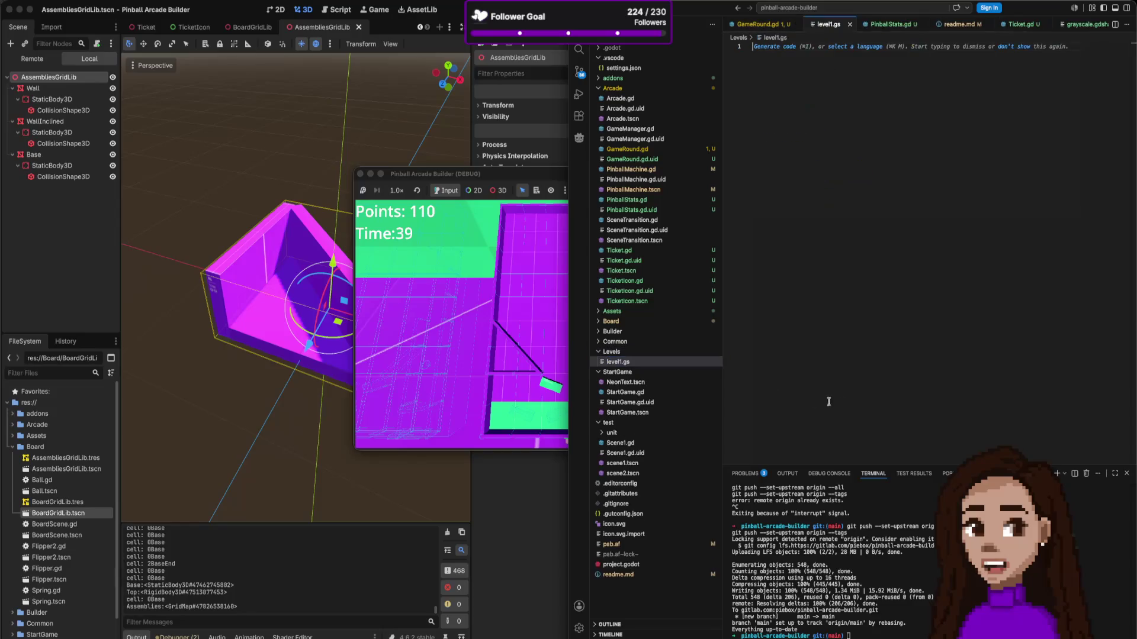
right_click(642, 362)
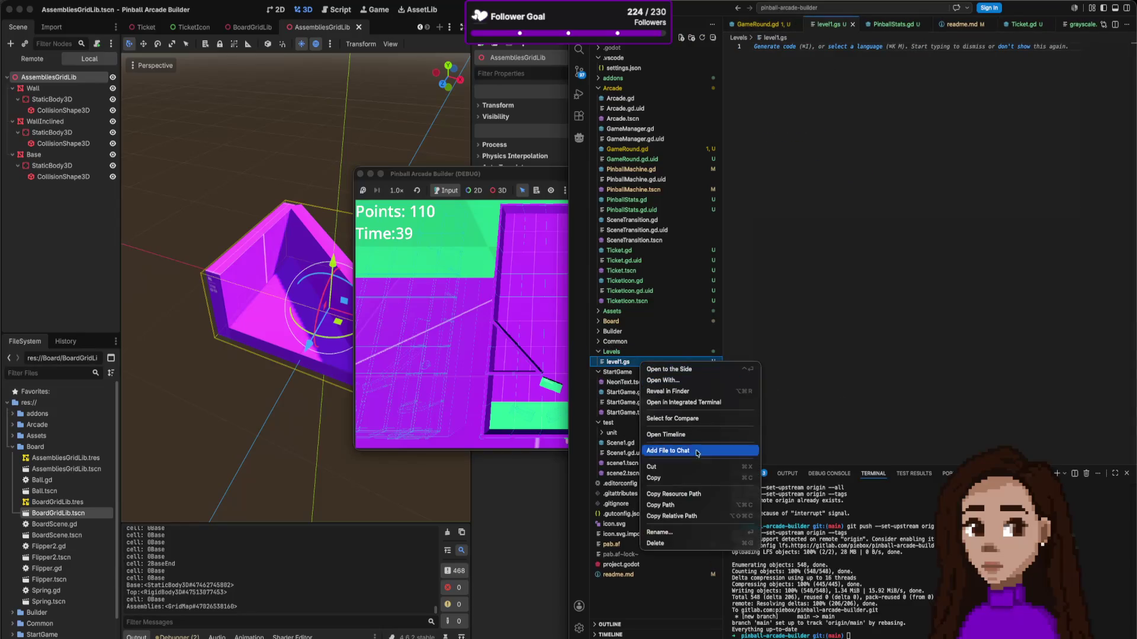
click(687, 531)
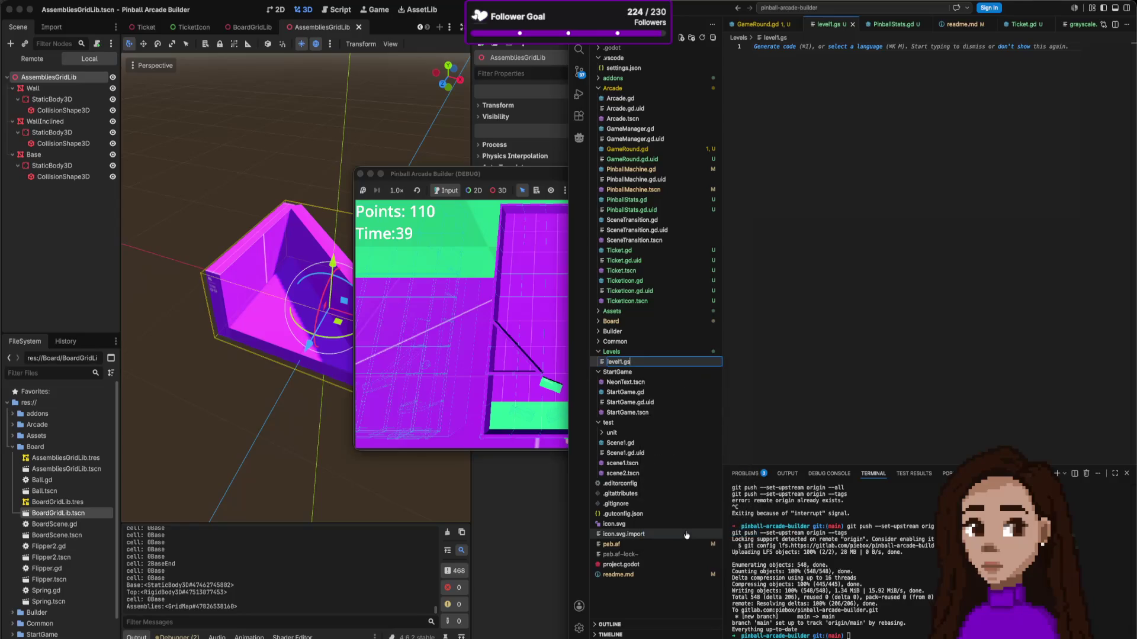
click(659, 362)
text(d)
click(799, 61)
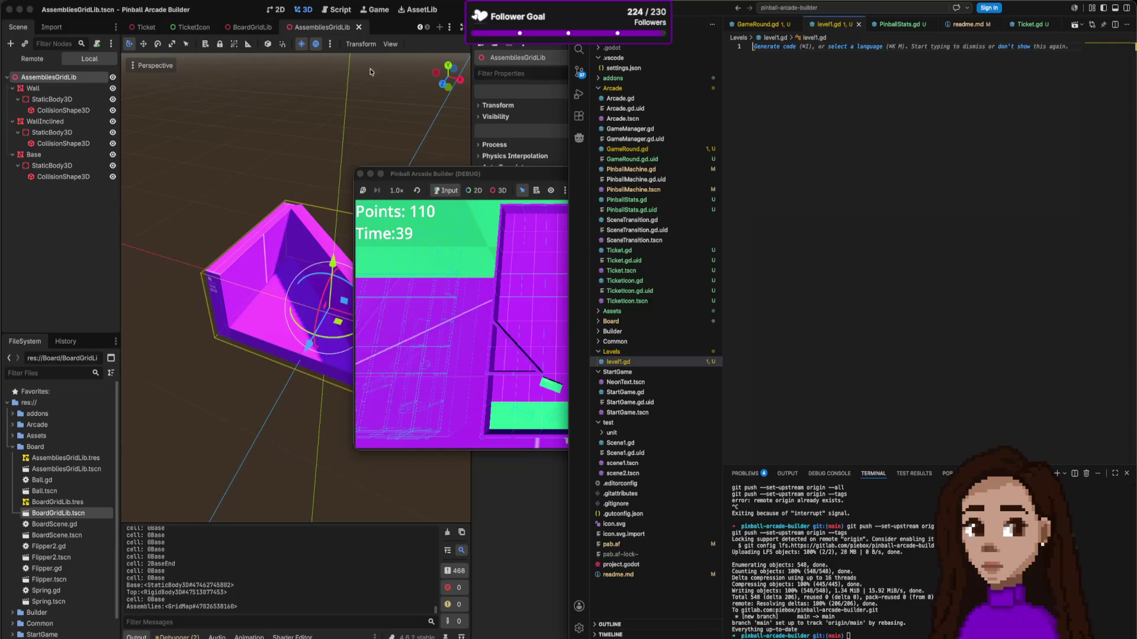
Open a new window with the recent gamedevtvjam26-connections project and browse StartGame.gd
click(215, 0)
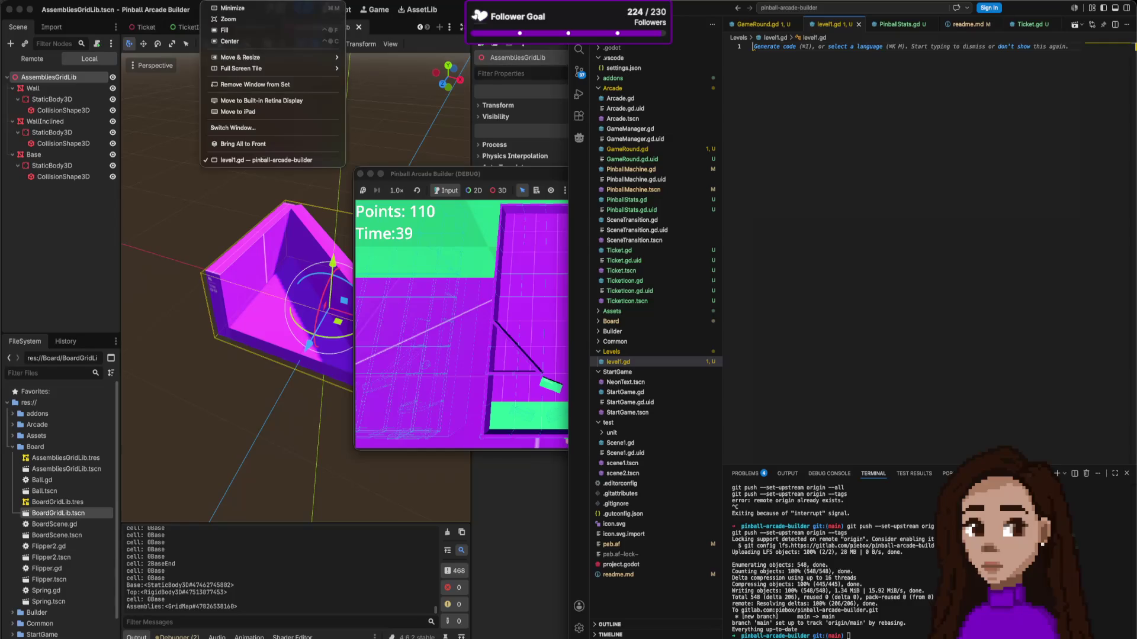
mouse_move(50, 2)
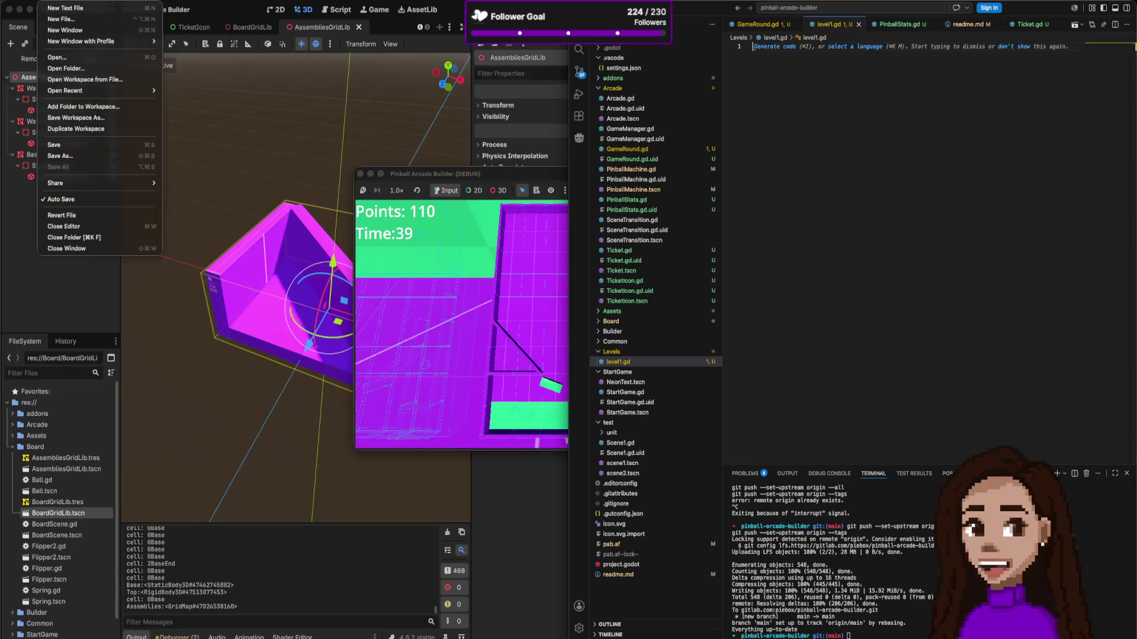
click(84, 31)
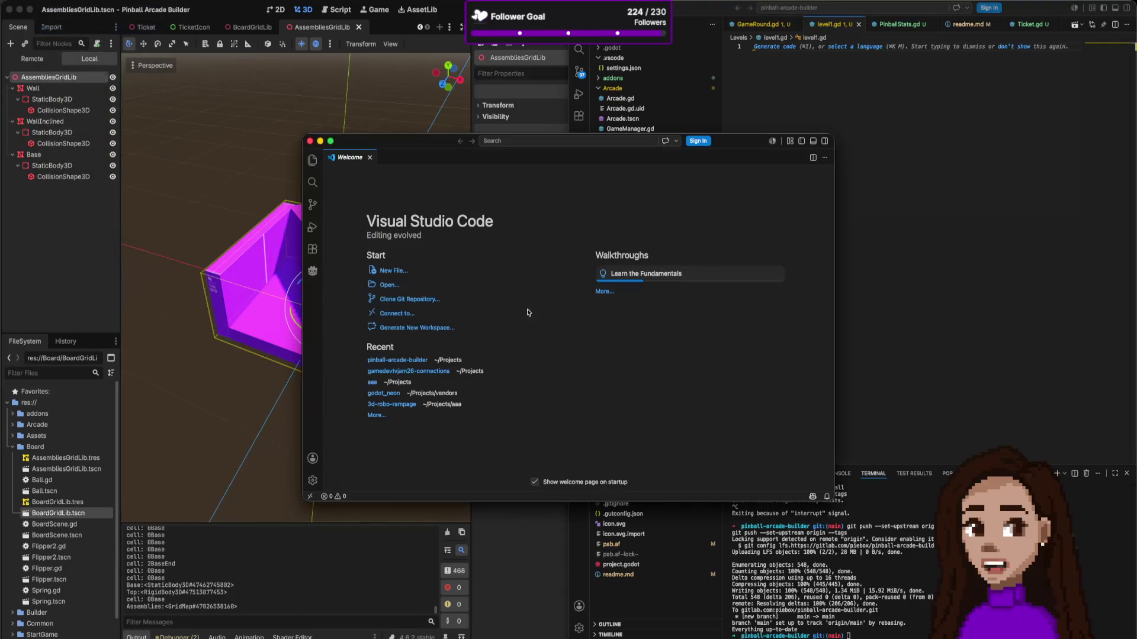
click(431, 372)
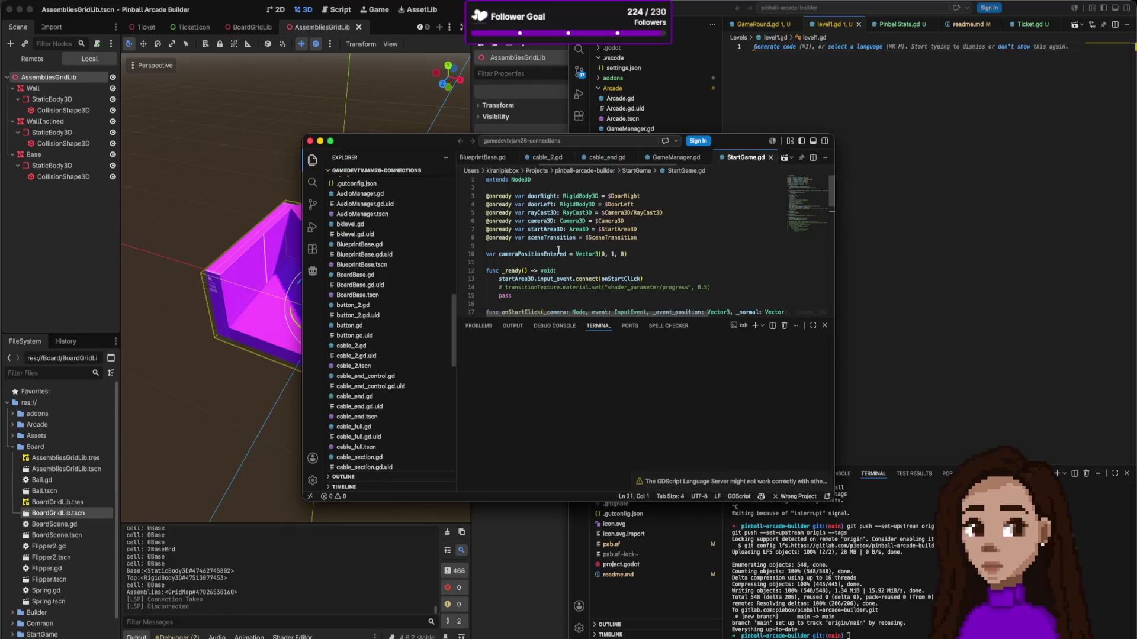
scroll(625, 249, down, 15)
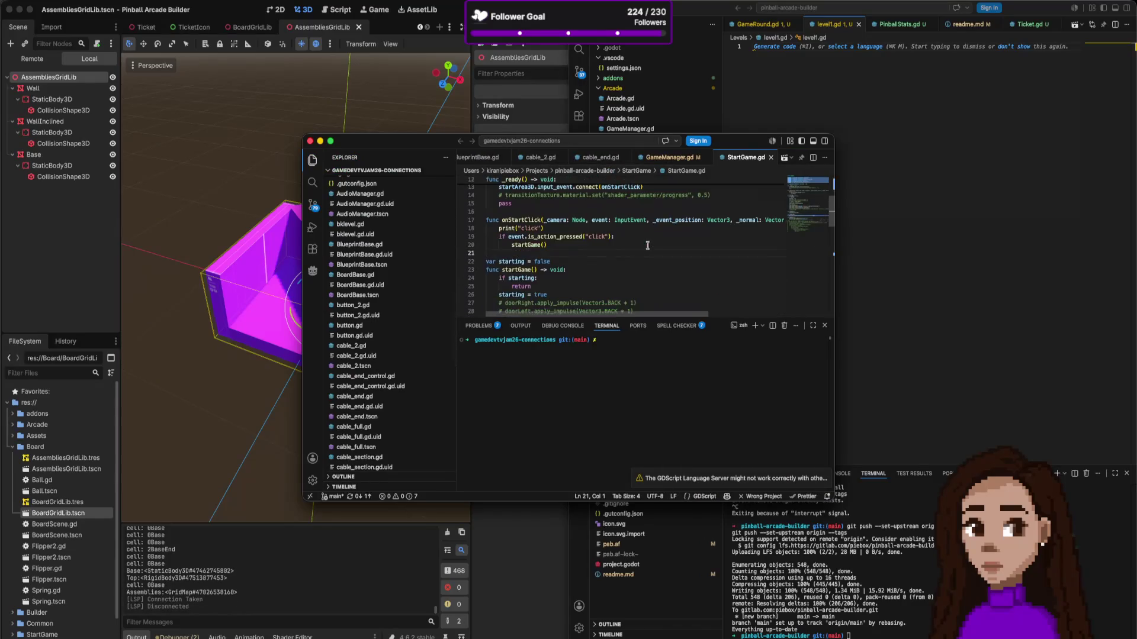
scroll(625, 248, up, 6)
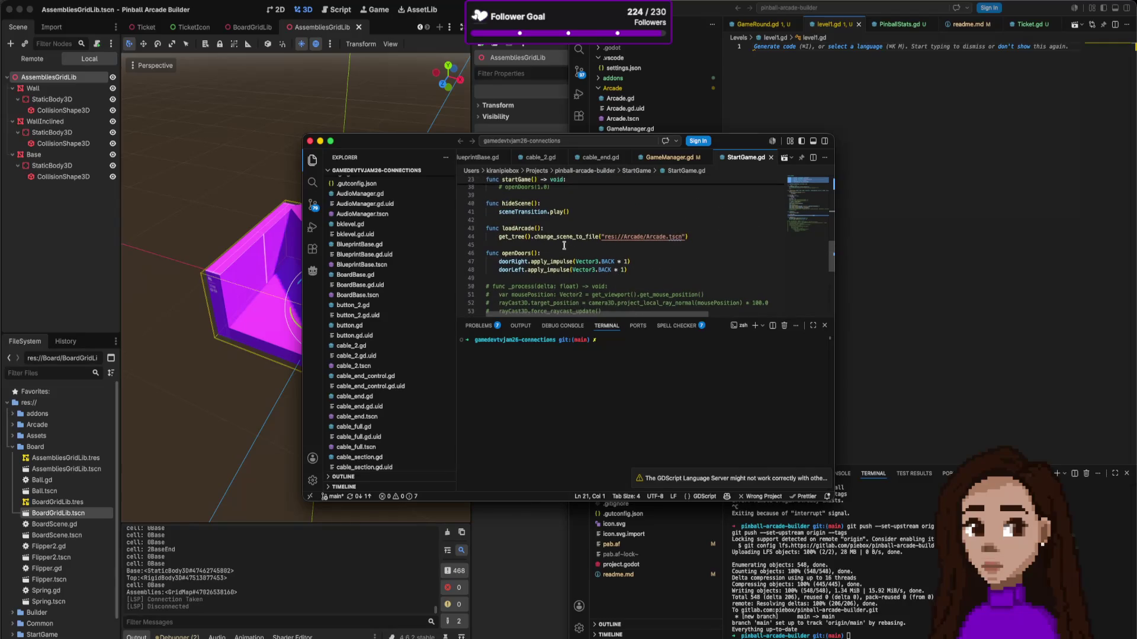
scroll(564, 245, up, 8)
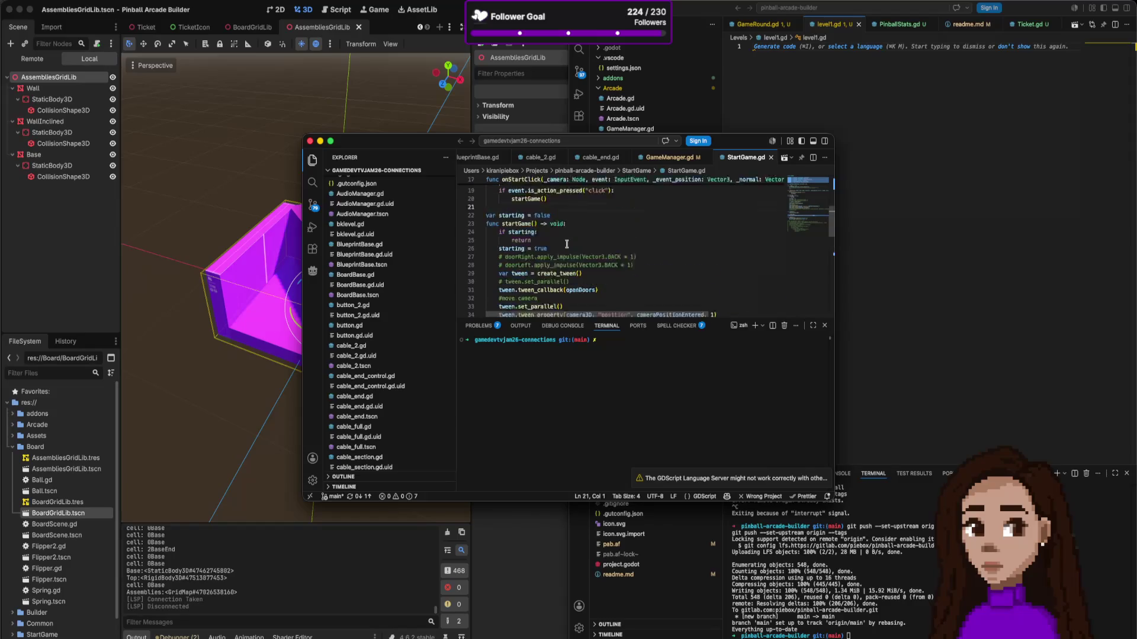
scroll(567, 244, up, 3)
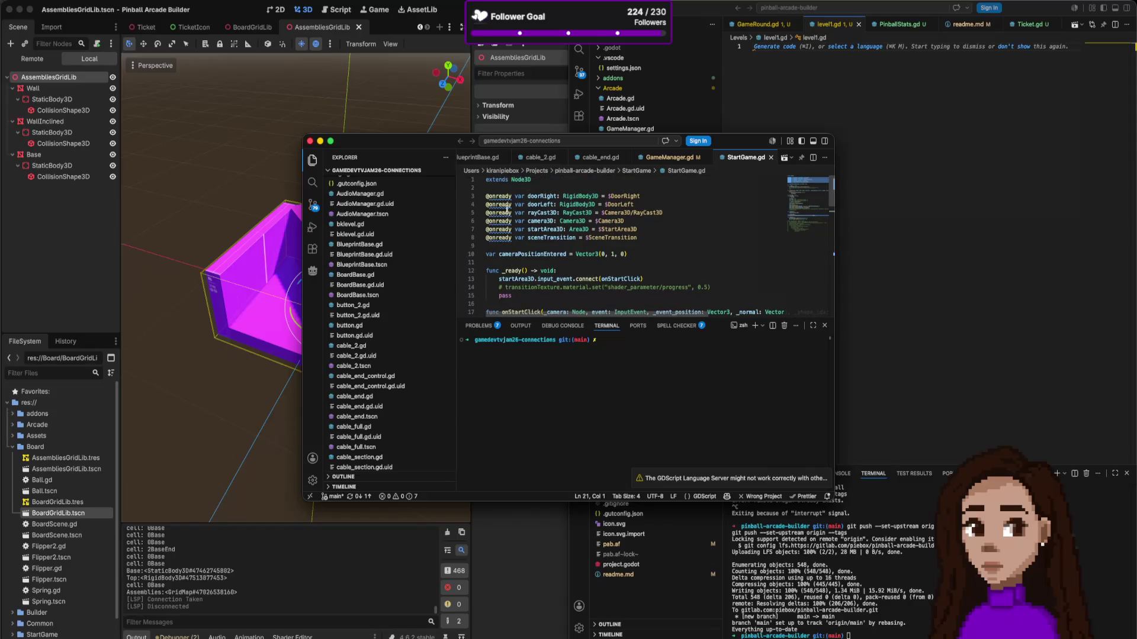
Switch to GameManager.gd and scroll down to the levels array
click(685, 157)
scroll(588, 253, up, 5)
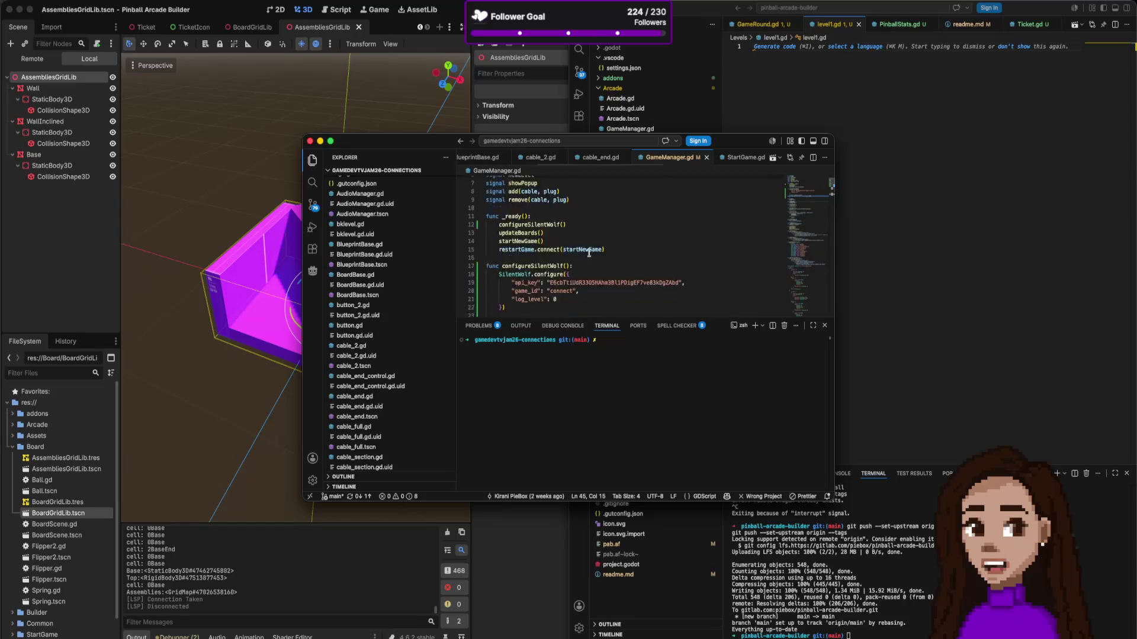
scroll(588, 250, down, 20)
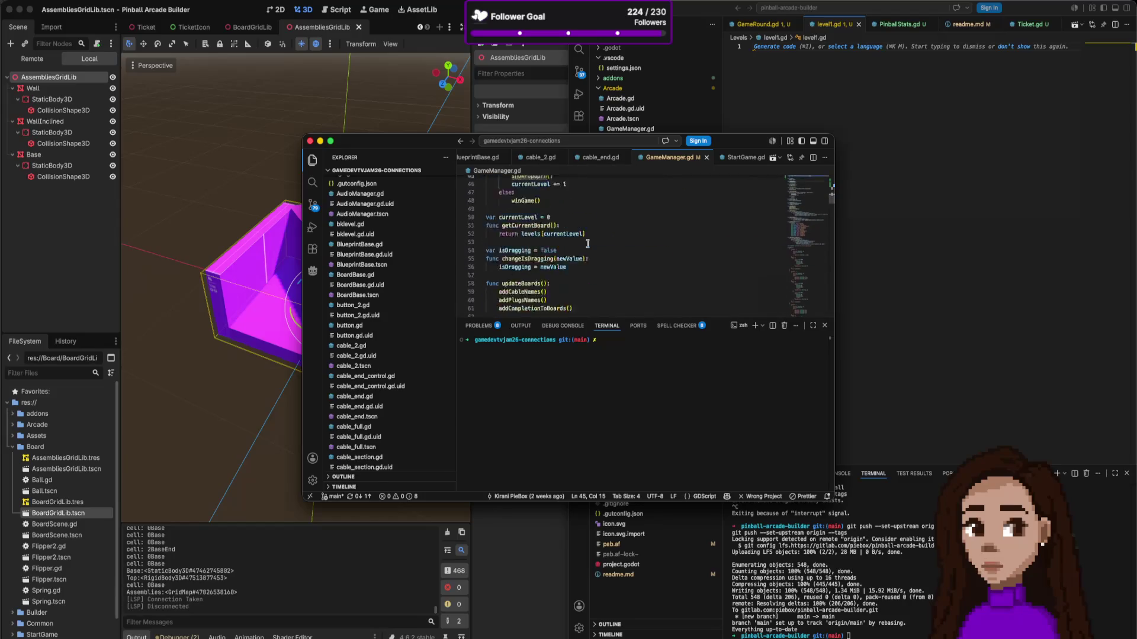
scroll(586, 243, down, 5)
scroll(586, 241, up, 5)
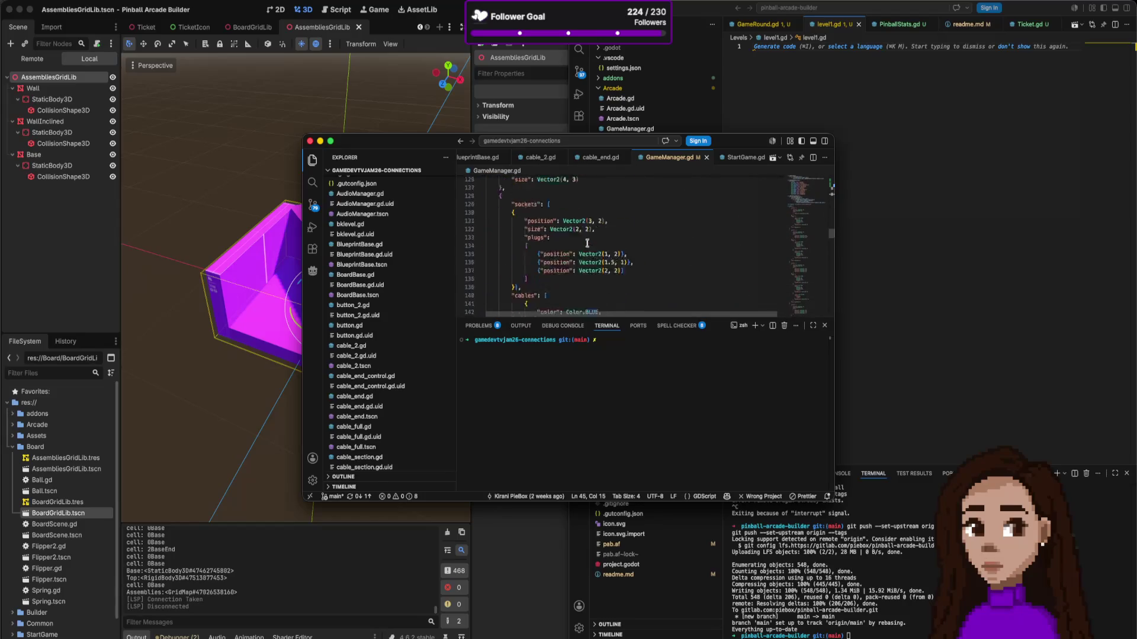
scroll(586, 239, down, 1)
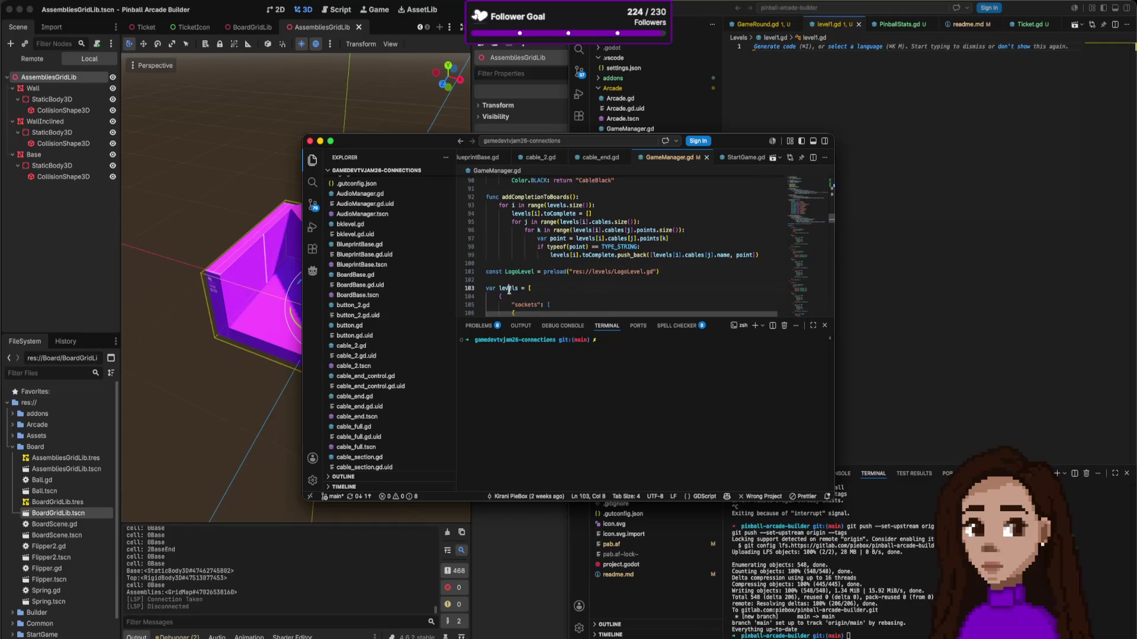
scroll(509, 290, down, 3)
Fold the level entries at lines 104, 128, 164 and 209, selecting LogoLevel.getBoard() on line 309
click(500, 227)
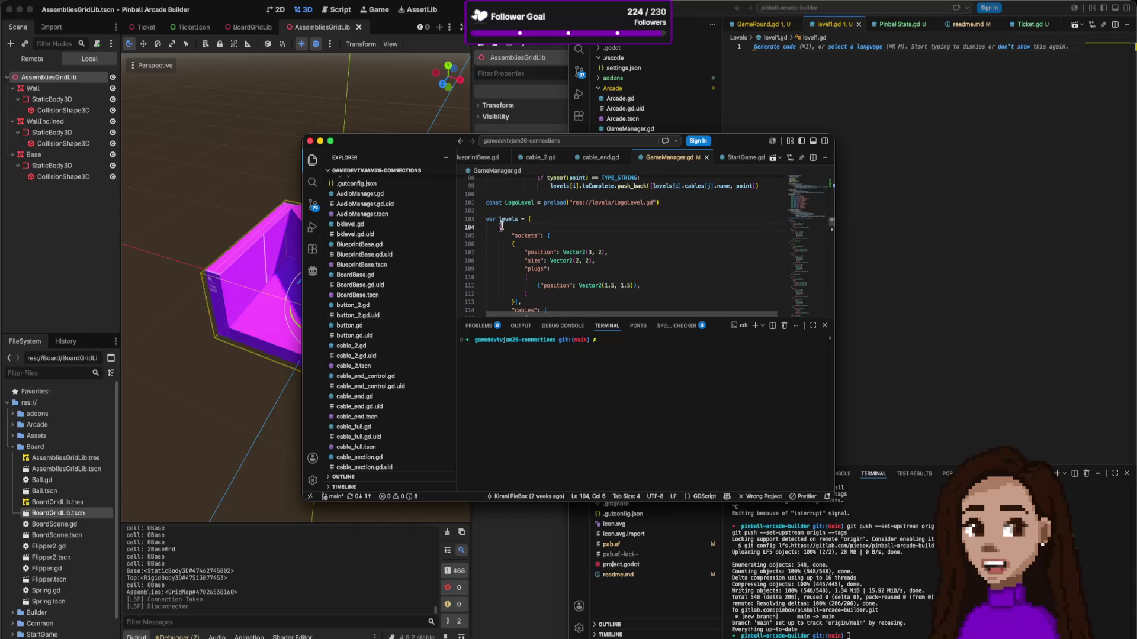
click(481, 228)
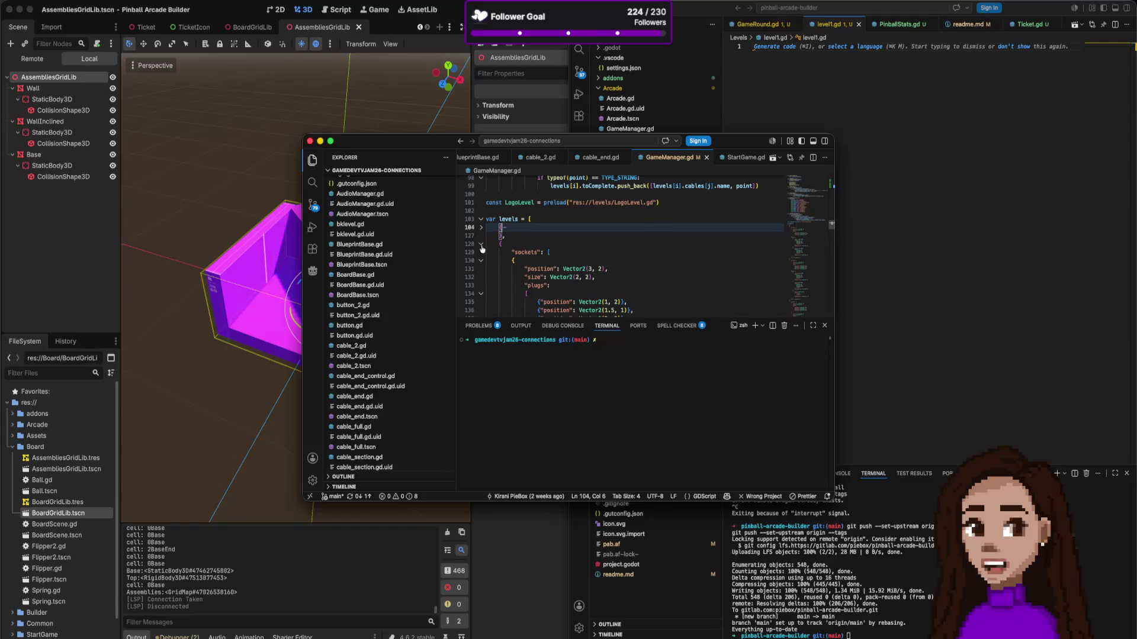
click(481, 244)
click(481, 261)
click(481, 277)
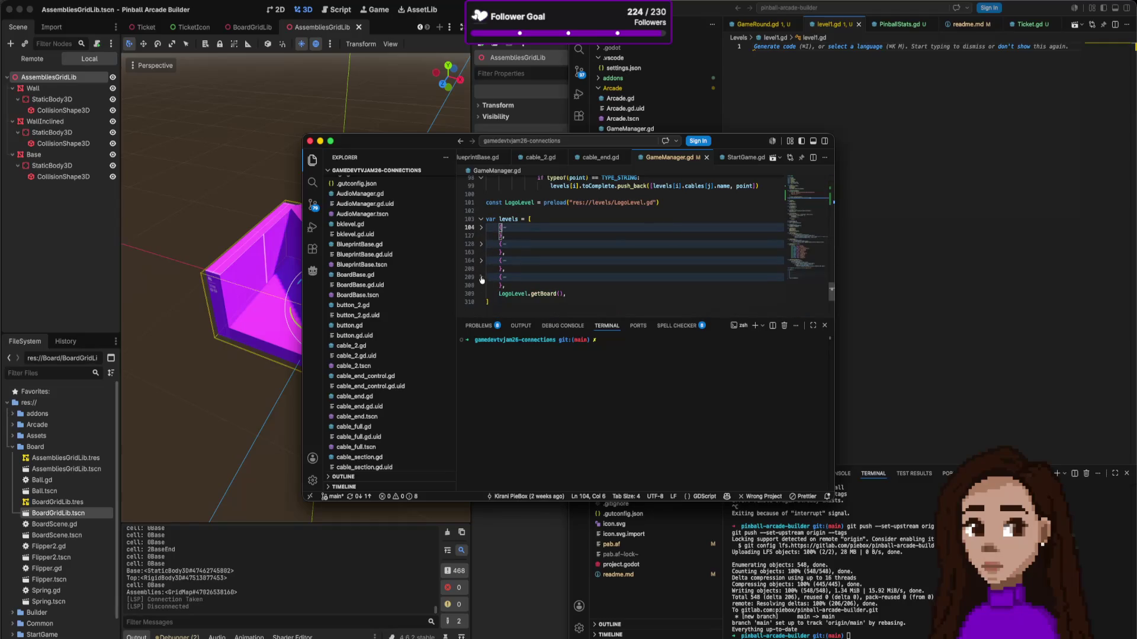
drag(566, 294, 489, 290)
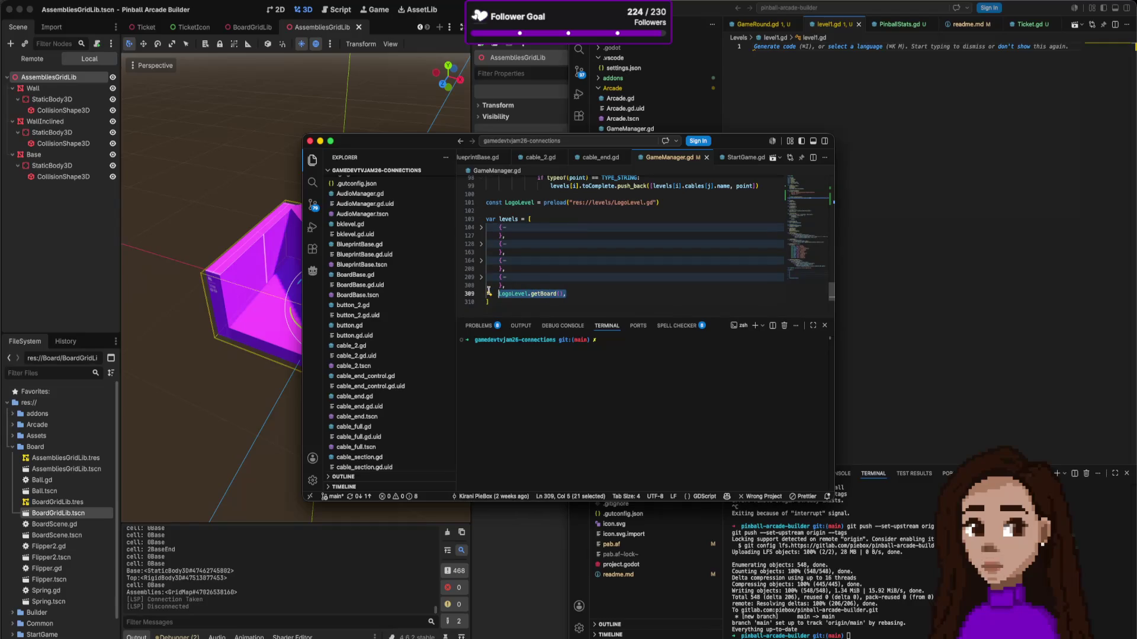
click(551, 295)
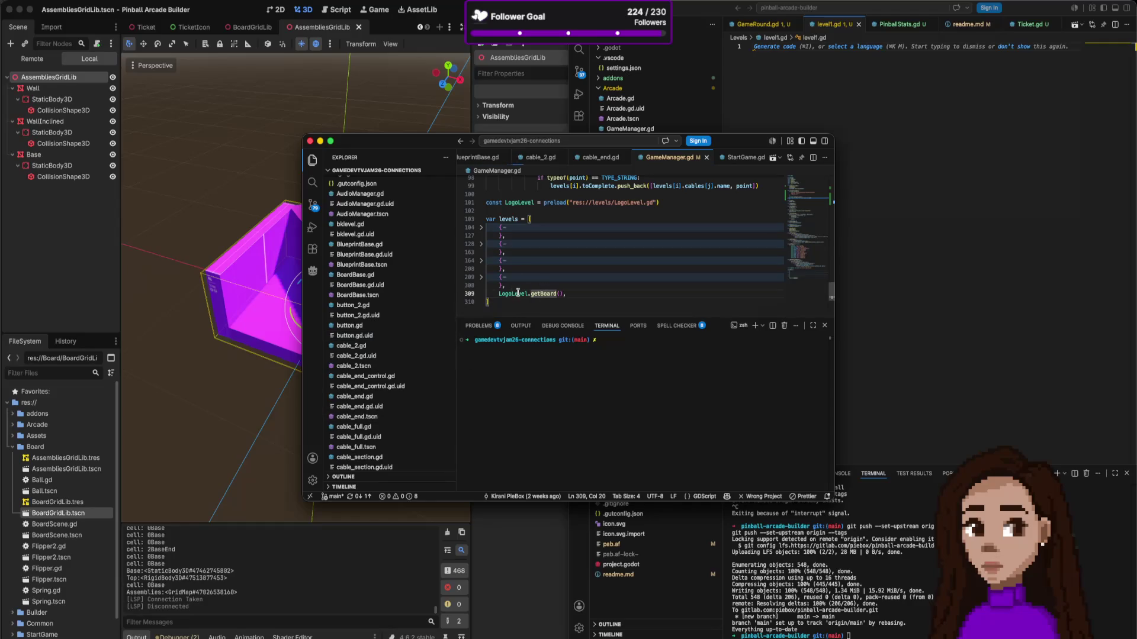
Review the surrounding code, then open project-wide search with Cmd+Shift+F
scroll(408, 332, up, 10)
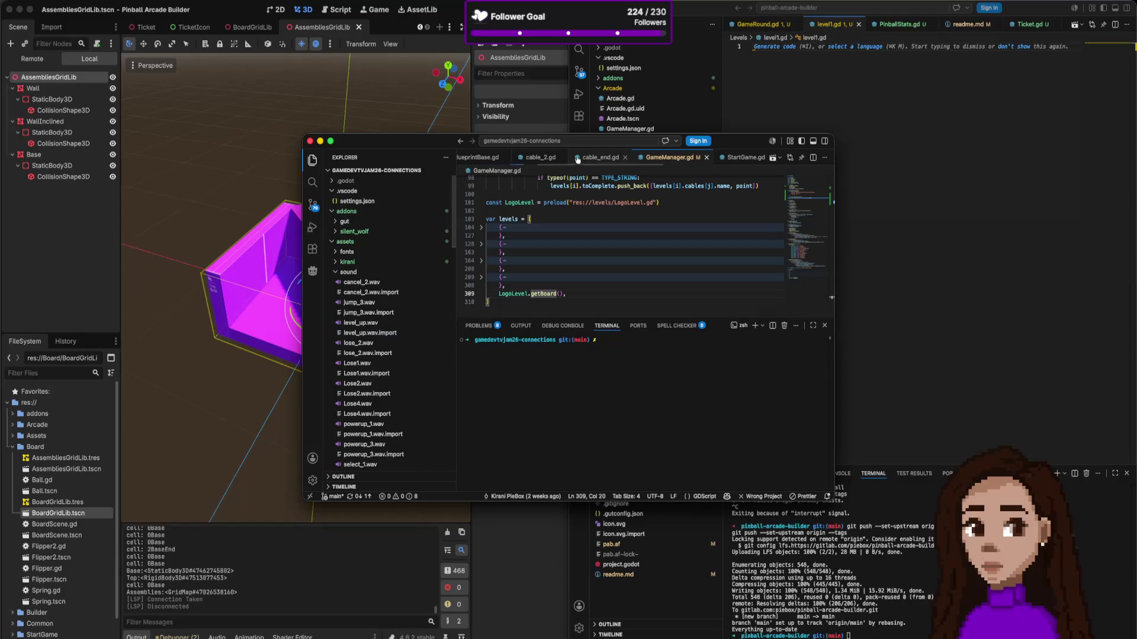
scroll(388, 237, down, 15)
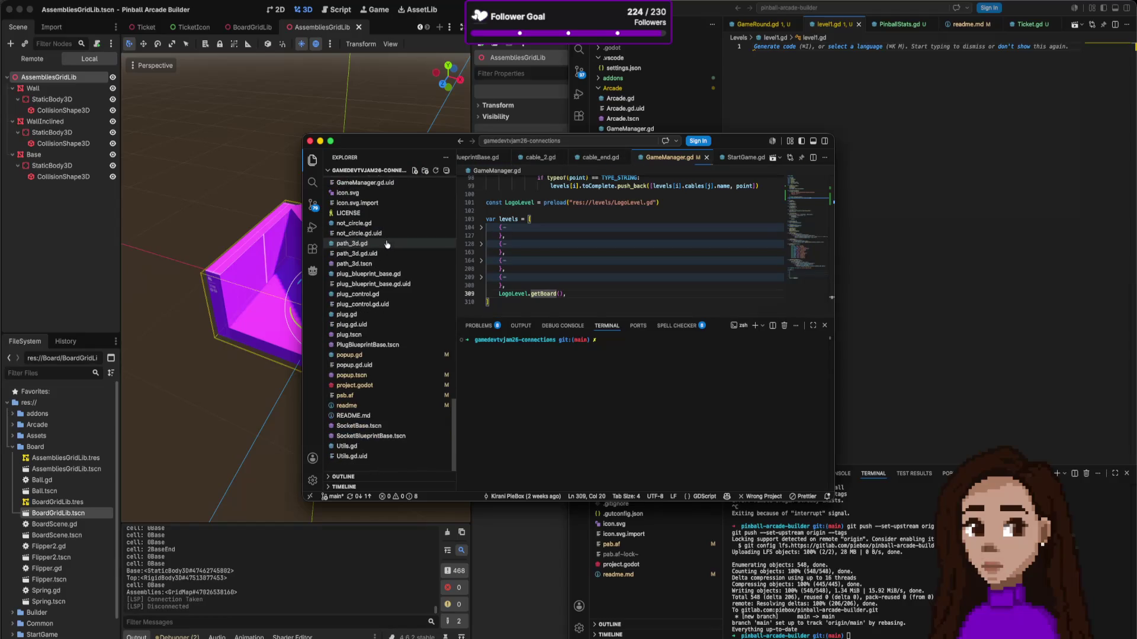
scroll(400, 388, up, 7)
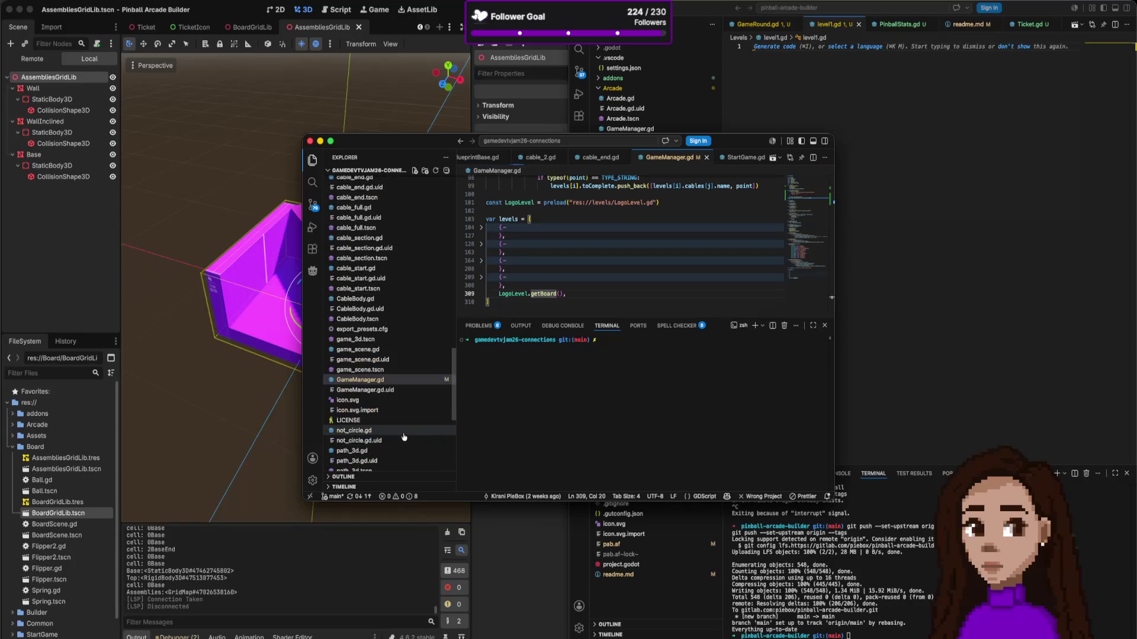
scroll(396, 355, up, 4)
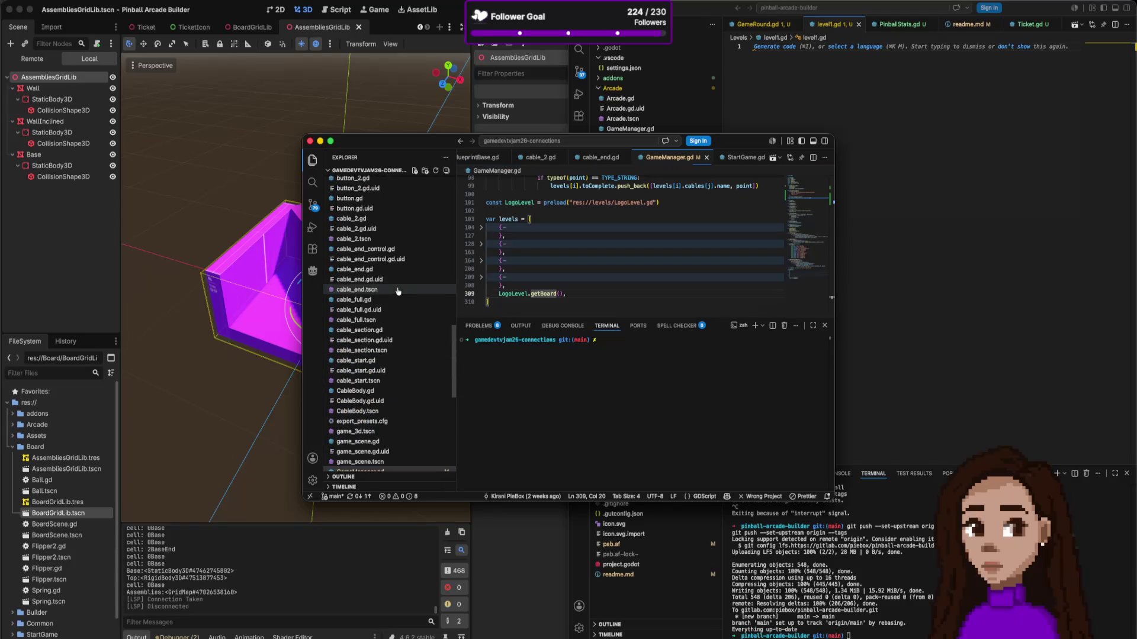
scroll(391, 302, up, 7)
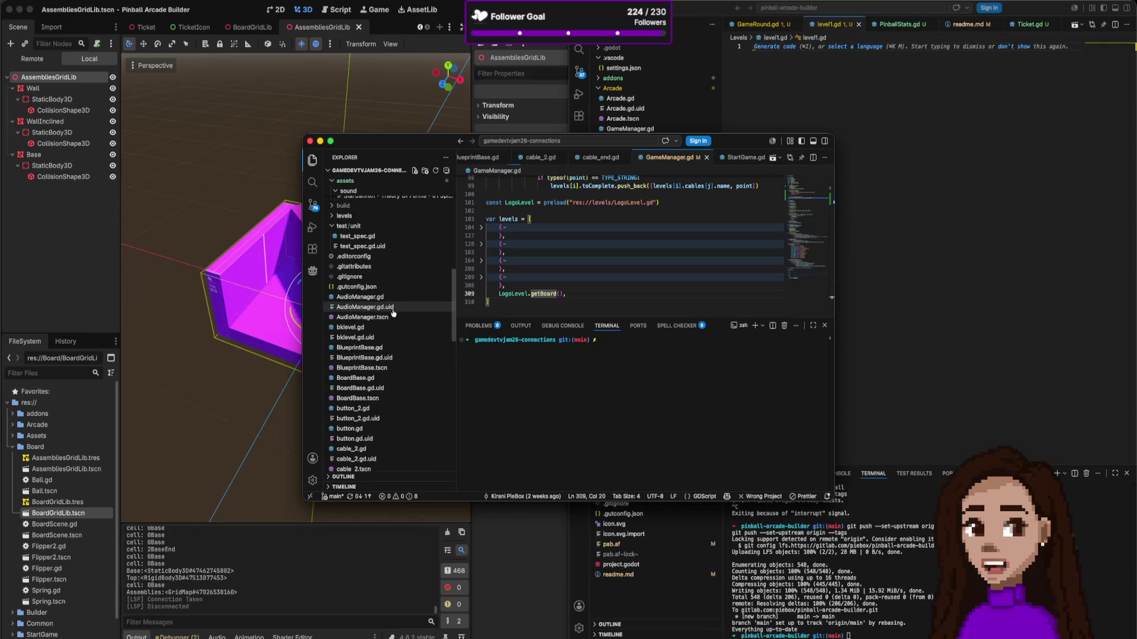
scroll(403, 273, up, 3)
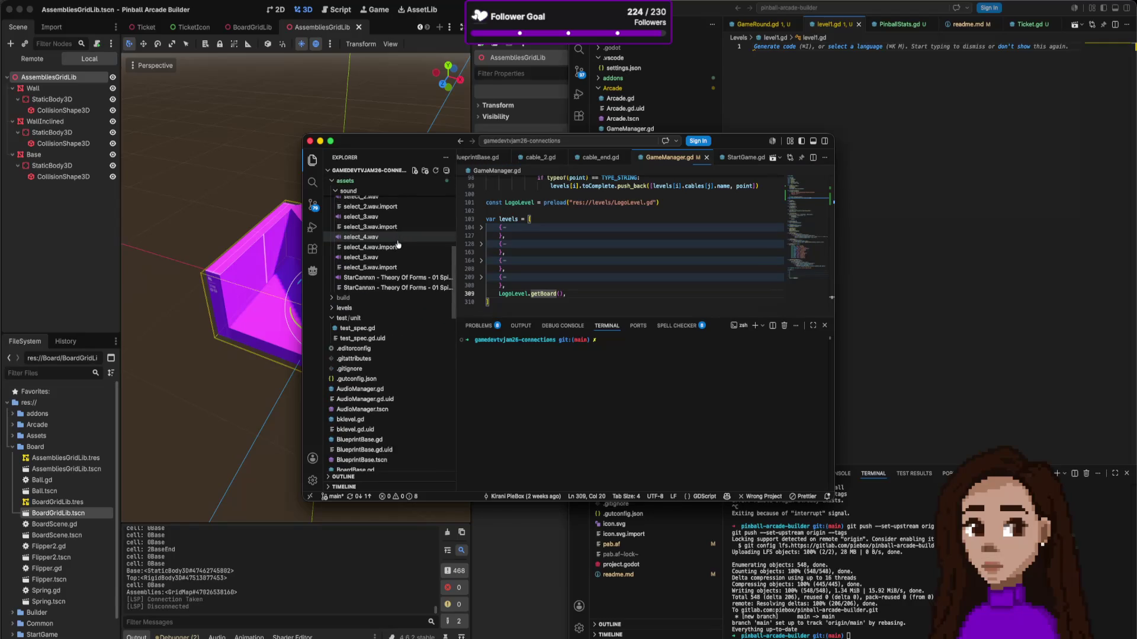
scroll(630, 286, down, 1)
text(`)
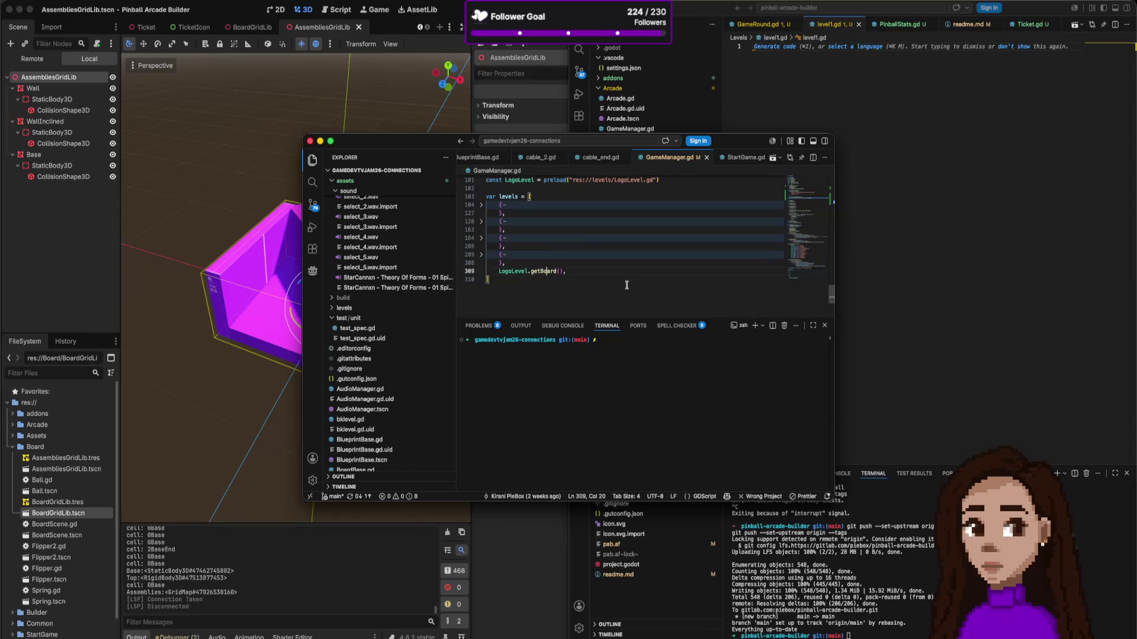
key(super+shift+f)
Search the project for 'LogoLevel' and open LogoLevel.gd at its class_name line
text(LogoLevel)
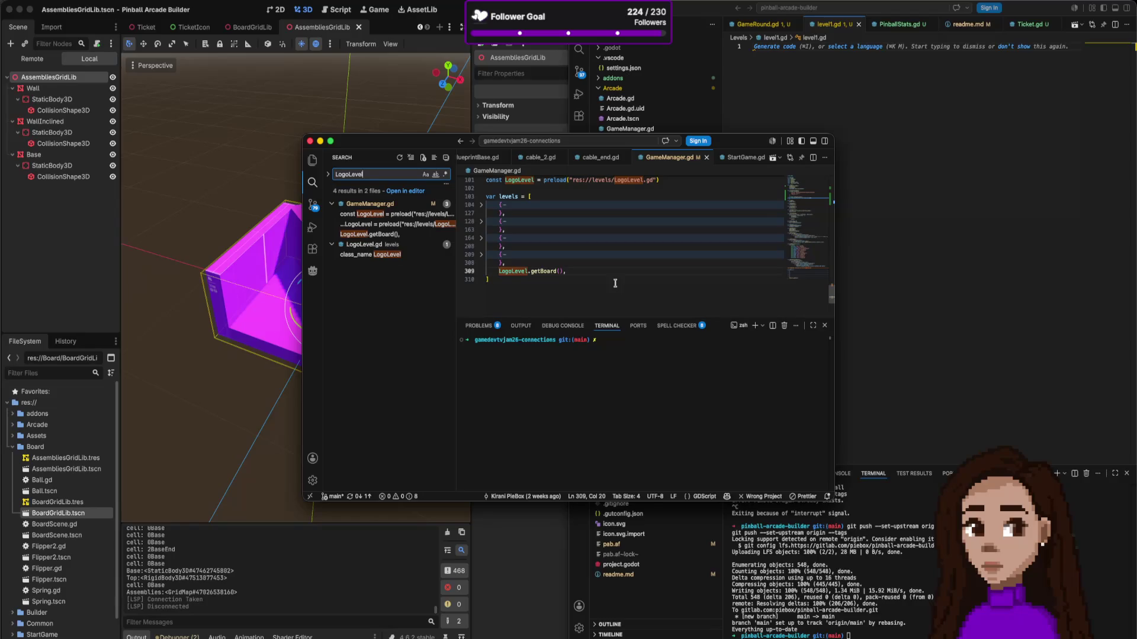
scroll(615, 283, up, 3)
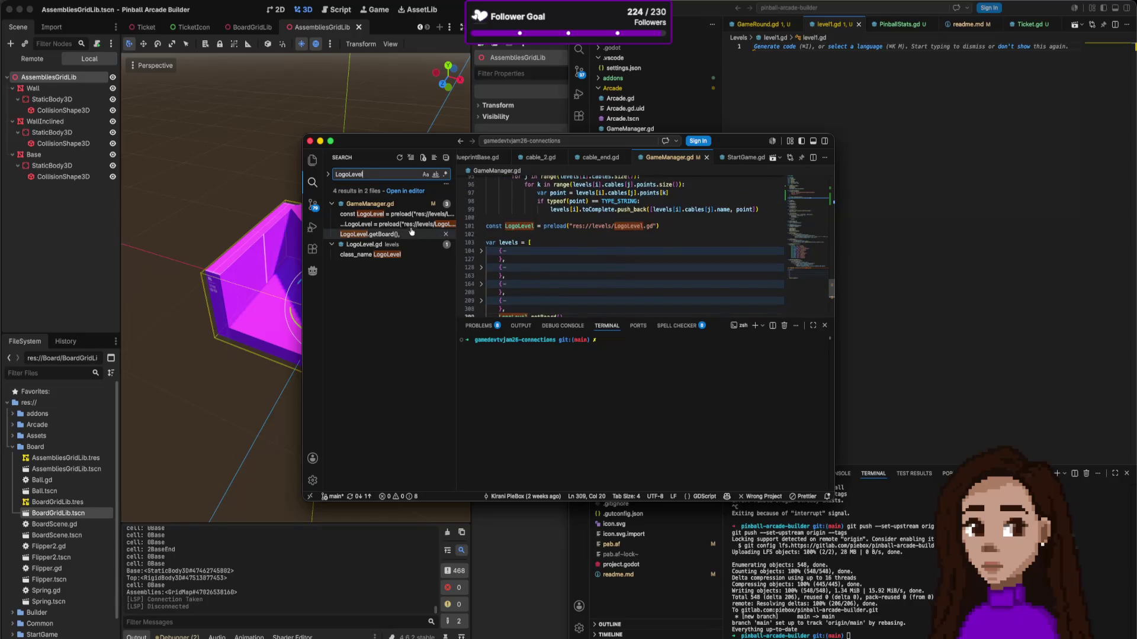
click(395, 255)
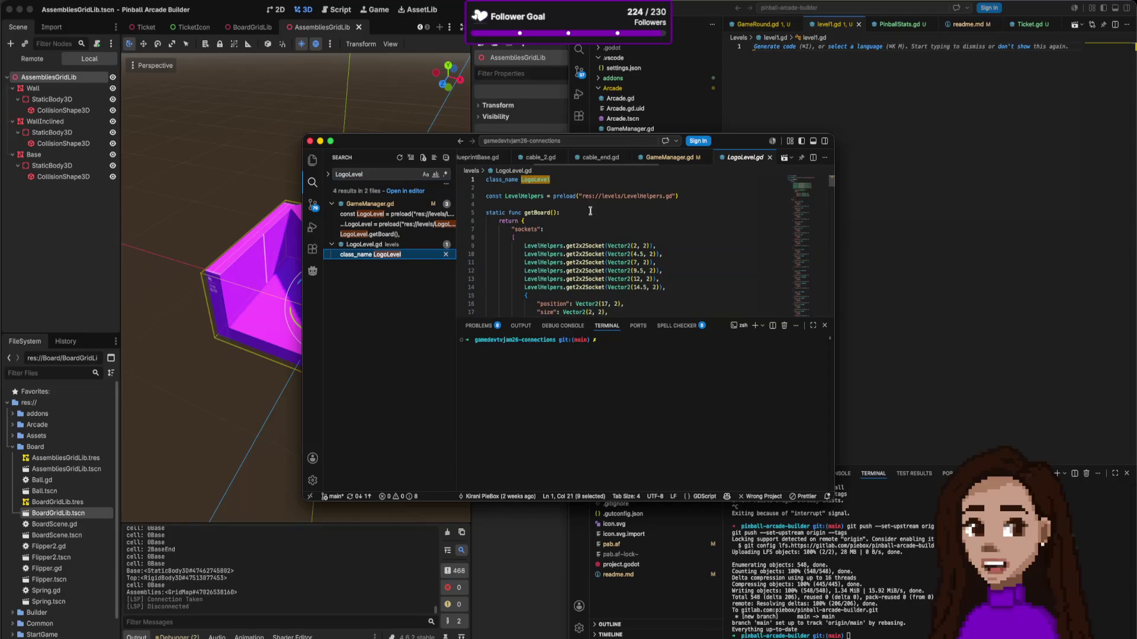
scroll(528, 218, down, 5)
scroll(593, 218, up, 5)
Fold and re-expand getBoard() in LogoLevel.gd, then return to the pinball-arcade-builder window
click(480, 213)
click(479, 213)
scroll(647, 233, down, 2)
scroll(647, 232, up, 2)
click(953, 125)
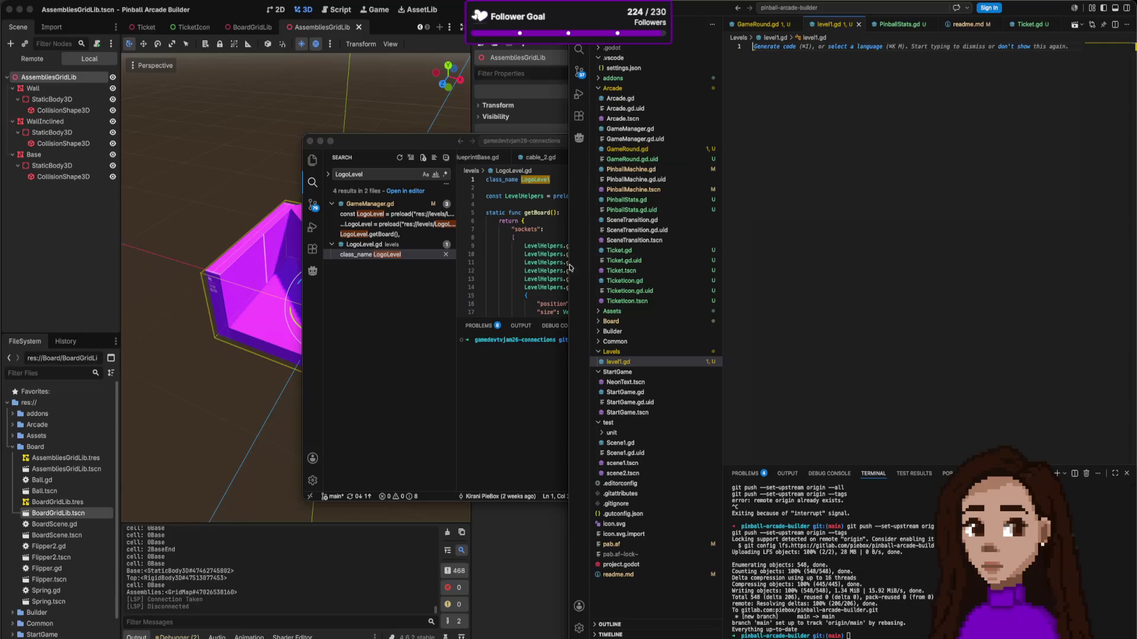
Rename level1.gd to Level1.gd
right_click(650, 360)
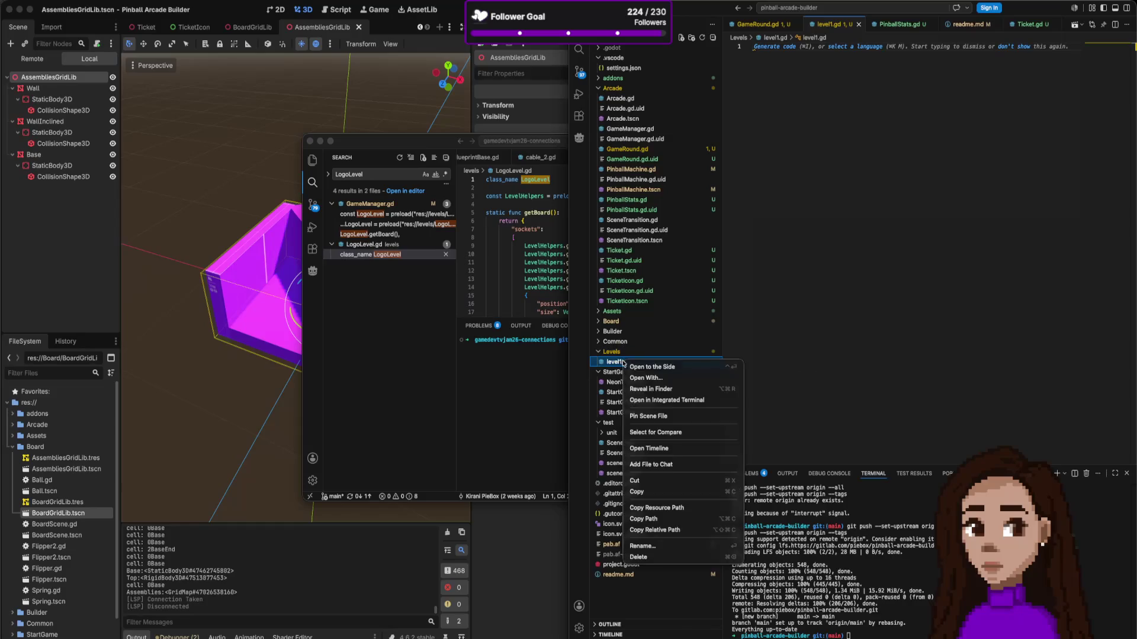
click(664, 549)
text(Level1)
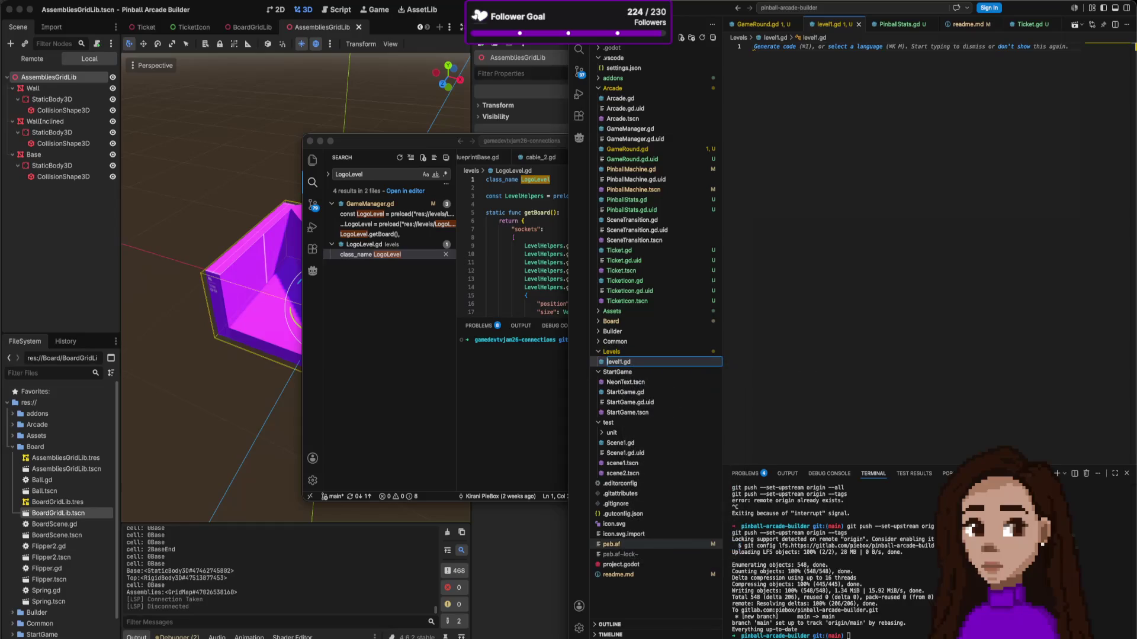
key(Return)
Declare class_name Level1 on the first line, followed by blank lines
click(865, 272)
text(Level1)
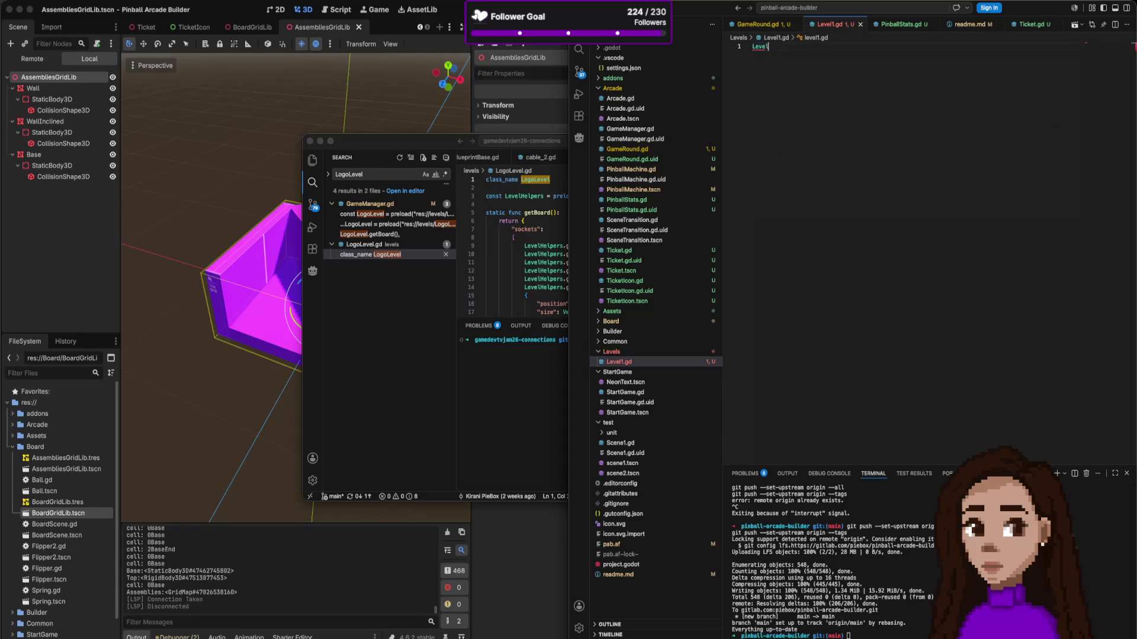
key(super+Left)
text(class_na)
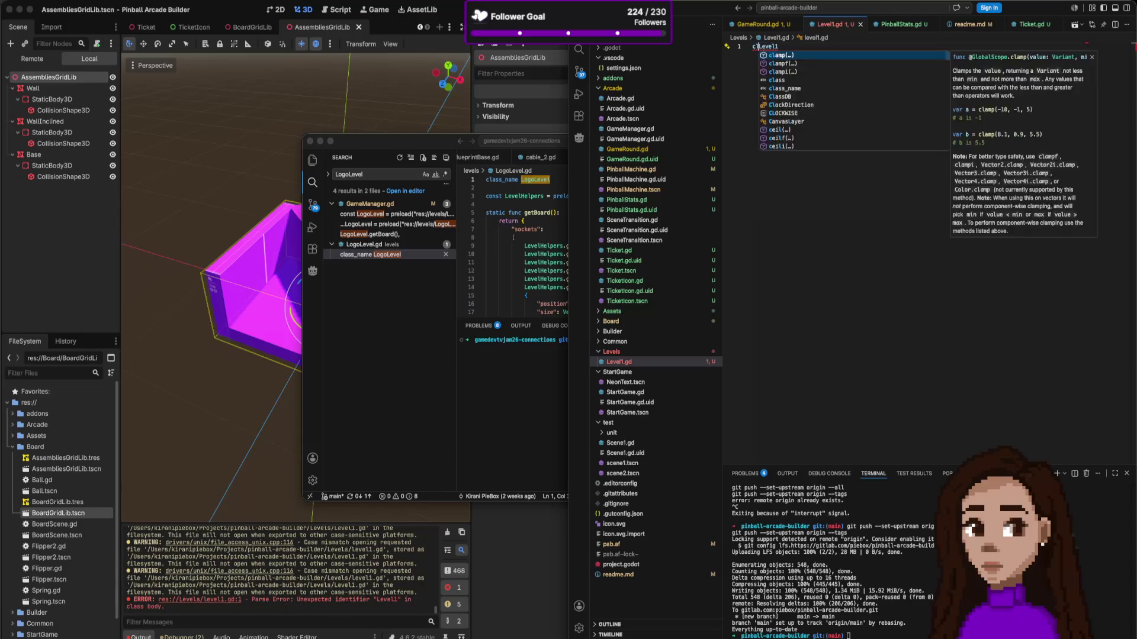
key(Return)
key(End)
key(Return)
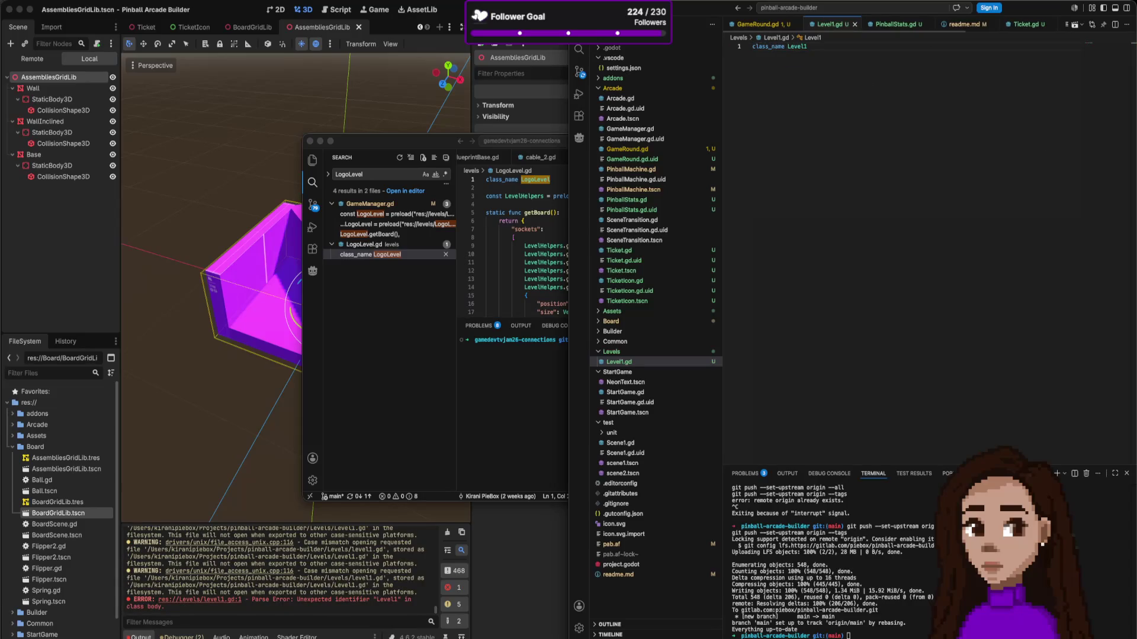
key(Return)
key(Return)
Add a static func getLevel(): whose body begins 'return {'
text(sta)
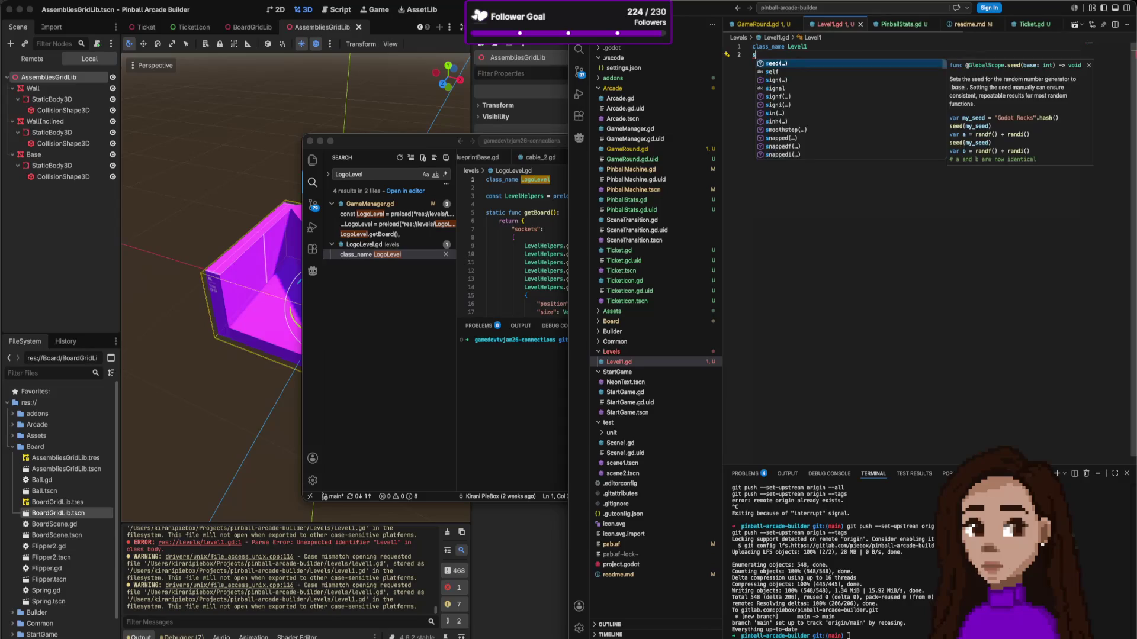
text(tic func g)
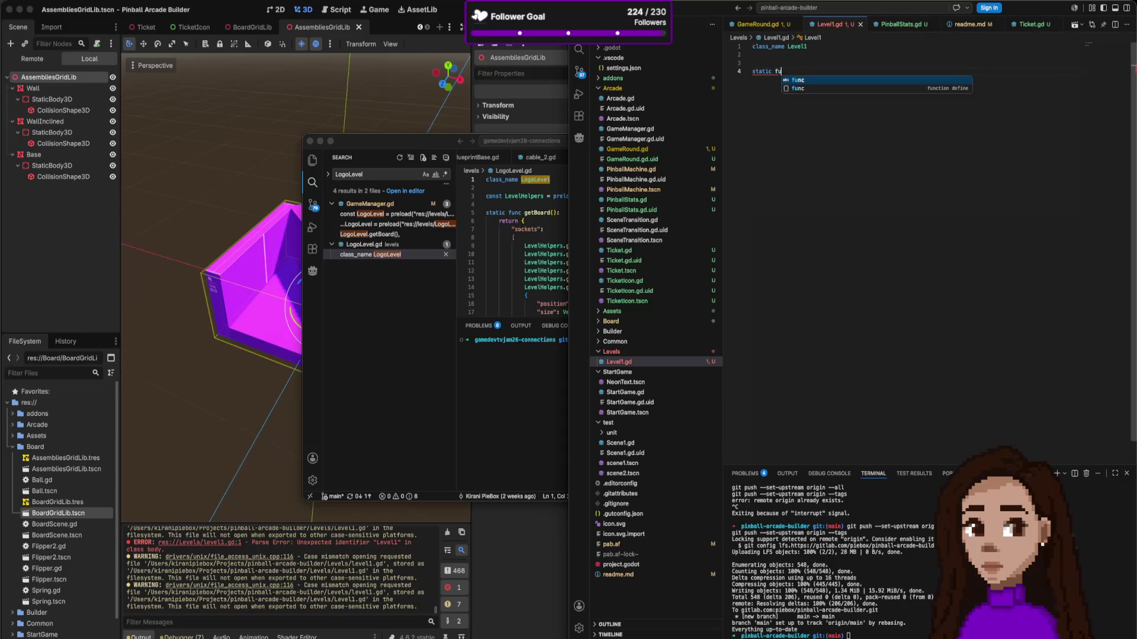
text(etLevel()
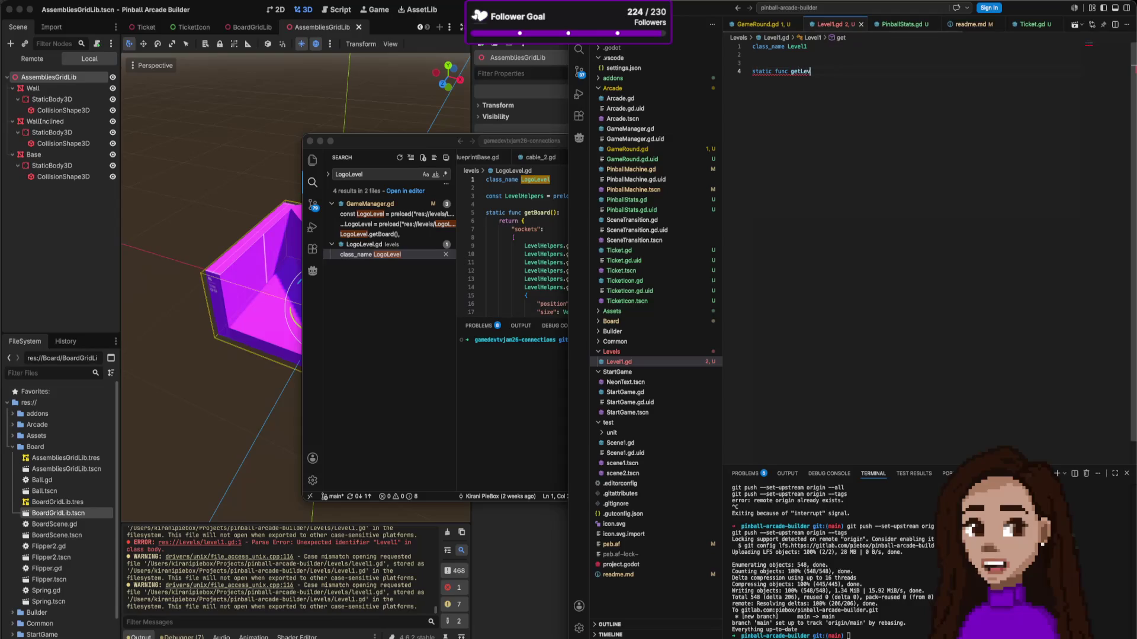
text():)
key(Return)
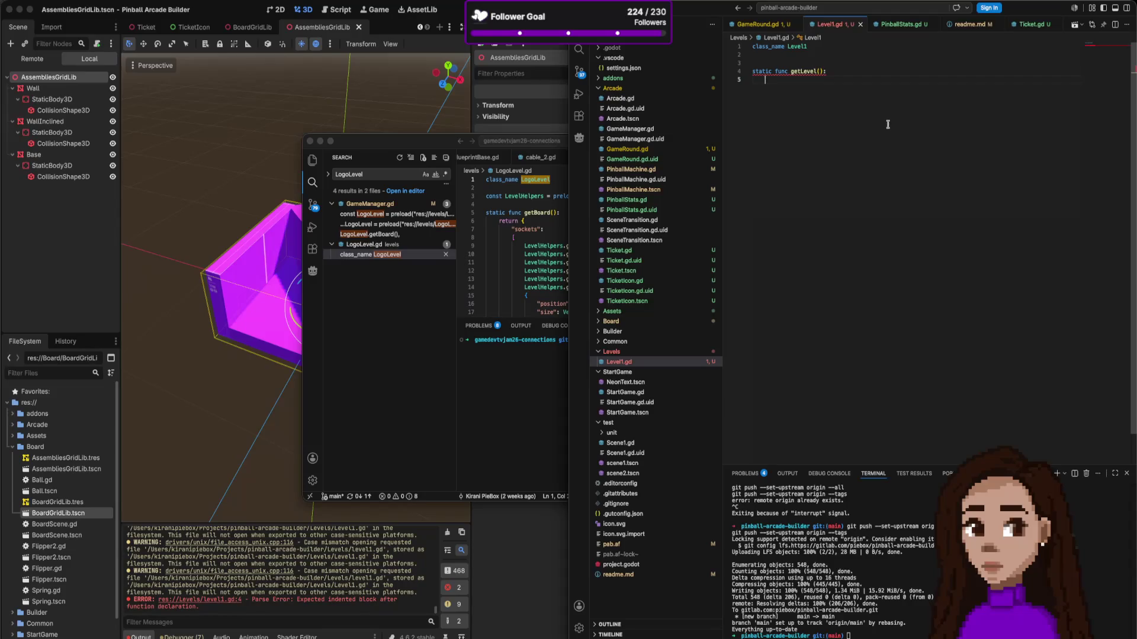
text(return {)
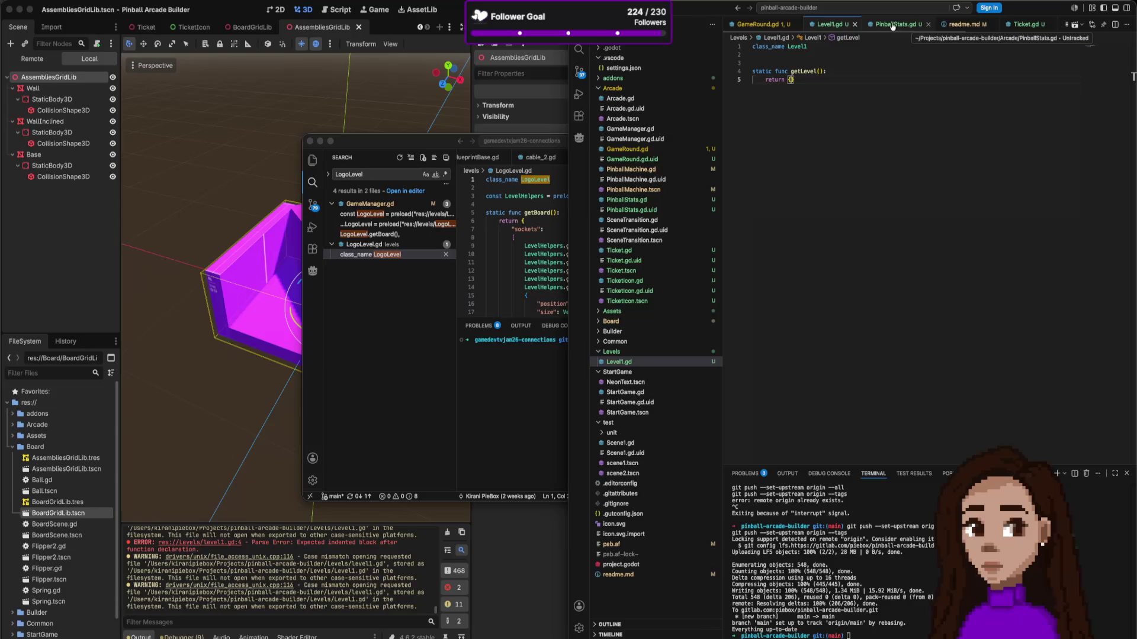
Fill the returned dictionary with "points": 100 and "time": 30, quoting both keys
key(Return)
text(points: 100,)
key(Return)
text(time: 40)
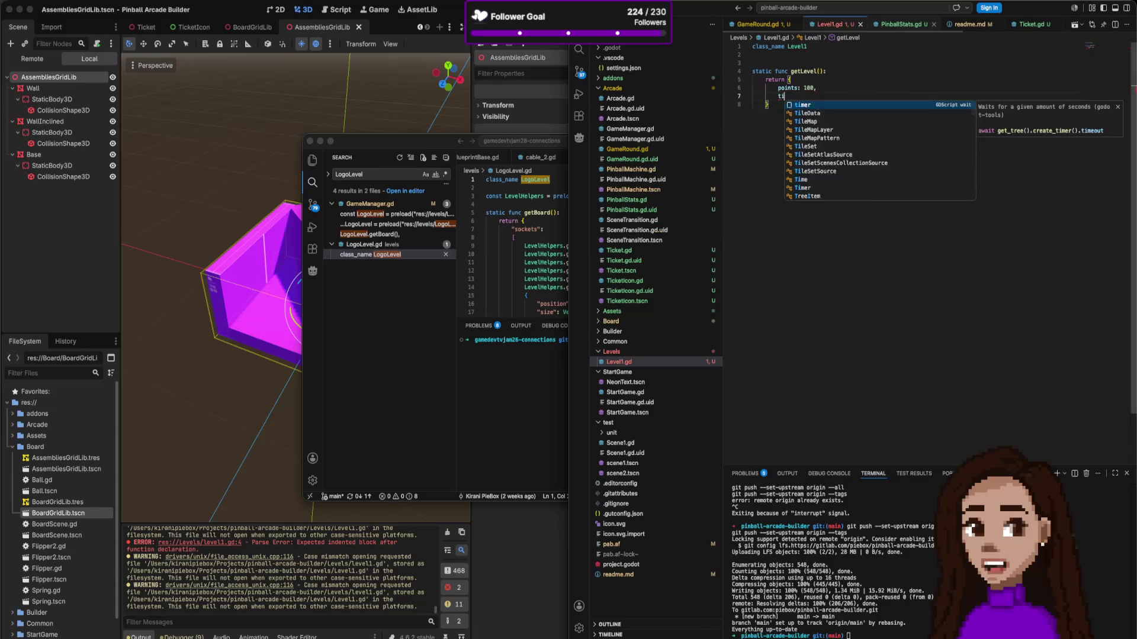
key(BackSpace)
key(BackSpace)
text(30)
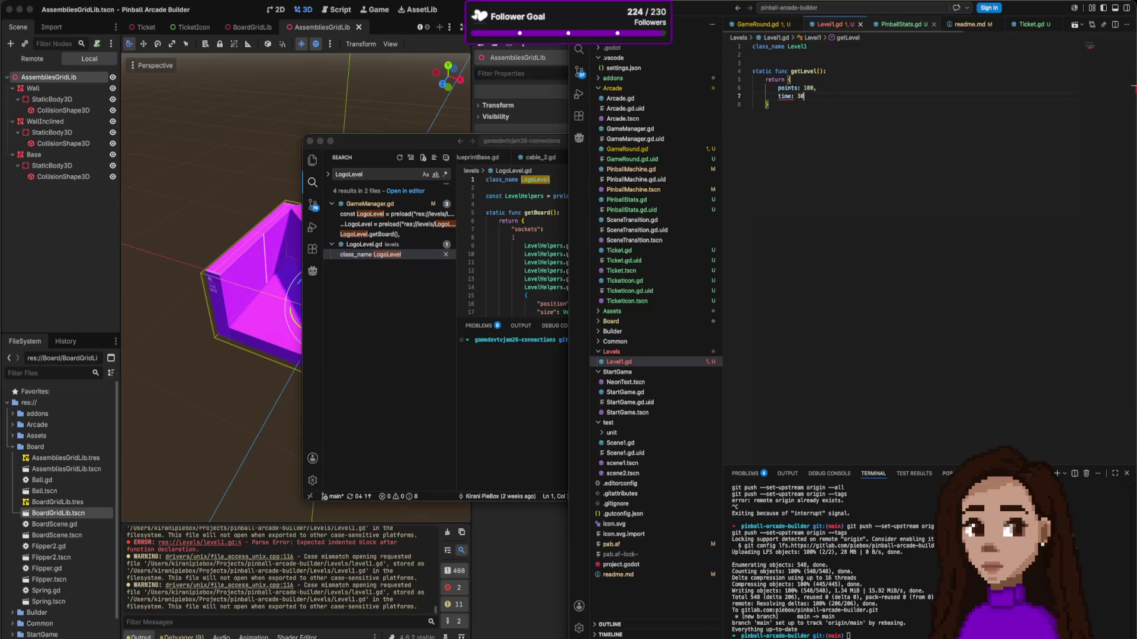
double_click(791, 89)
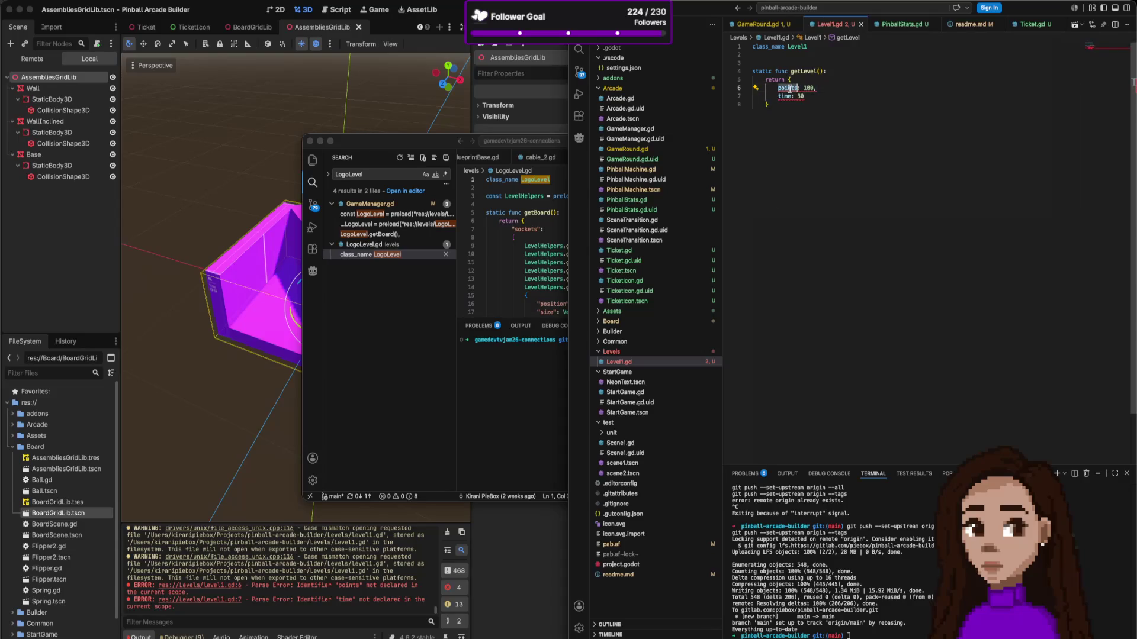
text(")
double_click(782, 96)
text(")
click(829, 89)
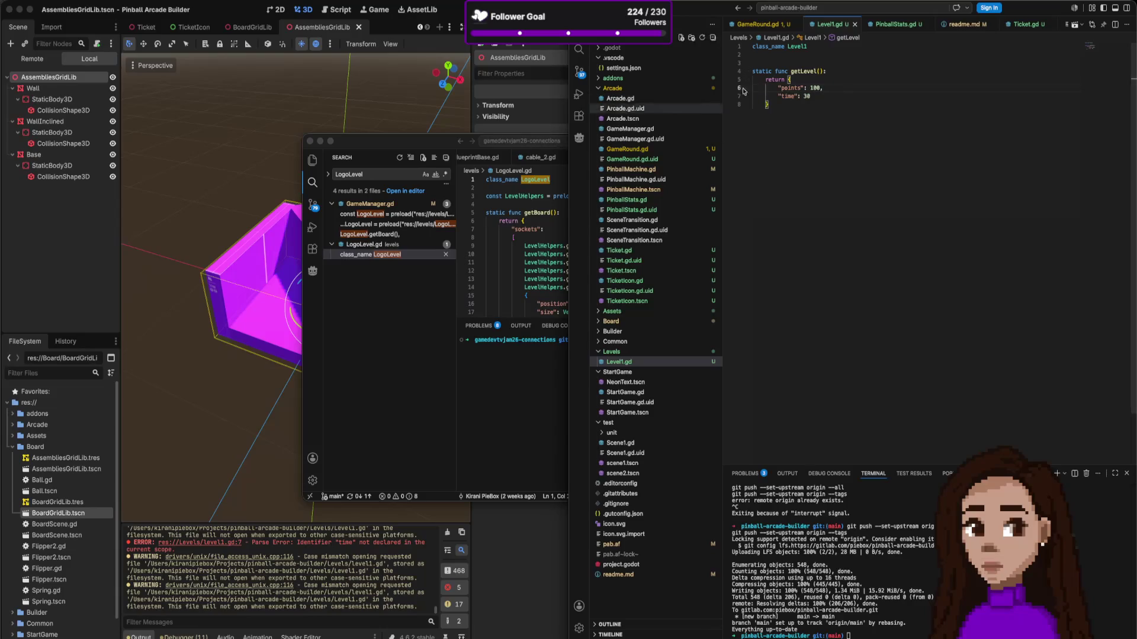
Delete the extra blank line above getLevel and check the closing brace
click(803, 58)
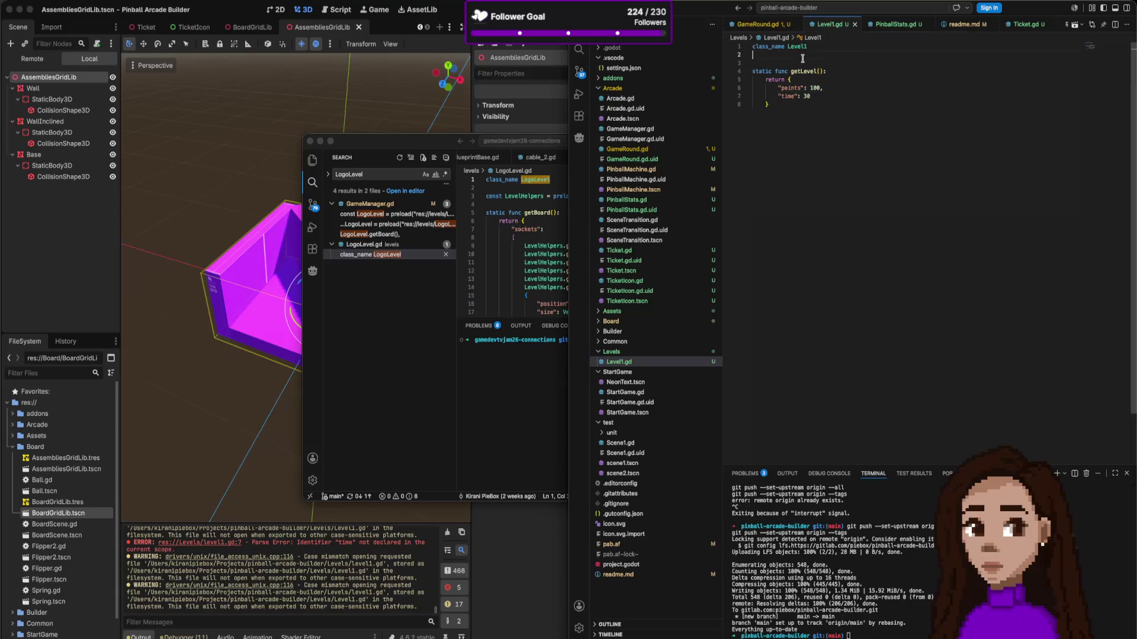
key(Delete)
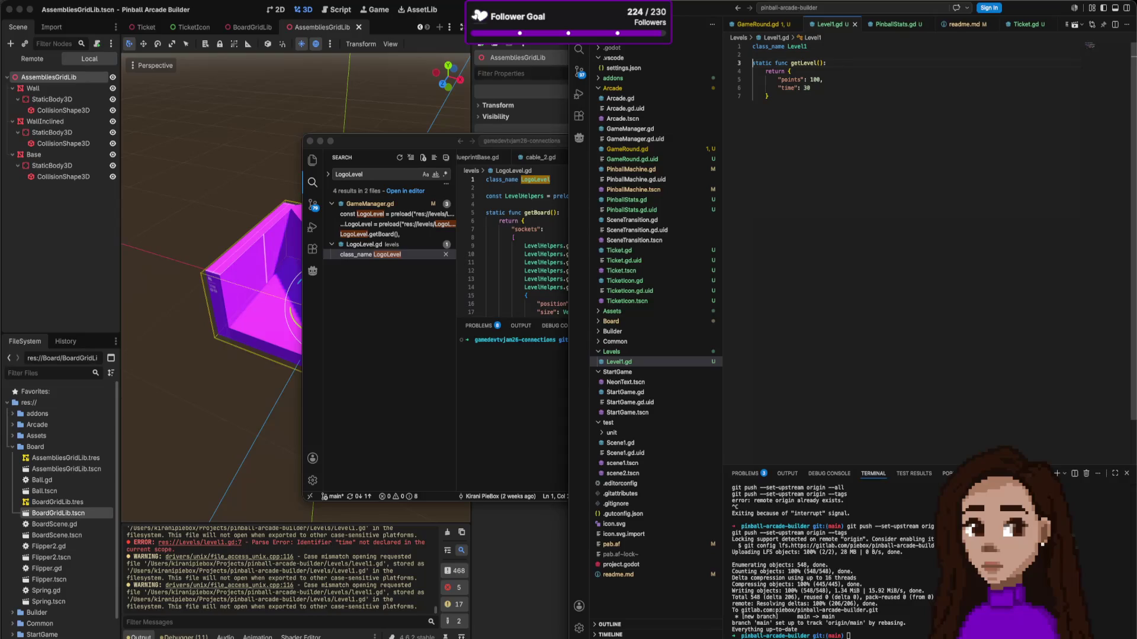
key(super+Down)
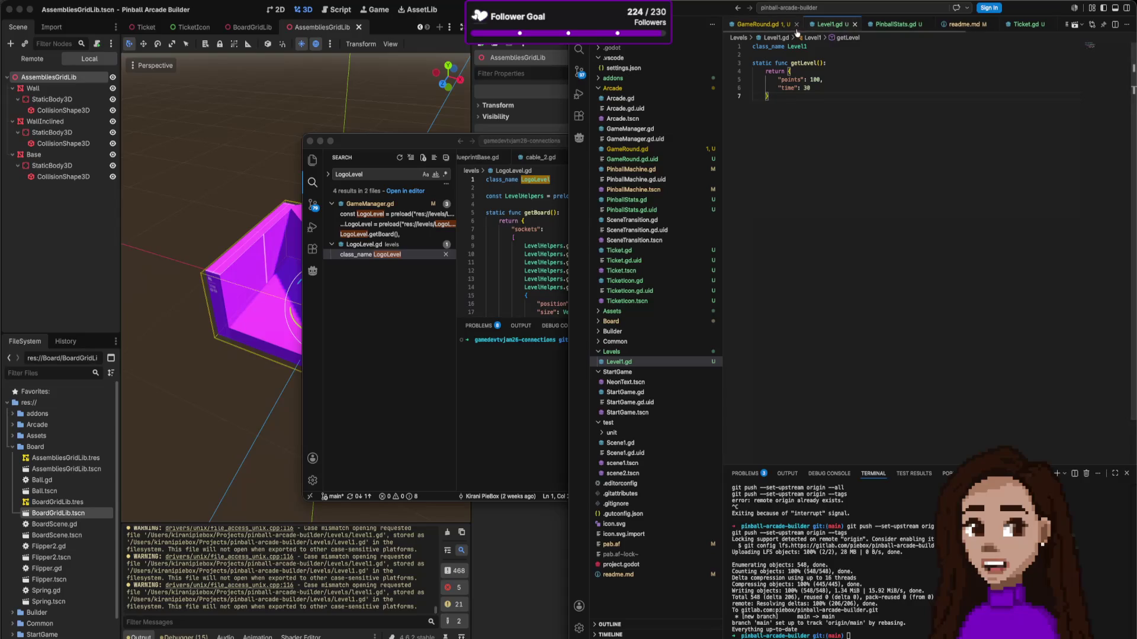
Switch among the GameRound.gd, PinballStats.gd and Level1.gd tabs, ending on GameRound.gd
click(774, 30)
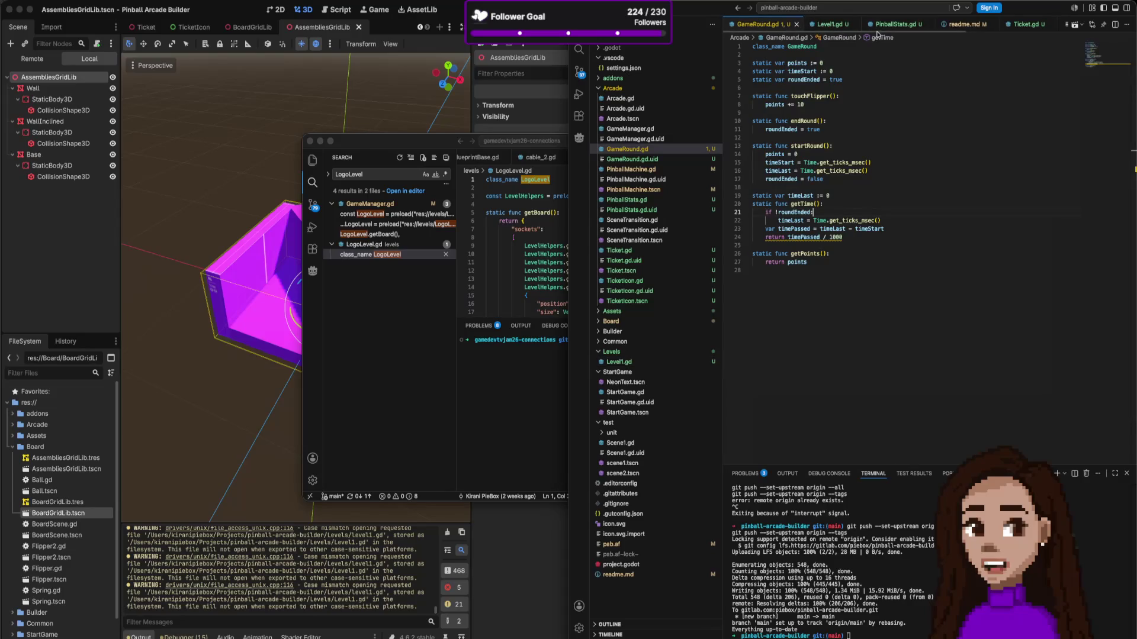
click(892, 28)
click(832, 24)
click(769, 25)
click(832, 24)
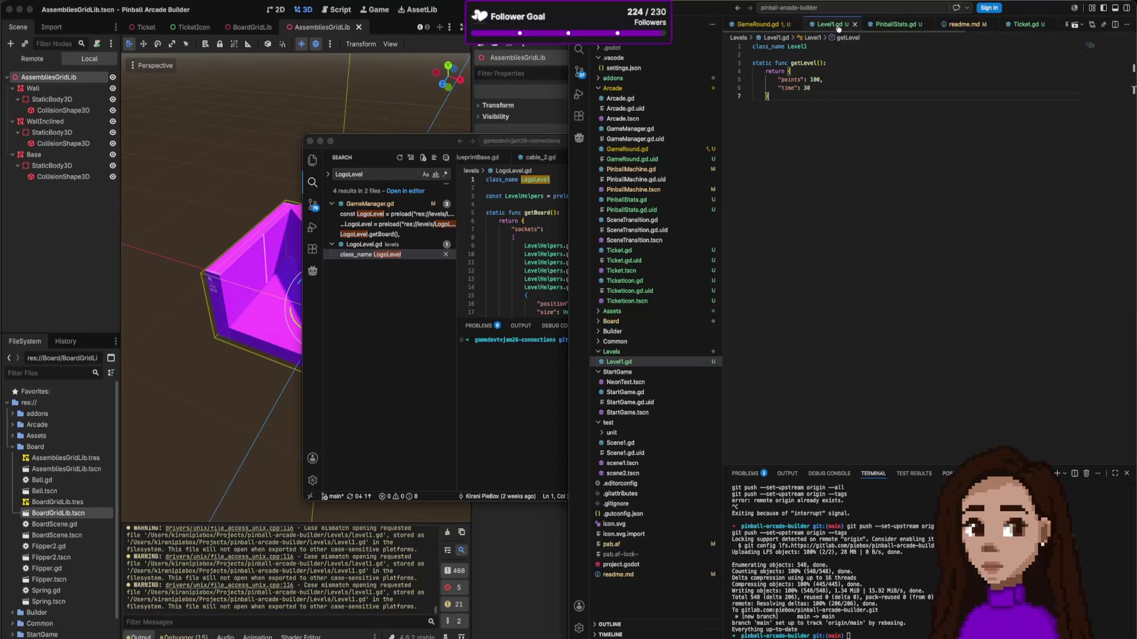
click(741, 24)
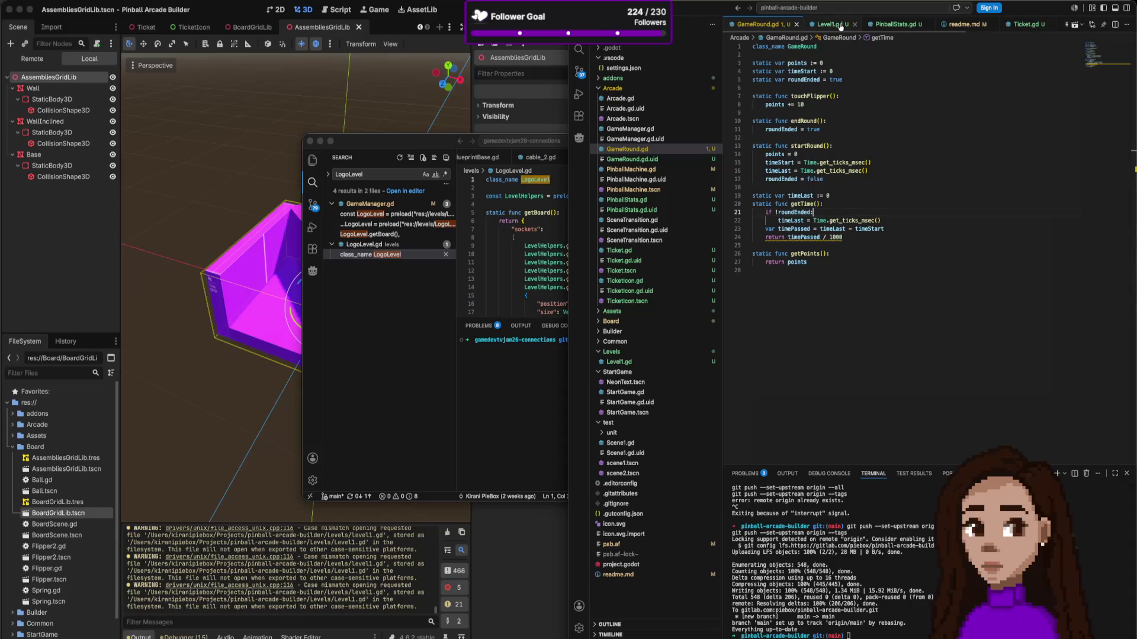
Select the true value in endRound, then review GameRound.gd up to its startRound line
double_click(815, 130)
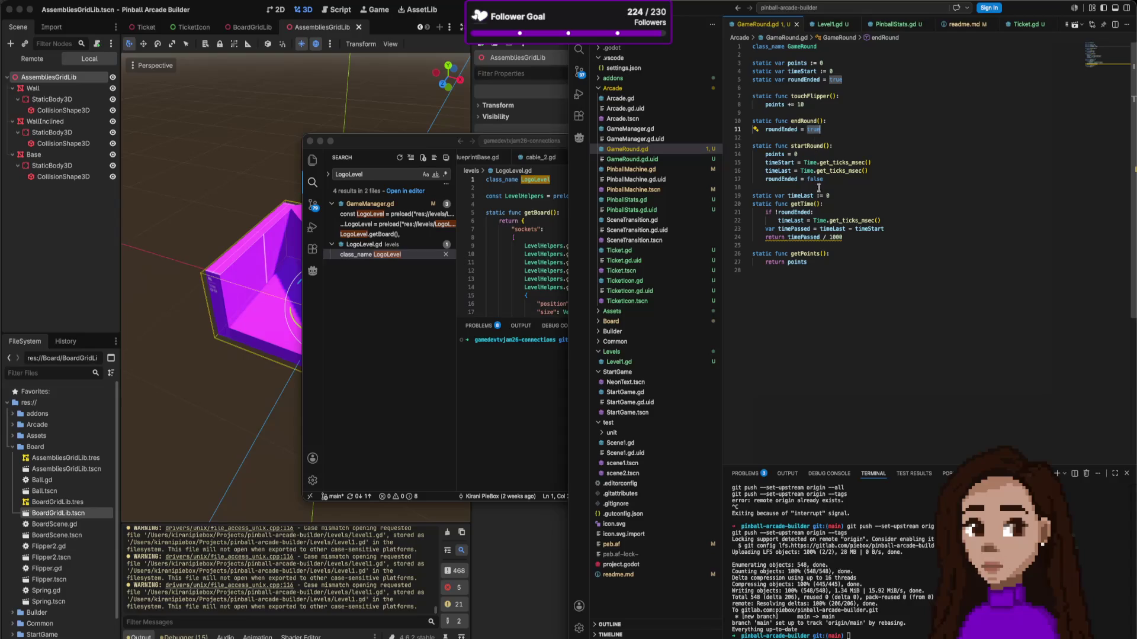
click(890, 25)
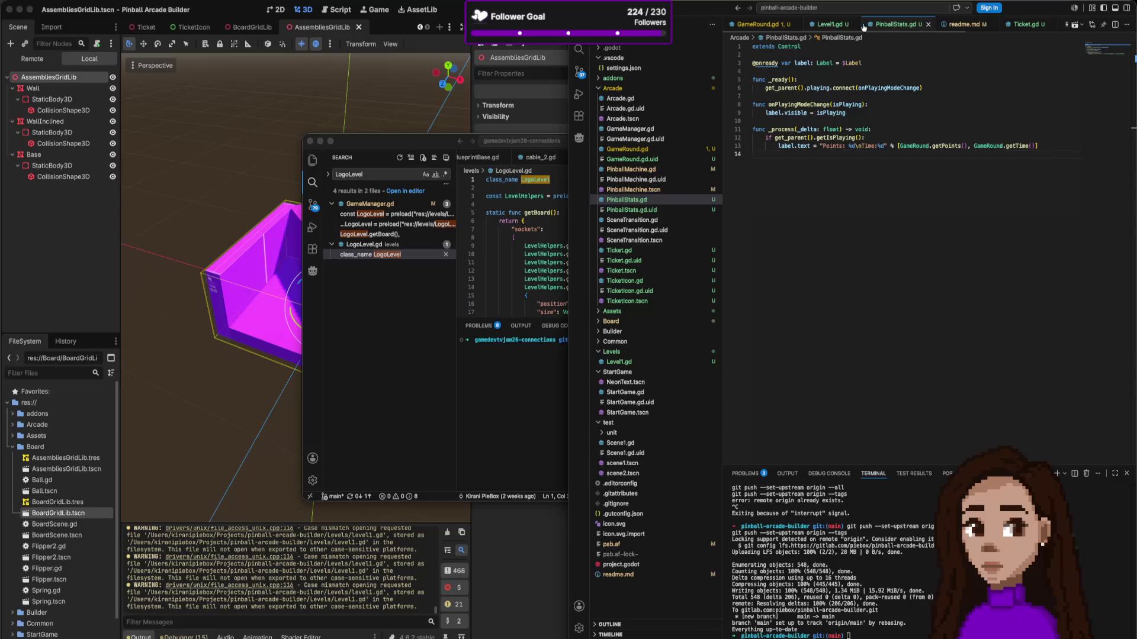
click(787, 26)
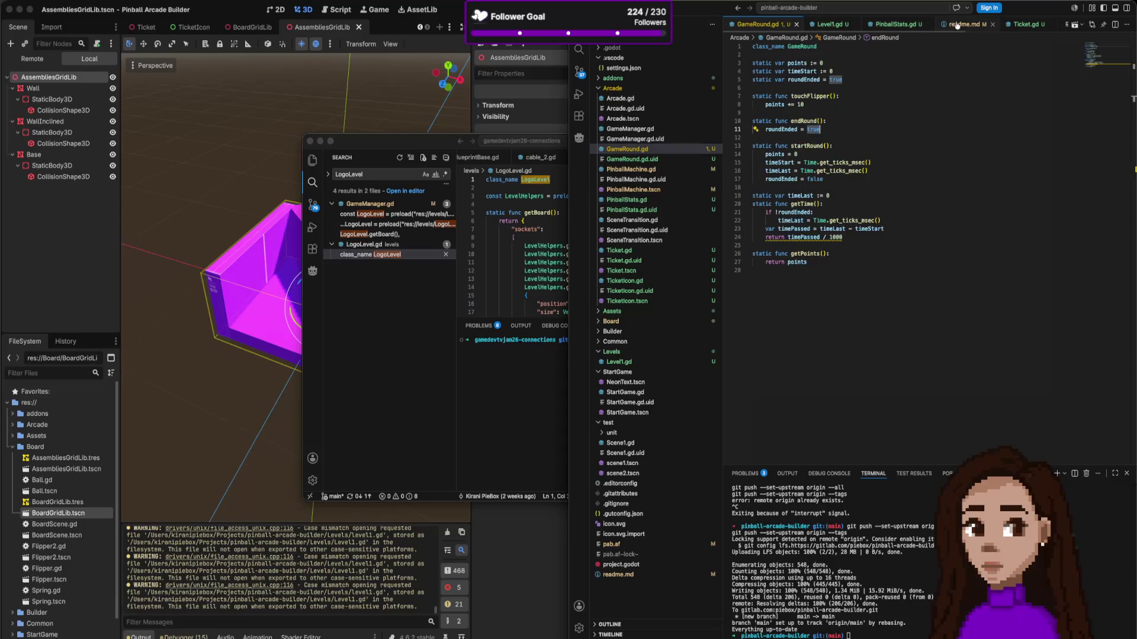
scroll(937, 25, right, 2)
scroll(937, 24, right, 1)
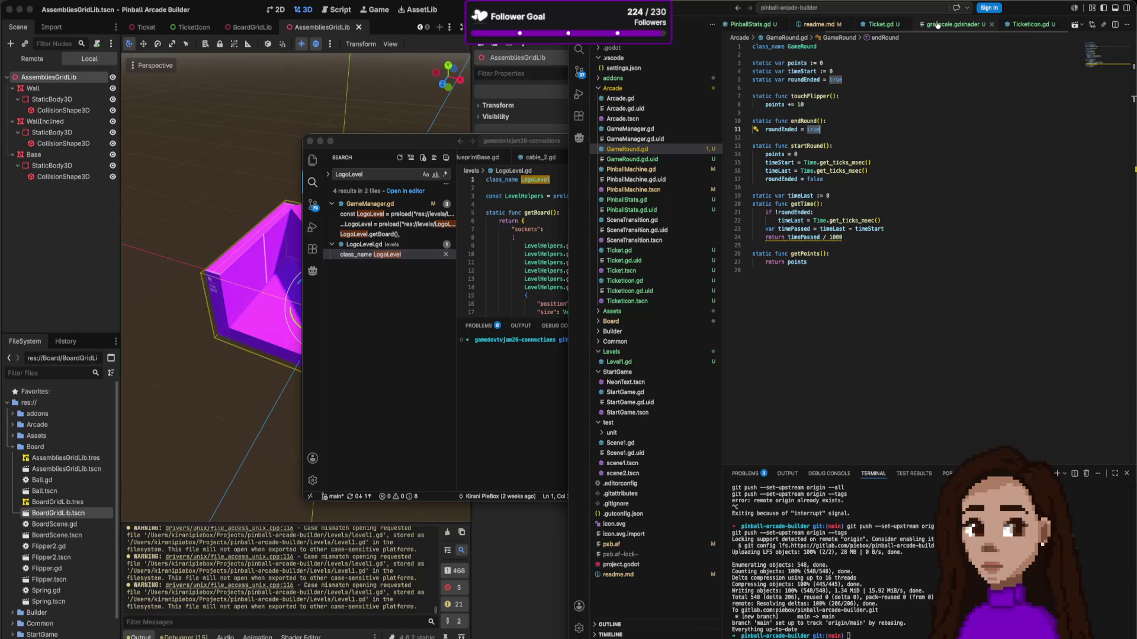
scroll(937, 25, left, 3)
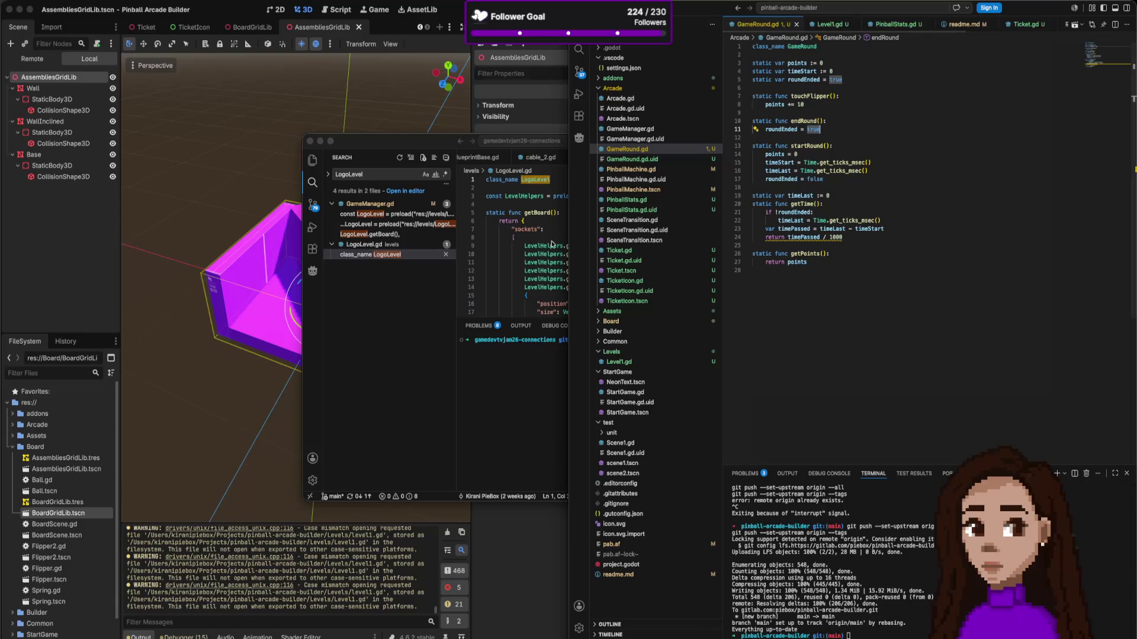
click(941, 147)
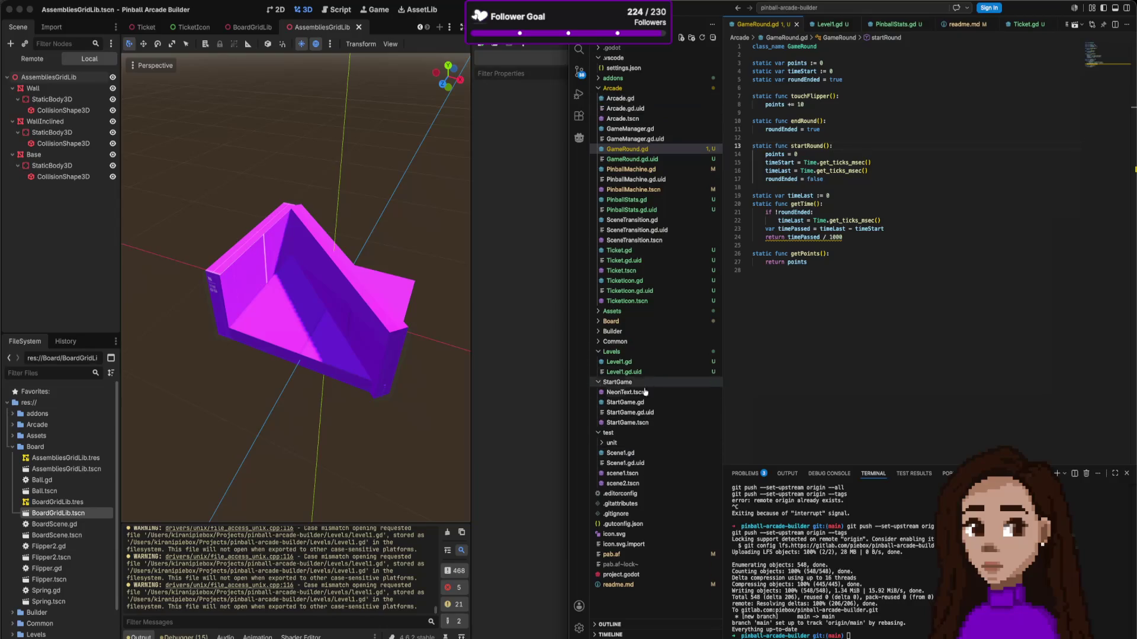
Open GameManager.gd and select GameRound.gd's roundEnded = true line in endRound
click(633, 129)
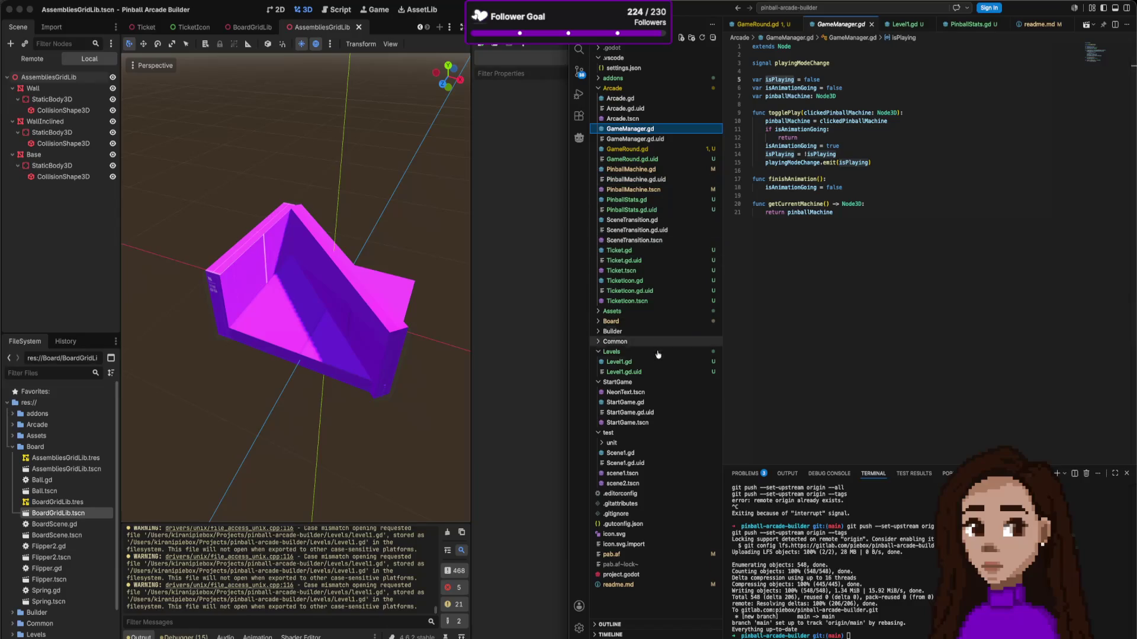
click(759, 25)
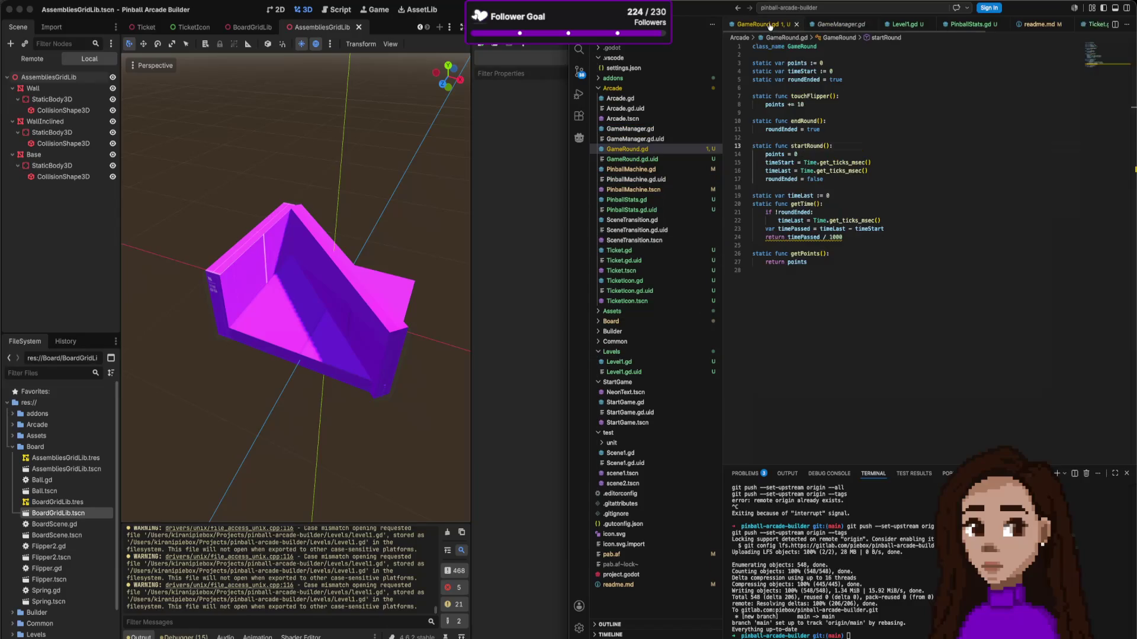
click(844, 24)
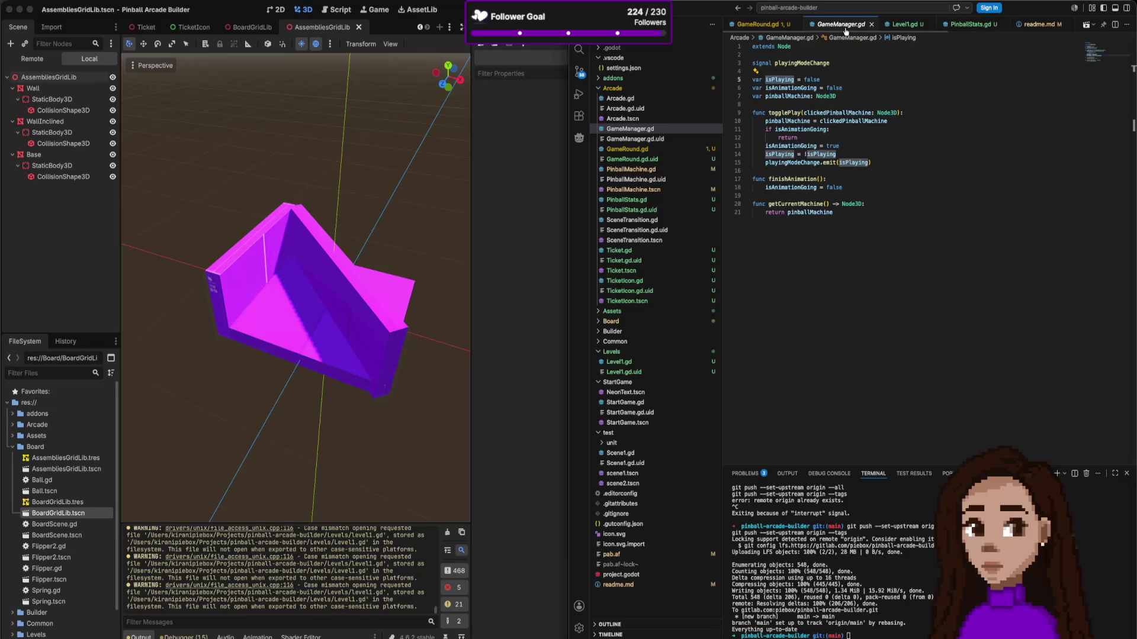
click(762, 30)
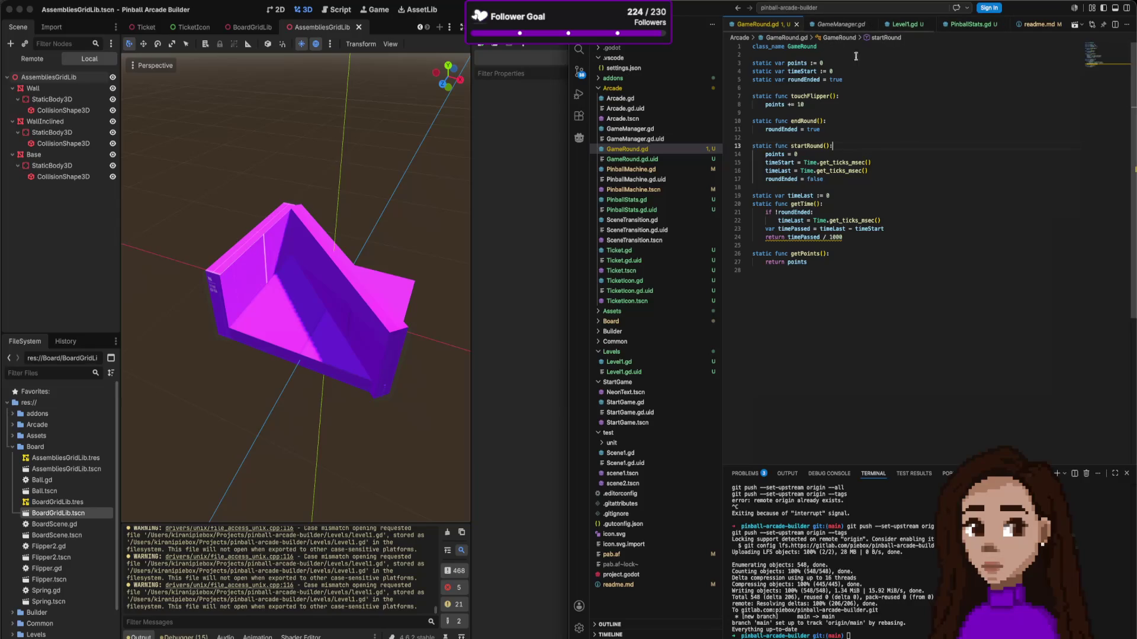
drag(764, 131, 836, 127)
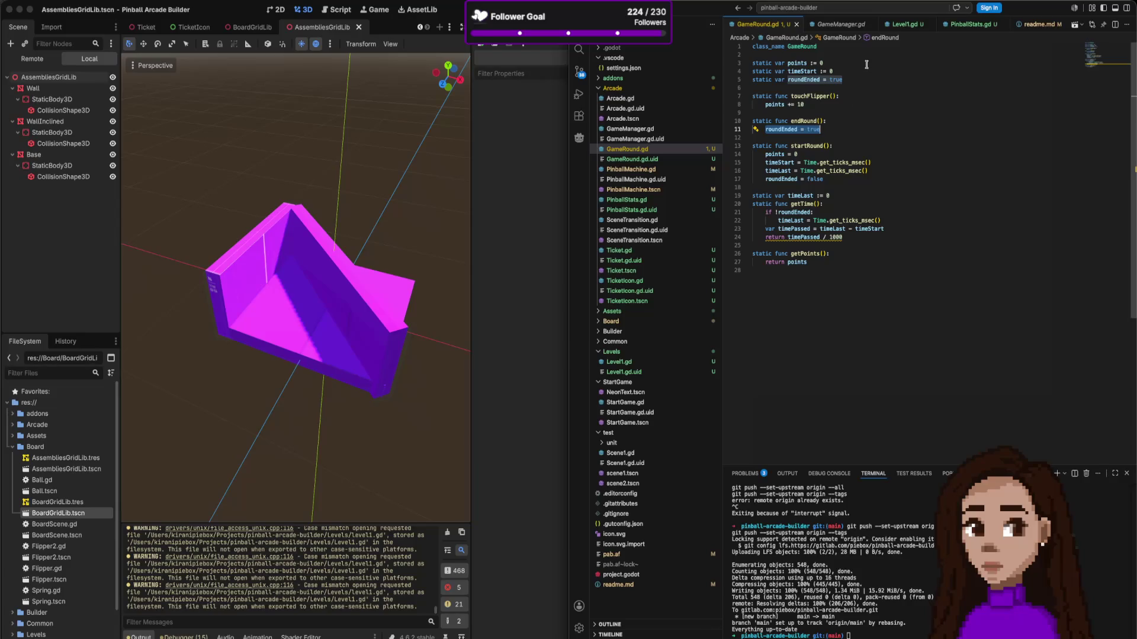
Keep GameManager.gd open as a permanent editor tab
click(844, 26)
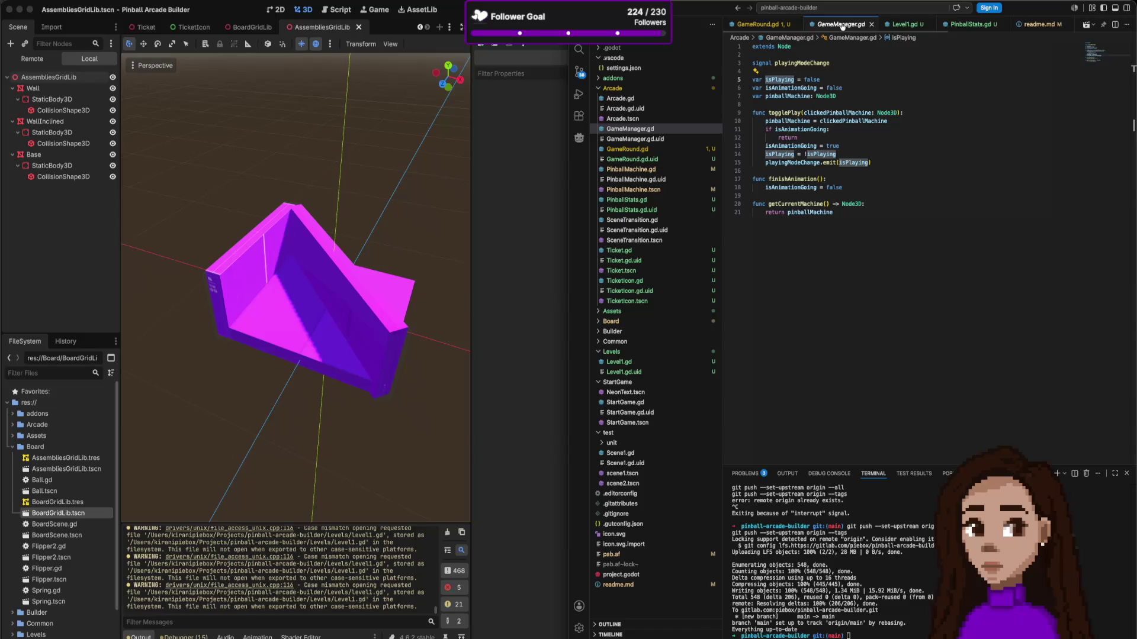
click(762, 26)
click(851, 25)
double_click(851, 25)
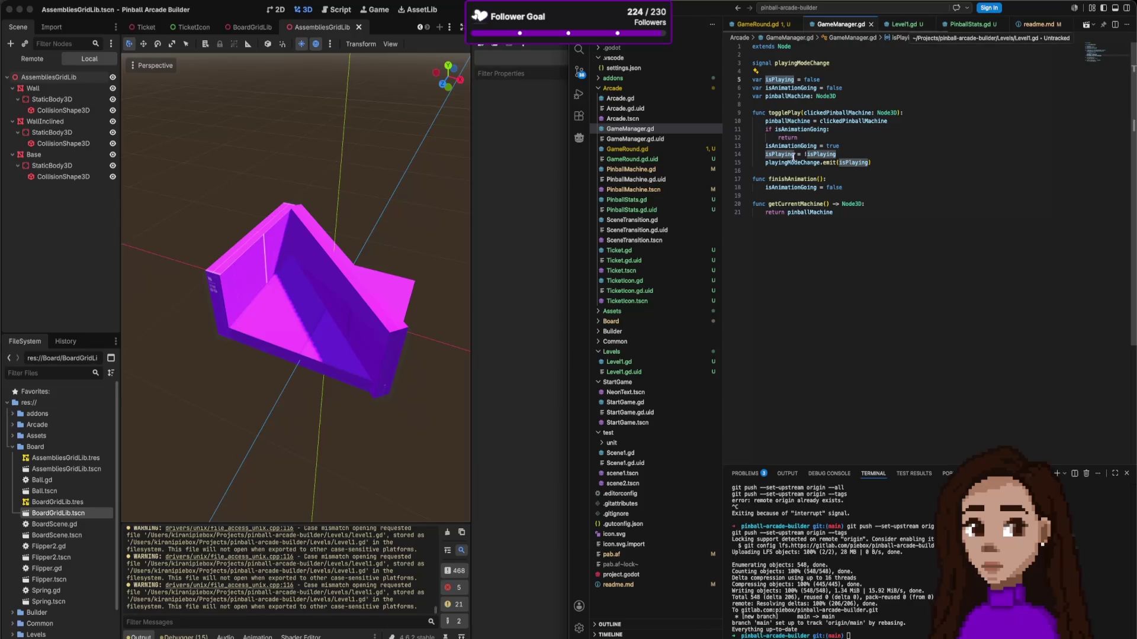
Browse Level1.gd, PinballStats.gd and readme.md, then return to GameRound.gd
click(903, 24)
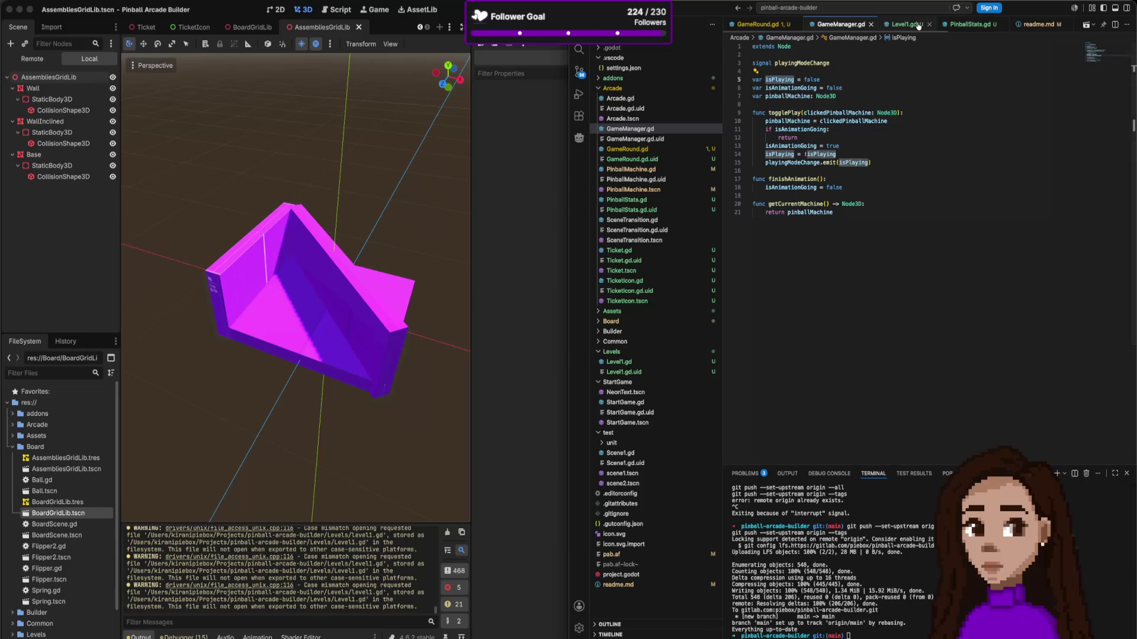
click(960, 26)
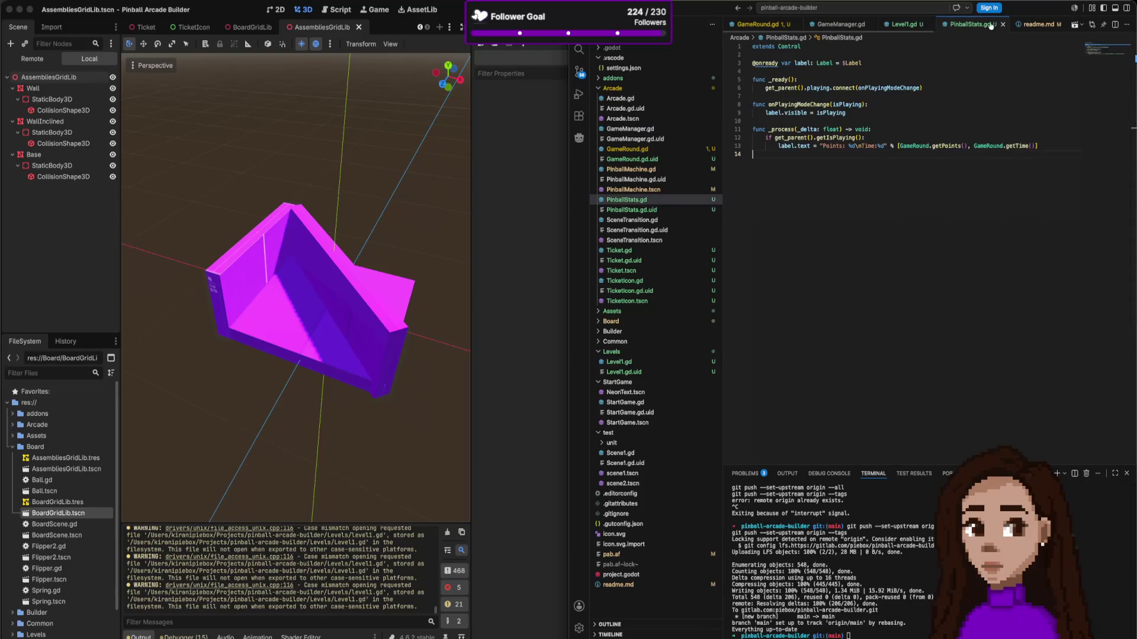
click(1033, 24)
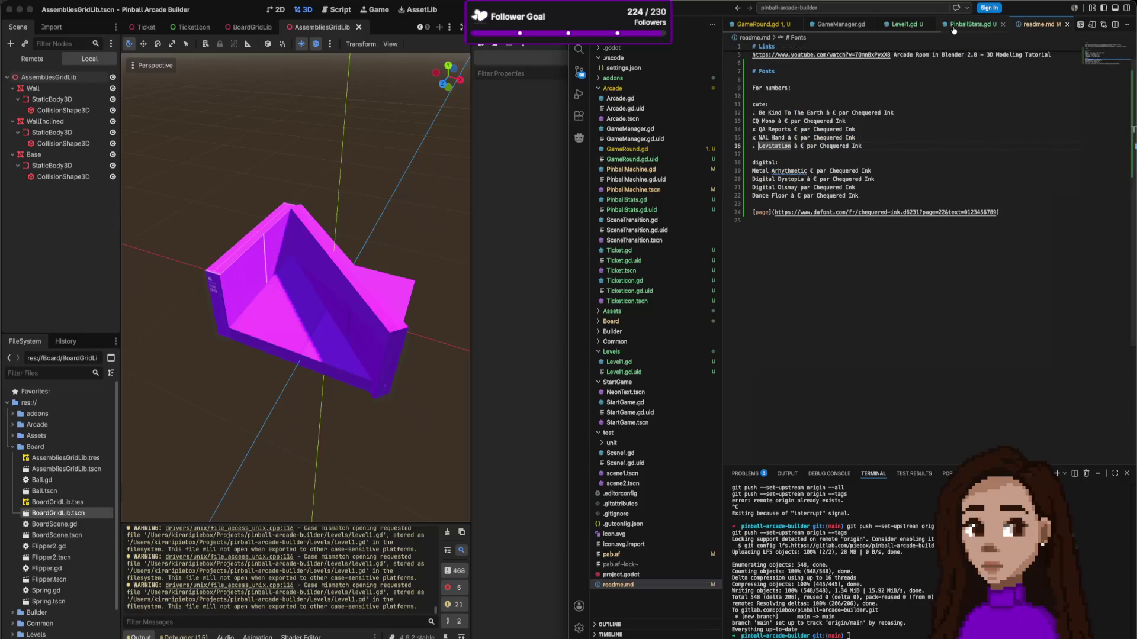
click(768, 25)
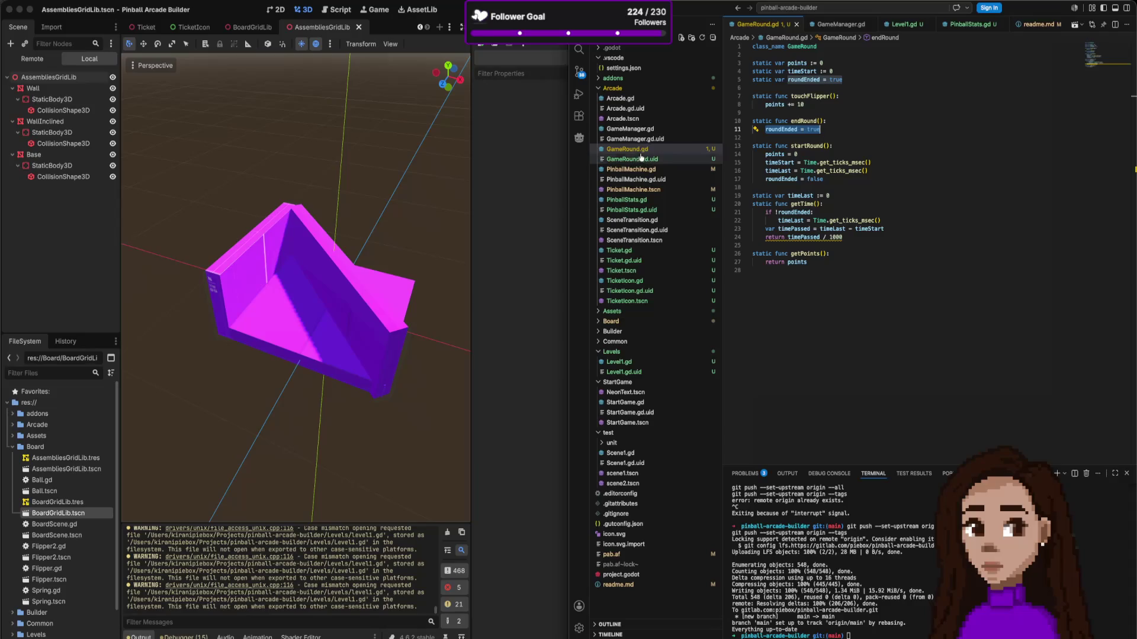
right_click(635, 355)
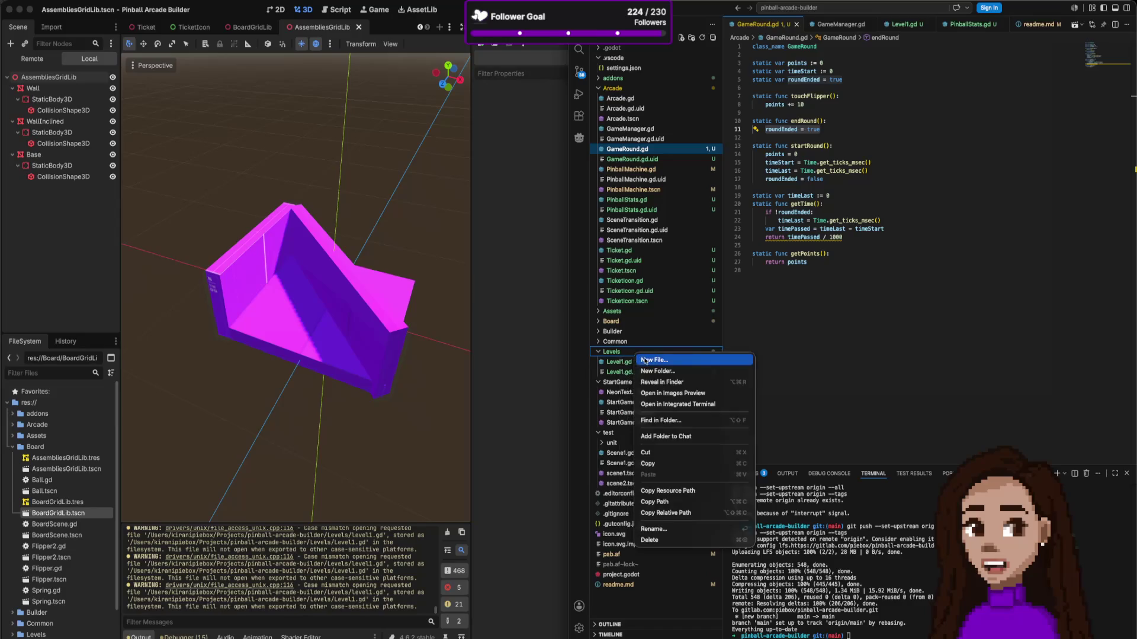
Create a new empty file named RoundsManager.gd in the Levels folder
click(654, 360)
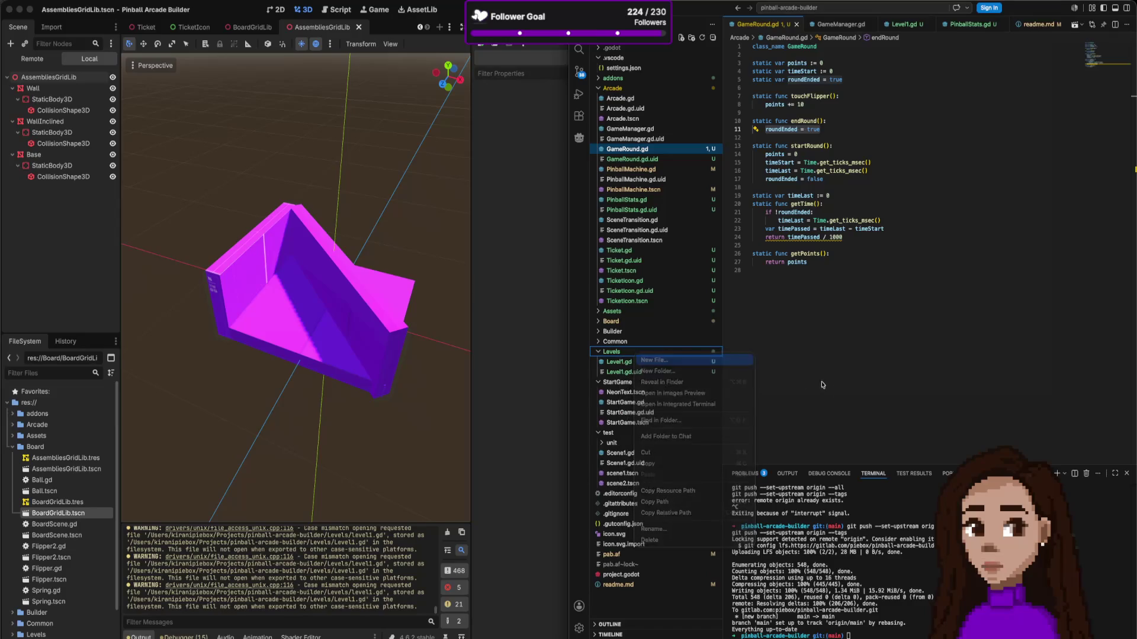
text(Gam)
text(g)
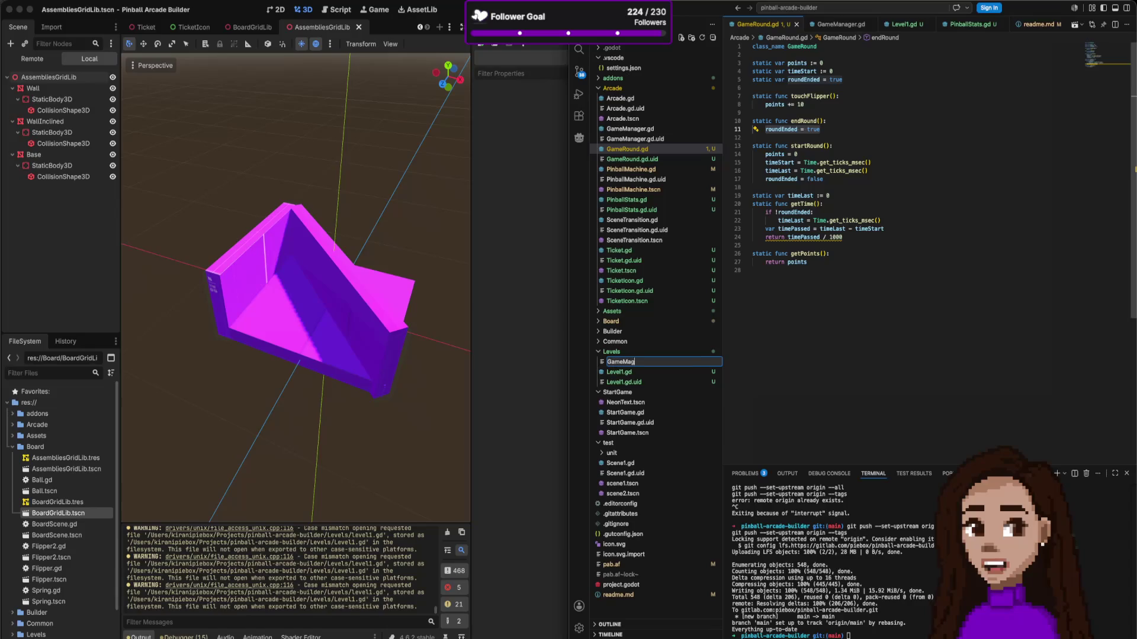
text(nag)
key(BackSpace)
key(BackSpace)
key(BackSpace)
text(RoundsMana)
text(ger.gd)
key(Return)
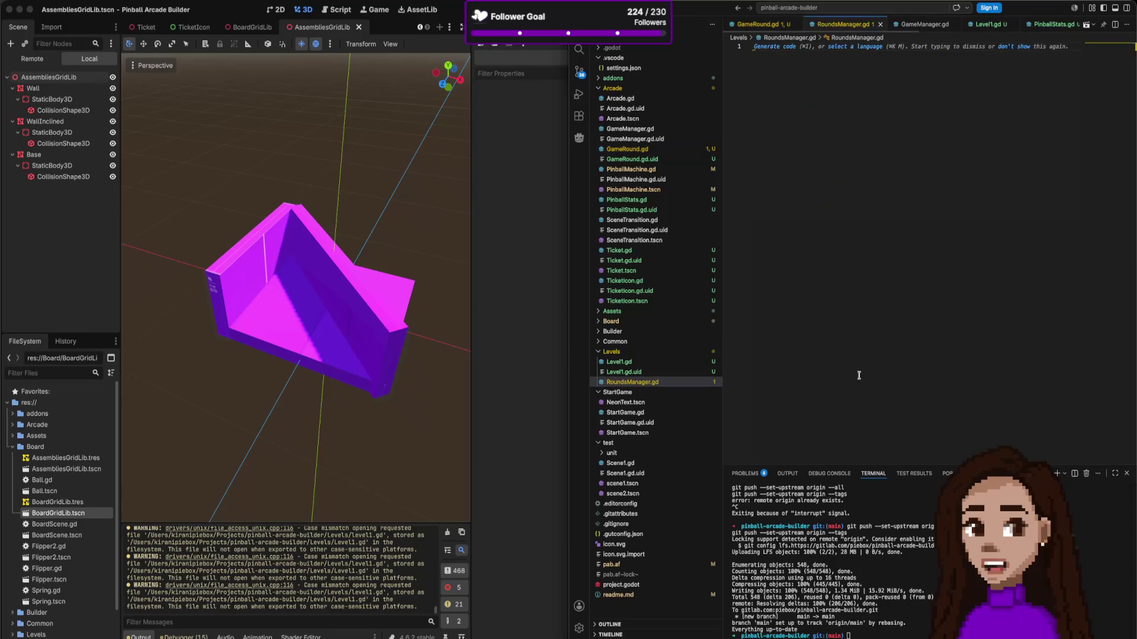
text(cla)
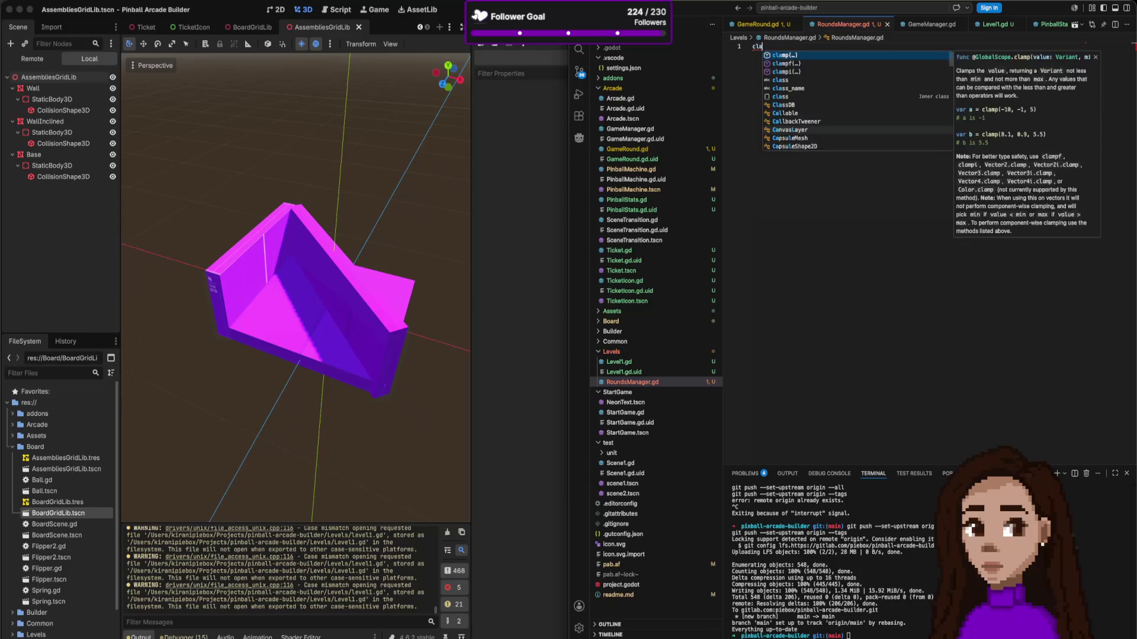
key(BackSpace)
key(BackSpace)
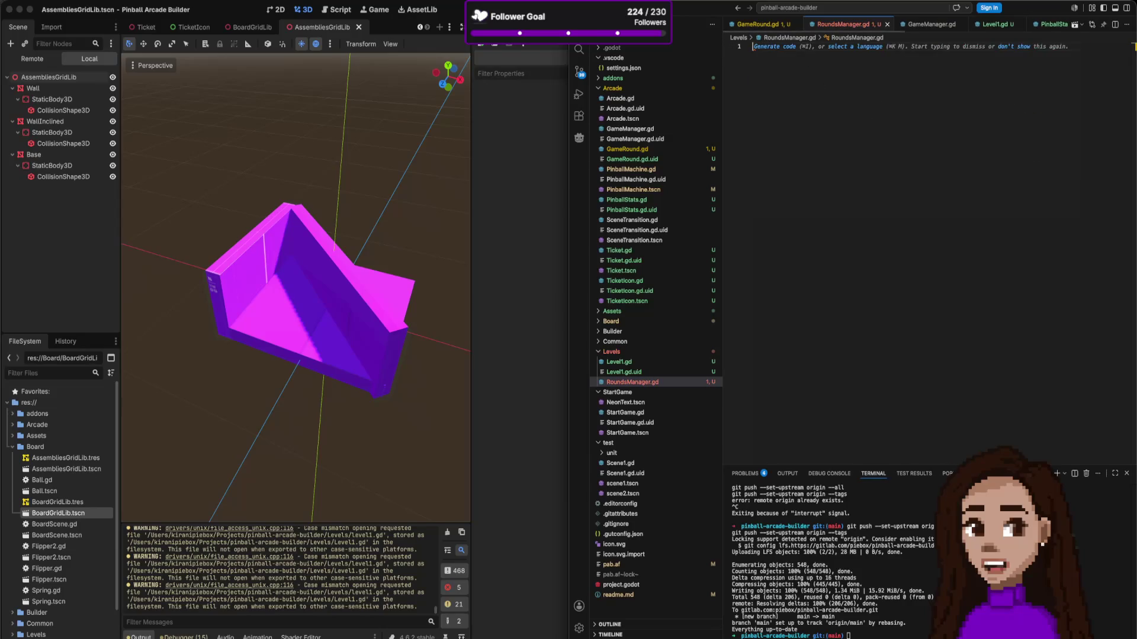
Glance at GameManager.gd, then open Level1.gd to read its code
click(932, 24)
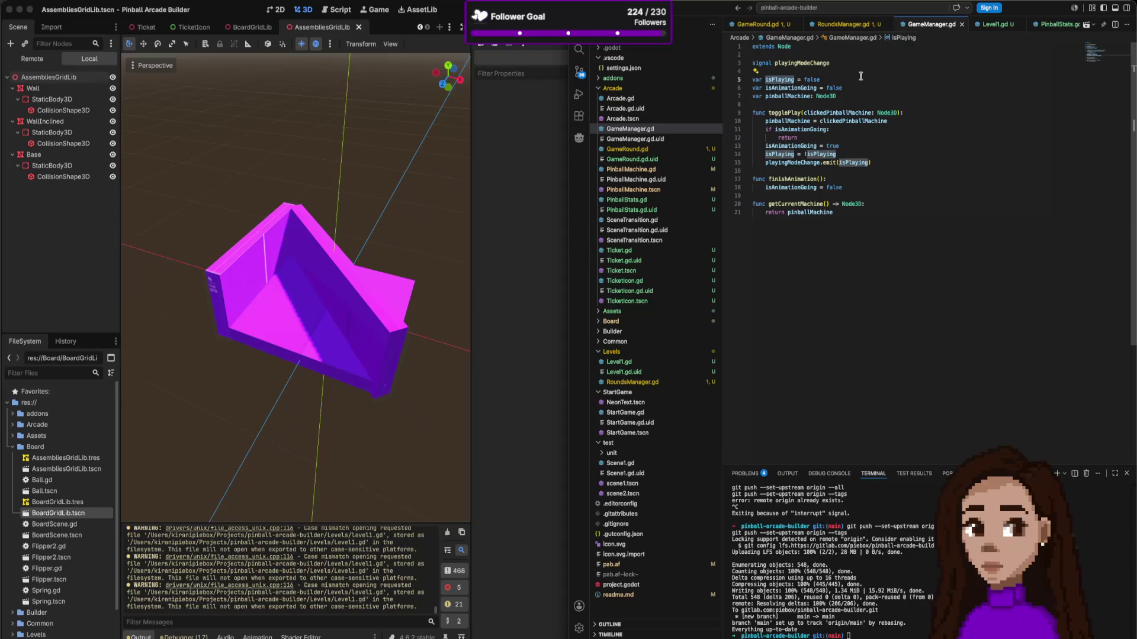
click(843, 25)
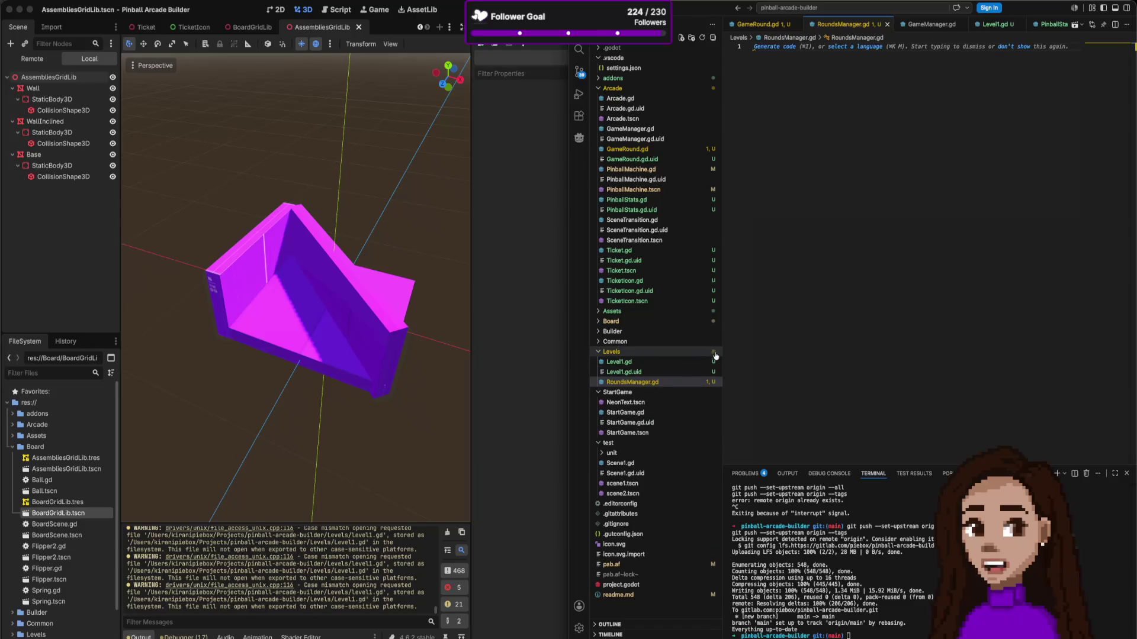
click(676, 362)
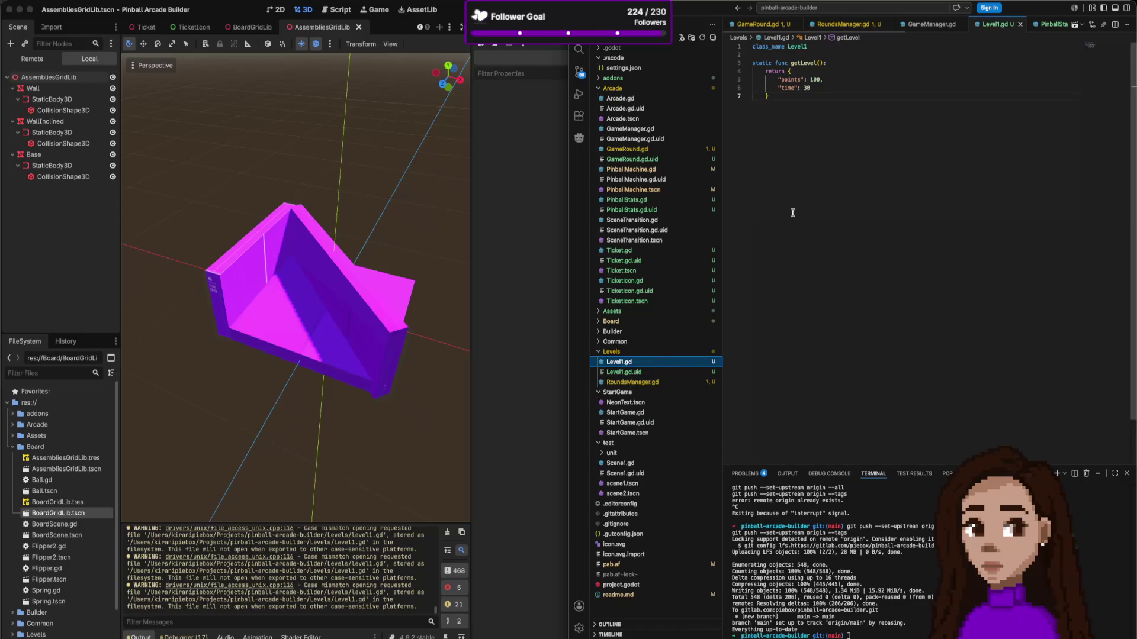
Declare var allLevels = [Level1.getLevel()] in RoundsManager.gd and save it
click(927, 28)
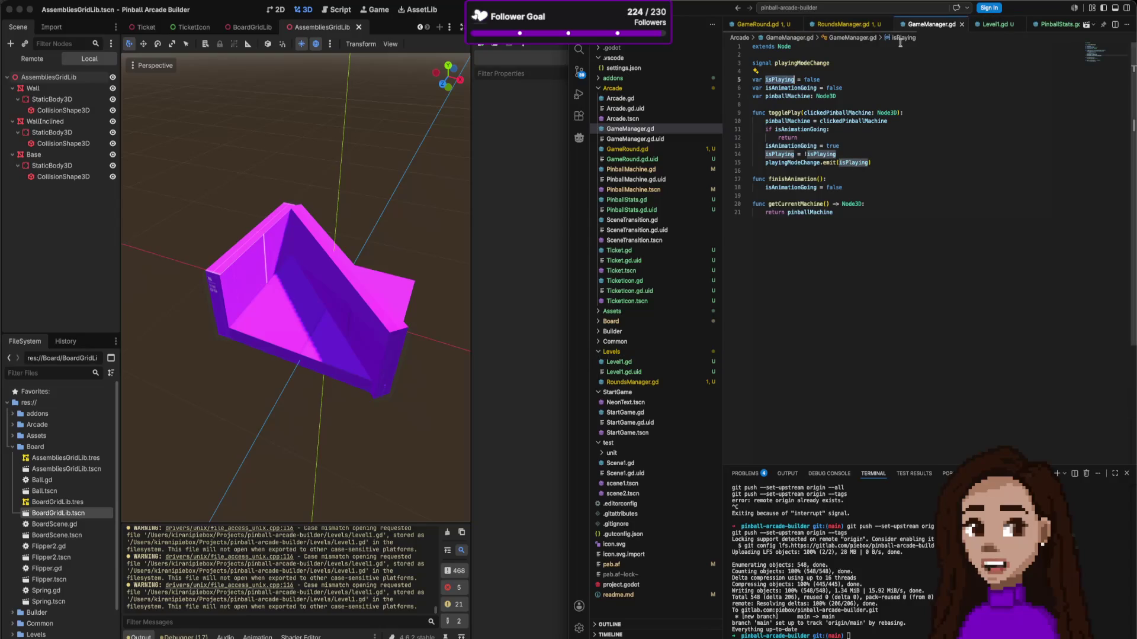
click(856, 27)
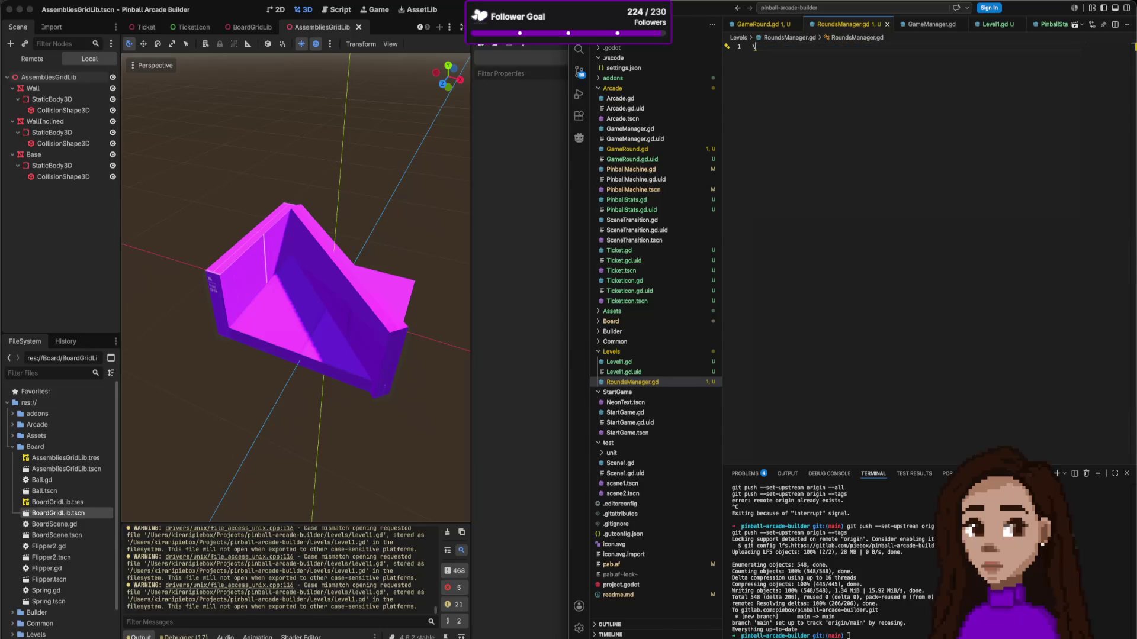
text(~)
key(Return)
key(Return)
key(Return)
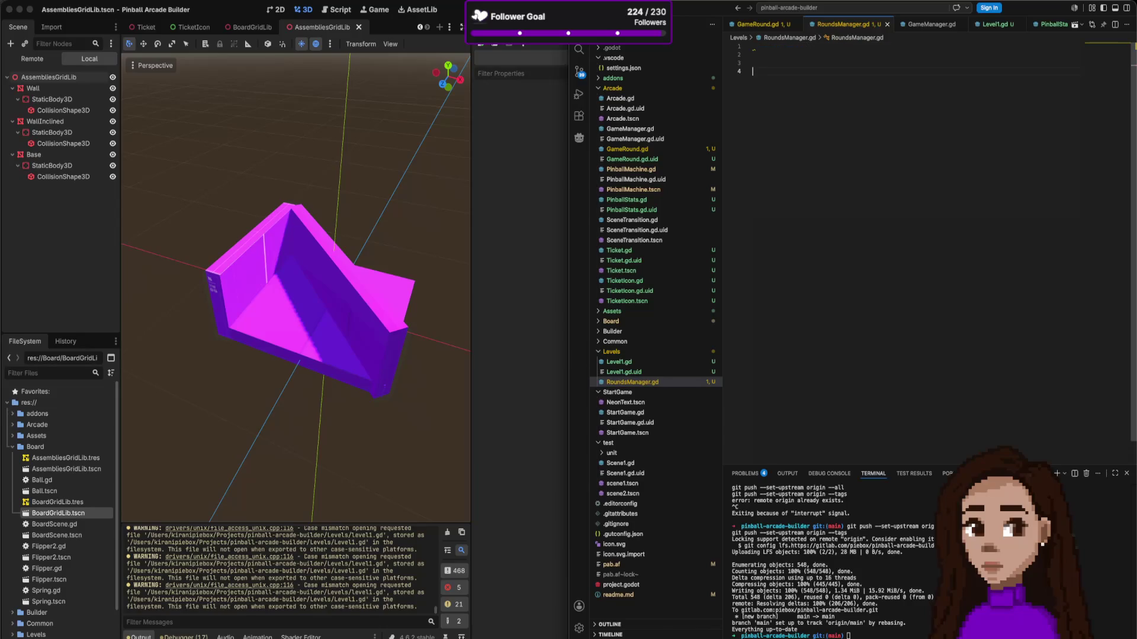
text(ar allLevel)
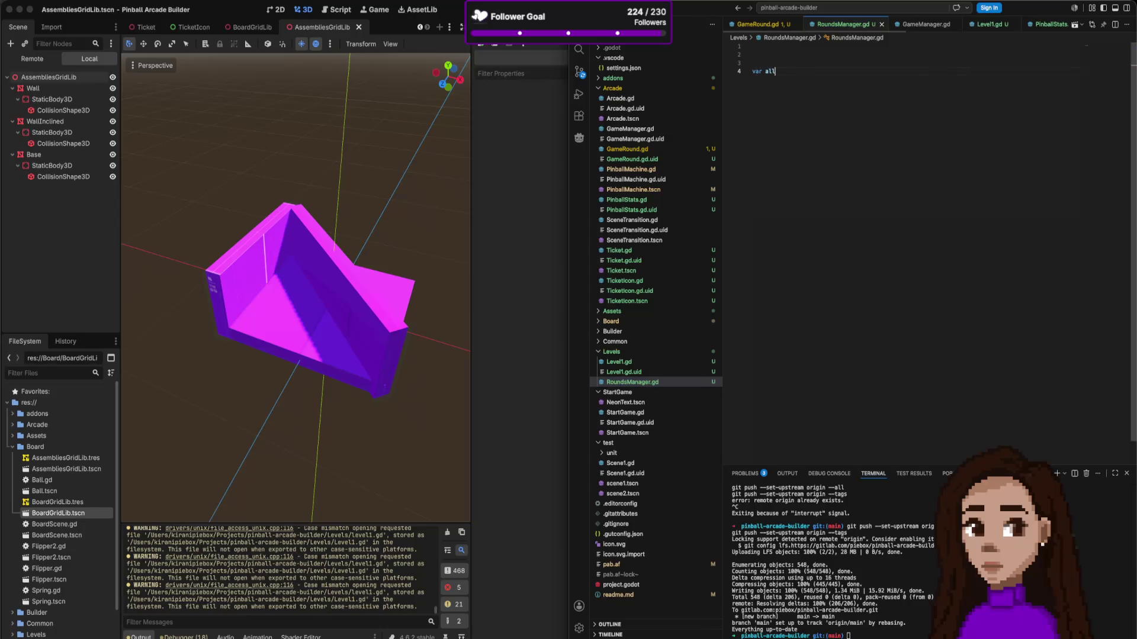
text(s = )
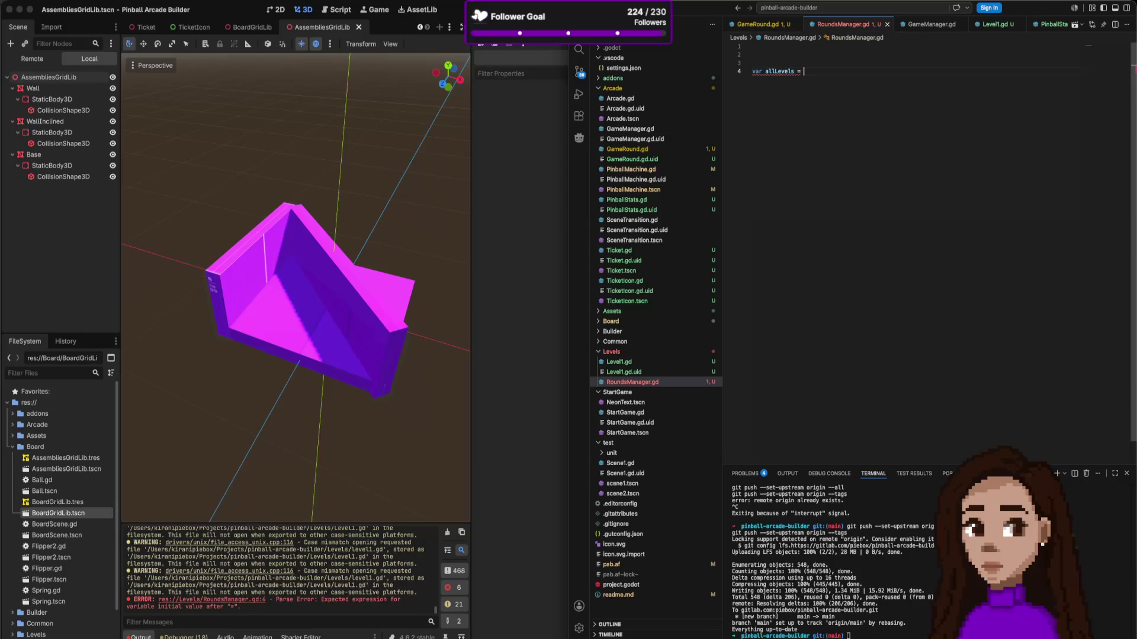
text([)
key(Return)
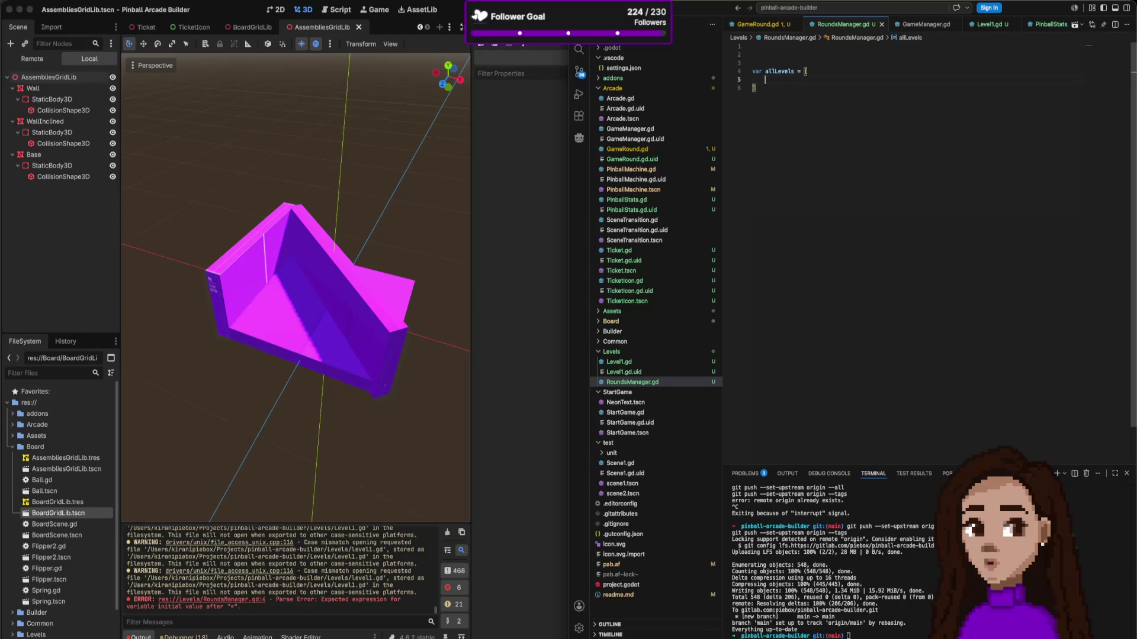
text(Lev)
key(Tab)
text(.)
key(Tab)
key(F5)
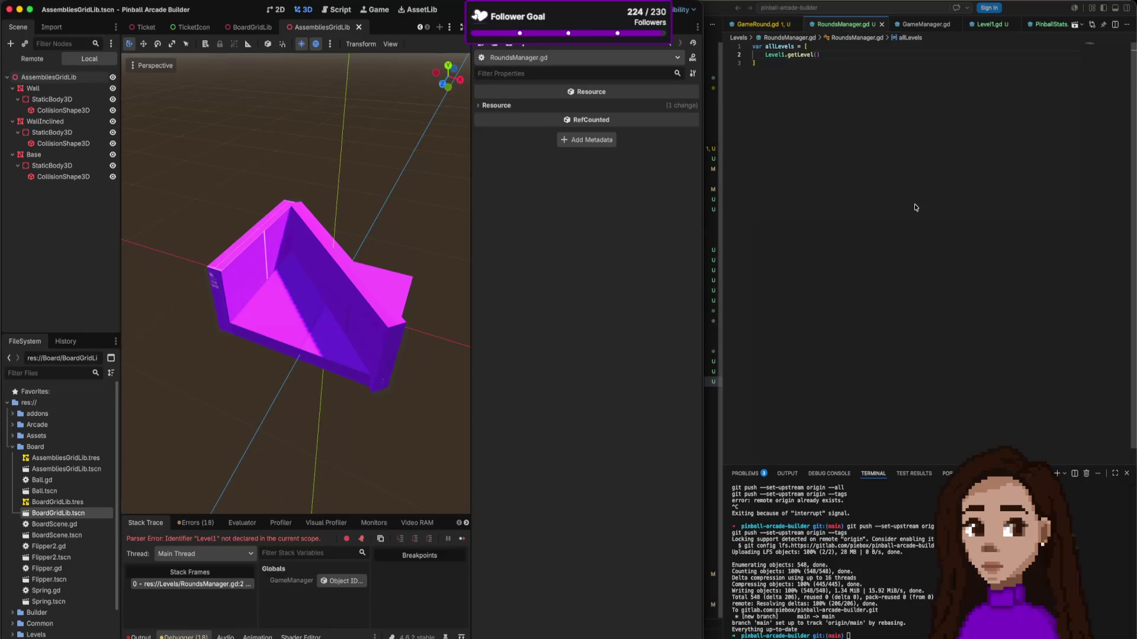
Add var currentLevel = 0 below the allLevels array in RoundsManager.gd
click(780, 27)
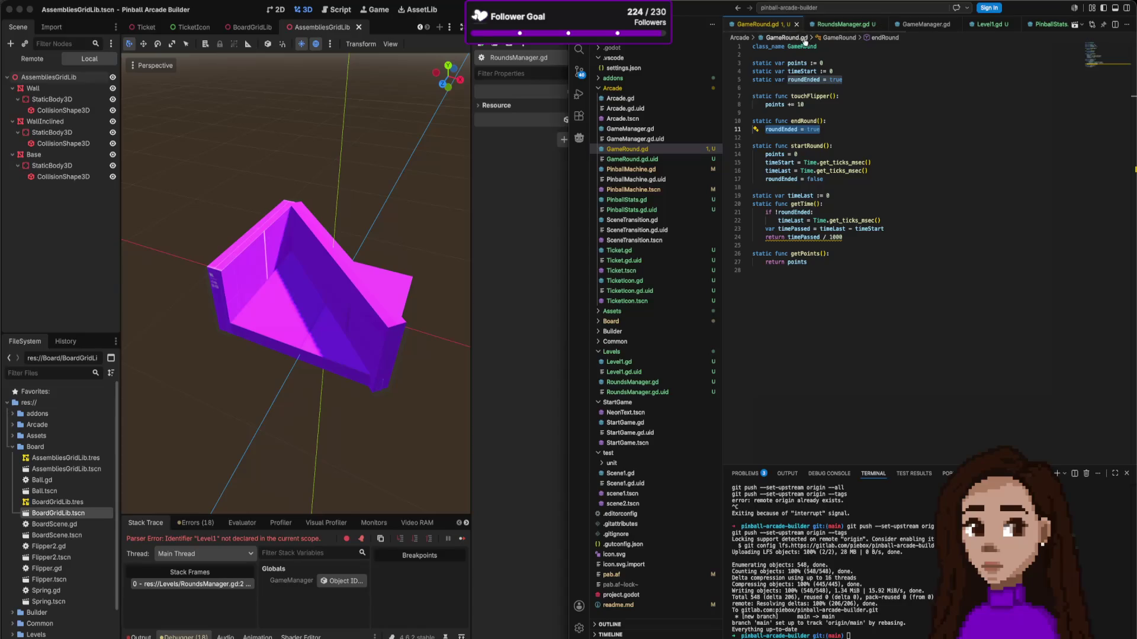
click(841, 26)
click(754, 45)
key(Return)
key(Return)
key(Return)
key(Up)
key(Up)
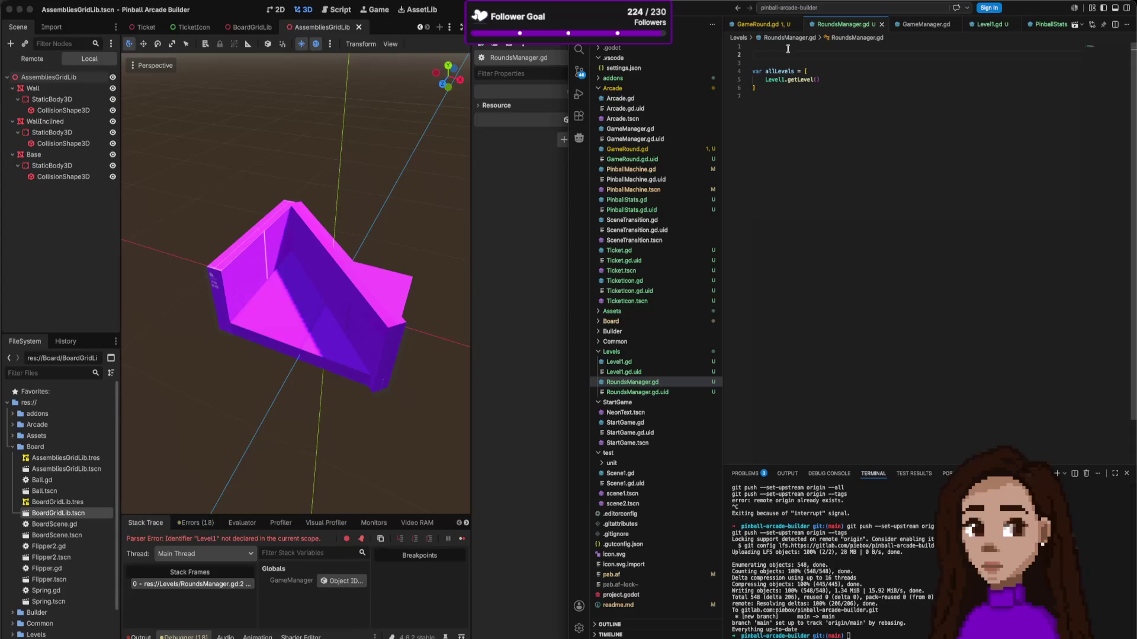
click(766, 25)
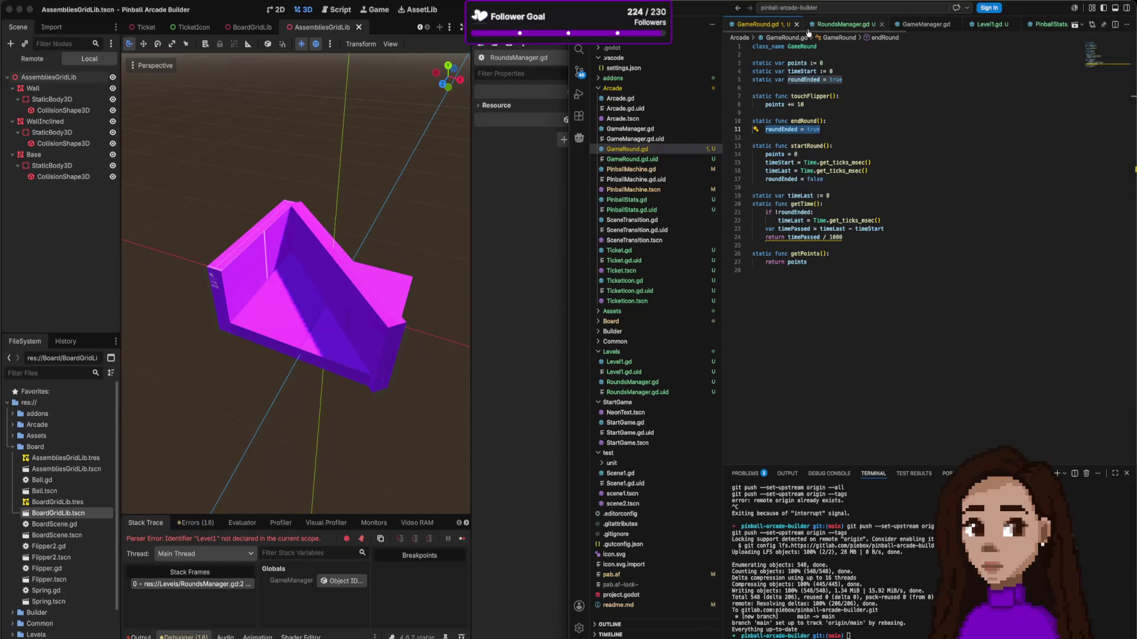
click(845, 27)
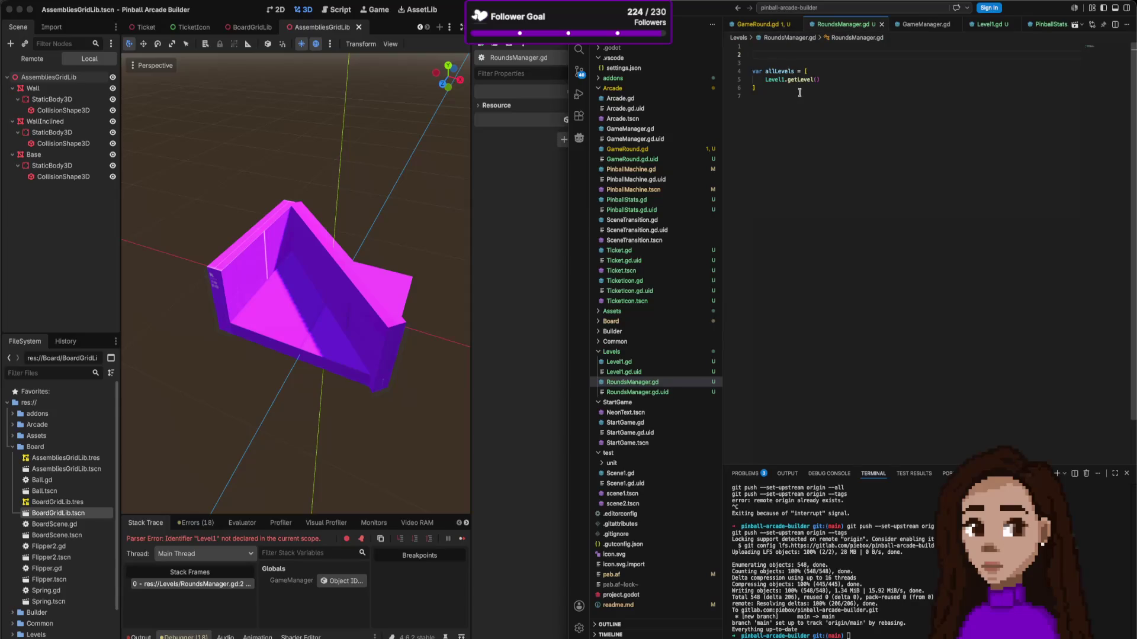
key(Return)
text(var currentLevel = 0)
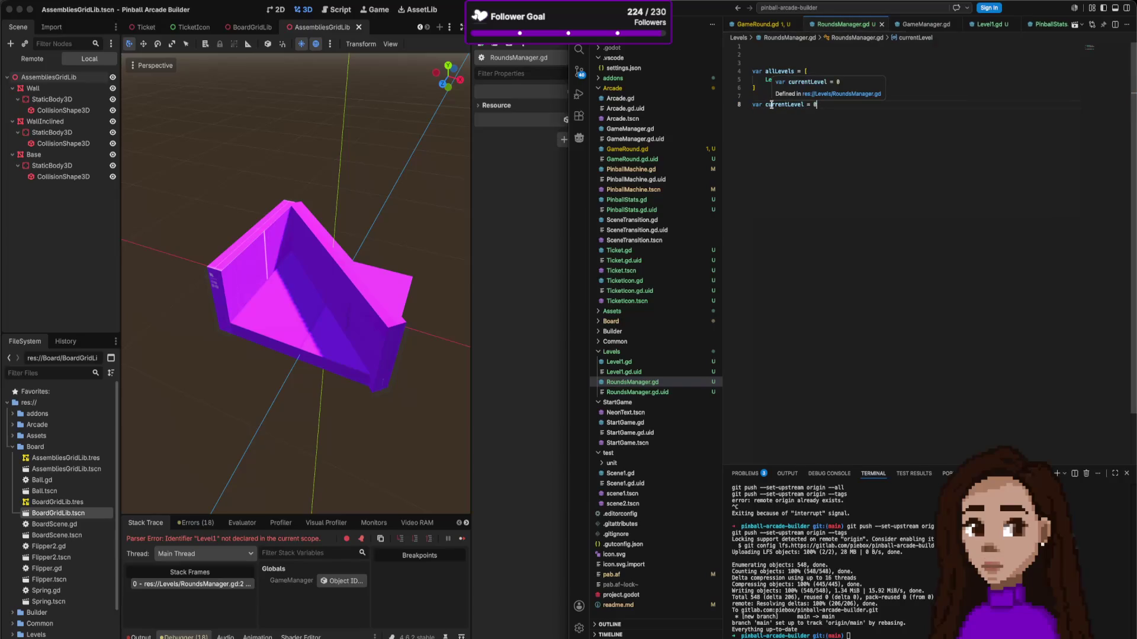
key(BackSpace)
text(0)
key(Return)
key(Return)
Append Level2.getLevel() as a second entry in the allLevels array
click(880, 87)
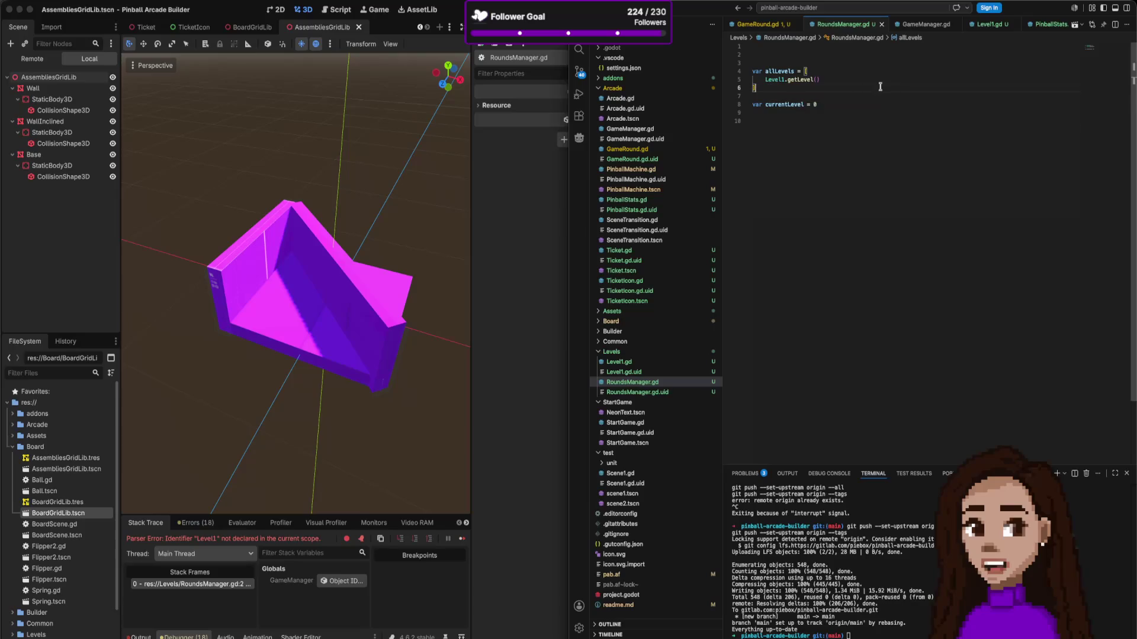
text(,)
key(Return)
text(Level1.getLevel())
click(777, 87)
key(BackSpace)
key(alt+shift+Right)
text(Level2)
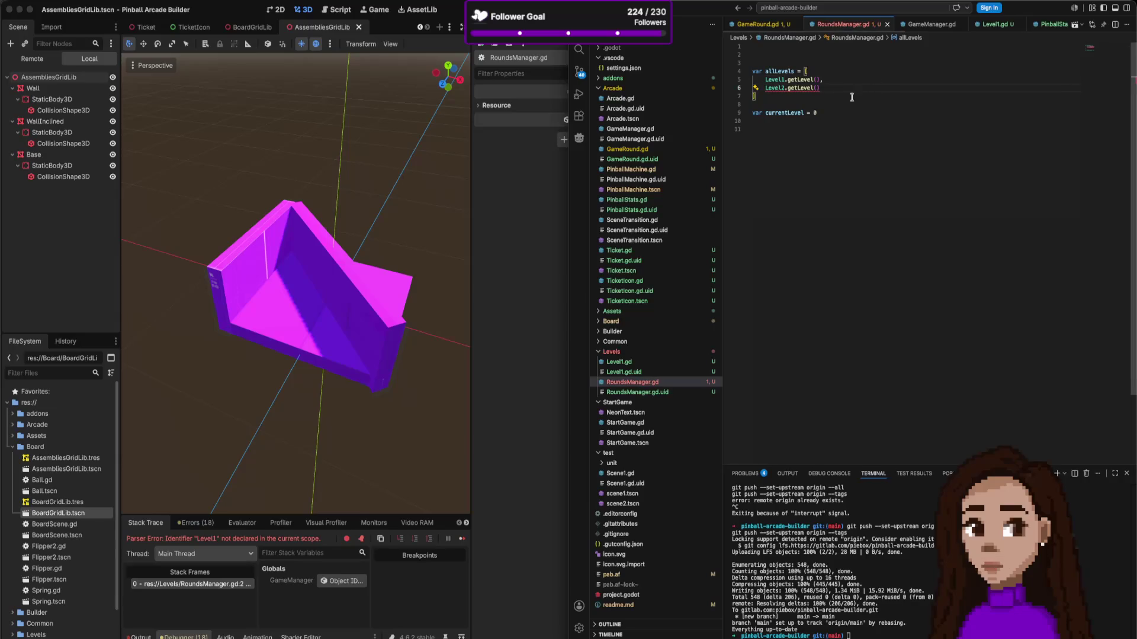
click(643, 364)
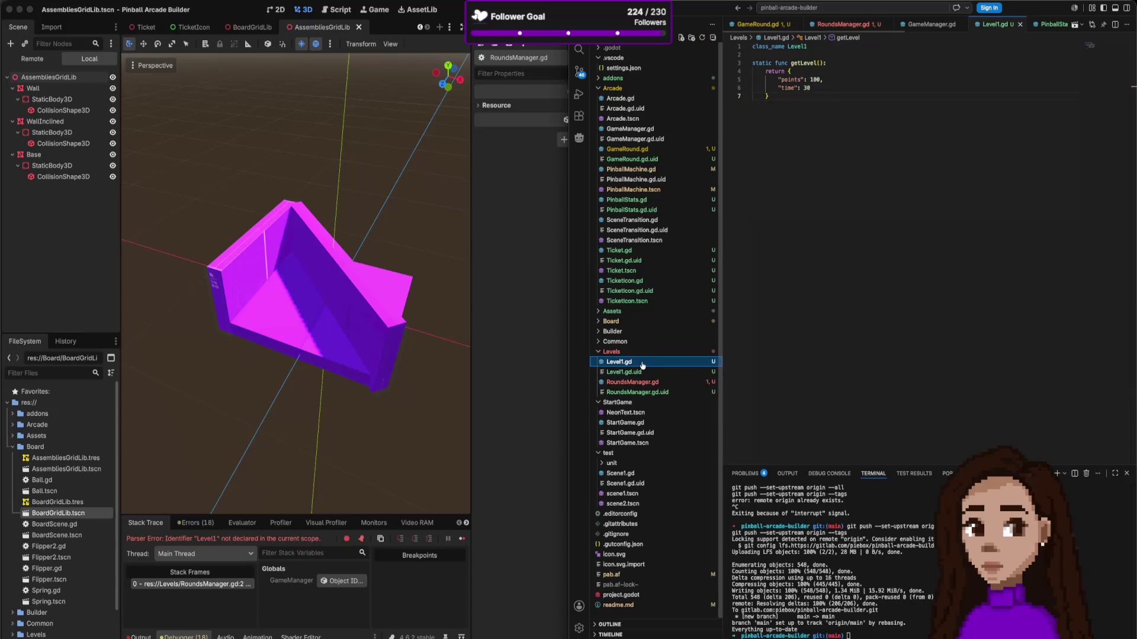
Duplicate Level1.gd in the Levels folder and name the copy Level2.gd
key(super+c)
key(super+v)
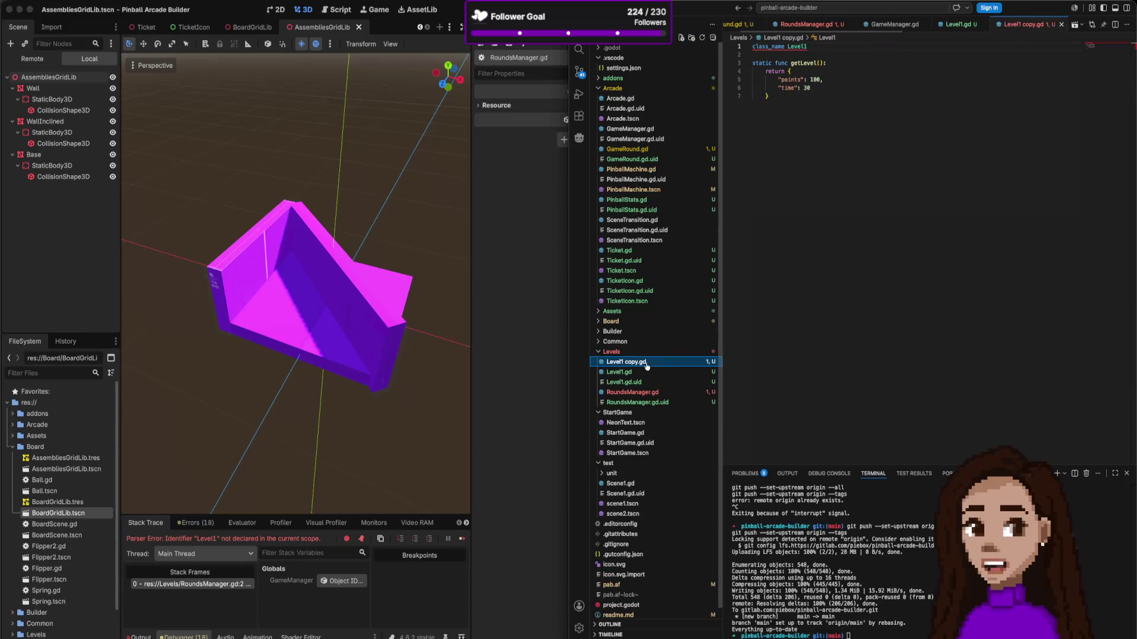
right_click(637, 363)
click(675, 548)
key(Right)
key(BackSpace)
key(BackSpace)
key(BackSpace)
key(BackSpace)
key(BackSpace)
text(2)
key(Return)
In Level2.gd set points to 500, time to 60 and class_name to Level2
click(1010, 97)
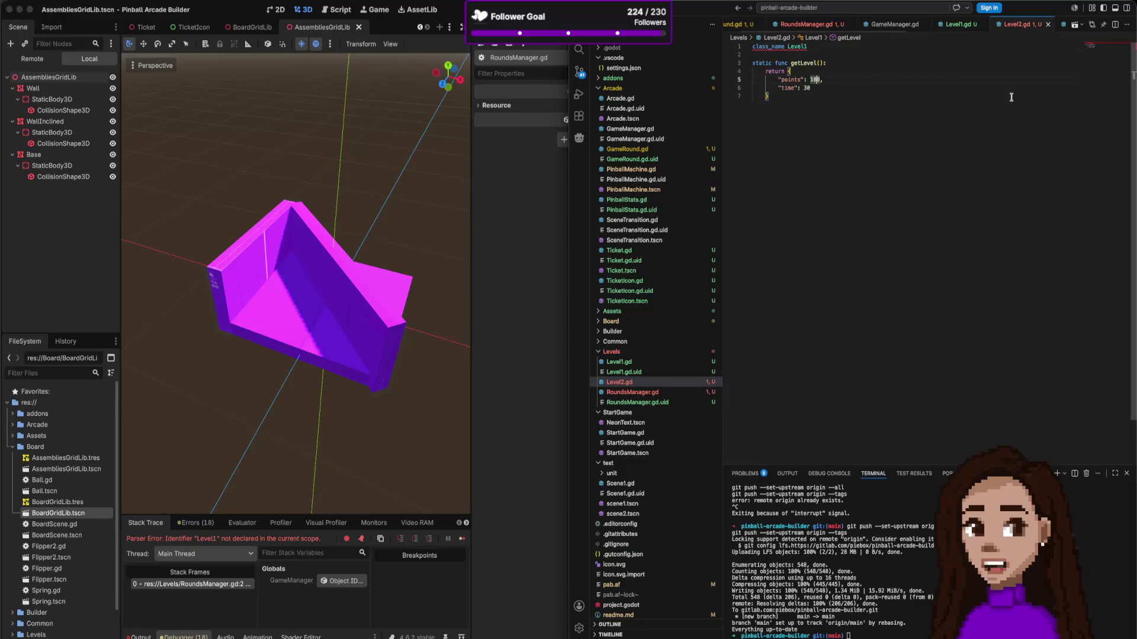
double_click(812, 79)
text(500)
double_click(807, 87)
text(60)
double_click(797, 47)
text(Level2)
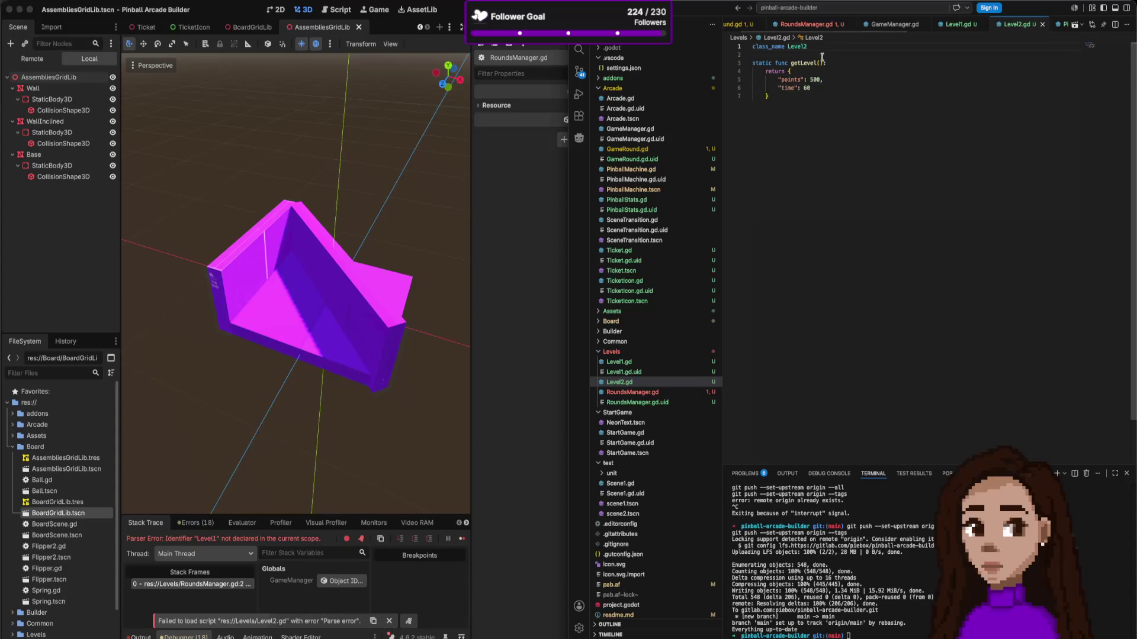
click(656, 393)
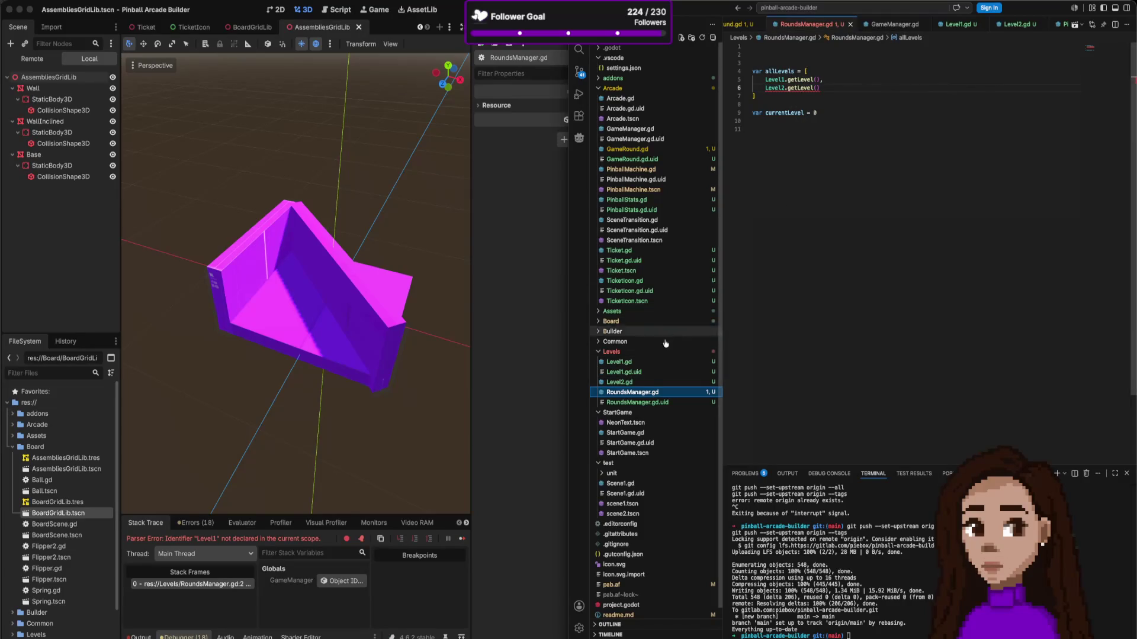
Review RoundsManager.gd's allLevels array with its Level1 and Level2 getLevel() entries
click(649, 383)
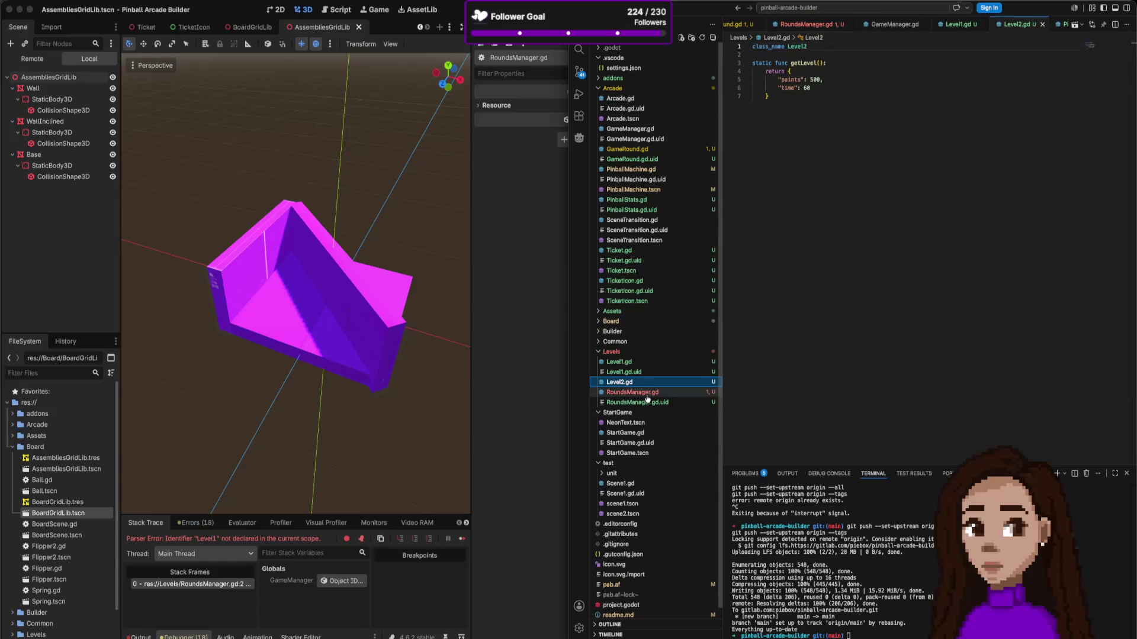
click(648, 393)
click(806, 89)
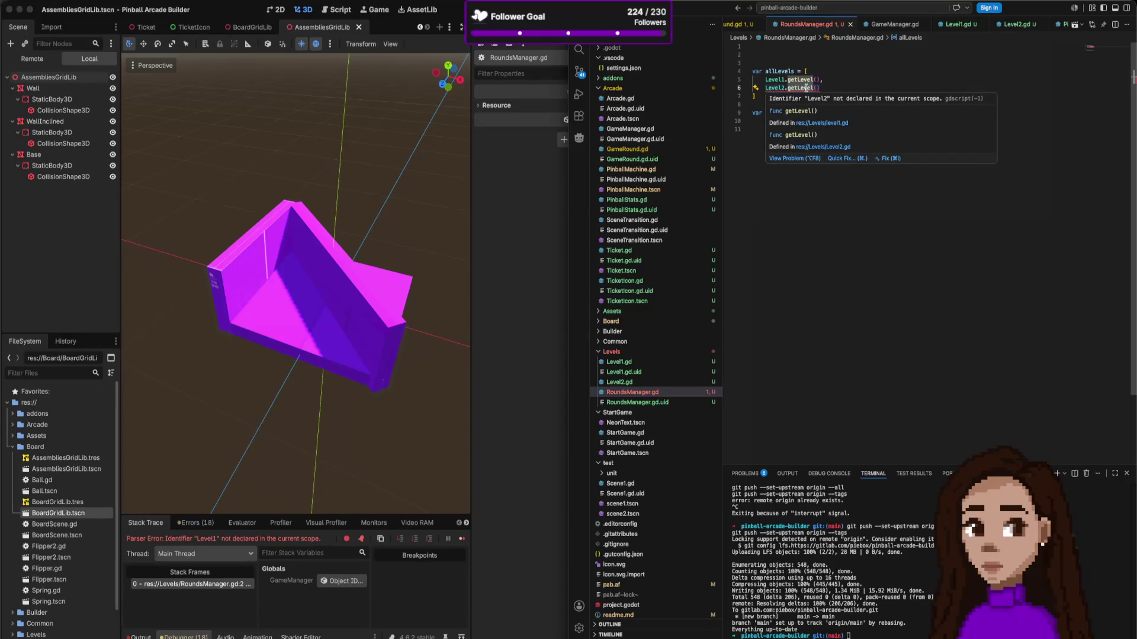
click(795, 156)
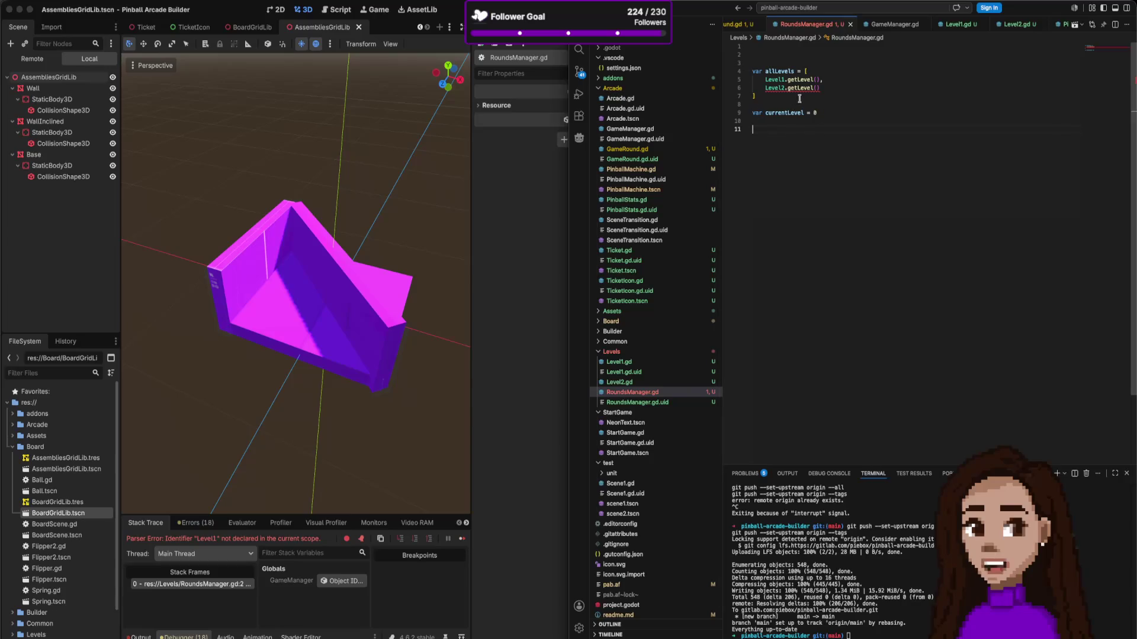
key(Up)
key(Up)
key(Up)
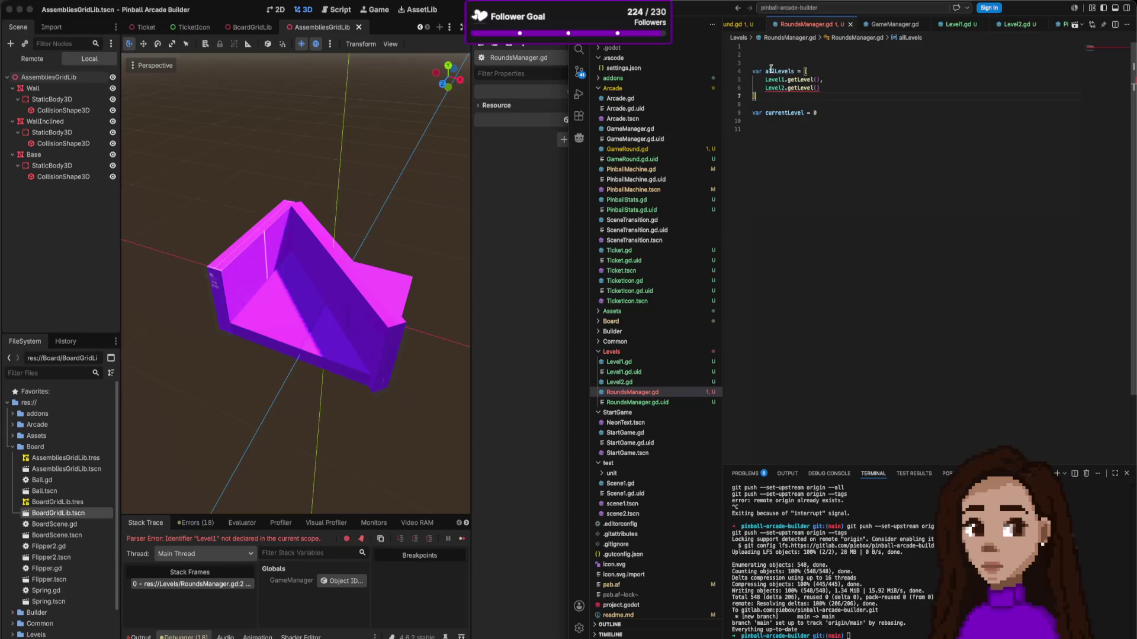
drag(766, 71, 777, 107)
click(781, 103)
click(772, 138)
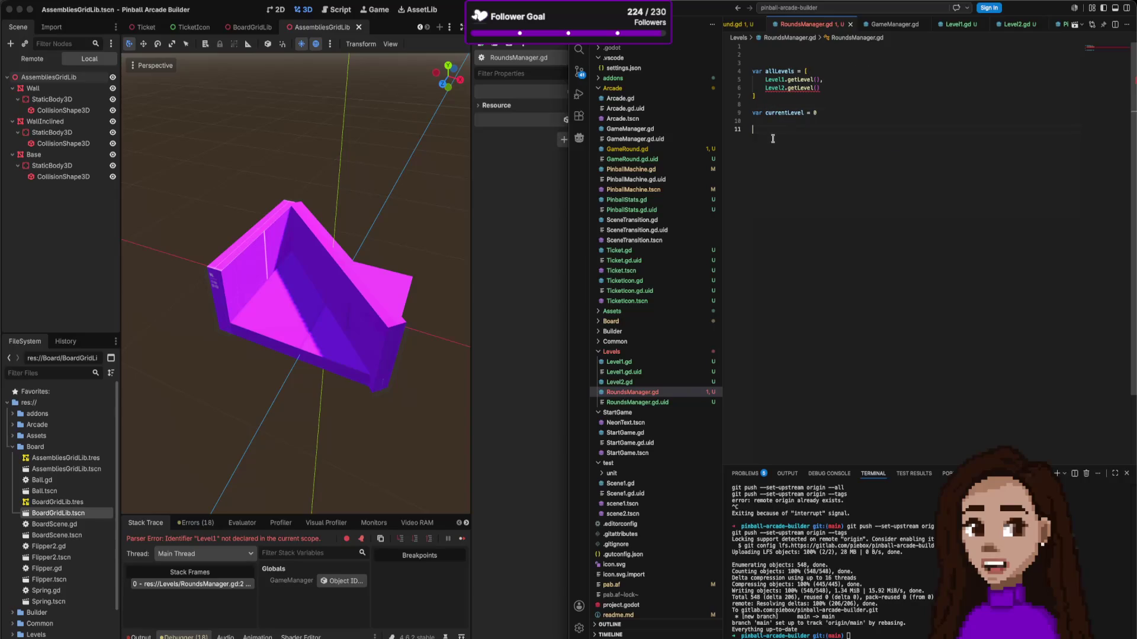
click(735, 26)
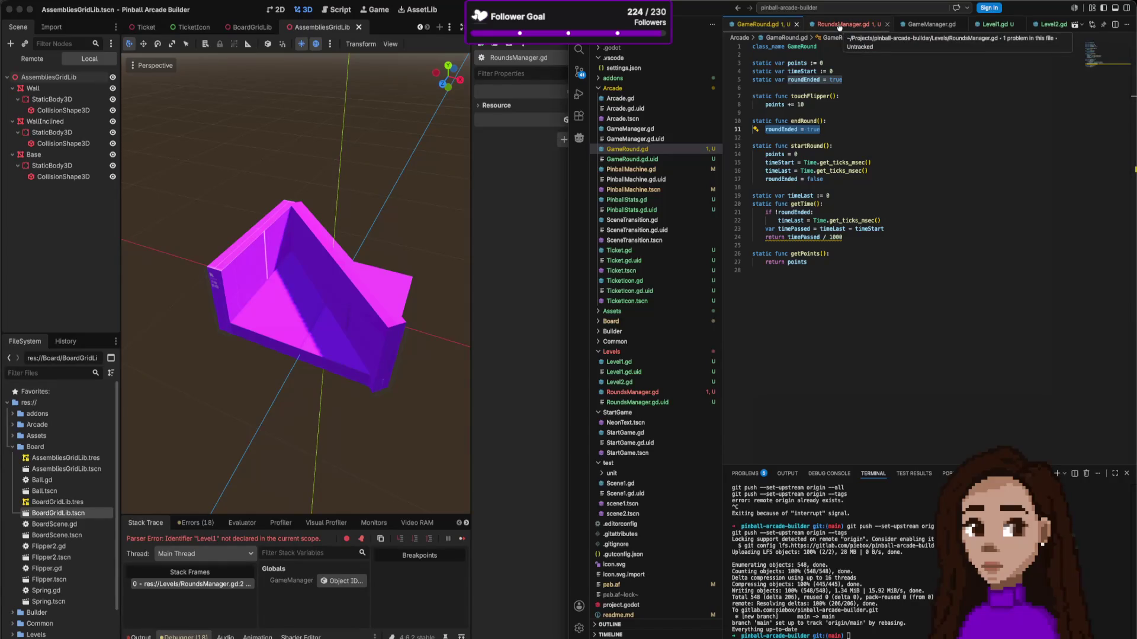
Start a new 'Rou…' statement after roundEnded = true in GameRound.gd's endRound
click(839, 26)
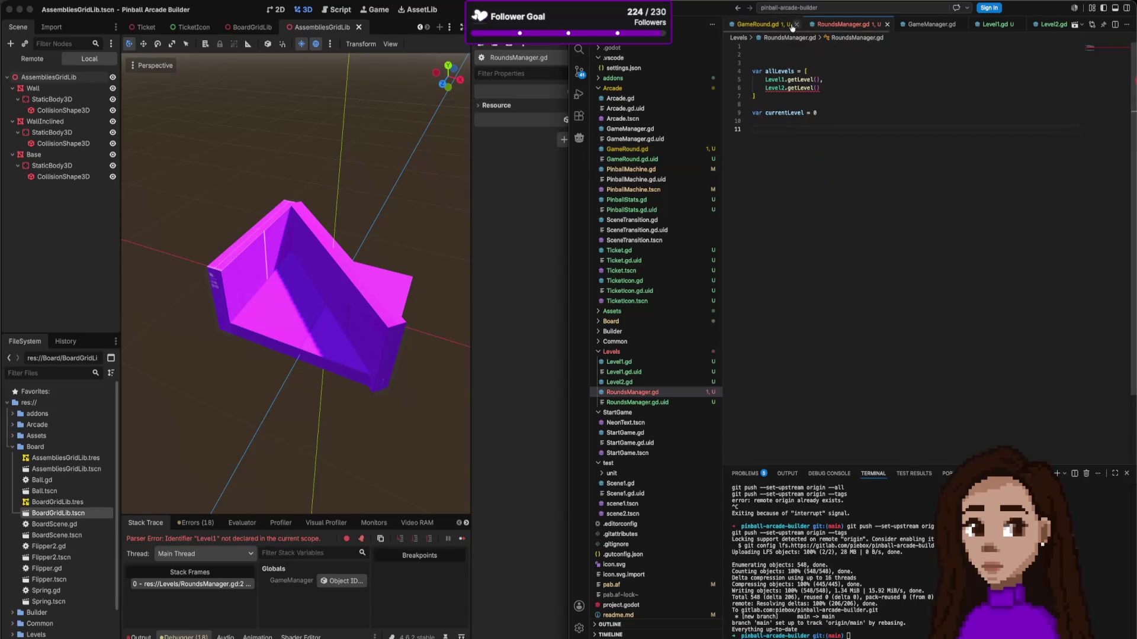
click(774, 25)
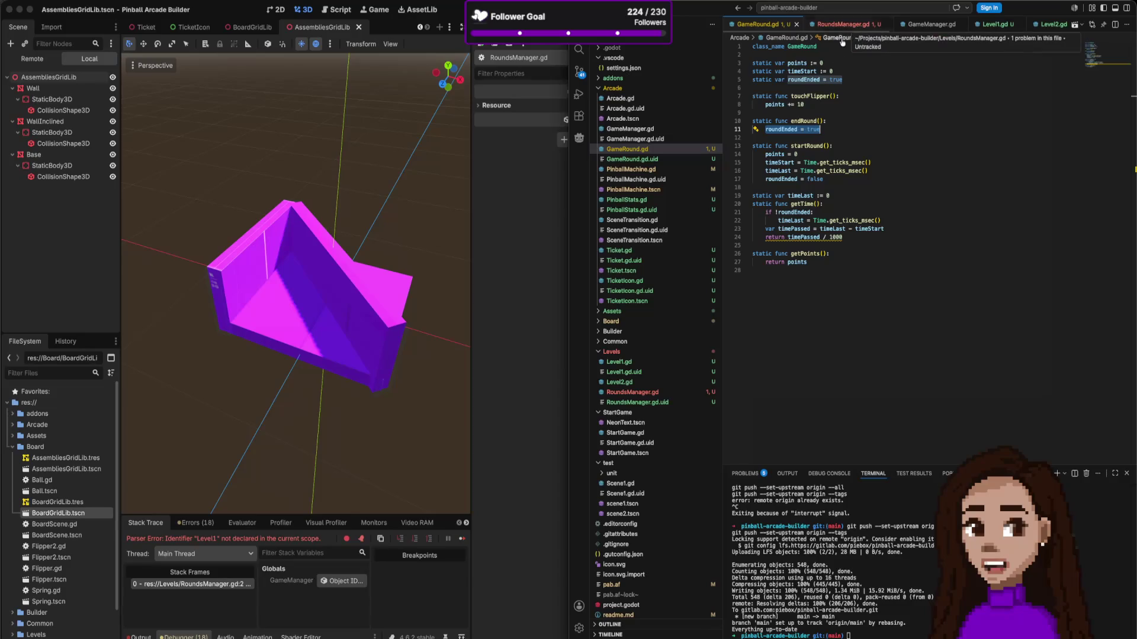
click(839, 130)
key(Return)
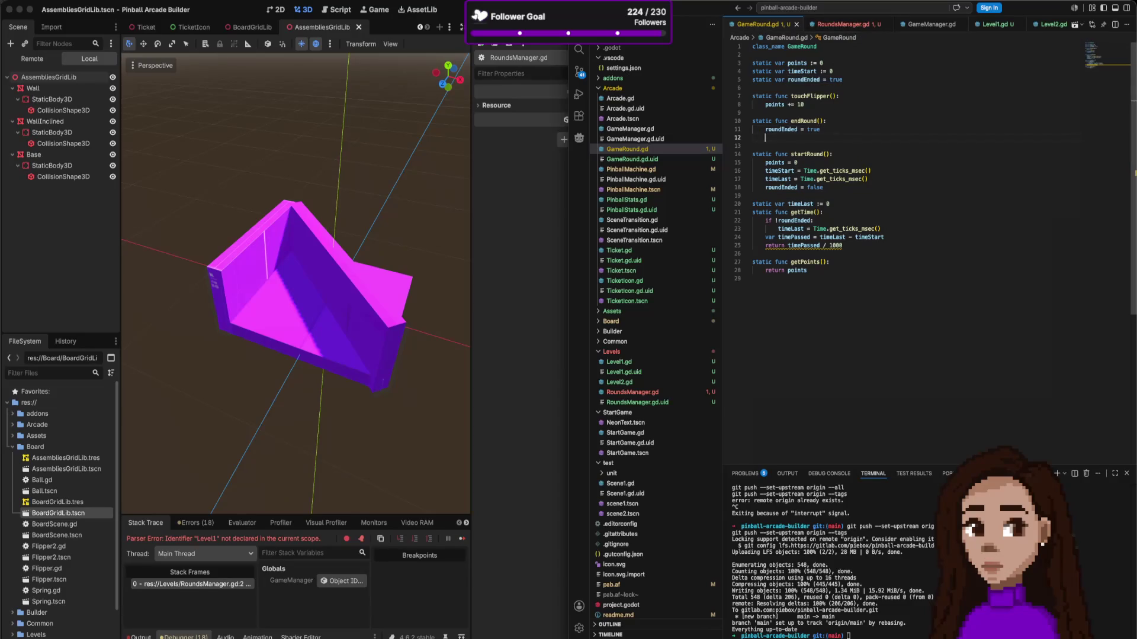
text(Rou)
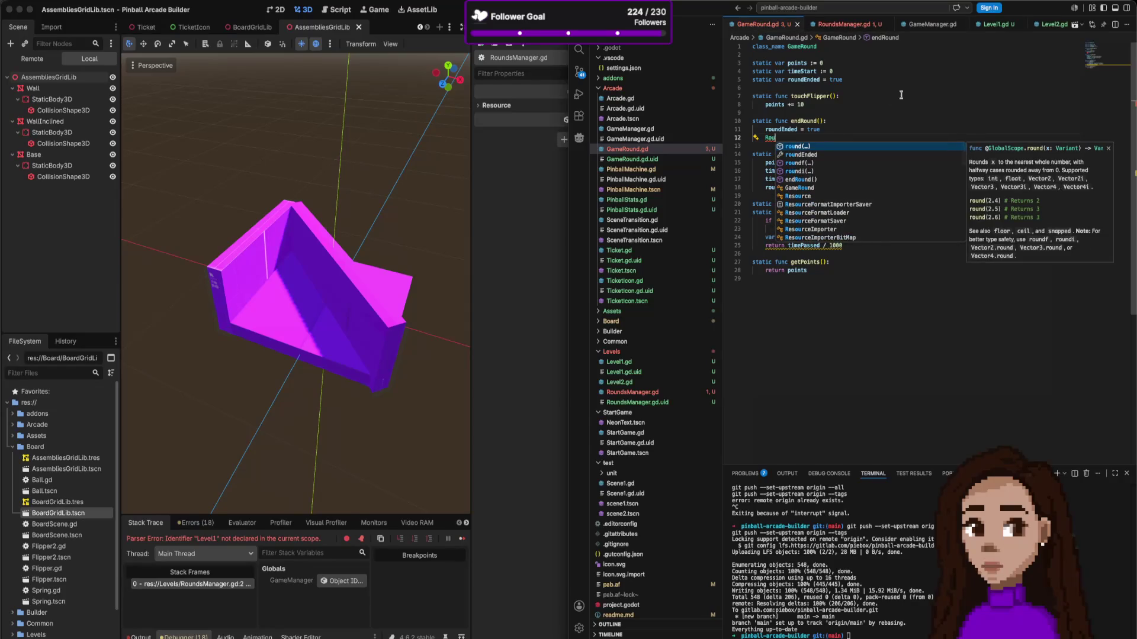
Return to RoundsManager.gd and bring Godot forward showing it in the inspector
click(859, 25)
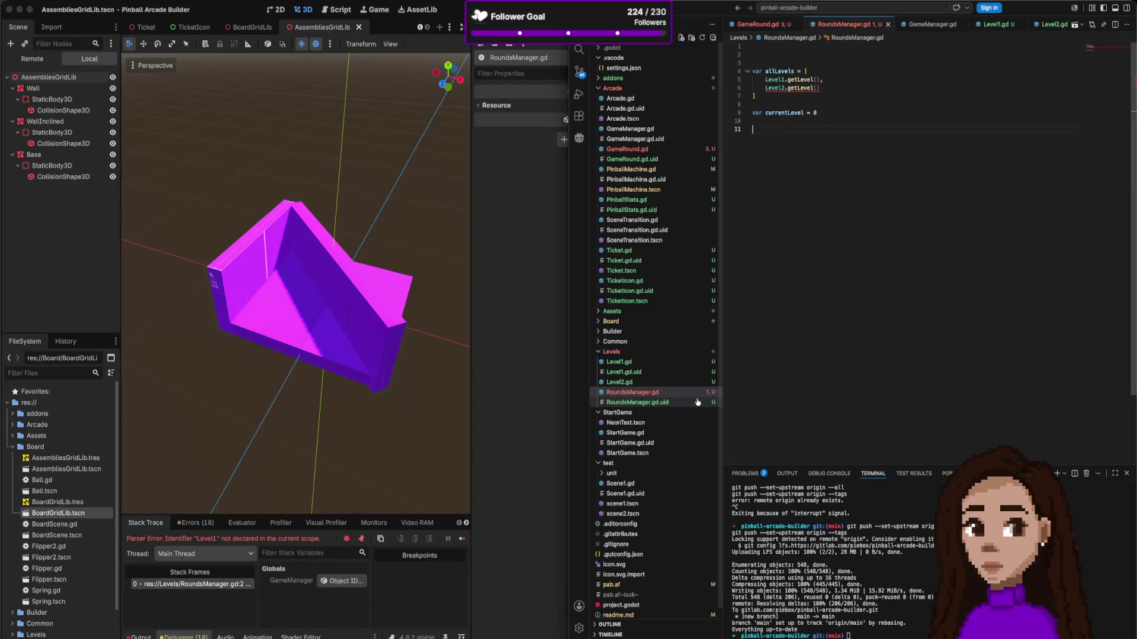
right_click(645, 392)
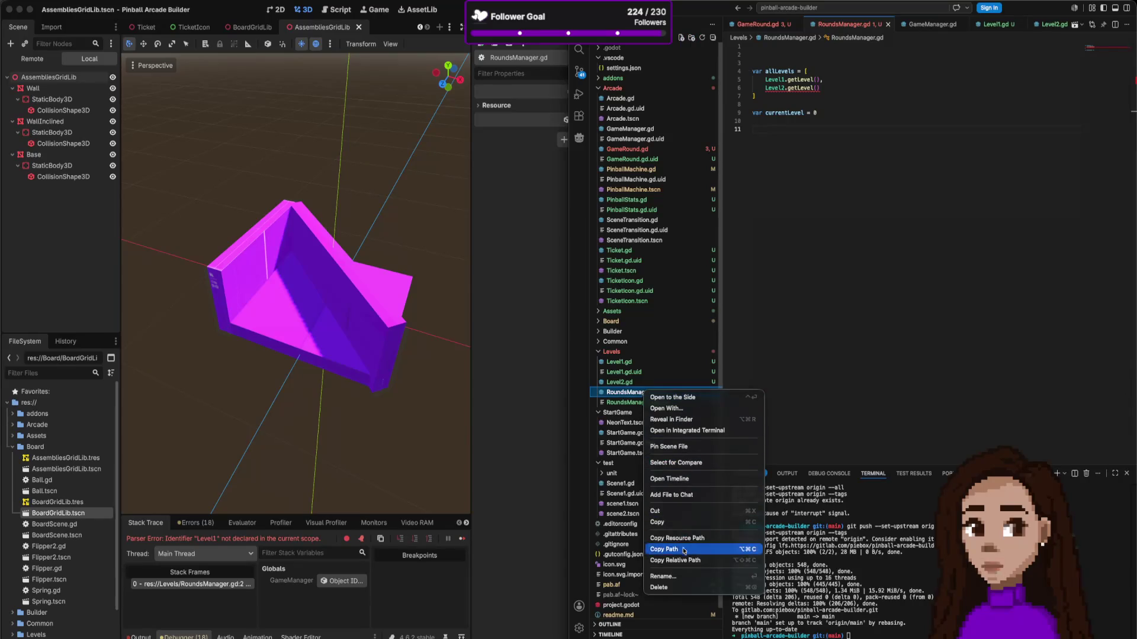
click(70, 479)
scroll(69, 478, down, 2)
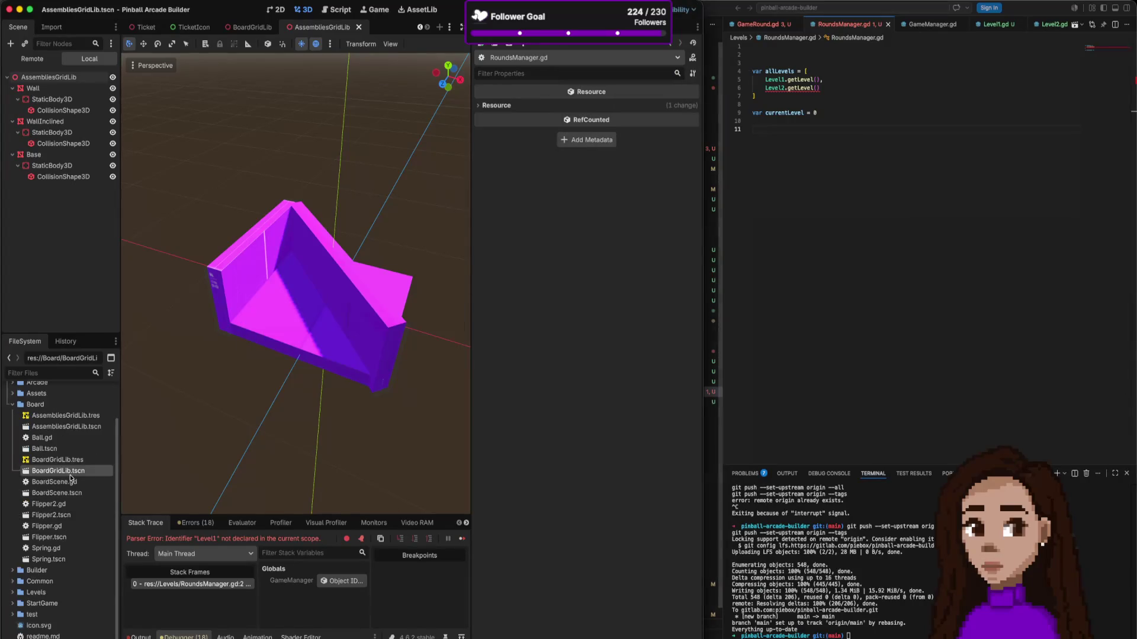
Expand Levels and rename RoundsManager.gd to RoundManager.gd by deleting the extra 's'
click(43, 593)
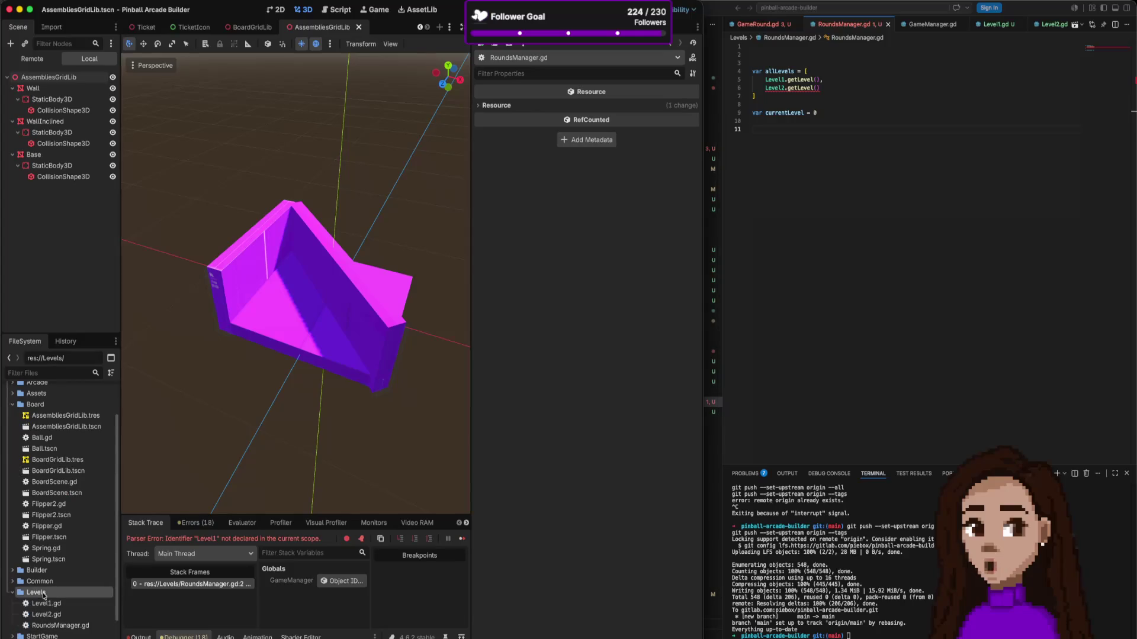
double_click(43, 593)
right_click(44, 595)
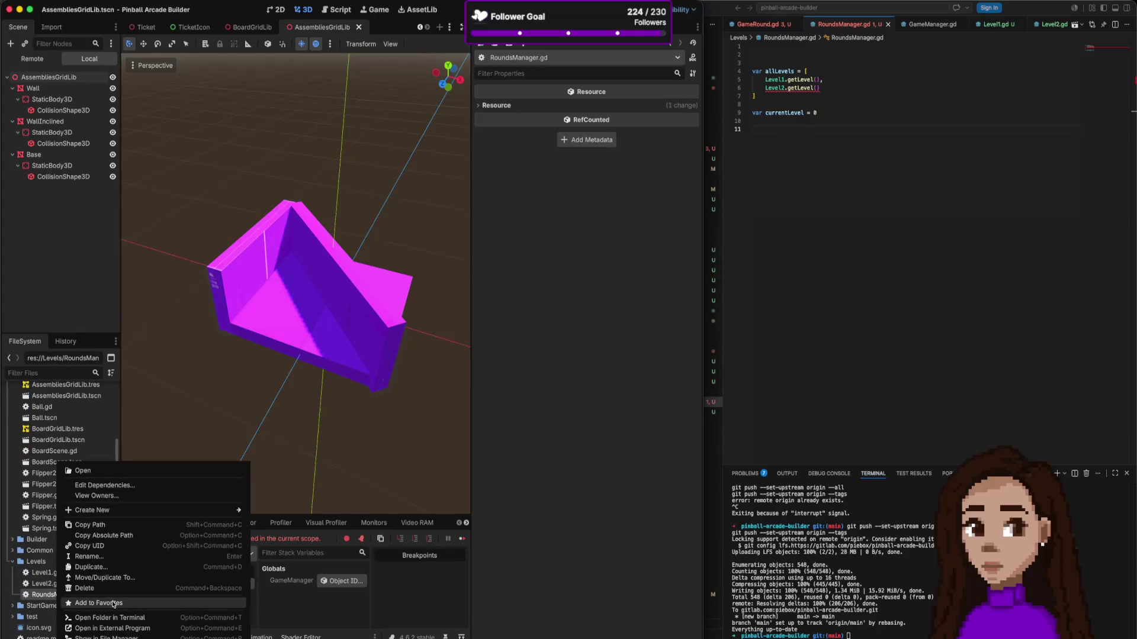
click(119, 556)
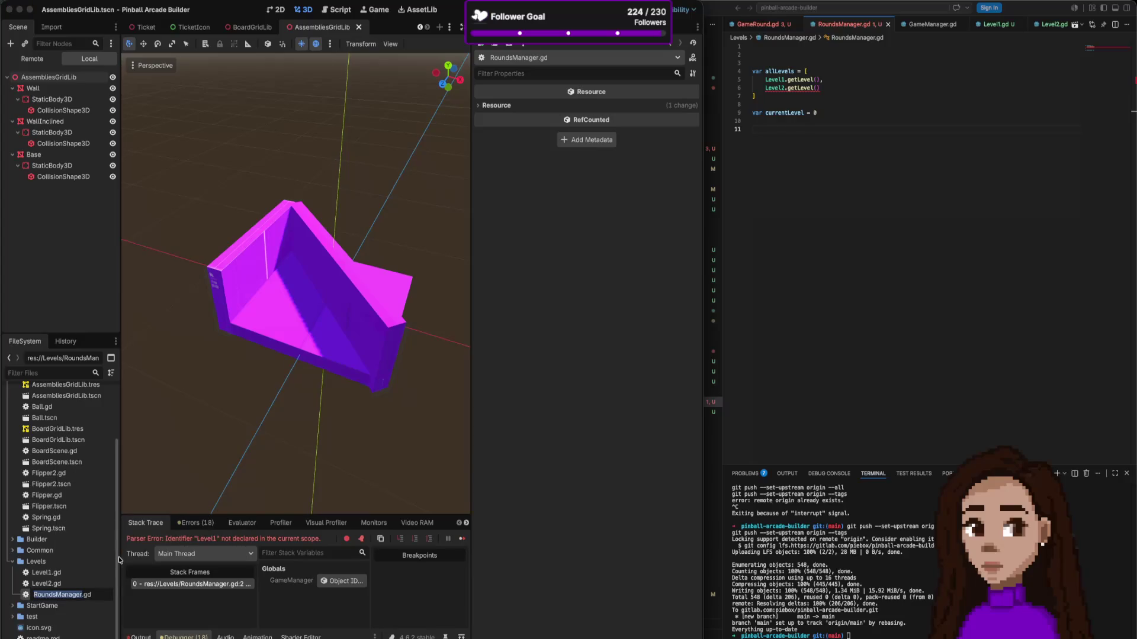
key(Left)
key(BackSpace)
key(Return)
click(758, 46)
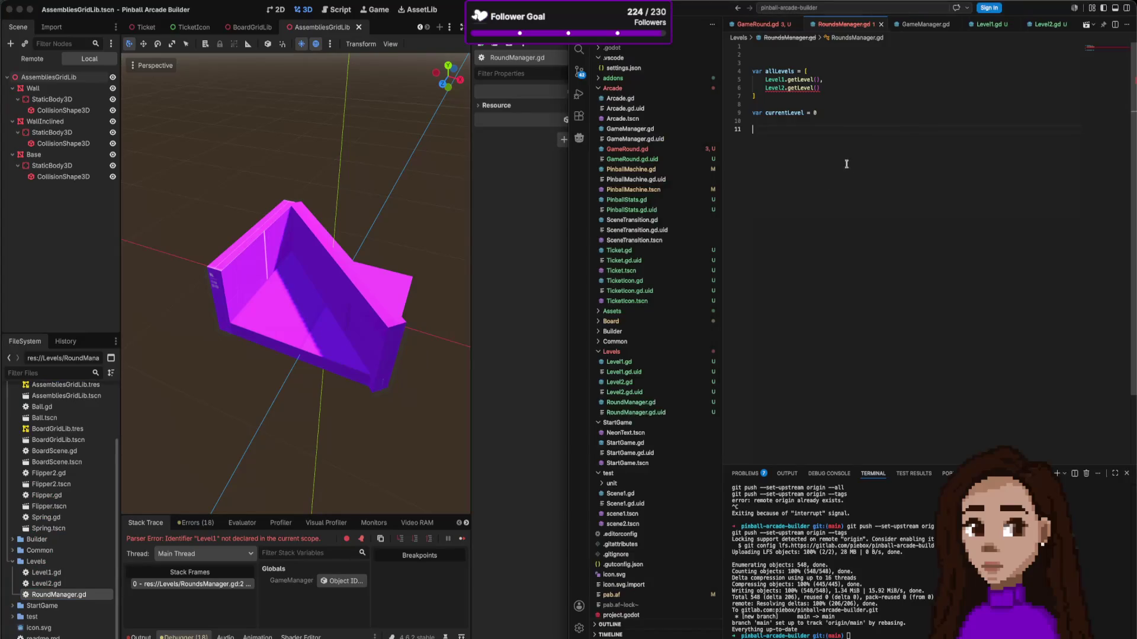
Close the stale RoundsManager.gd tab and open RoundManager.gd instead
text(c)
key(ctrl+s)
key(ctrl+w)
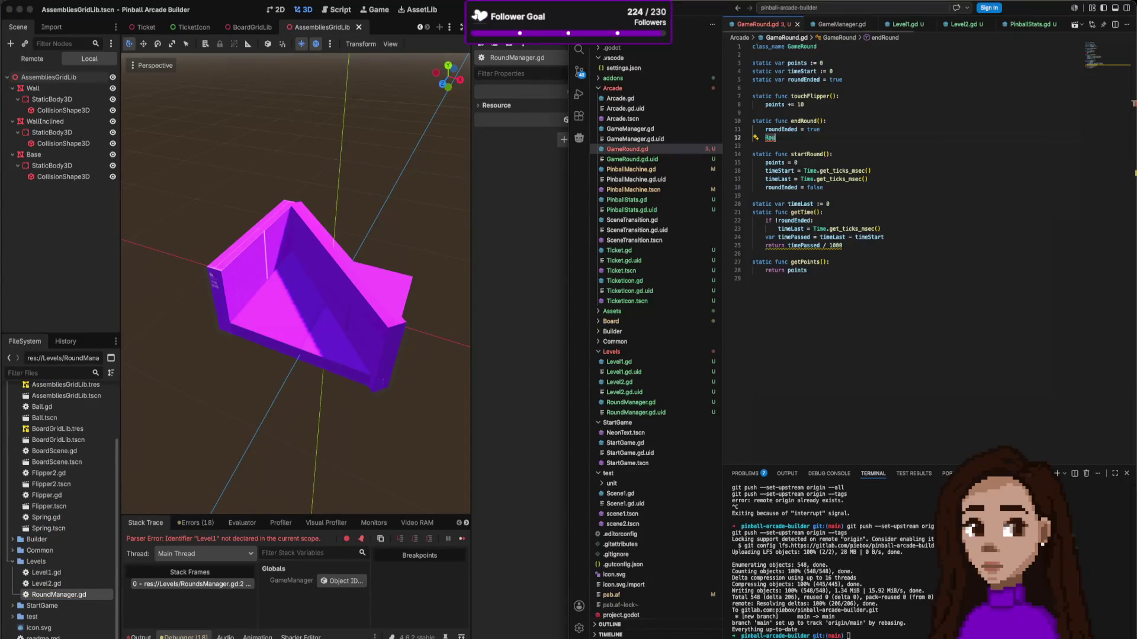
click(630, 402)
Add class_name RoundManager on line 1, then start a RoundManager.roundEnded(points, time) call in GameRound.gd
click(814, 49)
text(class Rou)
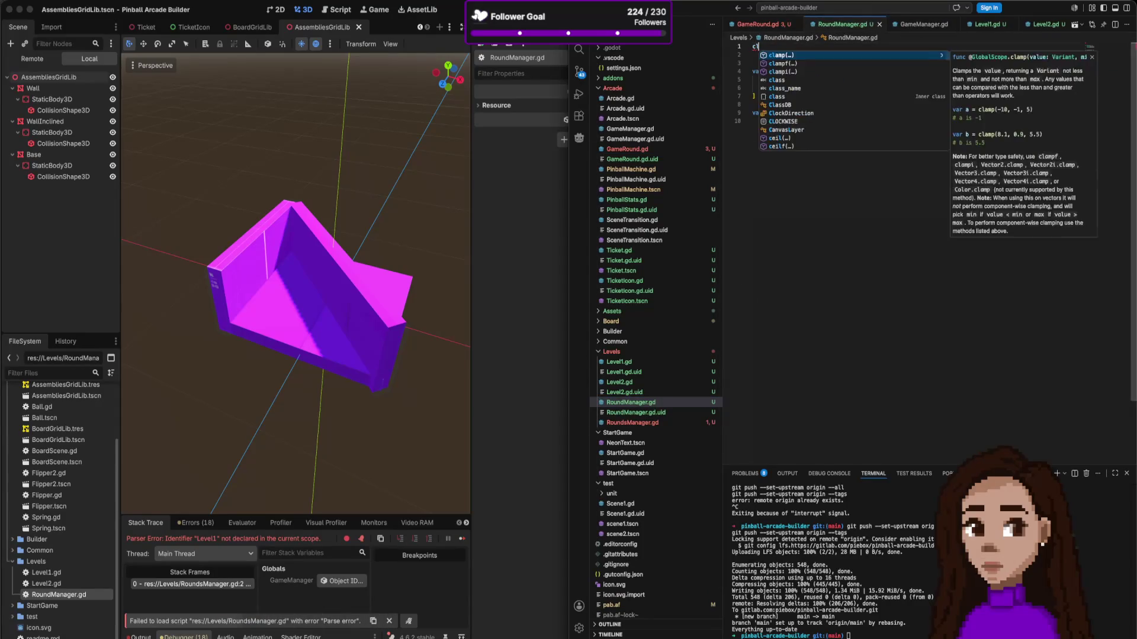
key(BackSpace)
key(BackSpace)
key(BackSpace)
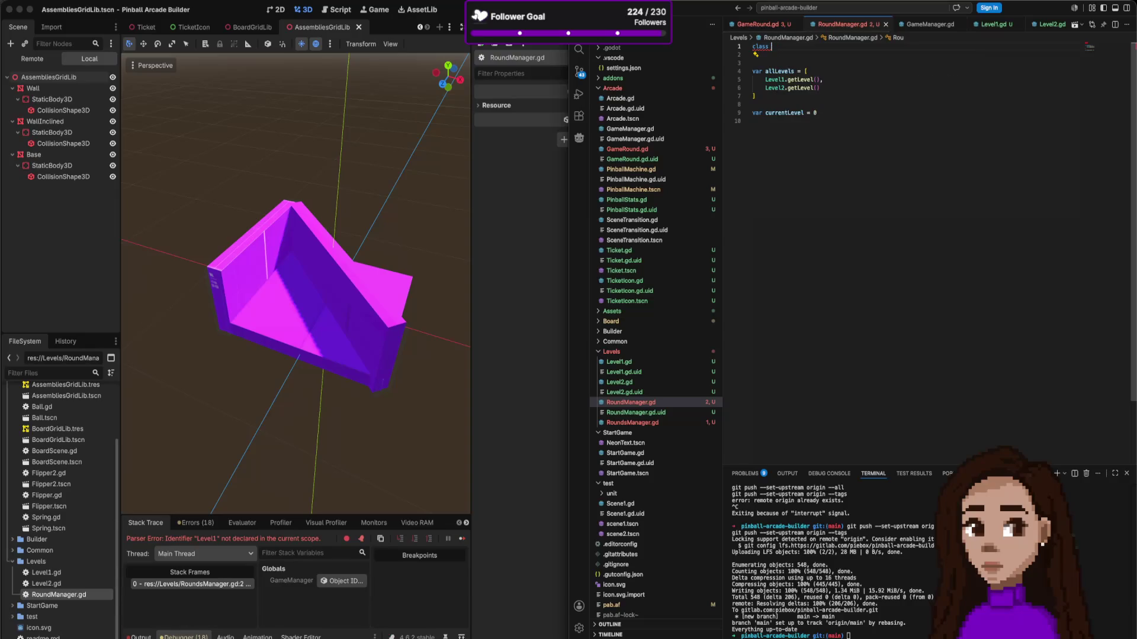
text(name )
text(RoundManager)
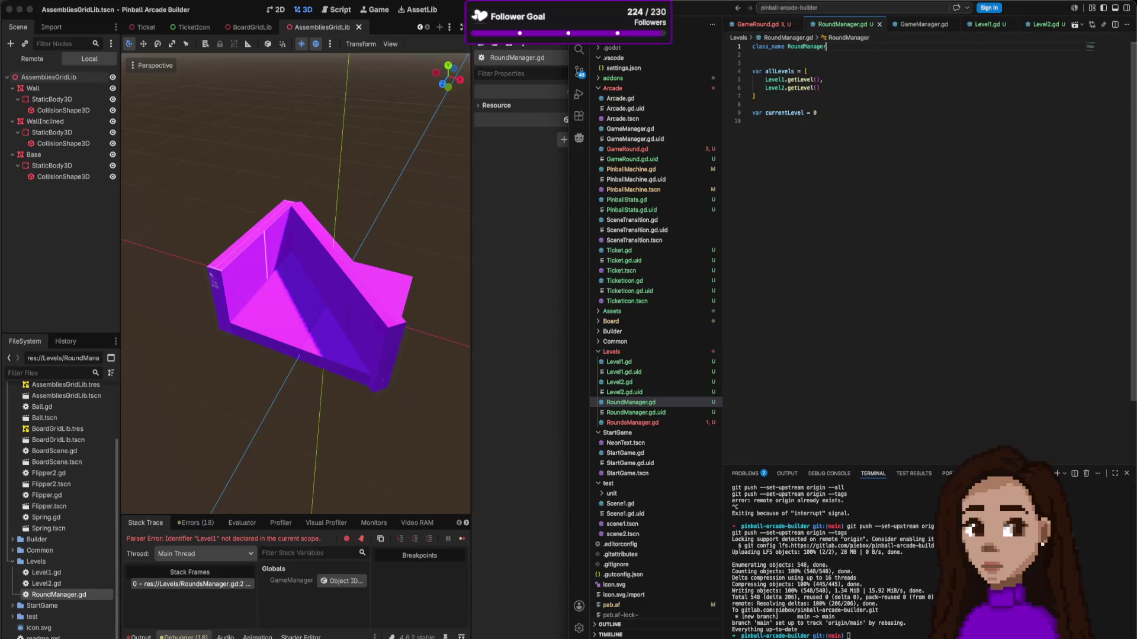
key(Down)
key(Delete)
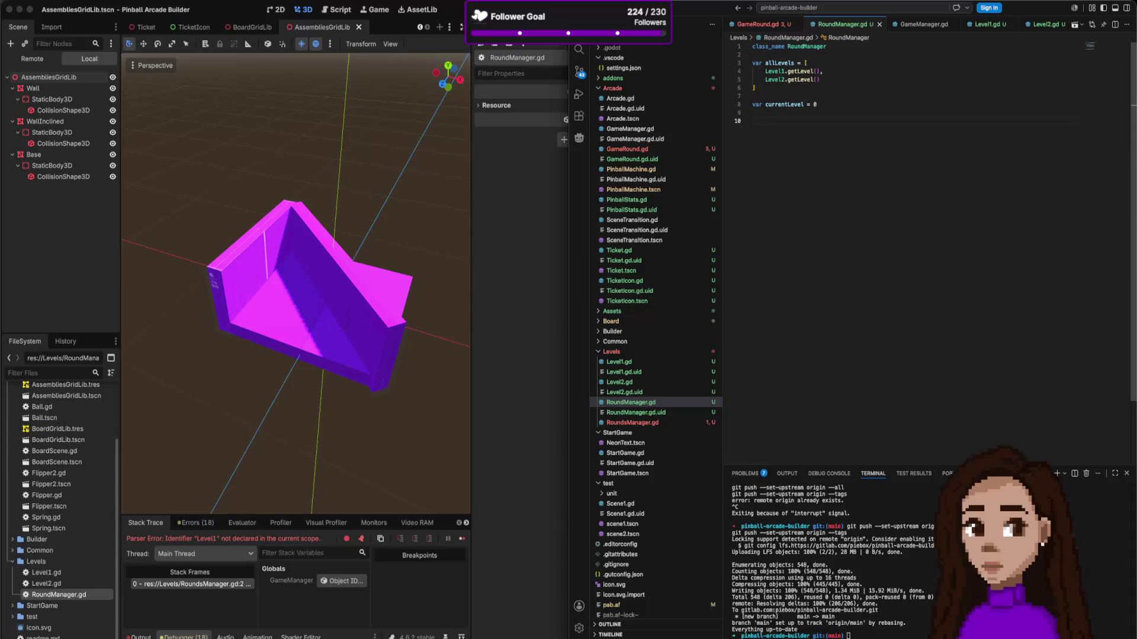
key(ctrl+Tab)
text(RoundMana)
text(.)
text(roundEne)
text(dd()
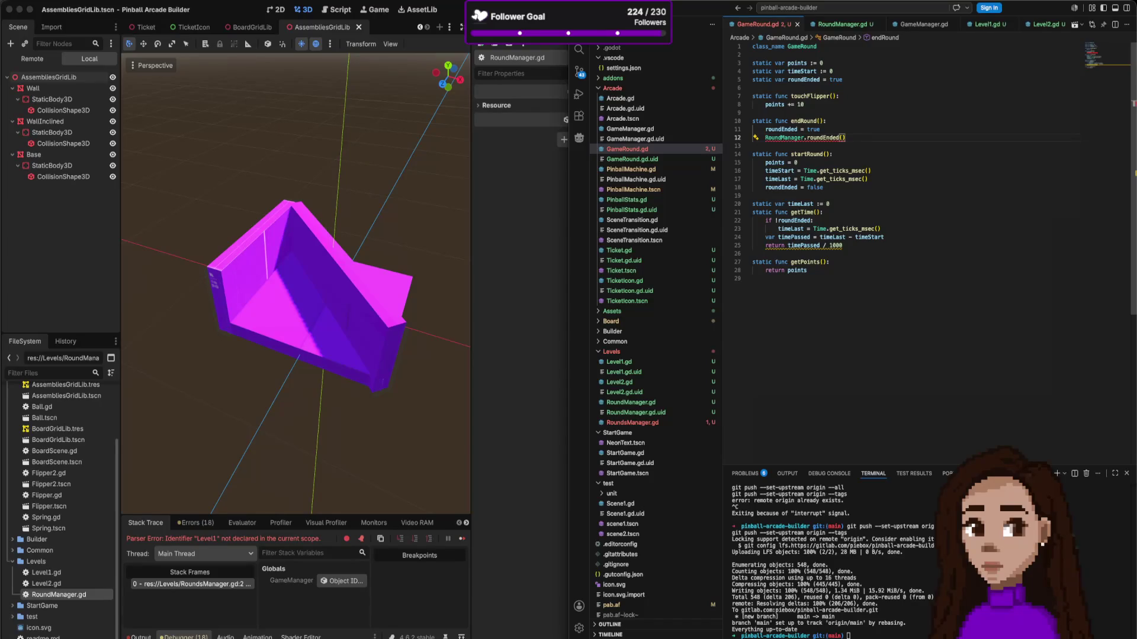
text(points, )
text(time)
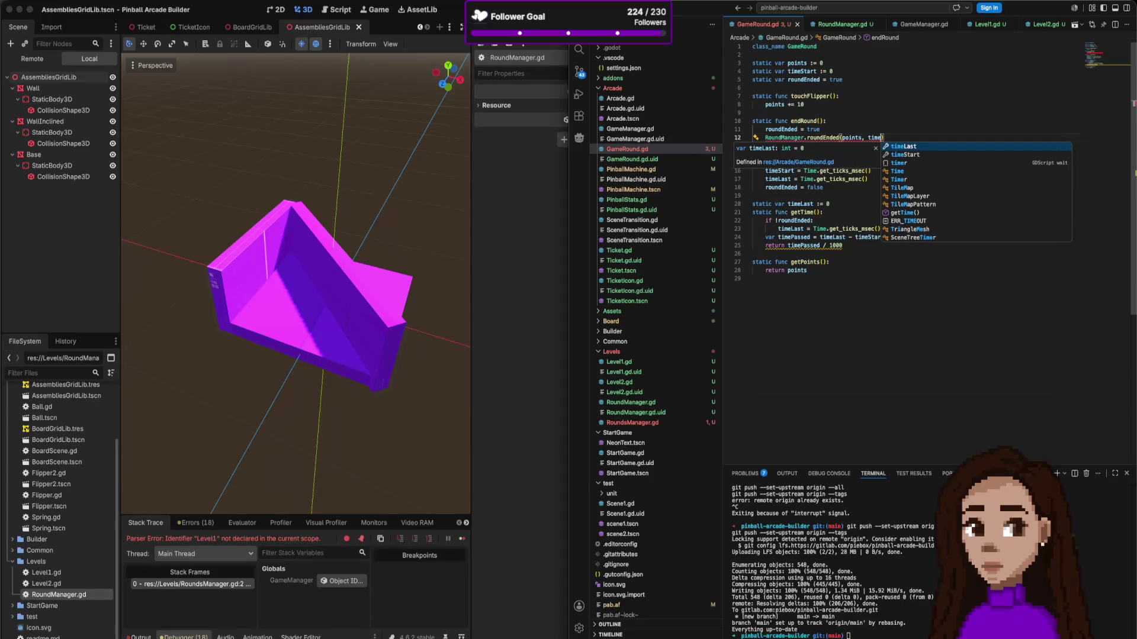
Replace the time argument with getTime(), giving RoundManager.roundEnded(points, getTime())
key(Escape)
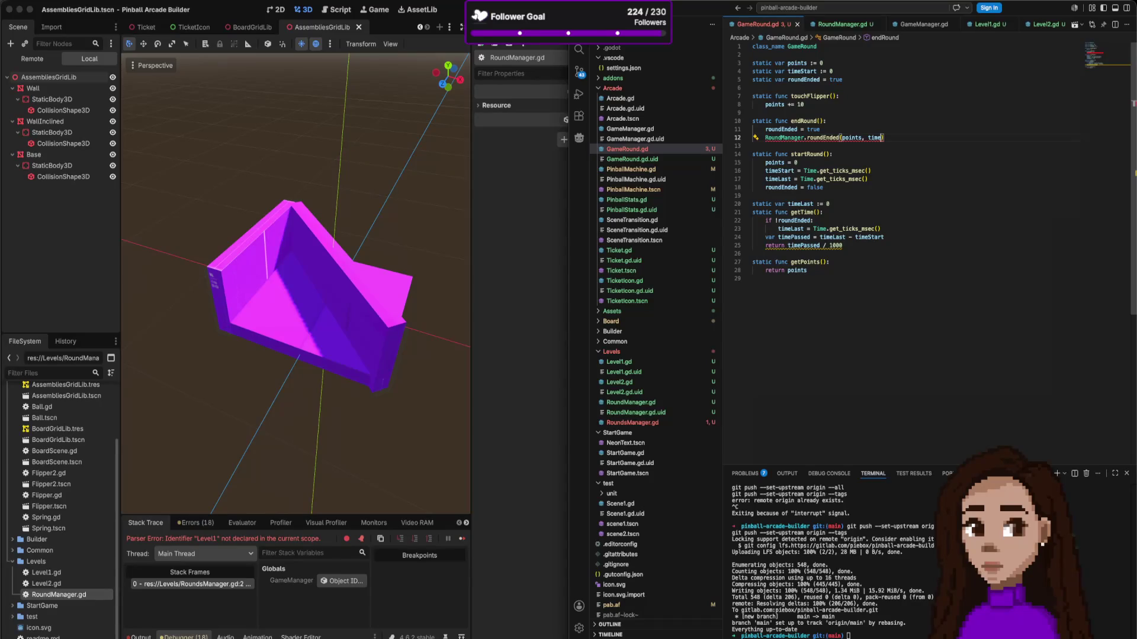
key(BackSpace)
key(BackSpace)
key(BackSpace)
text(getT)
key(Return)
Add static func roundEnded(points: int, time: int): after currentLevel and save RoundManager.gd
super+click(826, 138)
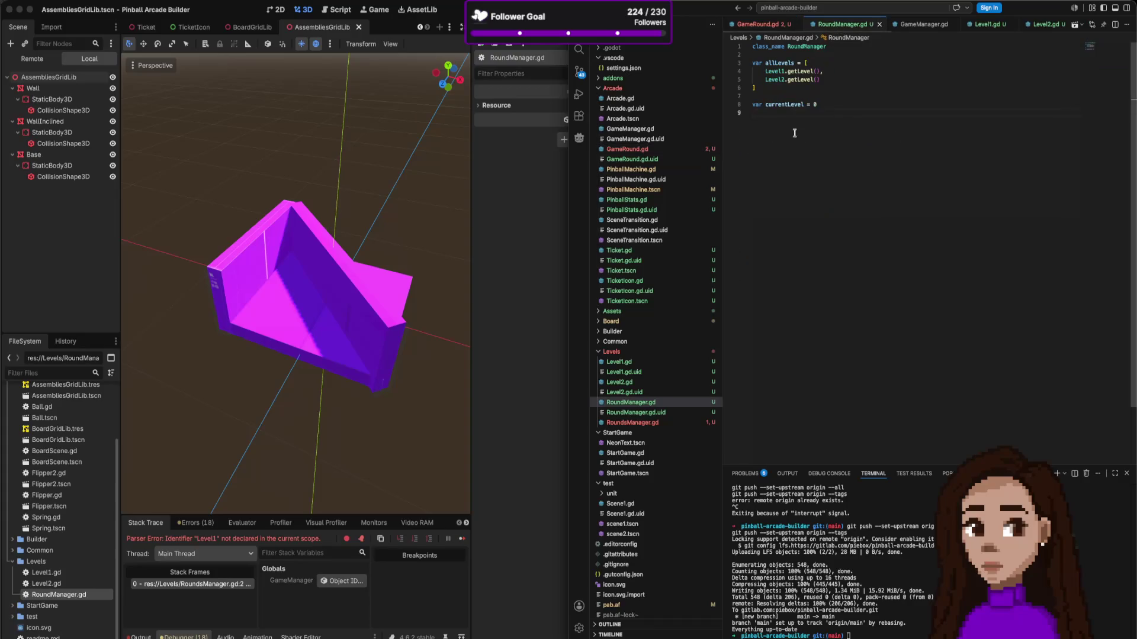
key(Return)
text(stati)
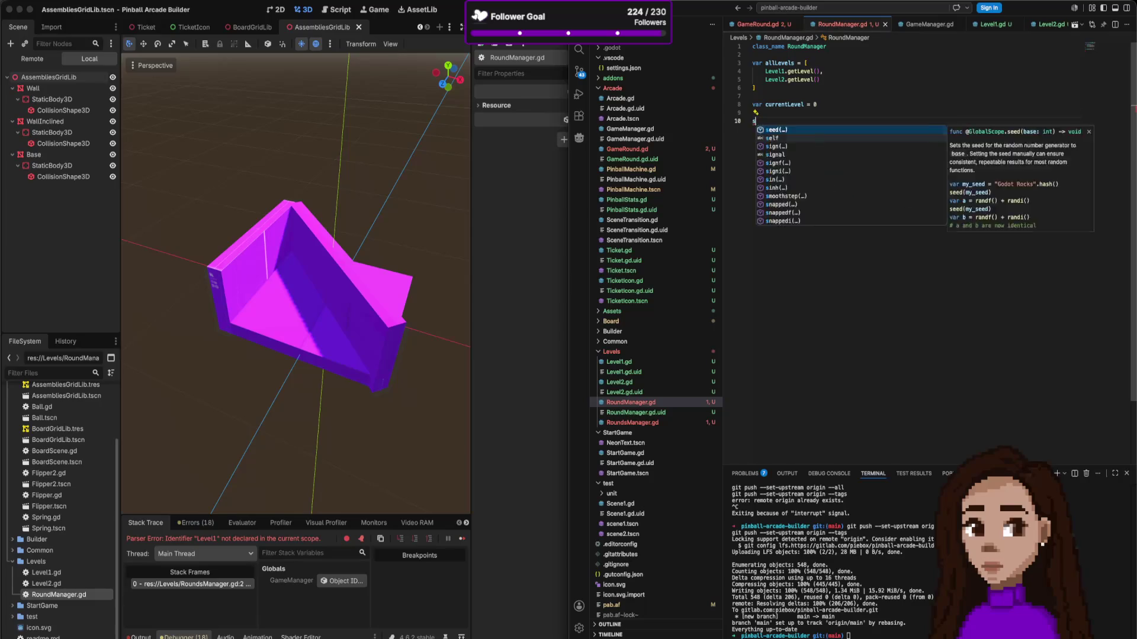
text(c func roundEnded)
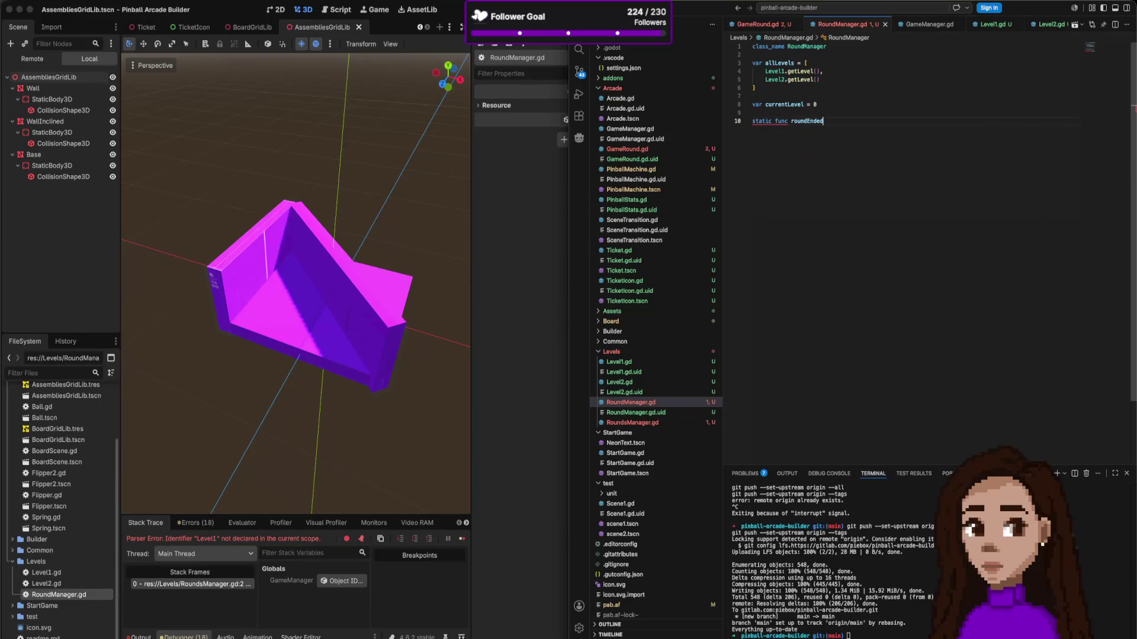
text((points)
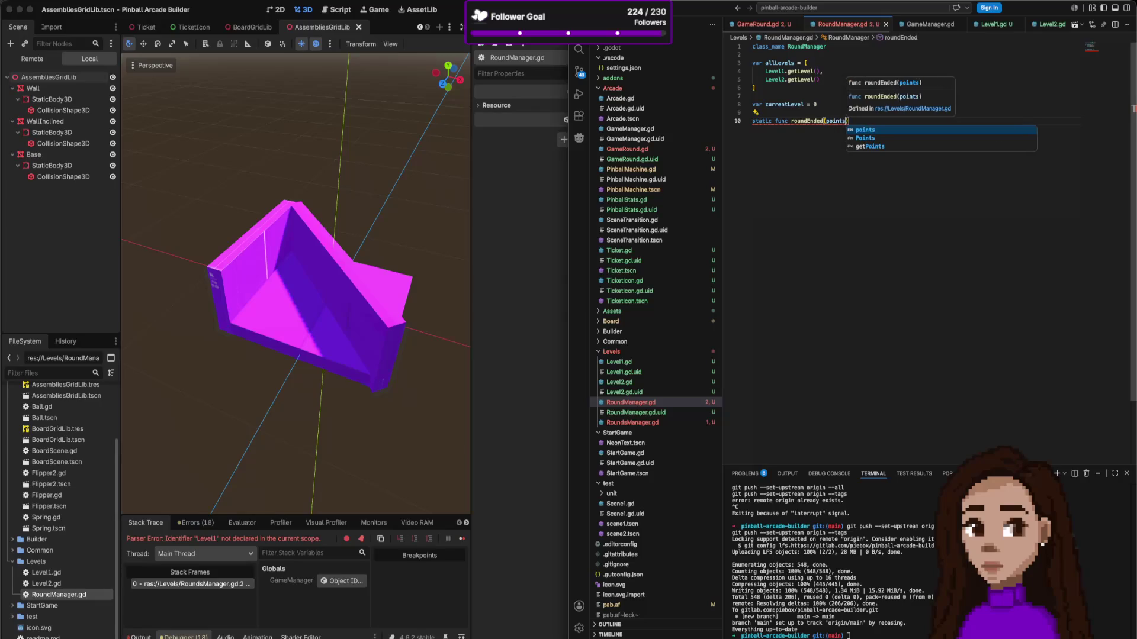
text(: int, )
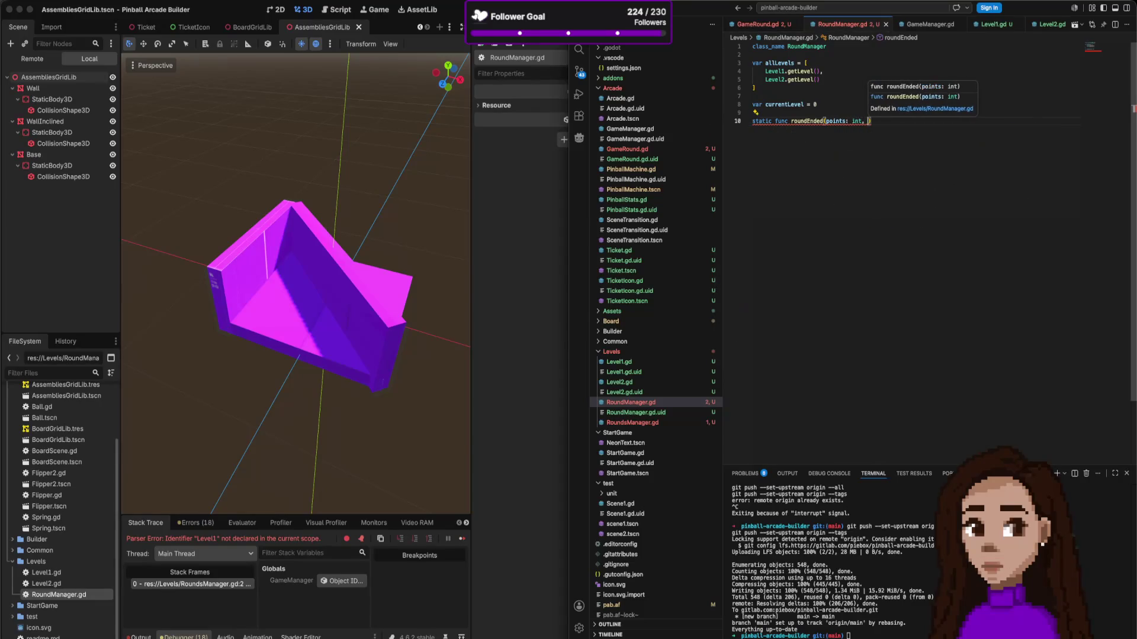
text(time:int):)
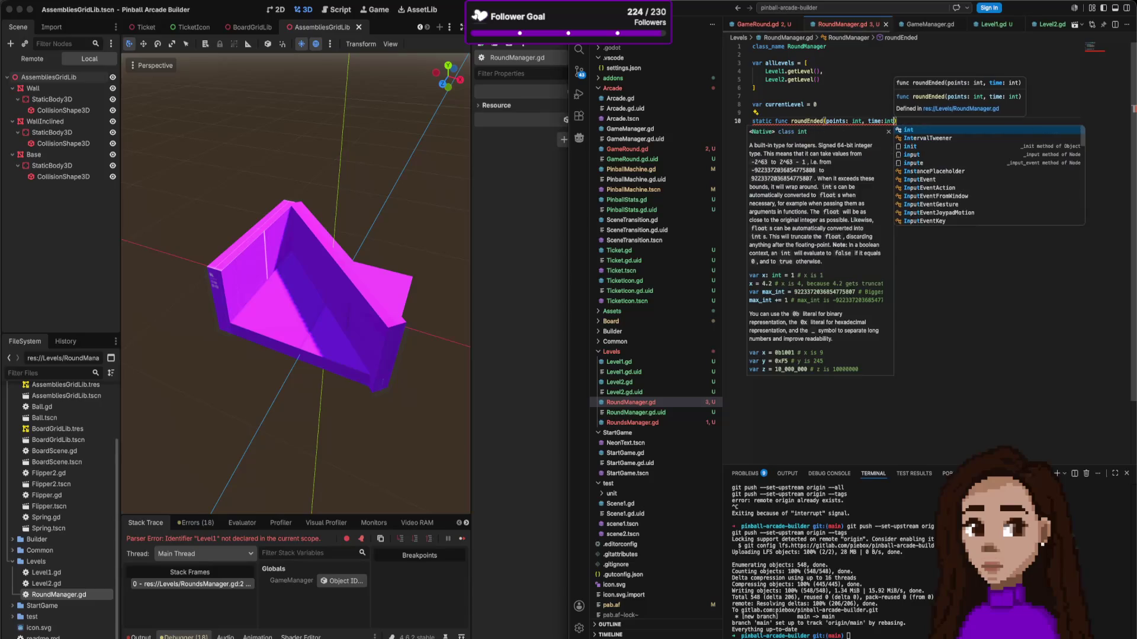
key(ctrl+s)
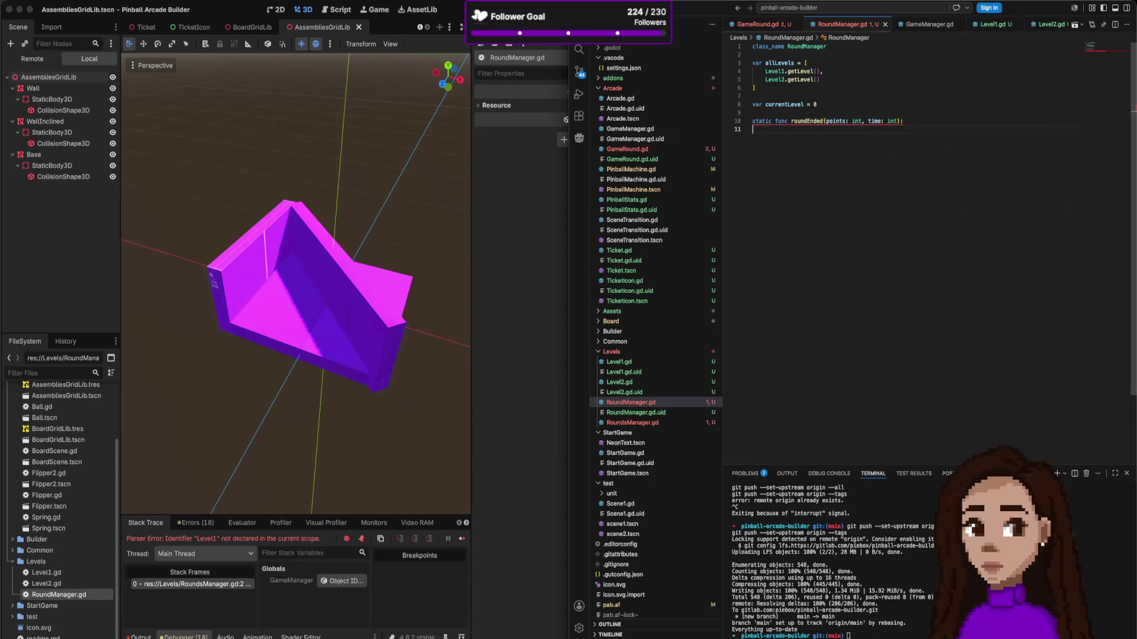
Give roundEnded an indented pass body and check Level1's definition
text(pass)
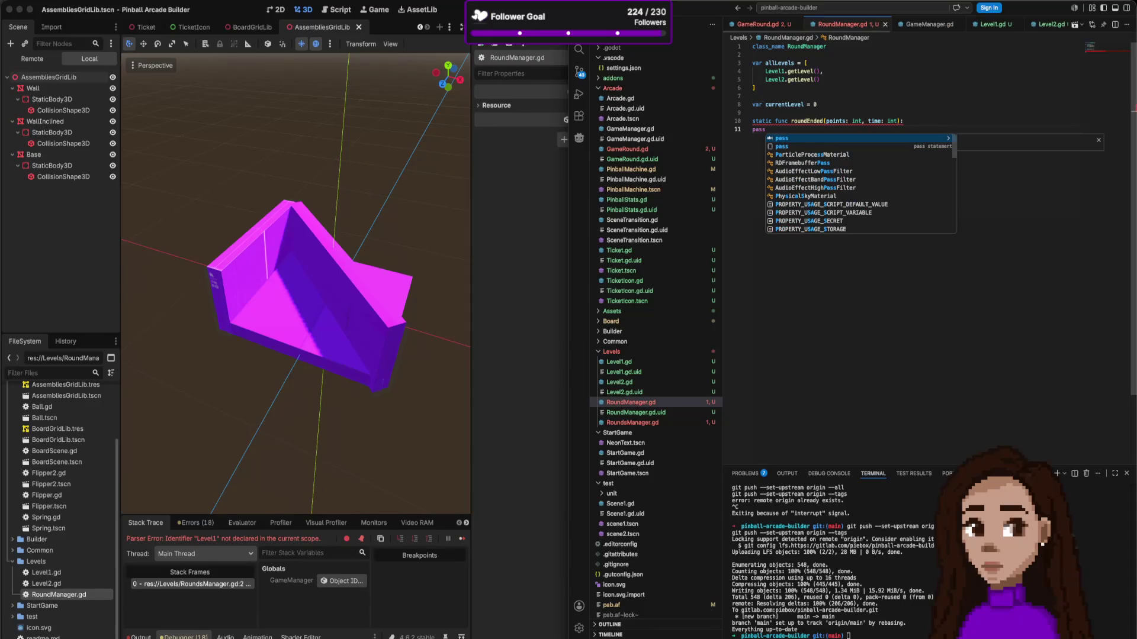
key(Escape)
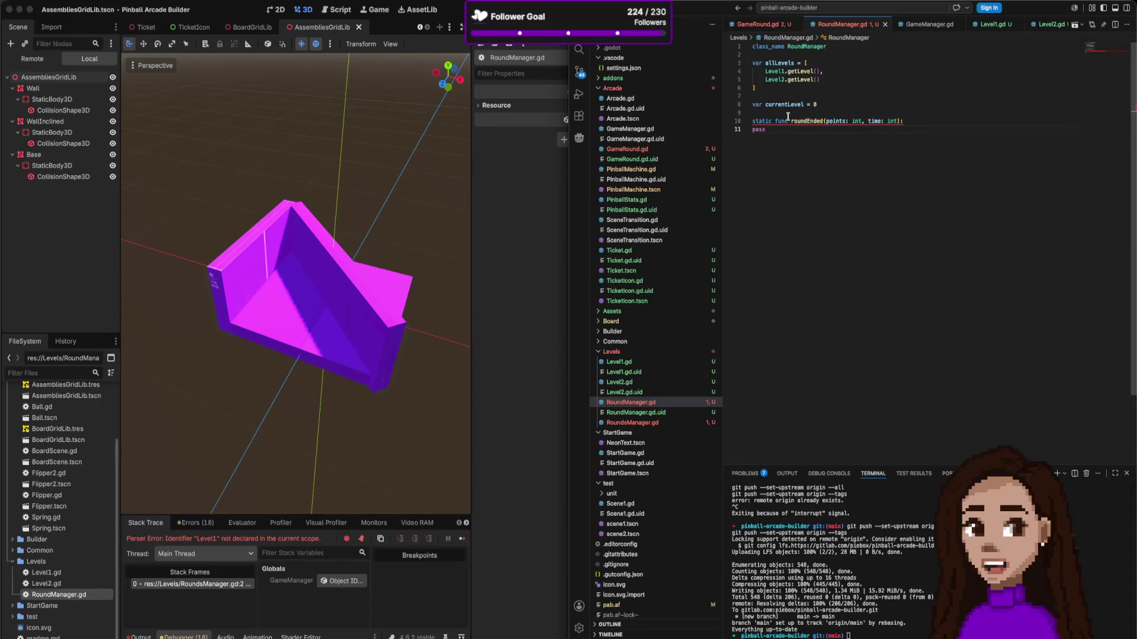
mouse_move(788, 116)
key(Home)
key(Tab)
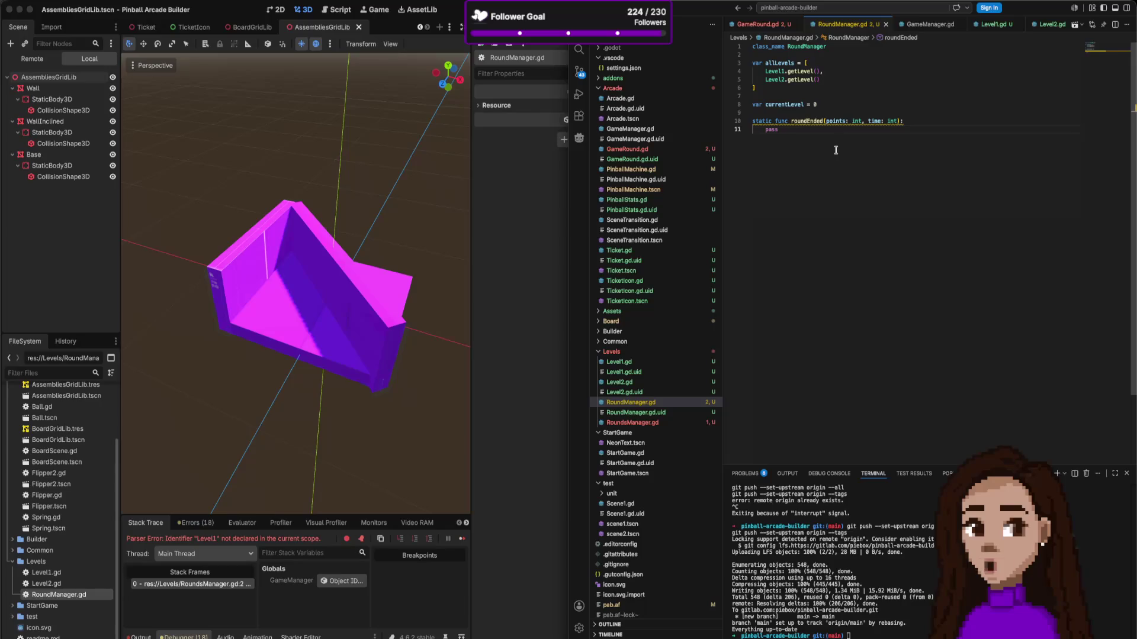
mouse_move(783, 71)
scroll(202, 27, up, 5)
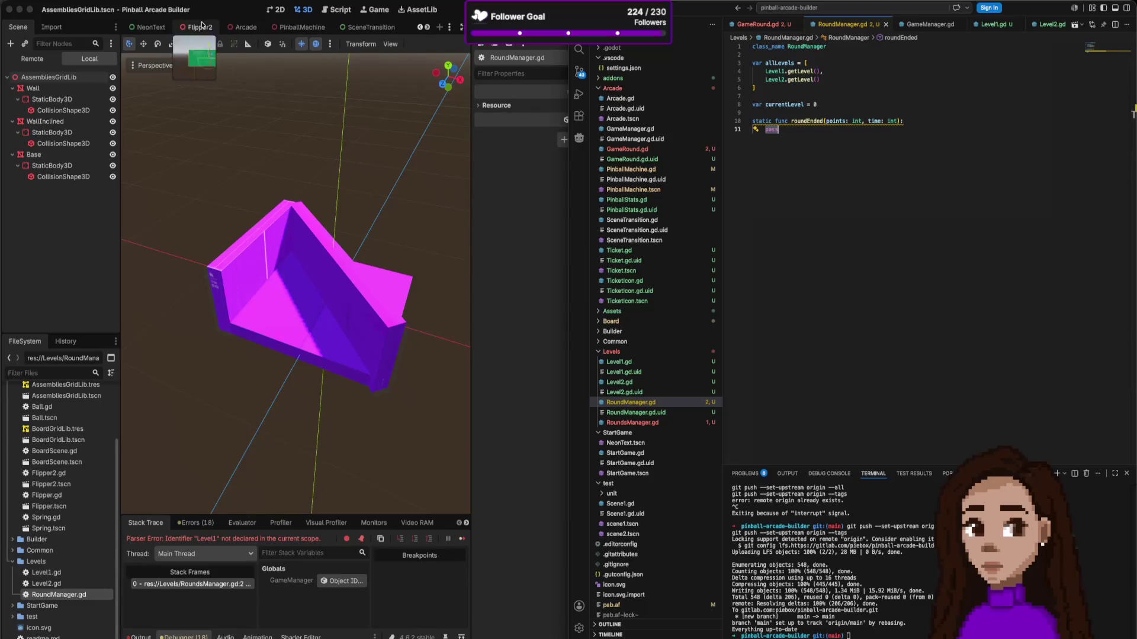
Open the PinballMachine scene, unhide the EndRound overlay, and glance at its Node3D ticket instance
click(287, 26)
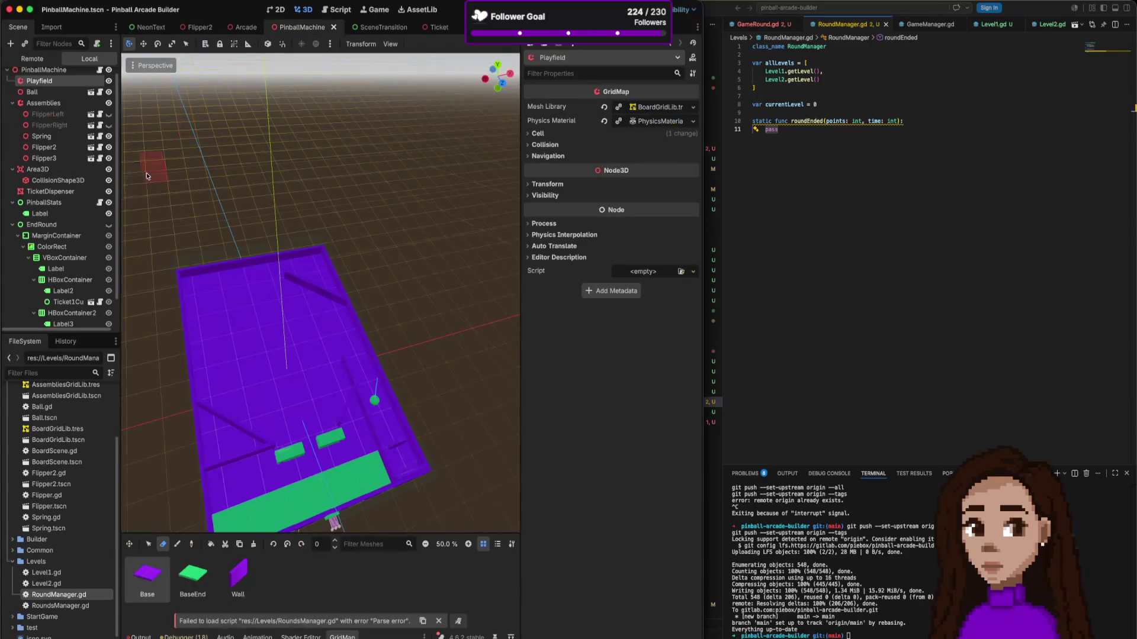
scroll(85, 202, down, 1)
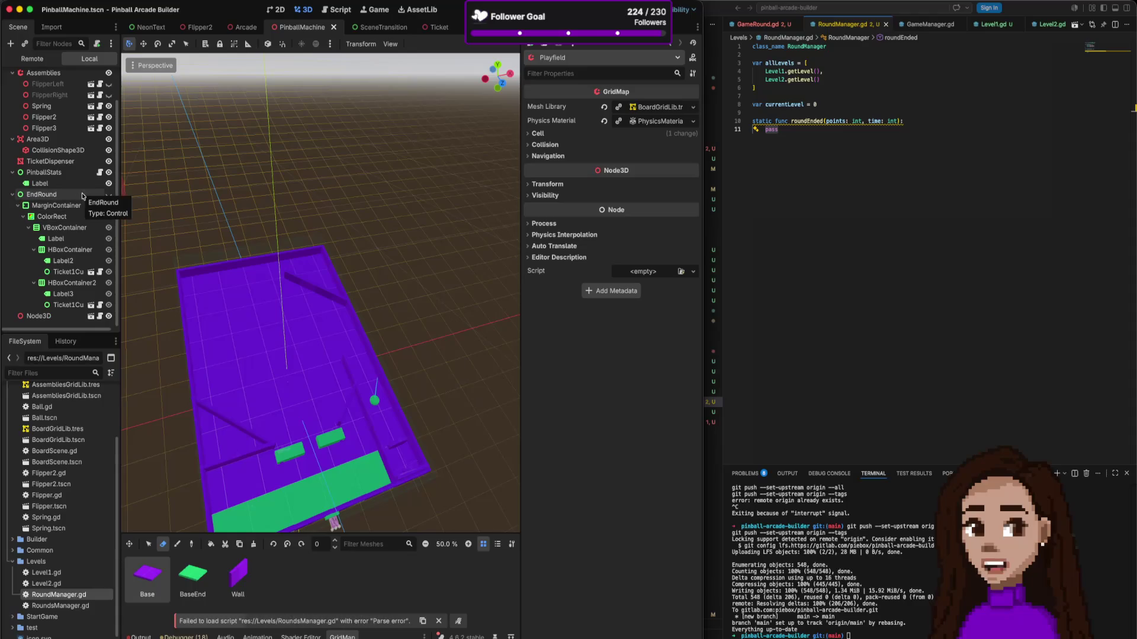
click(85, 196)
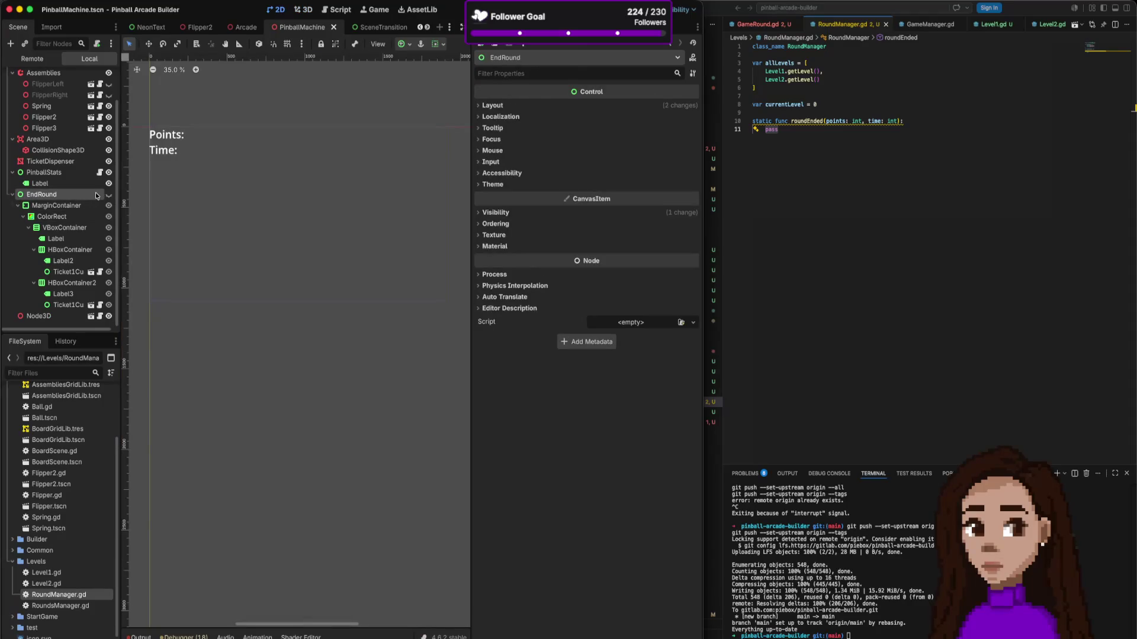
click(108, 195)
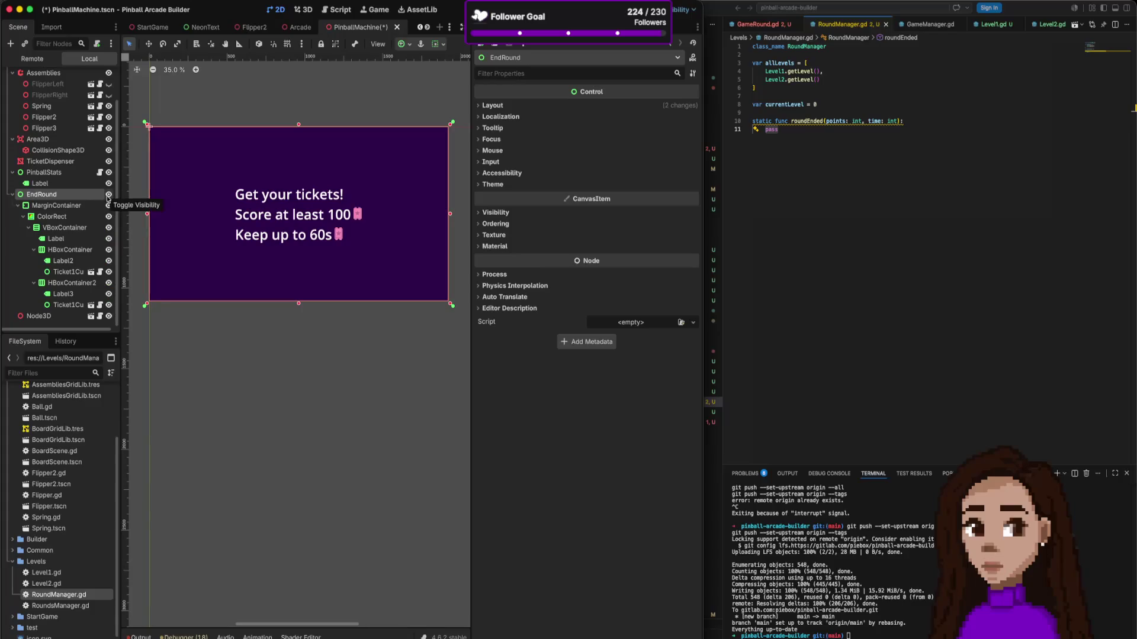
click(59, 316)
scroll(283, 553, down, 3)
scroll(283, 553, up, 3)
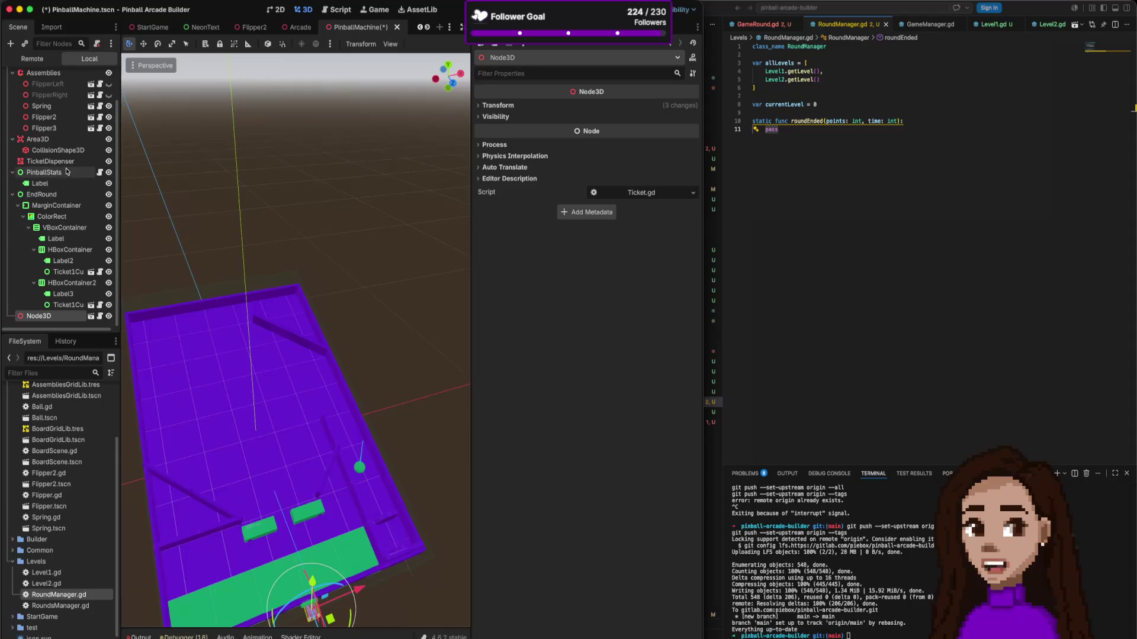
click(53, 195)
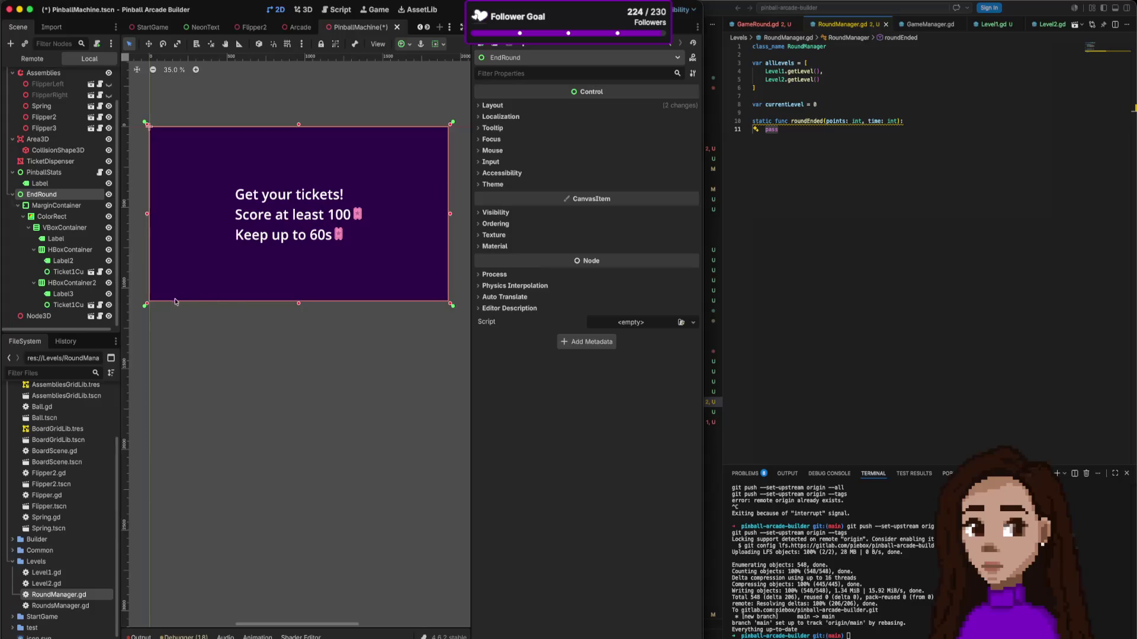
Lower the ColorRect background's alpha to about 166, giving semi-transparent purple 2f044aa6
click(54, 206)
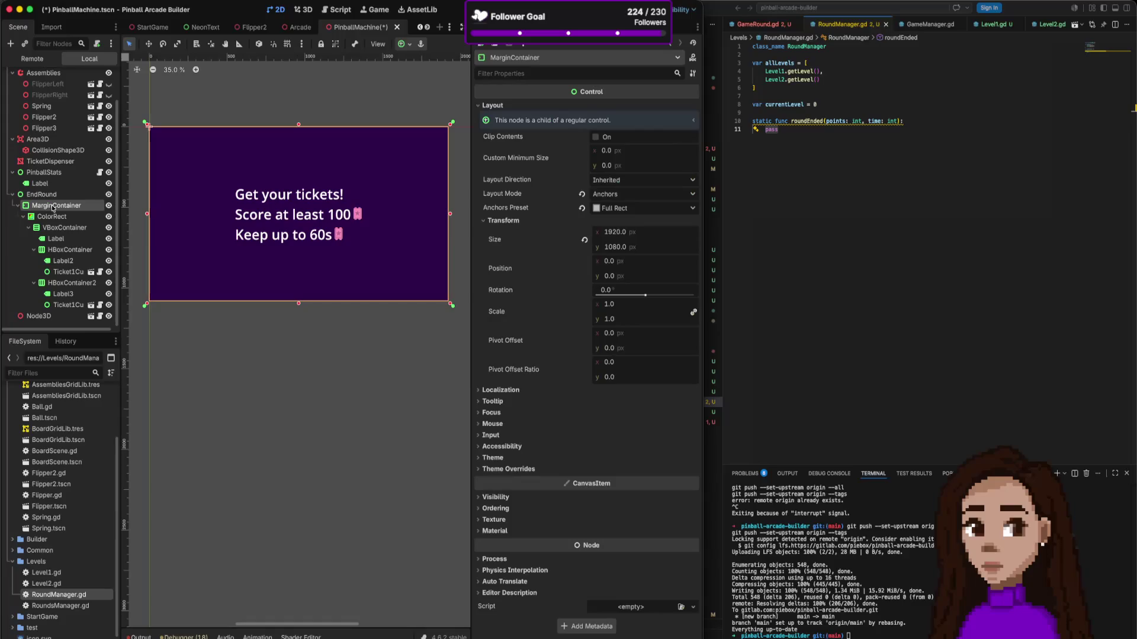
click(41, 195)
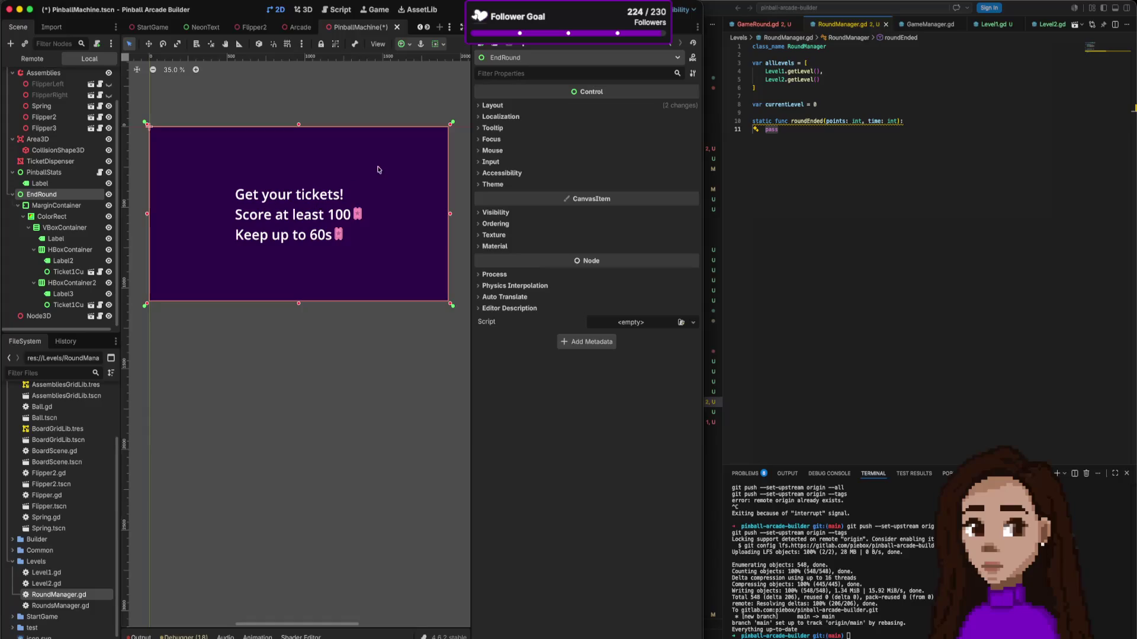
click(53, 205)
click(51, 217)
click(647, 107)
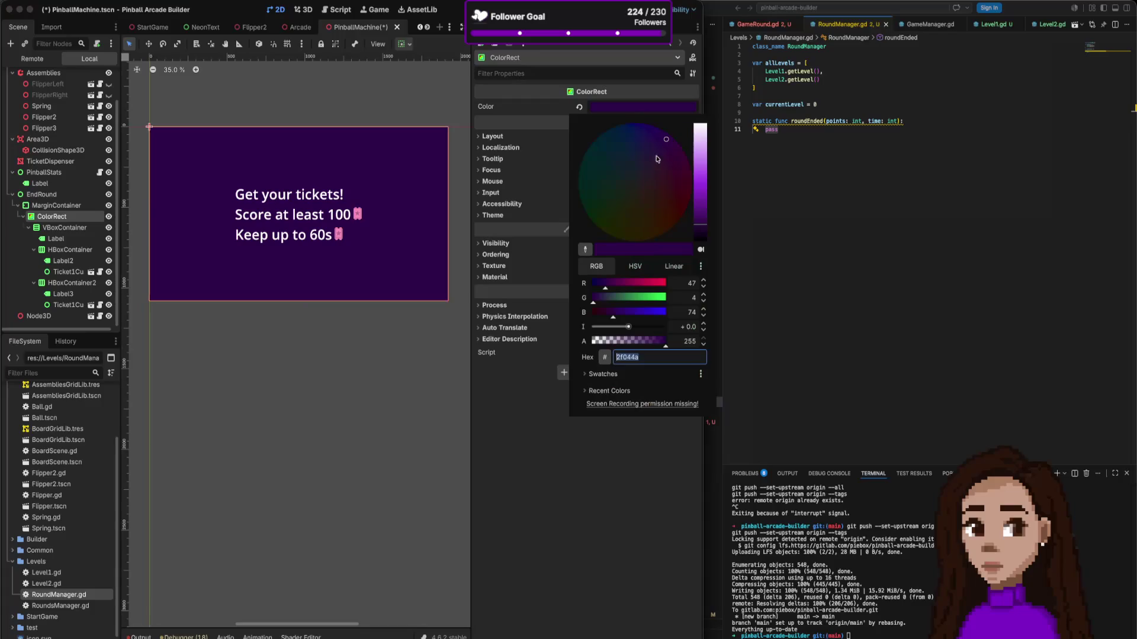
mouse_move(665, 343)
mouse_down()
mouse_move(613, 349)
mouse_move(640, 352)
mouse_up()
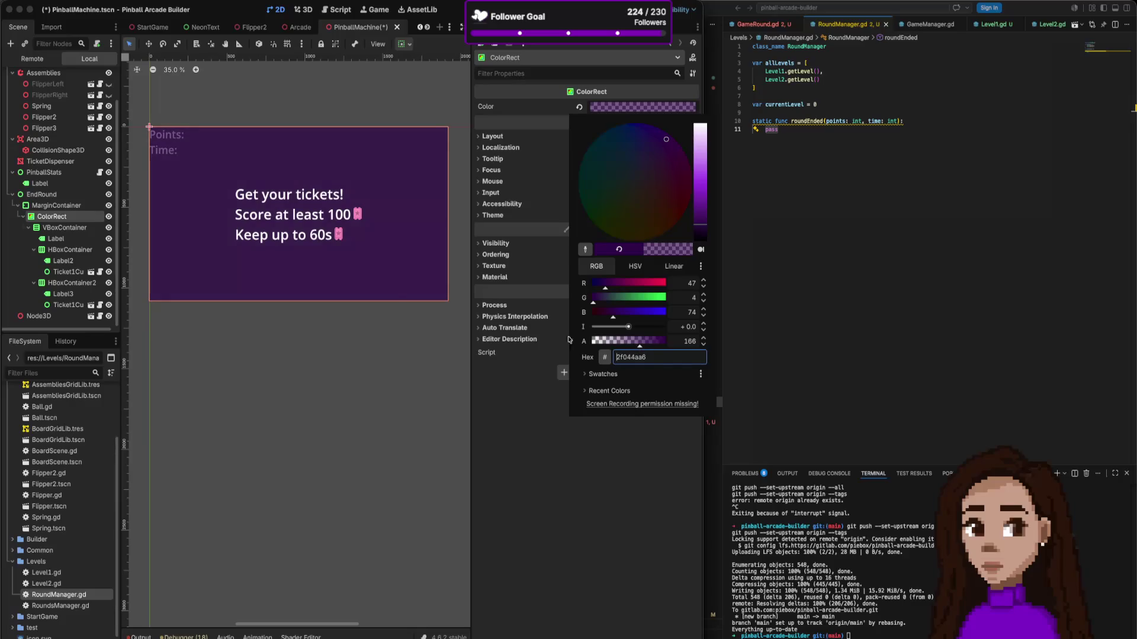
click(105, 173)
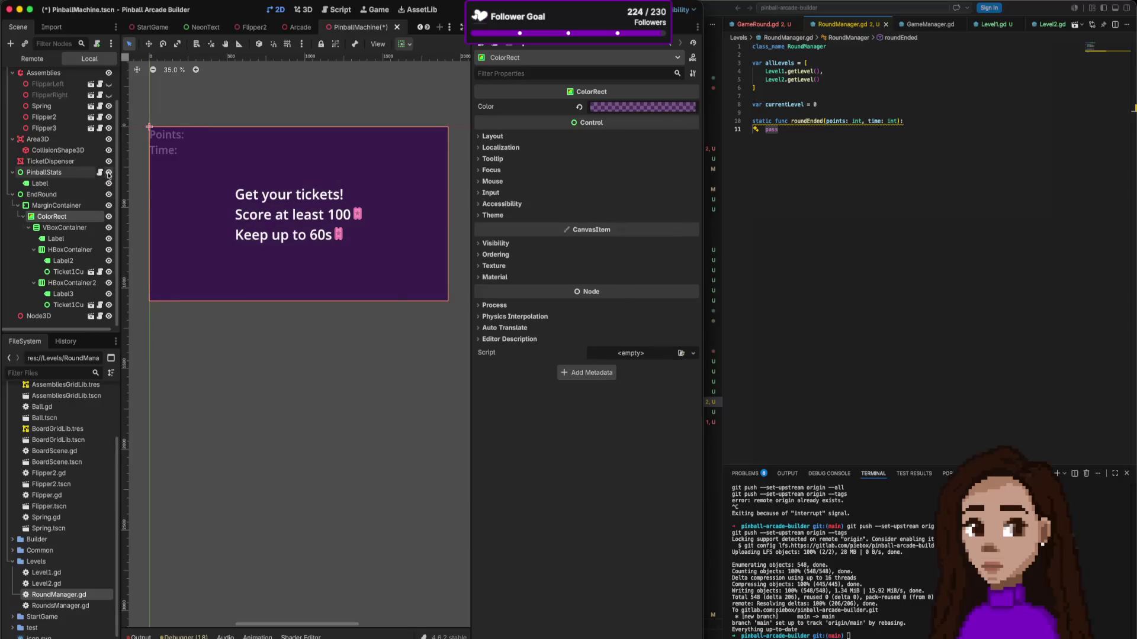
Toggle the PinballStats labels off and on, then save and run the game
click(108, 173)
click(109, 173)
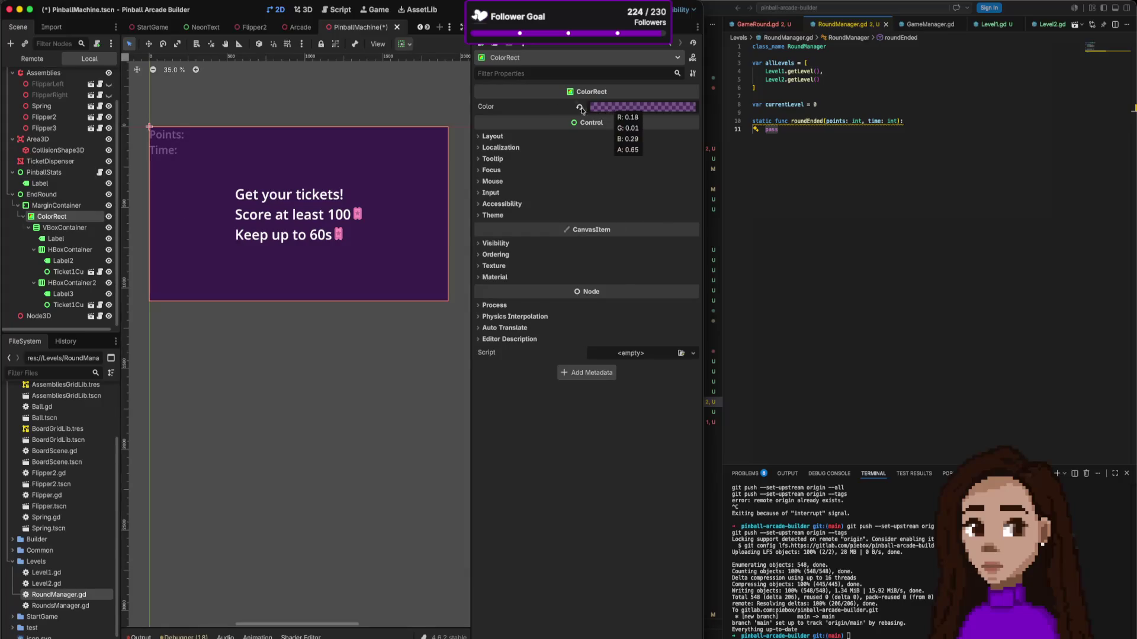
key(super+b)
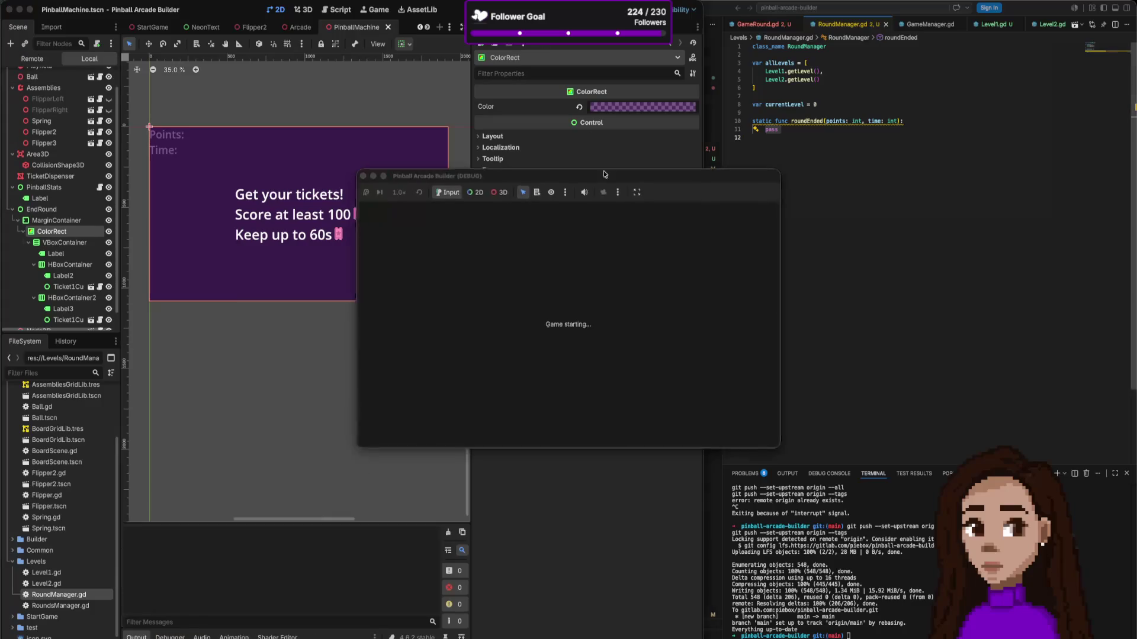
Start the game from its start screen, view the tickets overlay, then stop the run
click(559, 309)
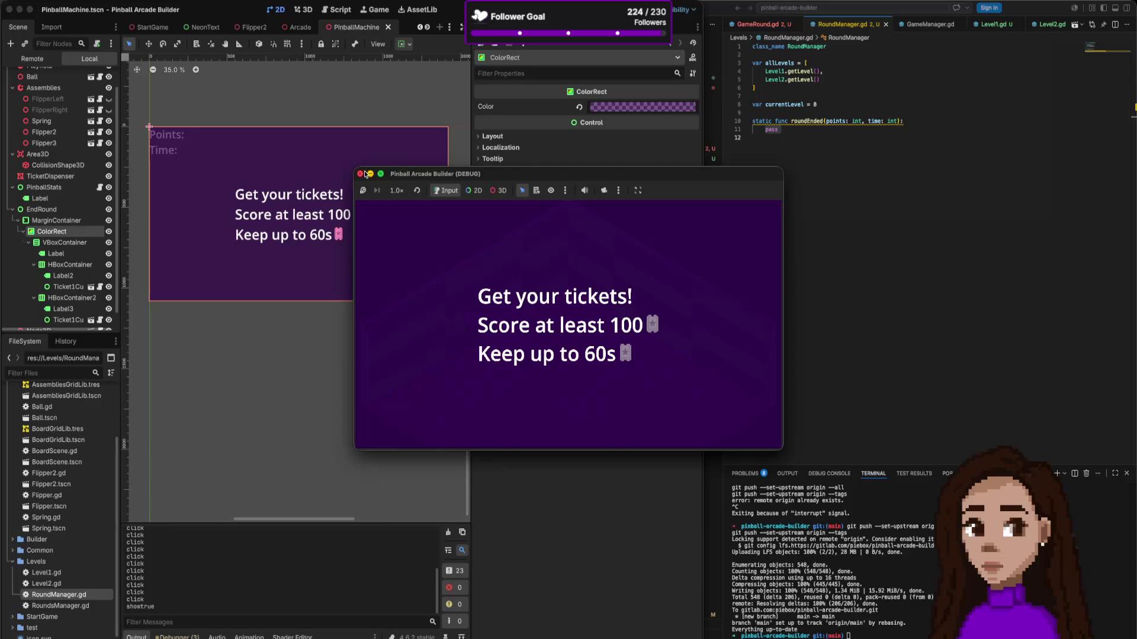
click(360, 175)
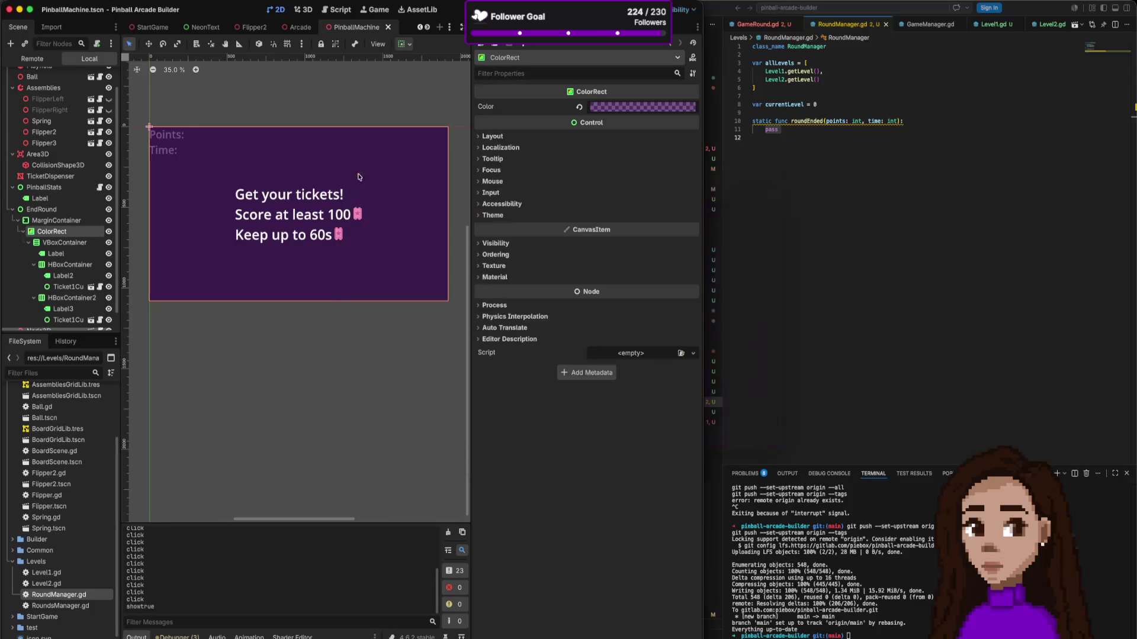
Drag the ColorRect alpha back to 255 for opaque purple 2f044a and toggle EndRound's visibility off and on
click(653, 106)
drag(638, 346, 612, 347)
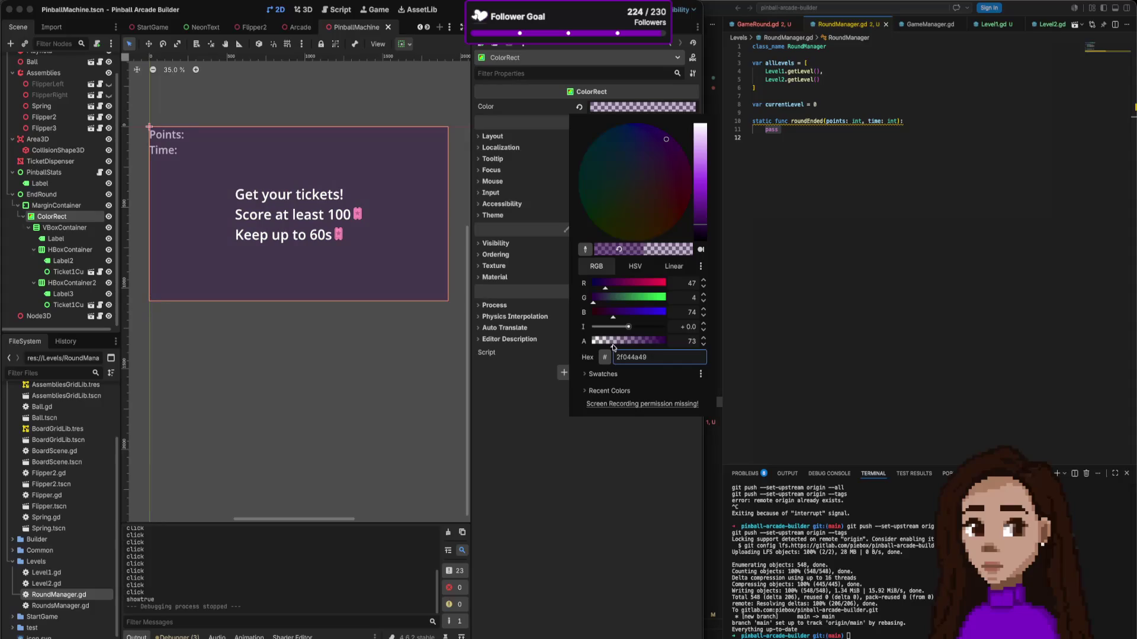
drag(613, 347, 767, 355)
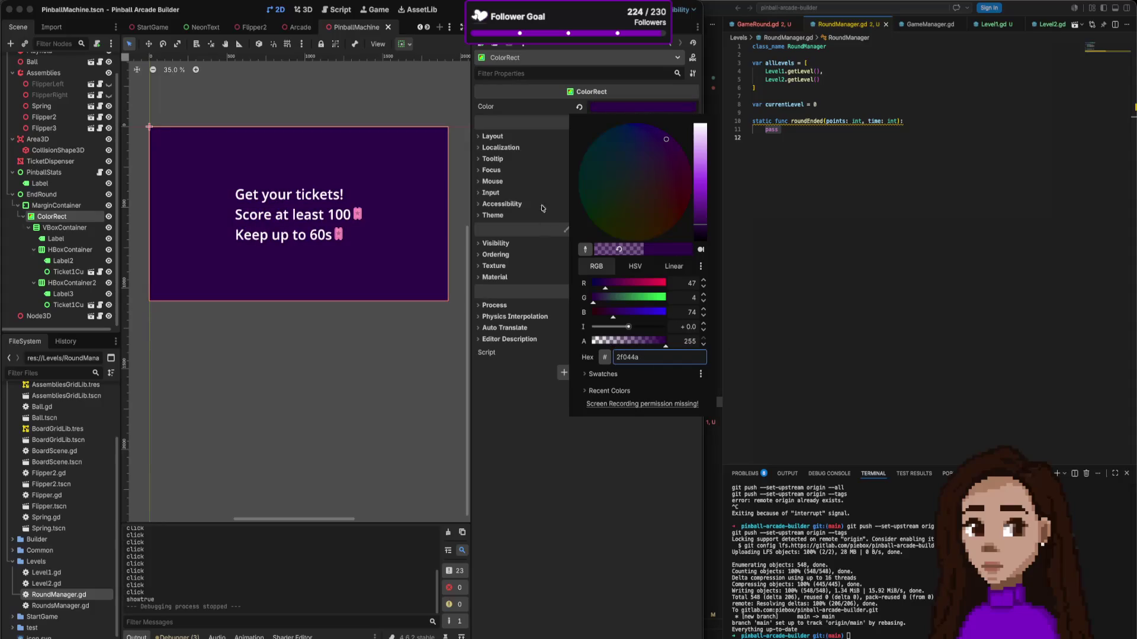
click(108, 196)
click(109, 195)
click(108, 195)
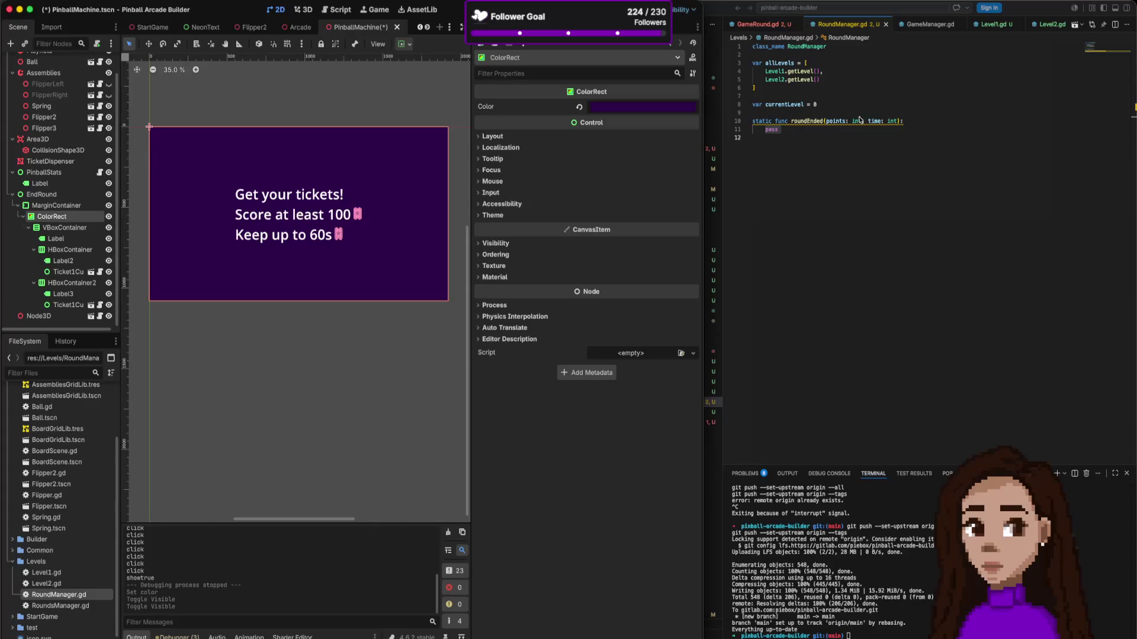
click(771, 156)
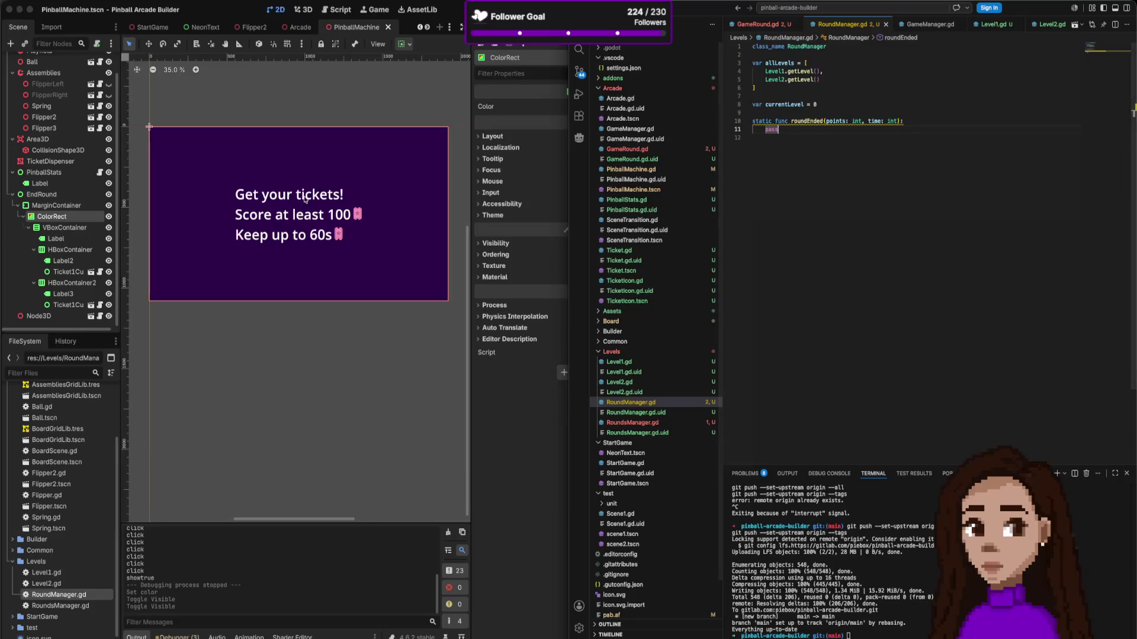
click(69, 250)
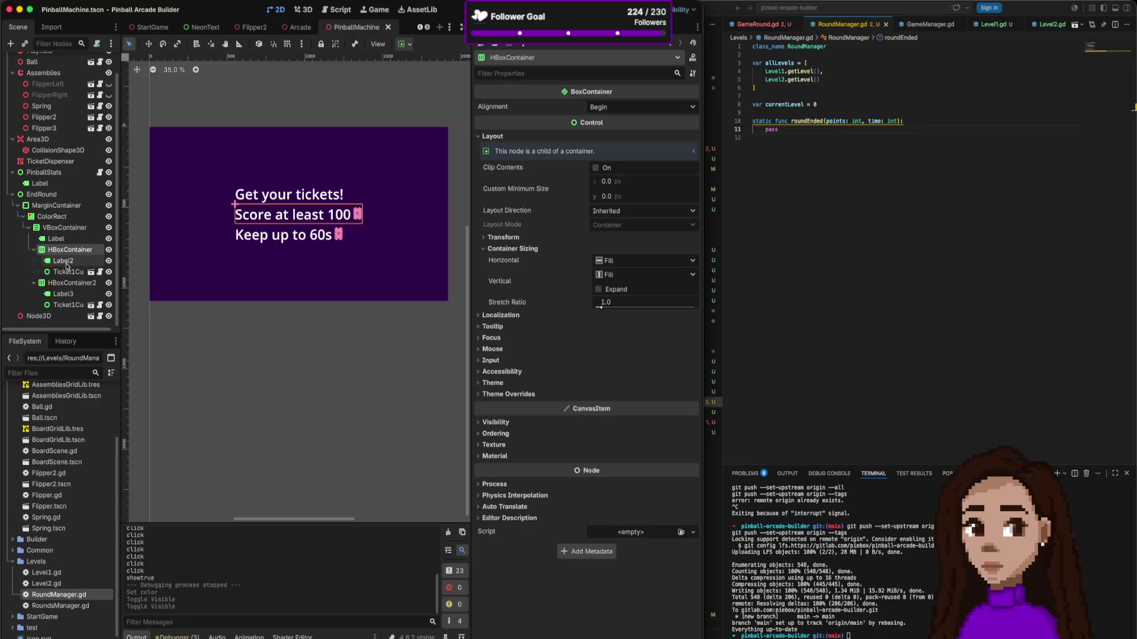
click(67, 283)
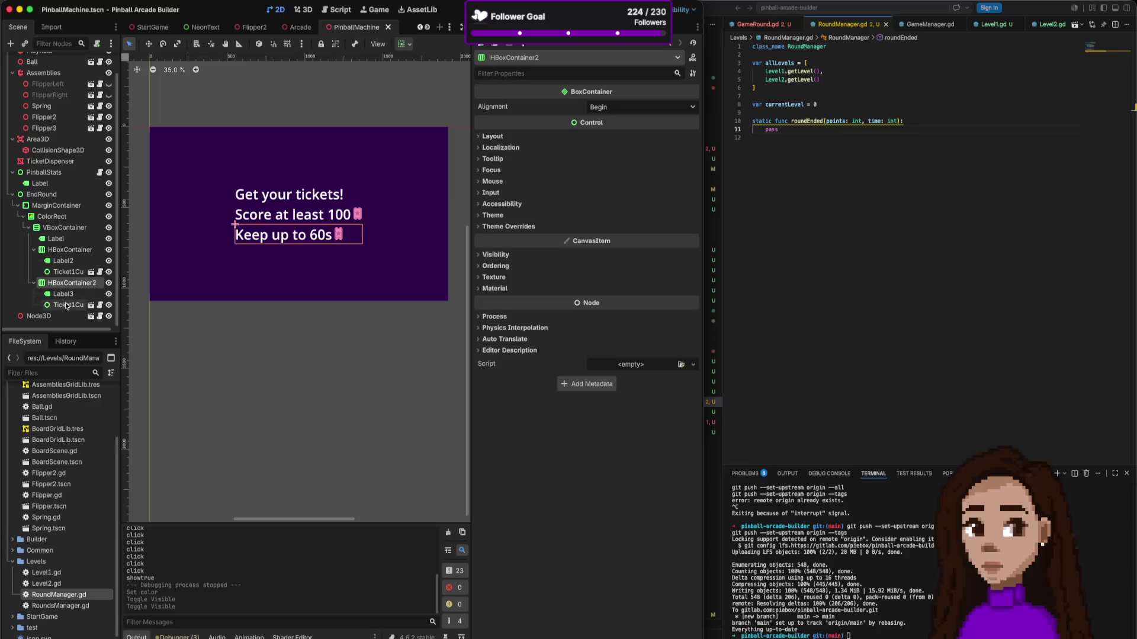
click(63, 294)
click(67, 305)
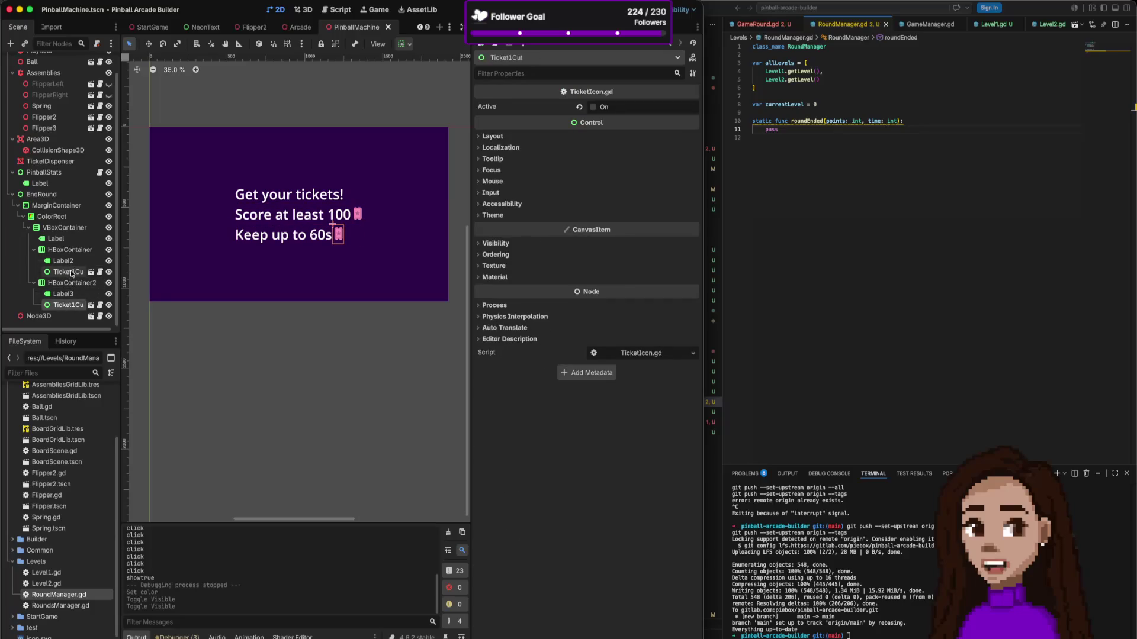
click(70, 272)
click(65, 261)
click(71, 250)
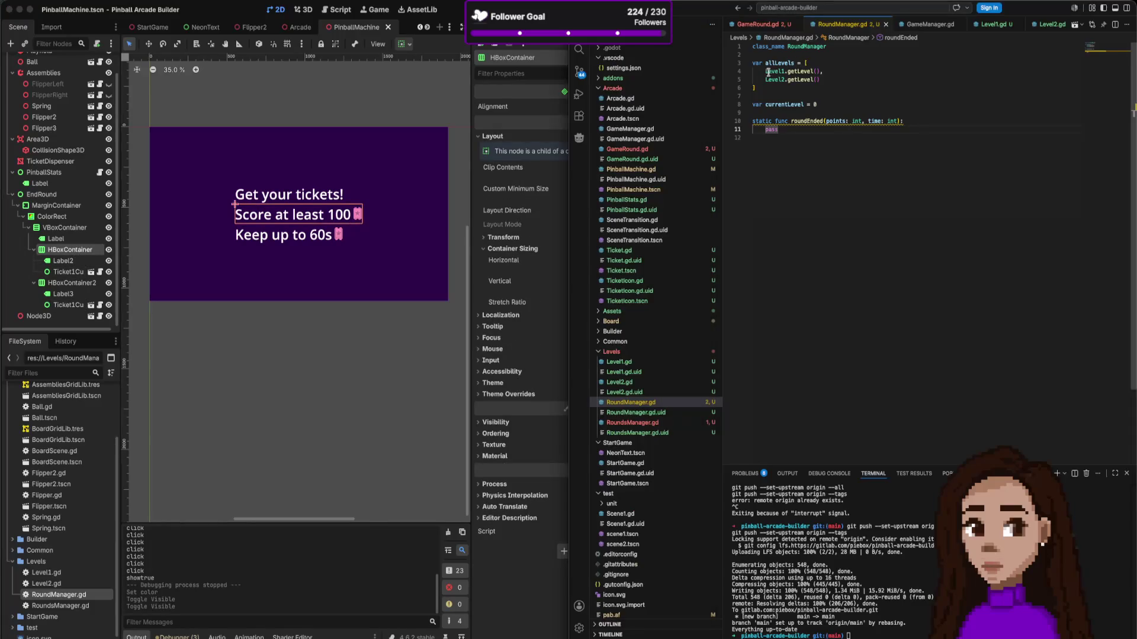
click(848, 81)
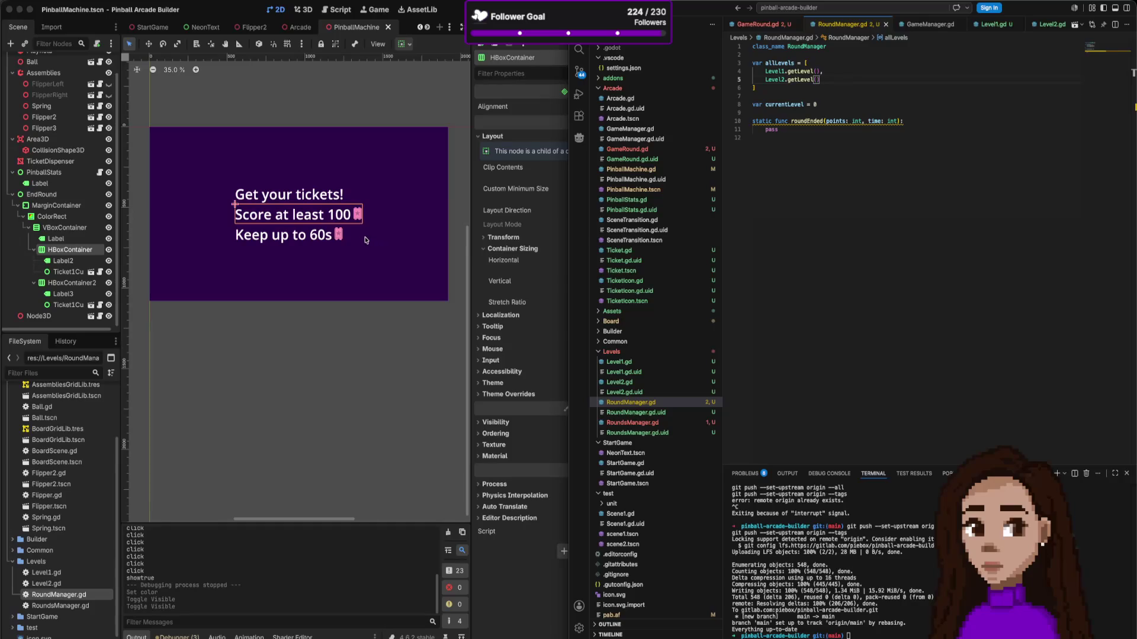
click(882, 139)
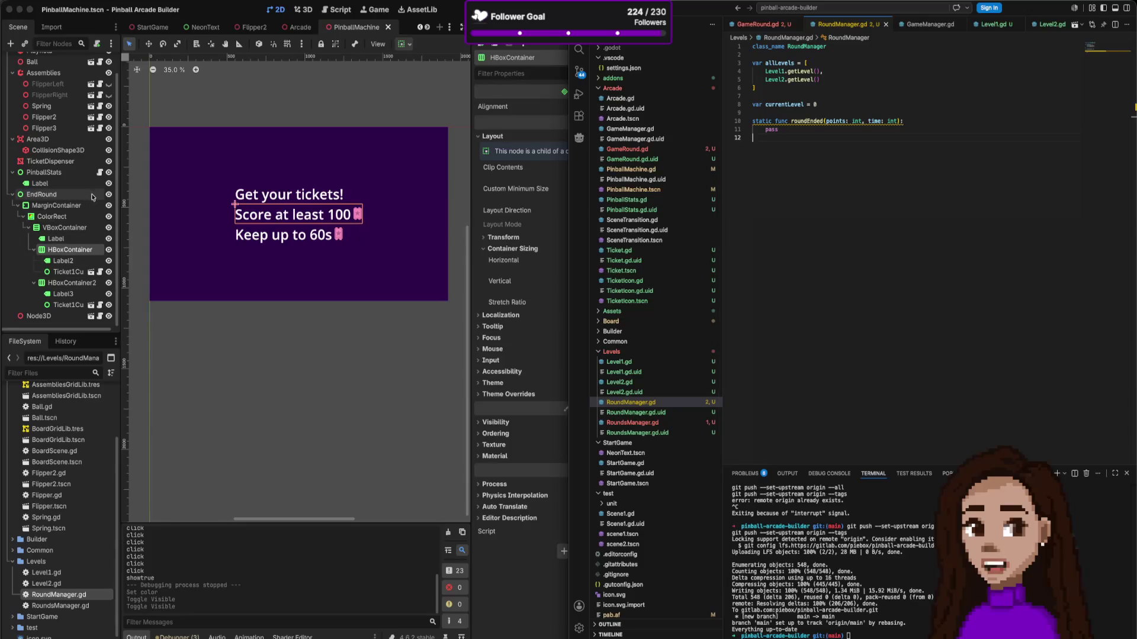
Open PinballMachine.gd from the Scene dock and review the machineInputEvent handler's parameters
click(152, 169)
scroll(52, 203, up, 2)
click(100, 62)
click(934, 145)
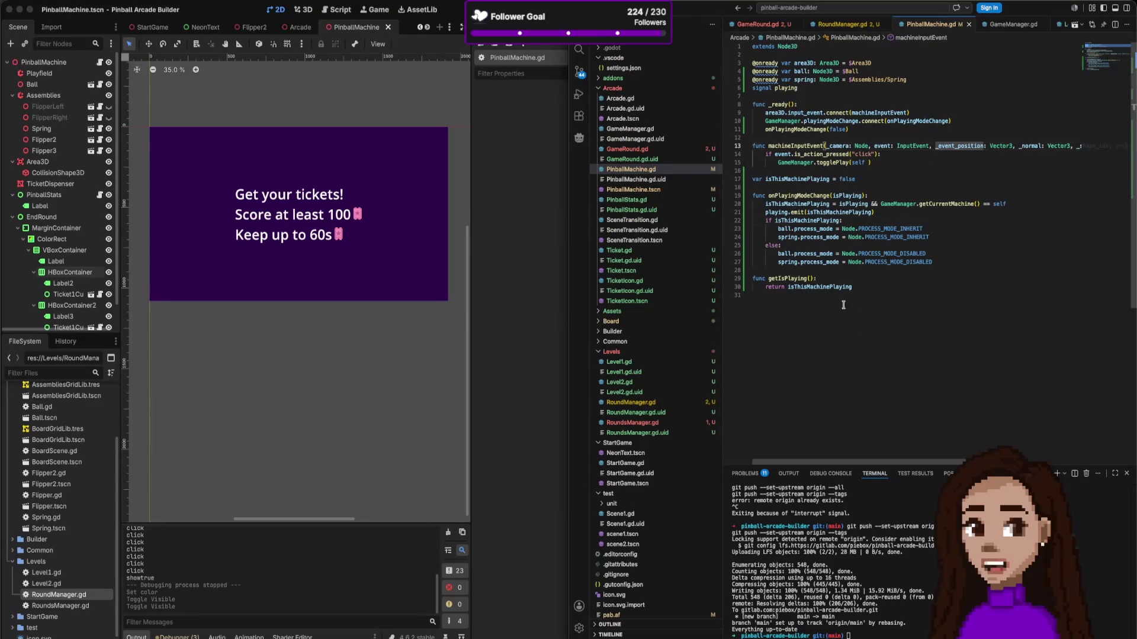
mouse_move(841, 212)
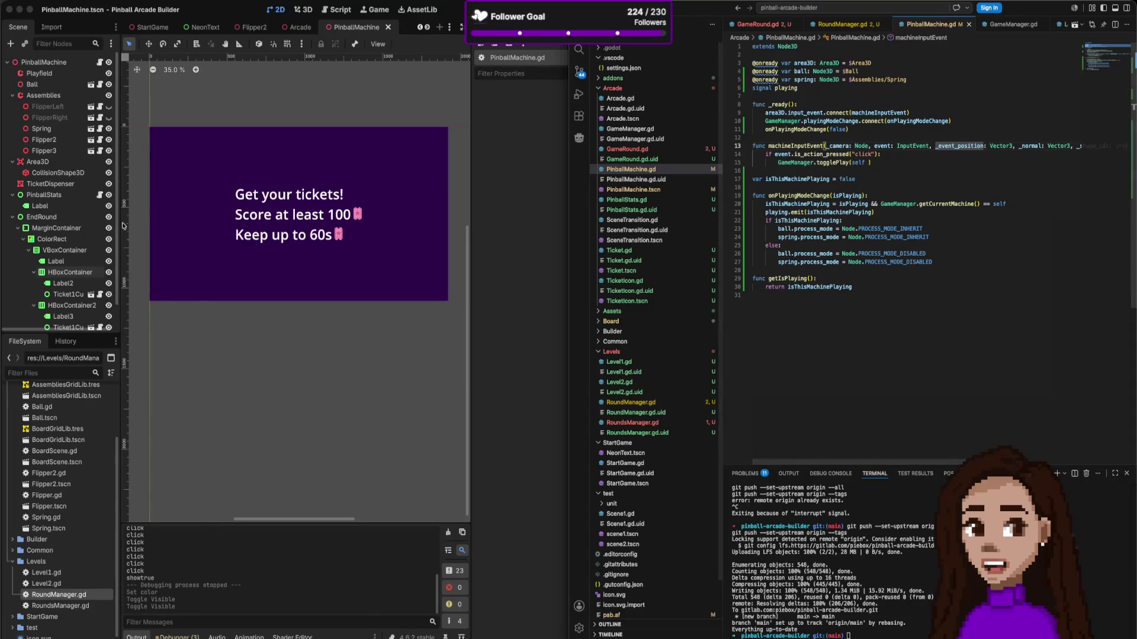
click(61, 221)
Use Save Branch as Scene on EndRound to begin saving it as EndRound.tscn in Arcade
right_click(62, 223)
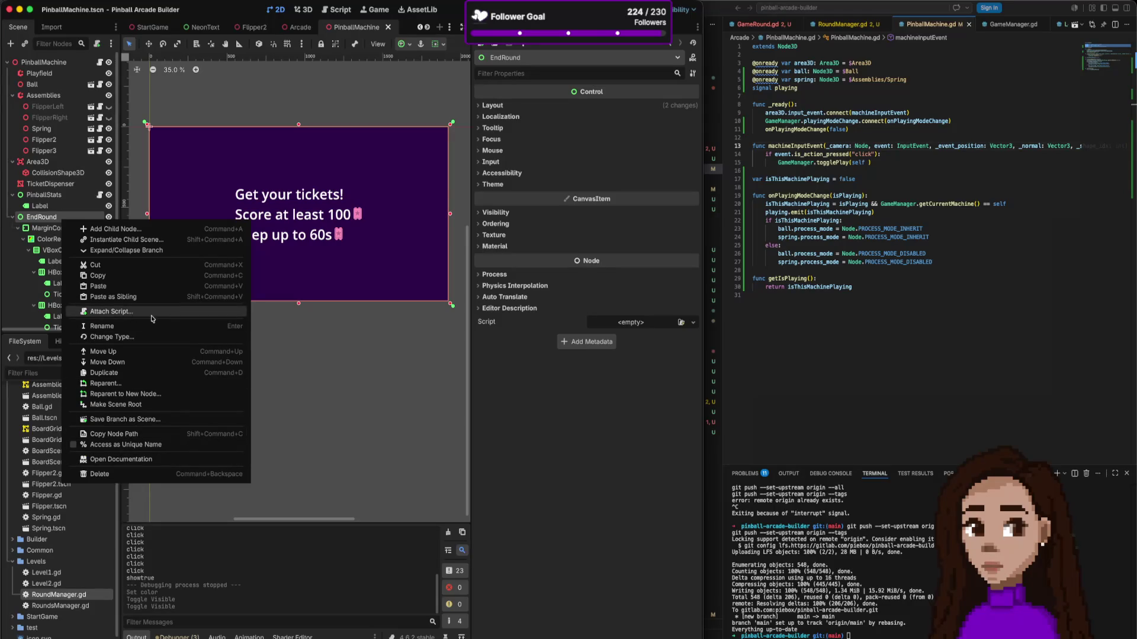
click(148, 421)
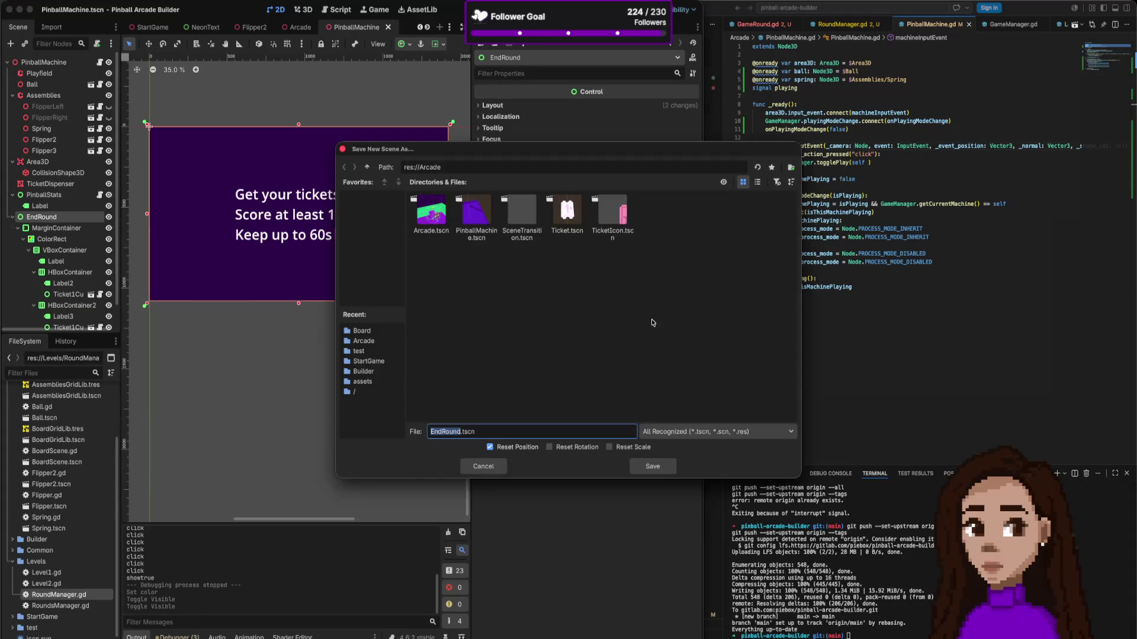